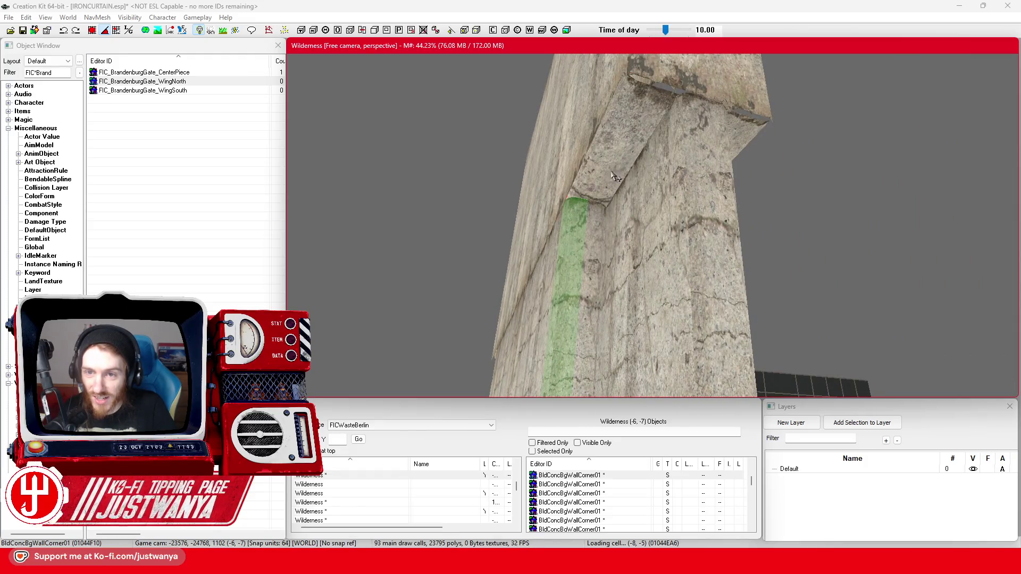
Step: Inspect the concrete pillar and wall-corner pieces, orbiting below and back to ground level
click(612, 177)
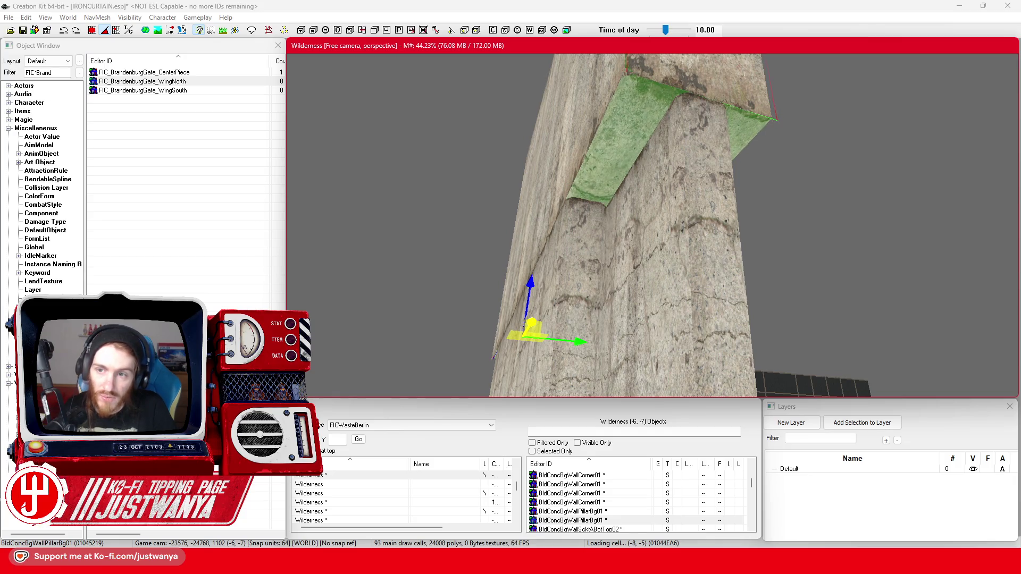
click(584, 250)
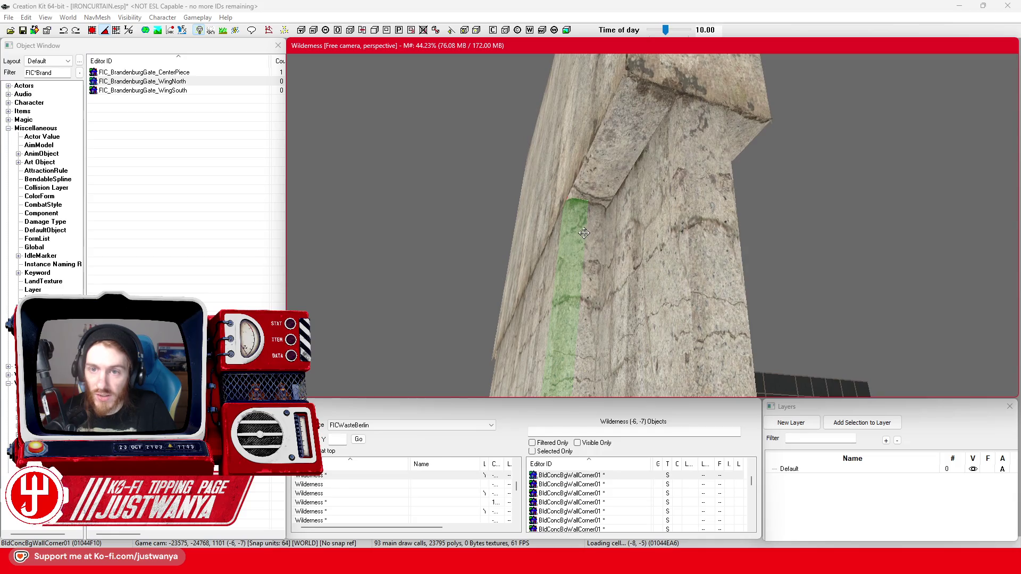
drag(574, 283, 620, 270)
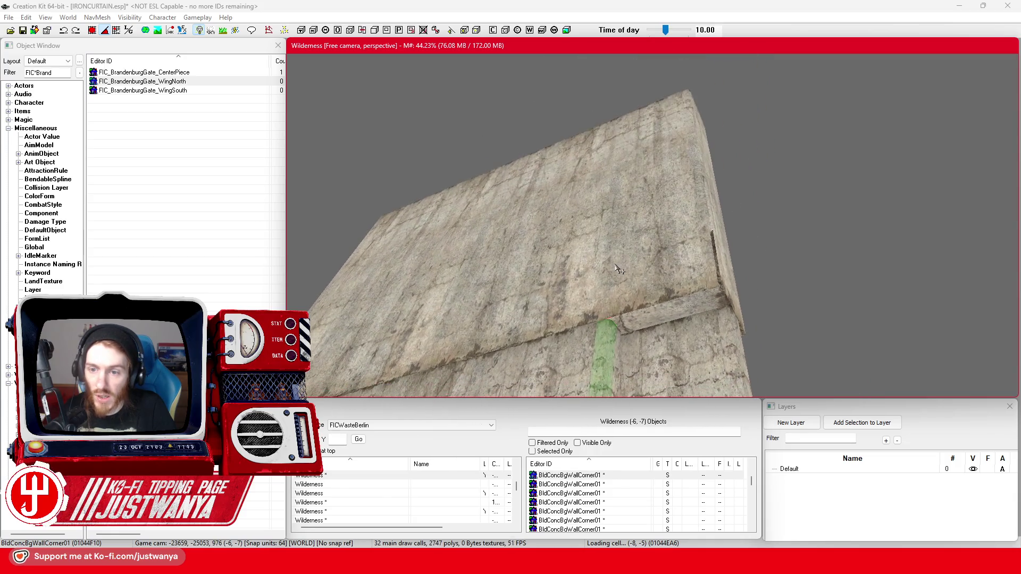
scroll(down, 3)
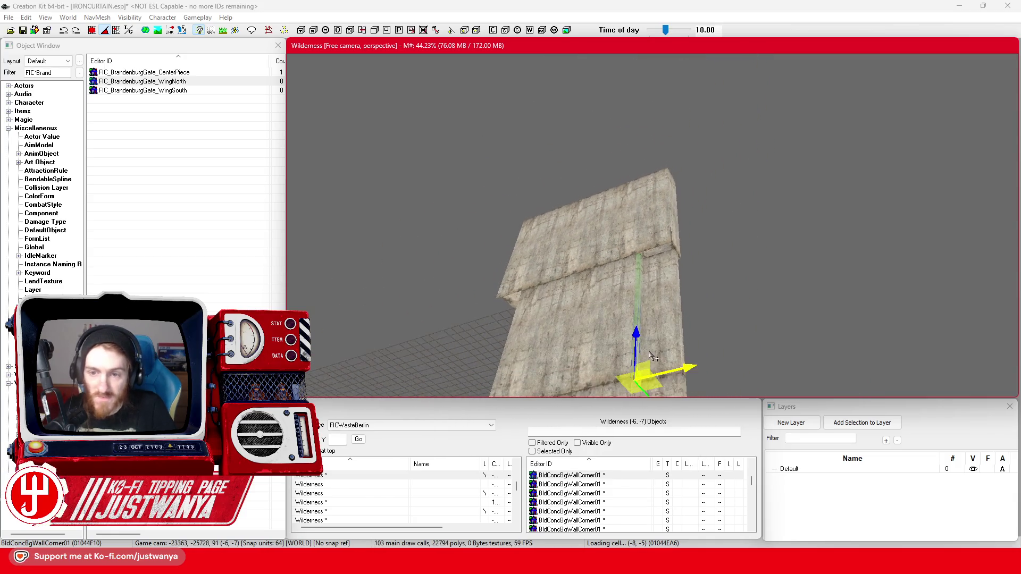
drag(714, 347, 591, 311)
Step: Check the Palast der Republik reference photo, then return to the wall and dark block
mouse_move(564, 561)
click(569, 513)
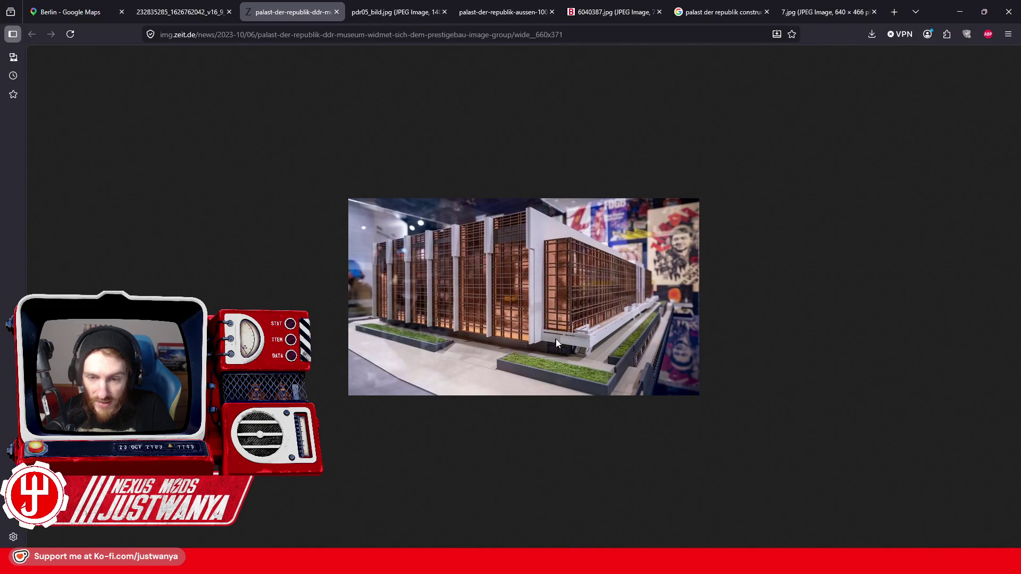
click(959, 11)
drag(612, 319, 637, 355)
Step: Select the small concrete wall and cycle its model to the BldConcSmWallTop01 cap variant
click(625, 203)
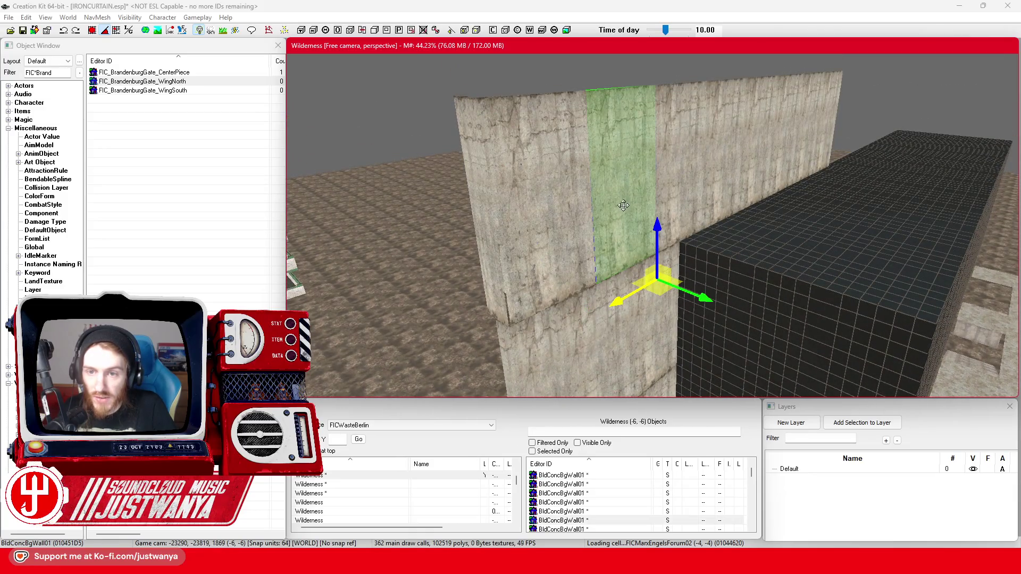
scroll(down, 3)
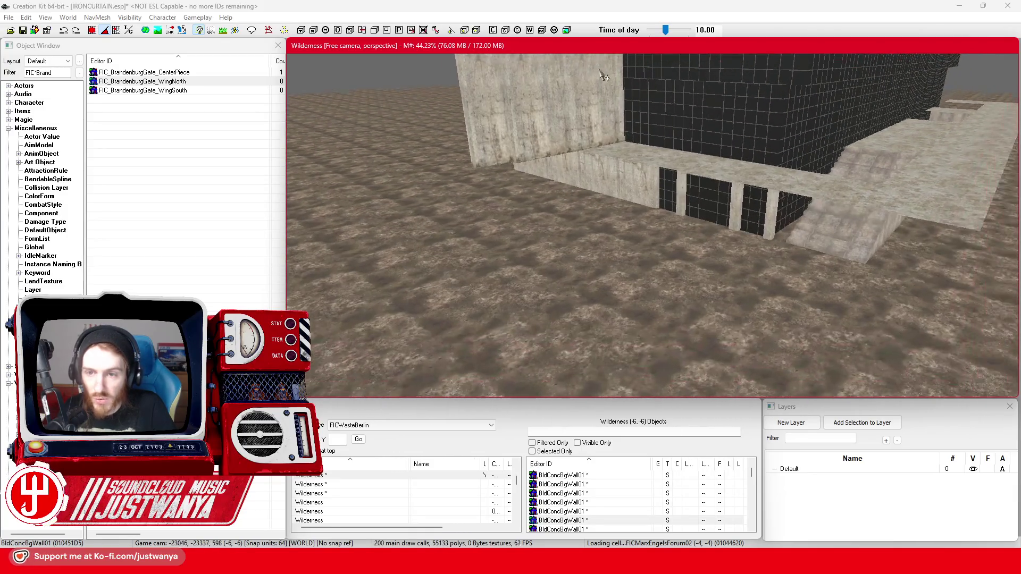
click(633, 197)
drag(634, 235, 550, 260)
key(ctrl+z)
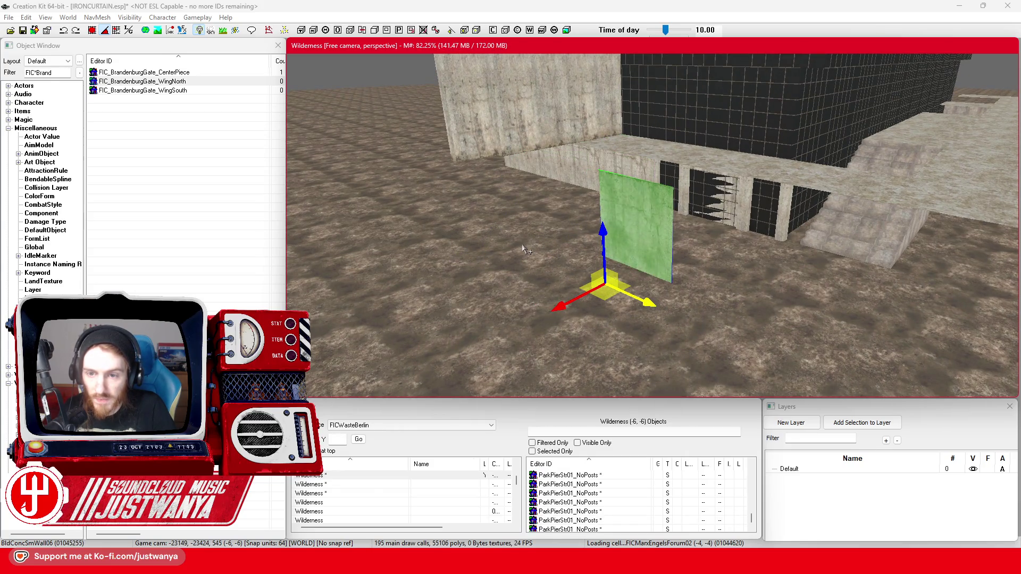
key(ctrl+z)
key(ctrl+z)
key(ctrl+z)
key(ctrl+z)
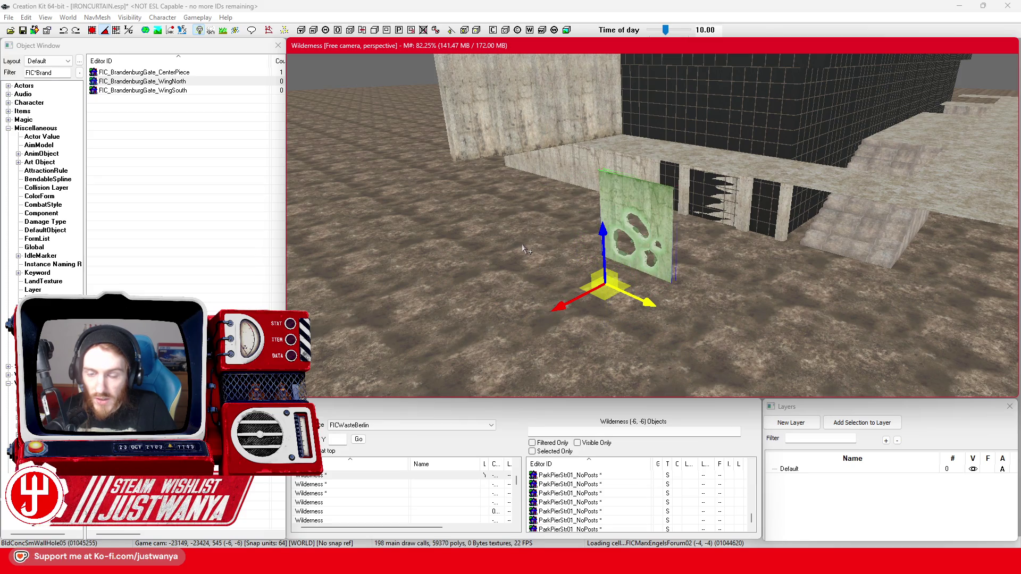
key(ctrl+z)
key(ctrl+z)
key(ctrl+z)
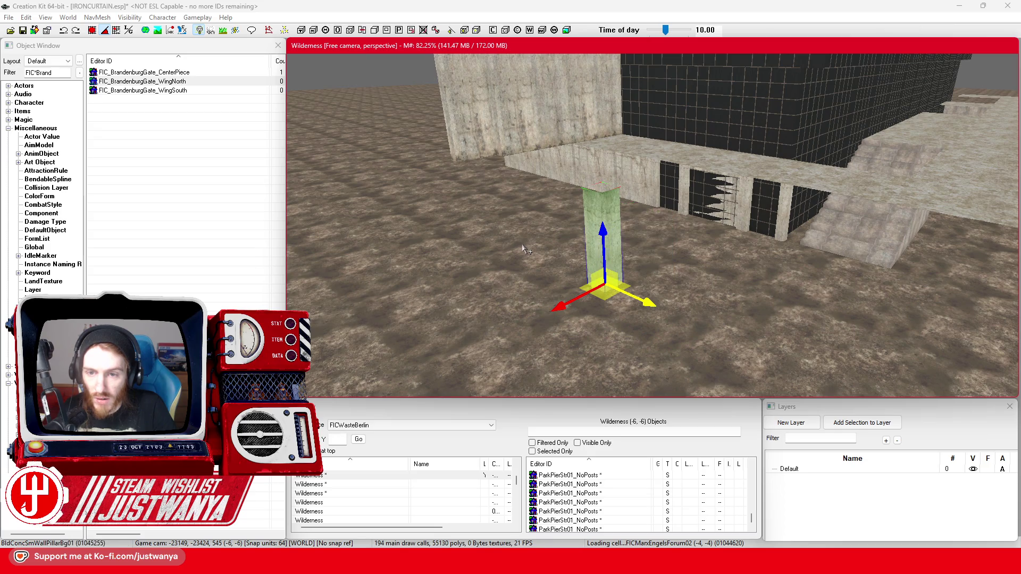
key(ctrl+z)
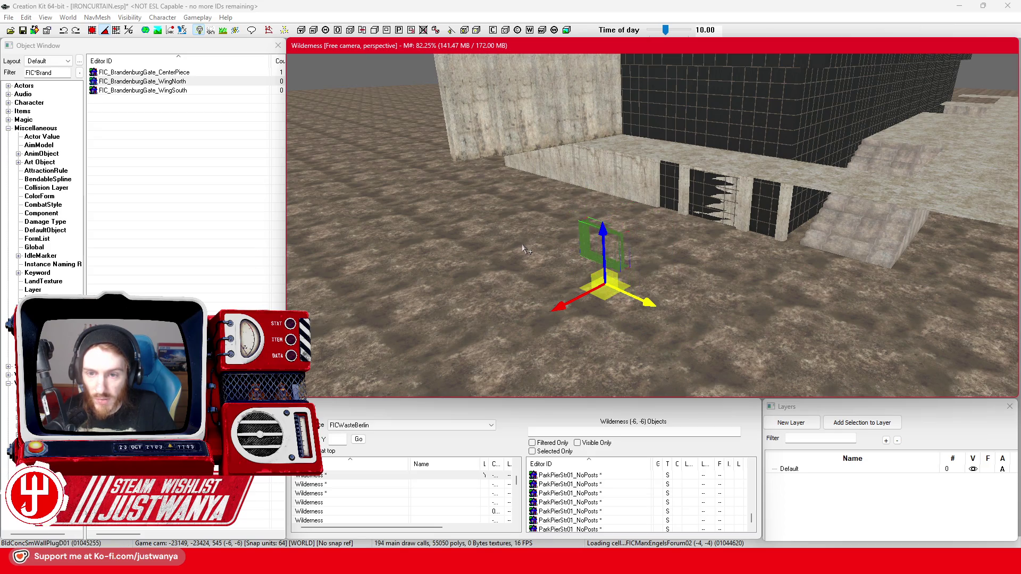
key(ctrl+z)
key(ctrl+z)
key(ctrl+z)
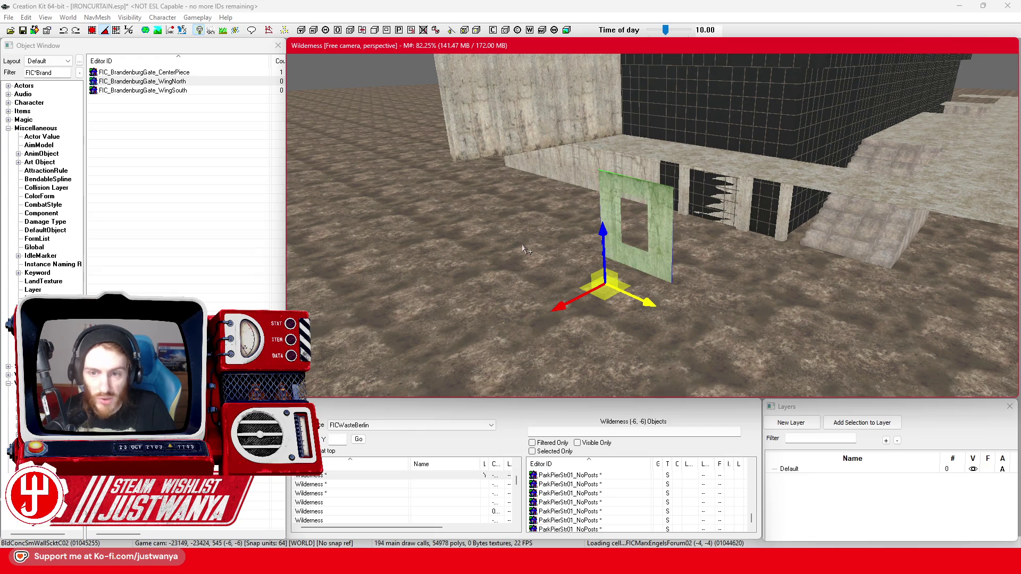
key(ctrl+z)
key(ctrl+z)
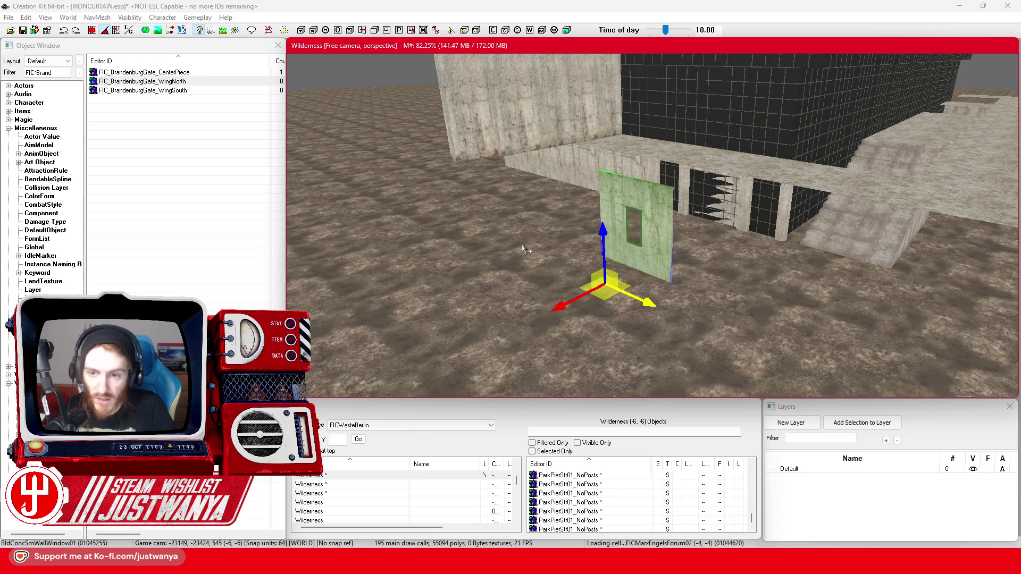
key(ctrl+z)
key(ctrl+z)
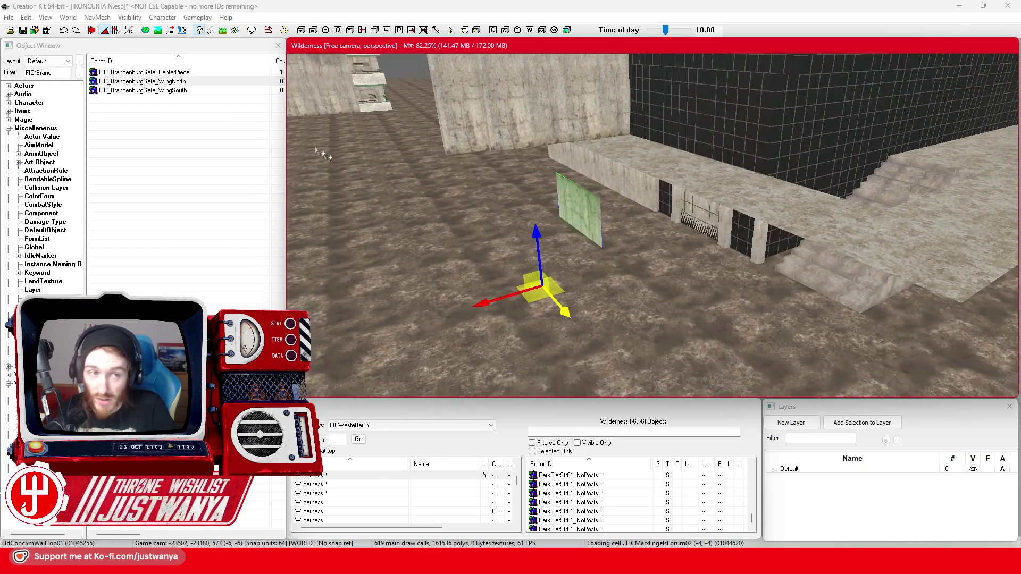
Step: Raise and slide the wall-top cap onto the base wall, then shift the base wall sideways
key(ctrl+z)
drag(551, 286, 565, 249)
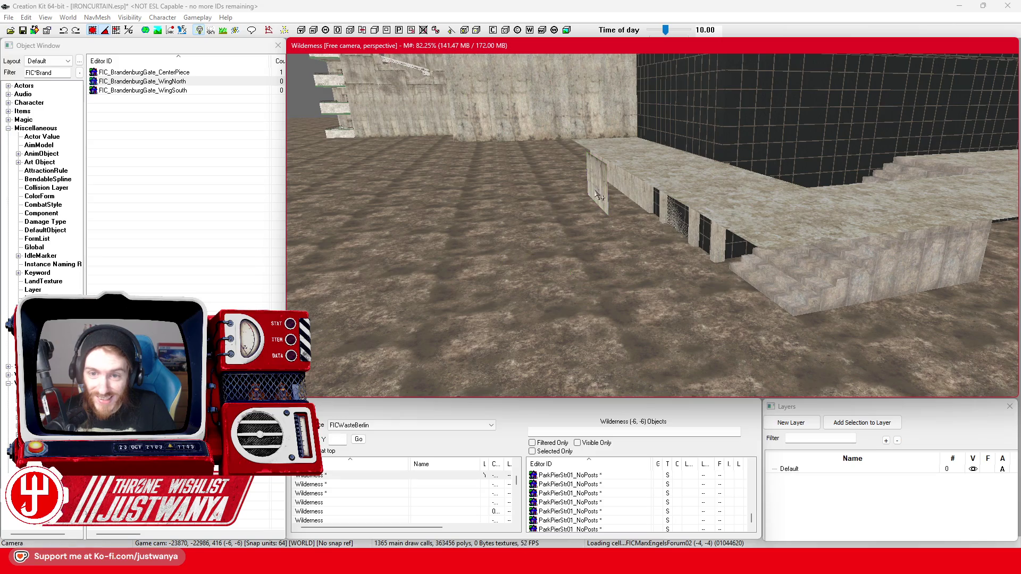
drag(556, 200, 766, 200)
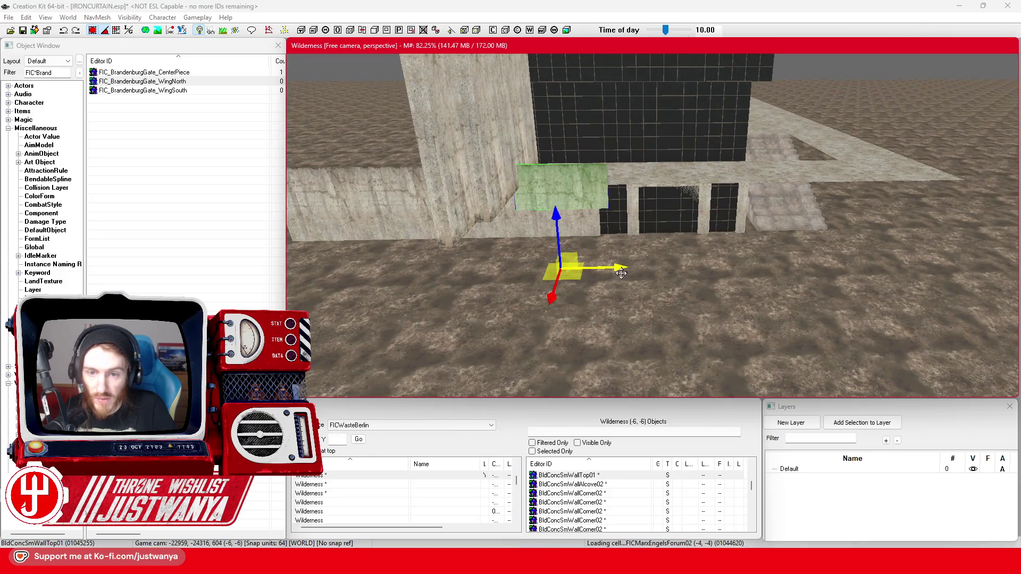
drag(620, 271, 744, 271)
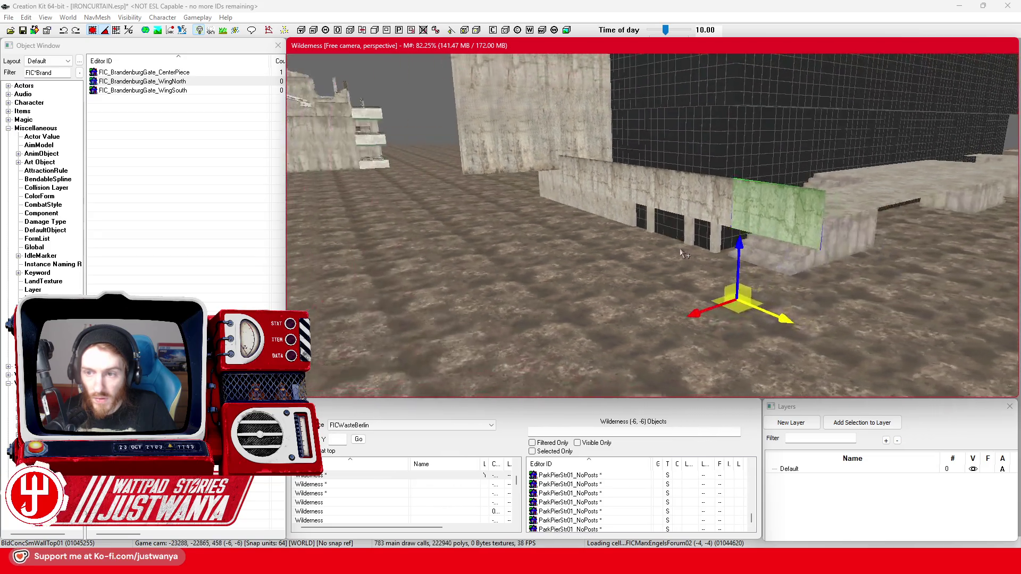
key(e)
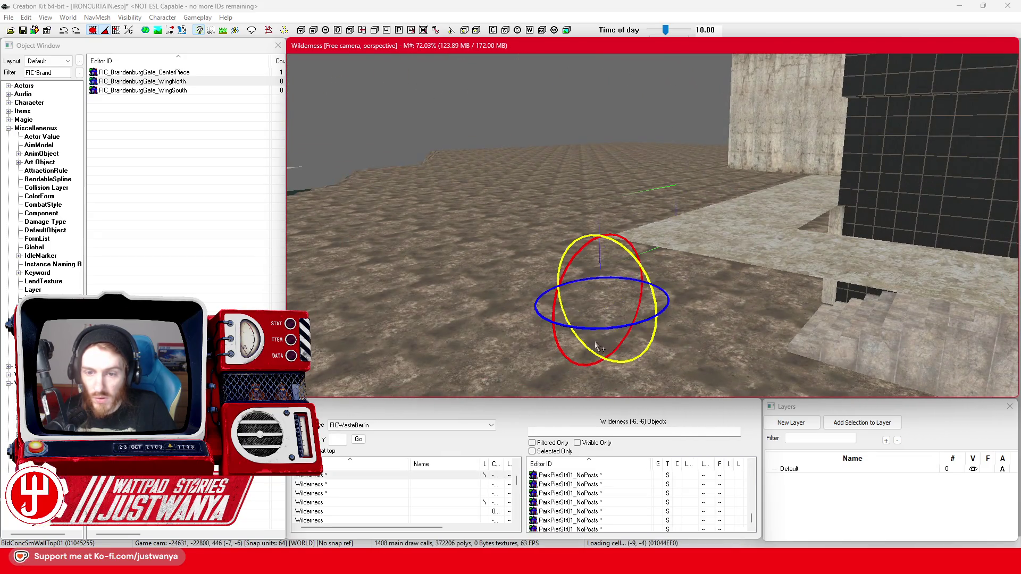
key(w)
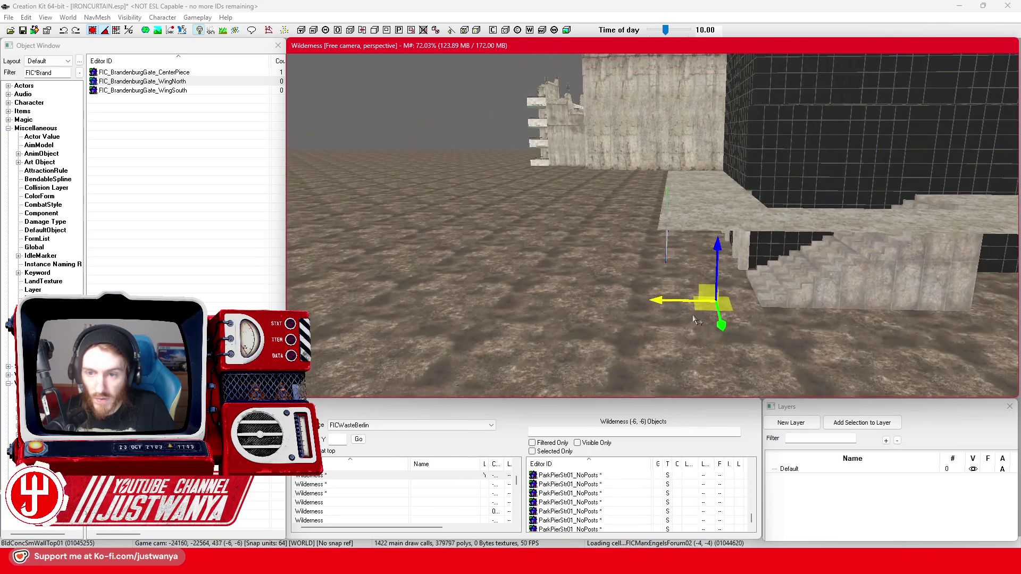
drag(667, 306, 638, 306)
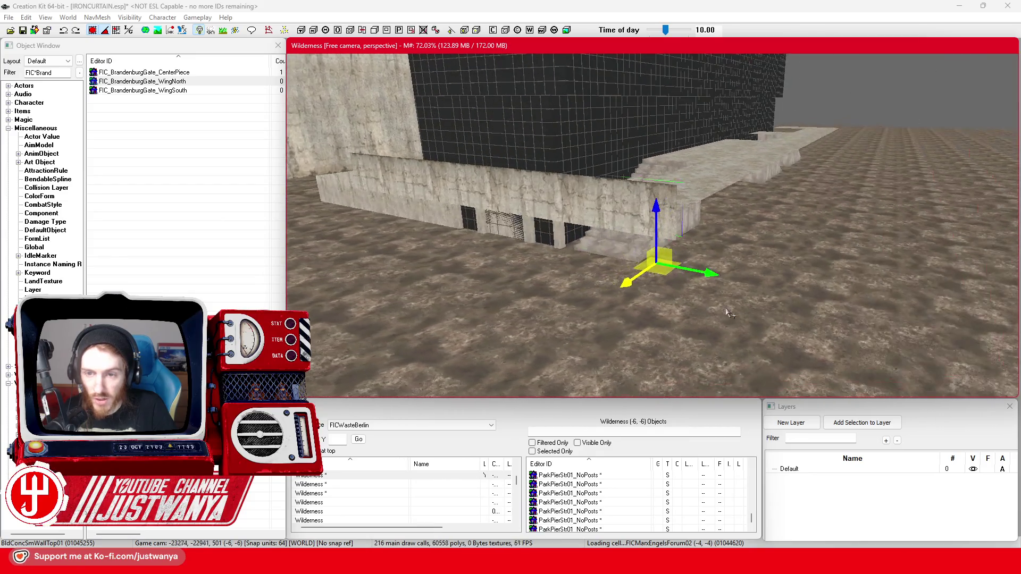
click(622, 210)
drag(460, 185, 392, 176)
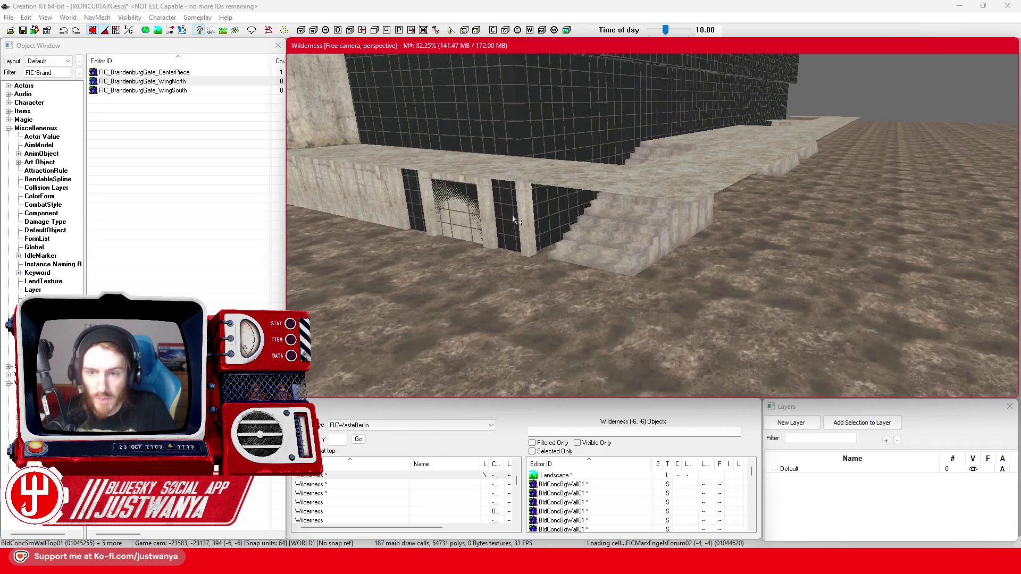
Step: Study the zeit.de Palast der Republik model photo, then minimize Firefox
mouse_move(557, 542)
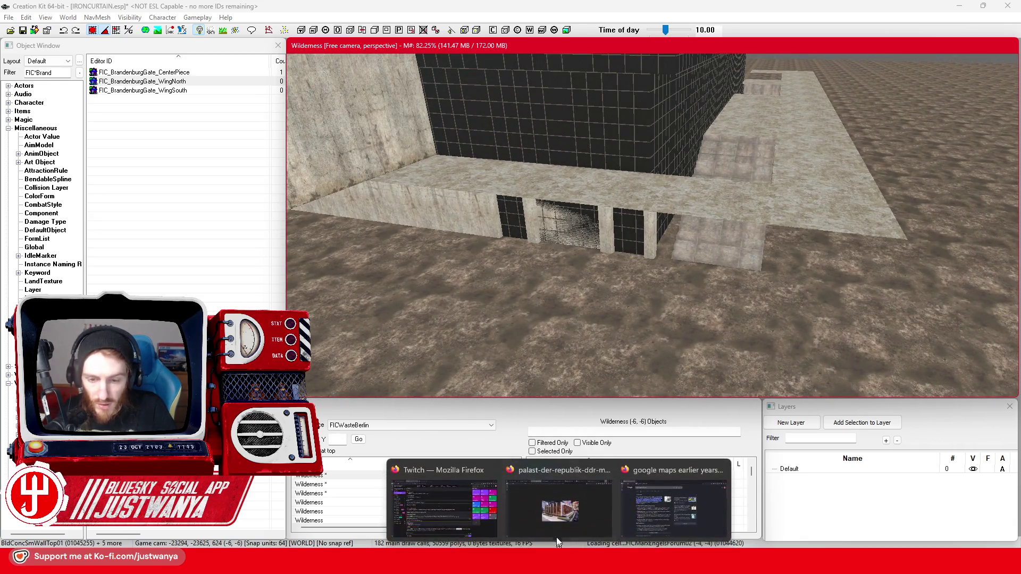
click(591, 505)
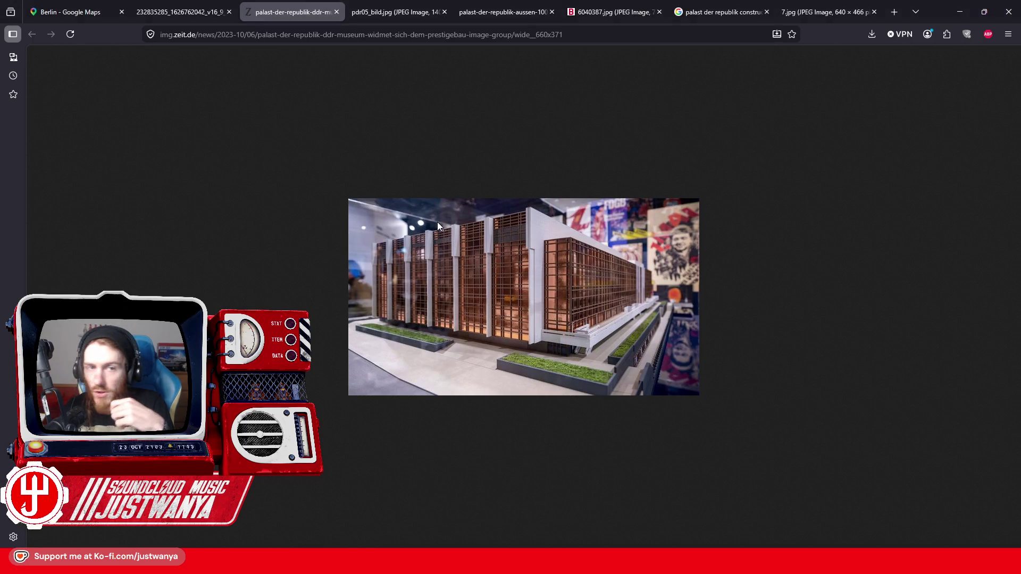
mouse_move(371, 3)
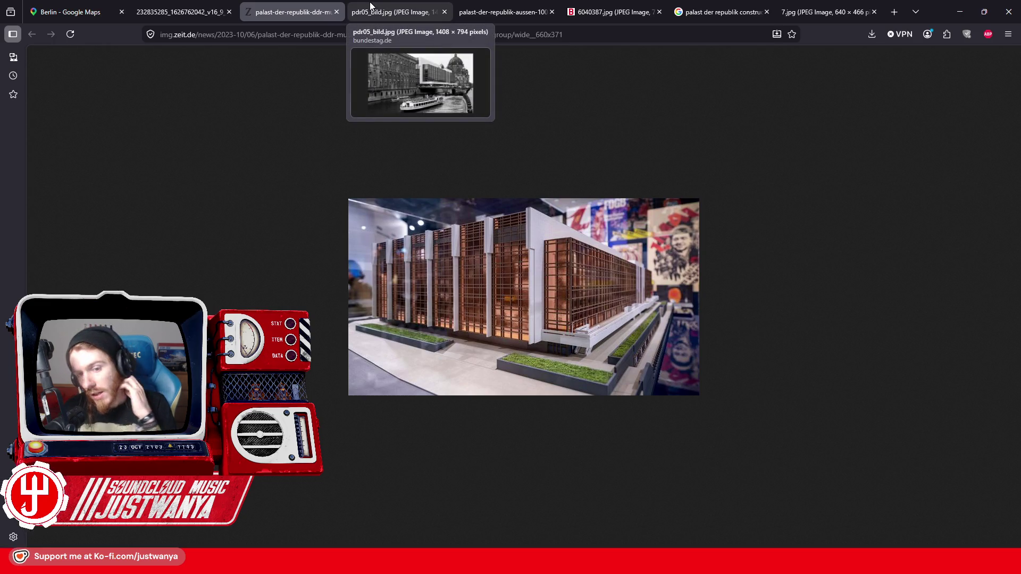
click(960, 12)
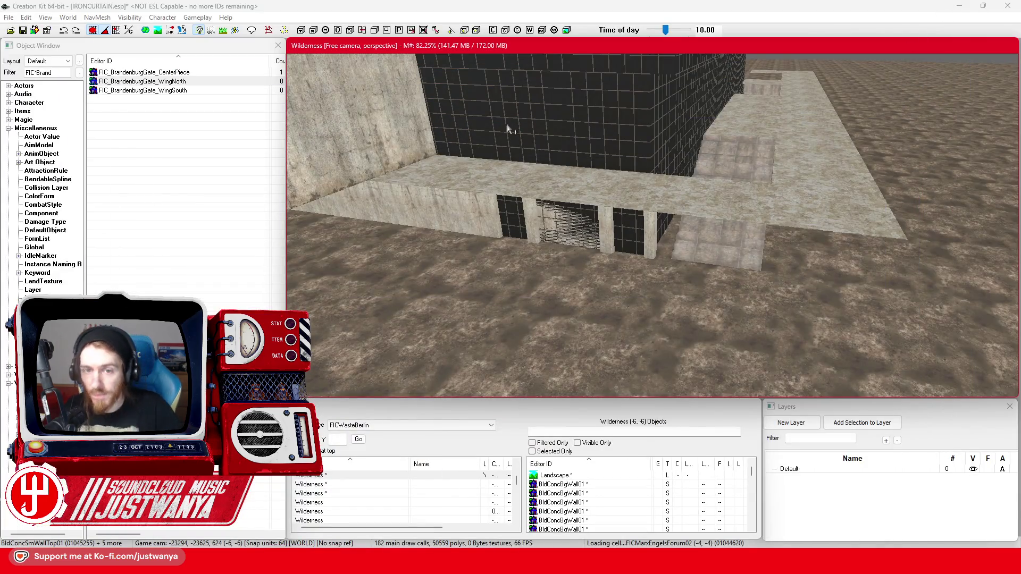
Step: Move the BldGlassSolid01 glass panel in front of the base wall and check it up close
click(509, 129)
drag(907, 193, 575, 284)
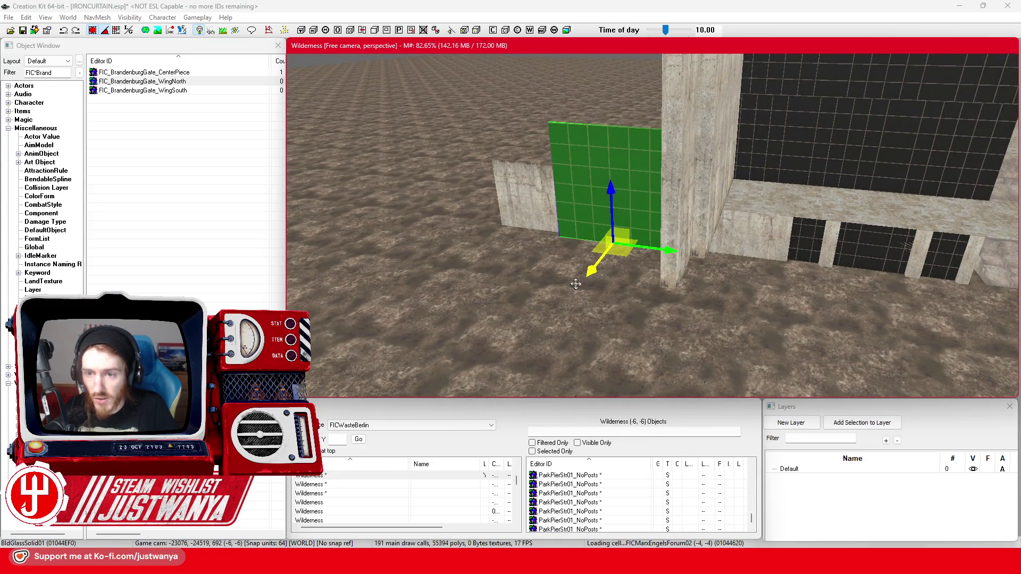
scroll(up, 3)
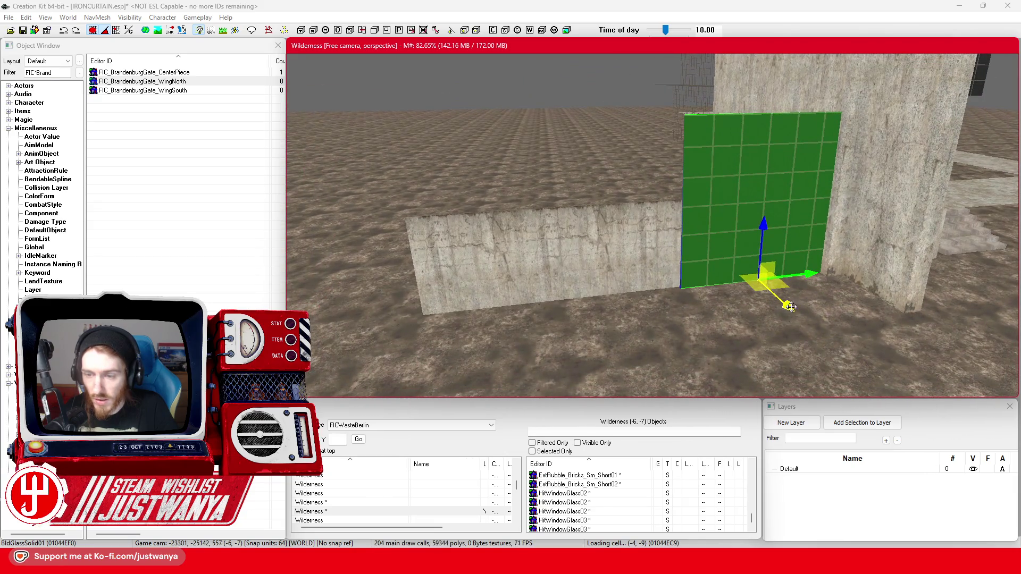
scroll(down, 3)
scroll(up, 3)
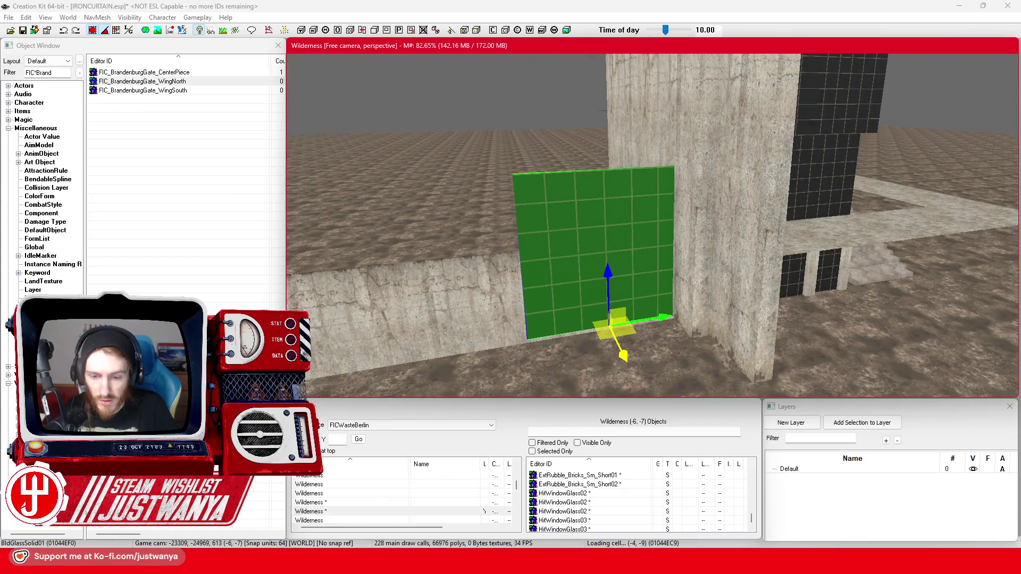
mouse_move(558, 563)
click(575, 506)
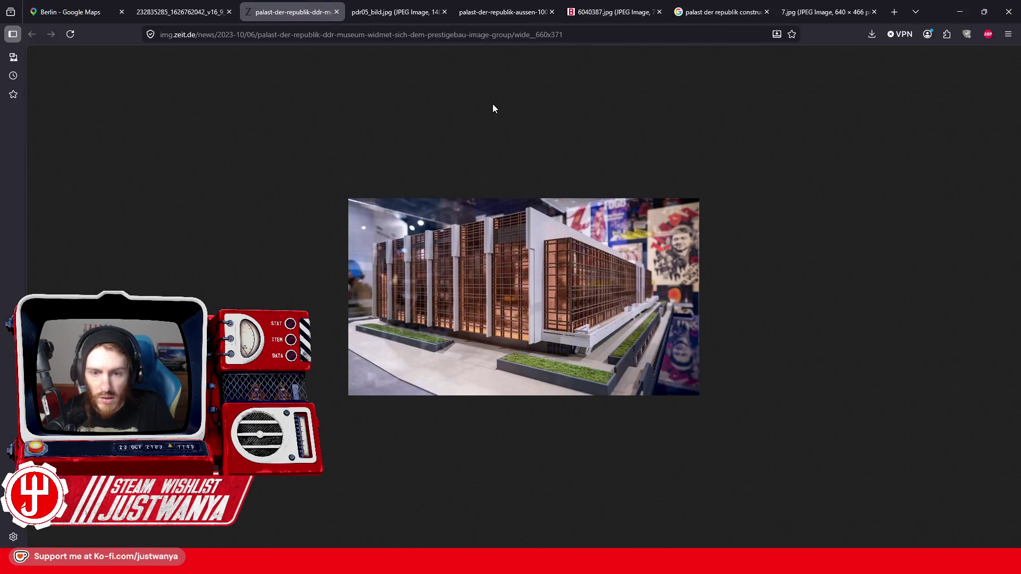
Step: Compare the black-and-white and colour Palast photos, including the finned facade, then minimize Firefox
click(403, 13)
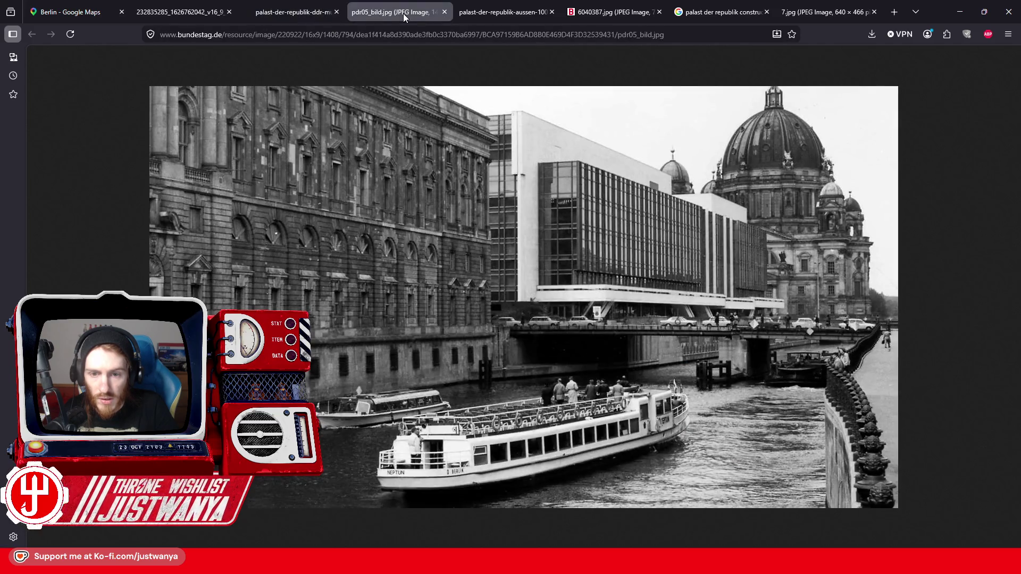
click(191, 14)
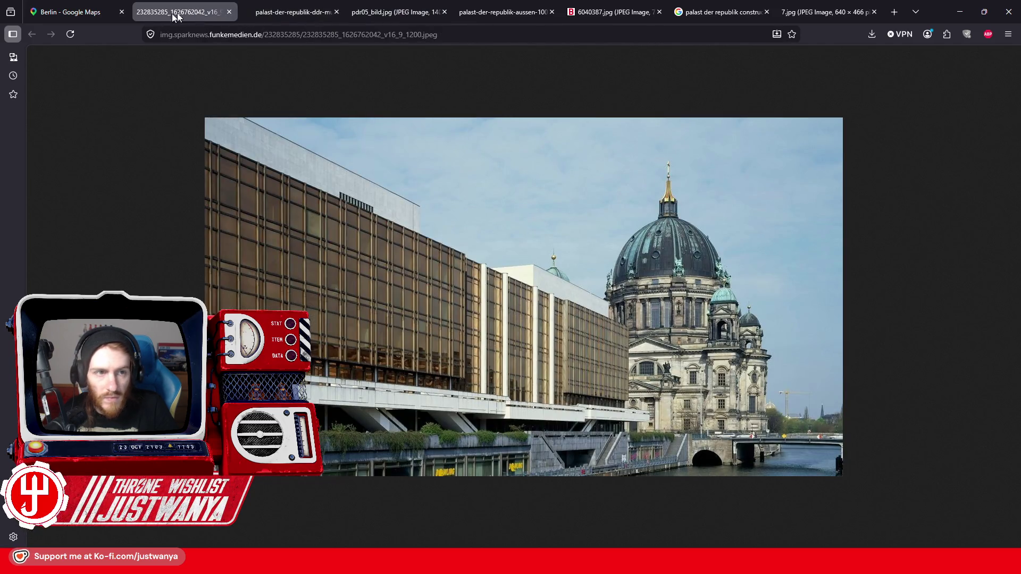
click(292, 12)
click(395, 7)
click(481, 8)
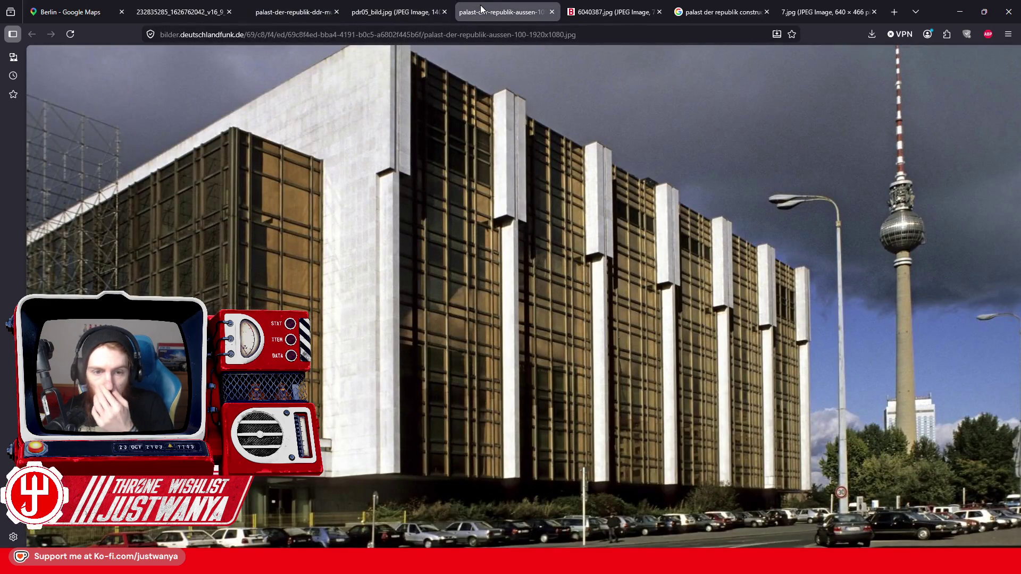
click(961, 11)
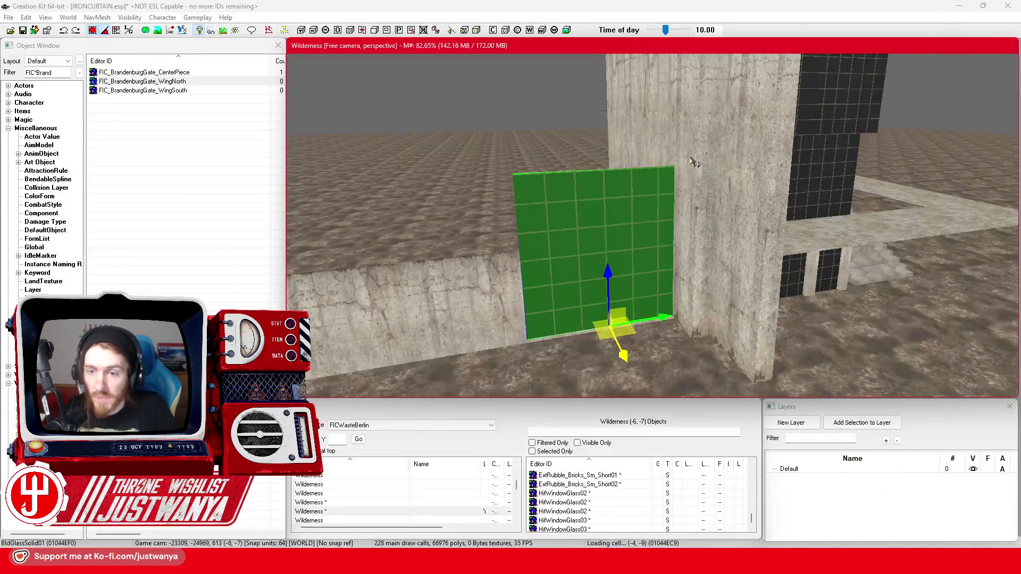
Step: Select the dark glass panel, duplicate it with Ctrl+D and raise the copy one panel height
click(750, 230)
click(750, 256)
scroll(up, 3)
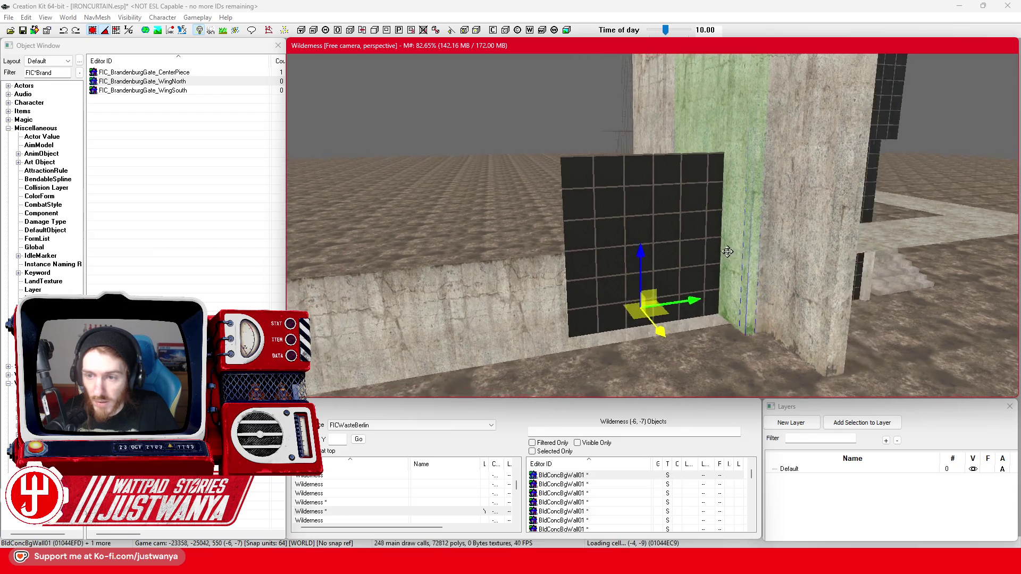
click(747, 262)
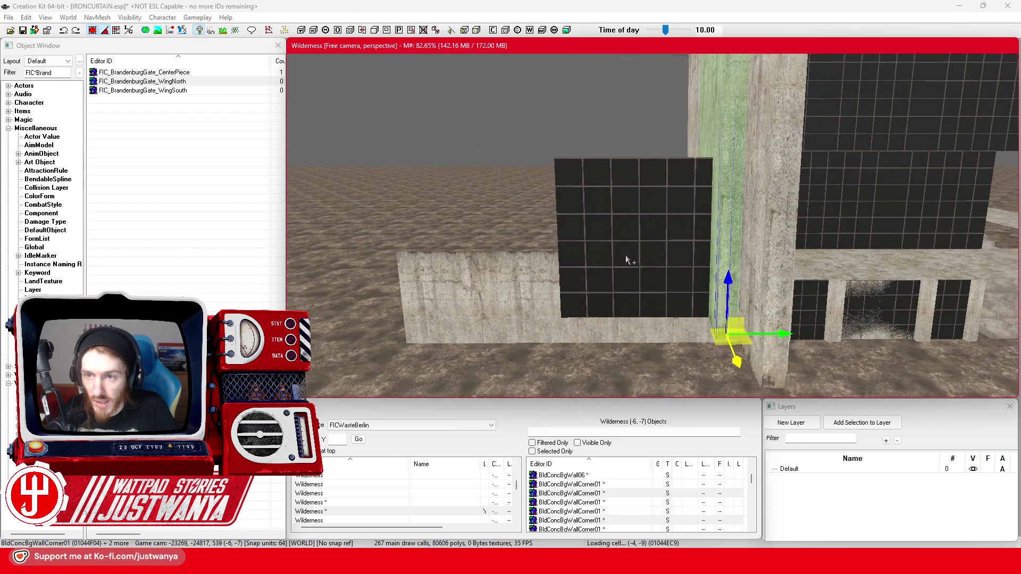
scroll(up, 3)
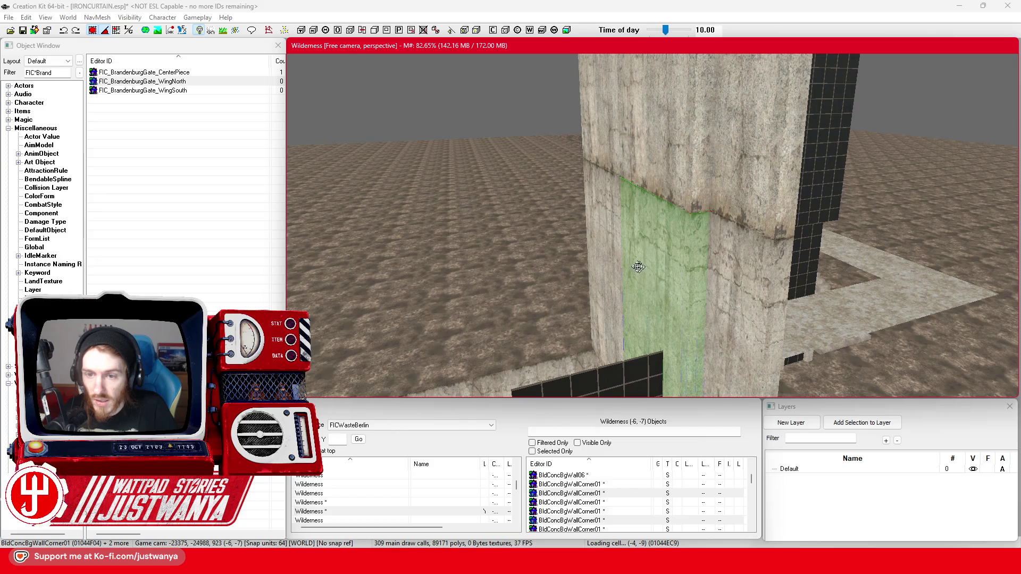
scroll(down, 3)
click(644, 306)
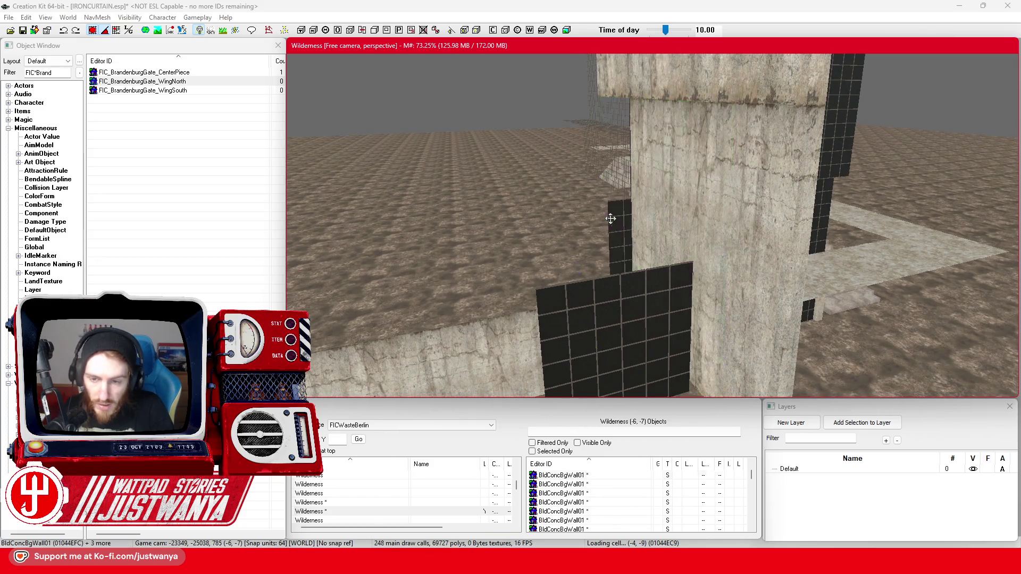
key(shift)
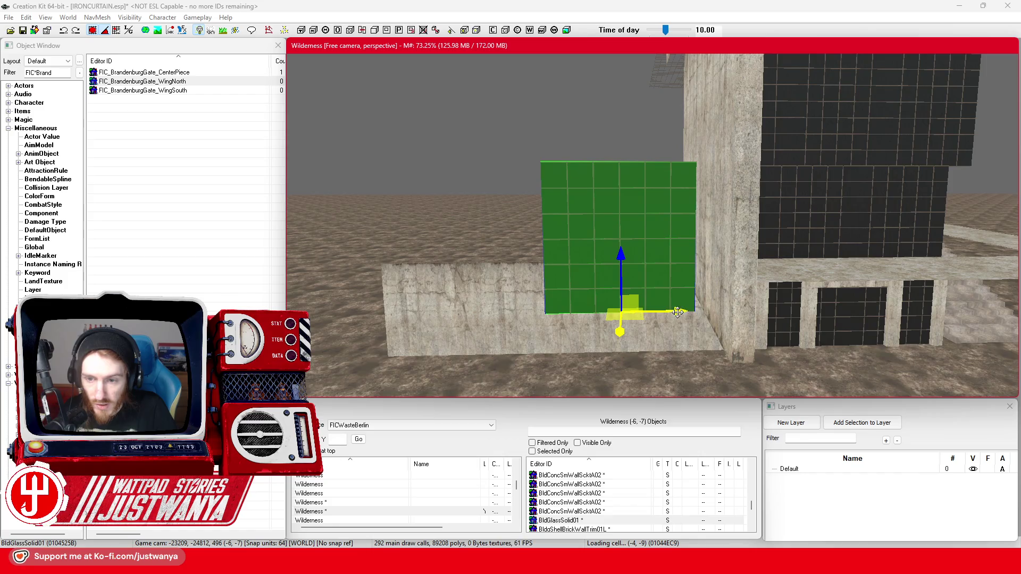
key(shift)
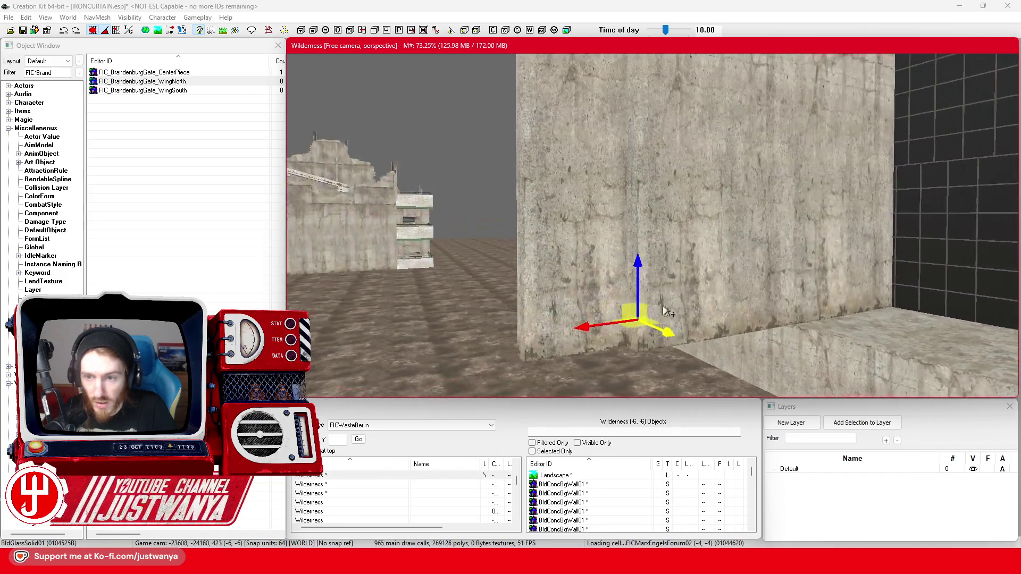
key(shift)
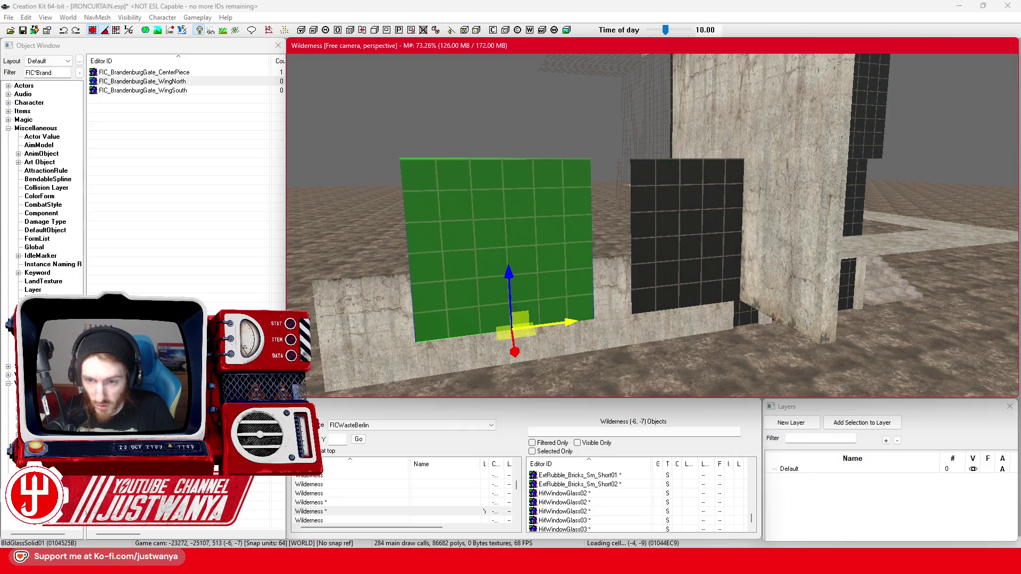
key(ctrl+d)
drag(703, 258, 704, 96)
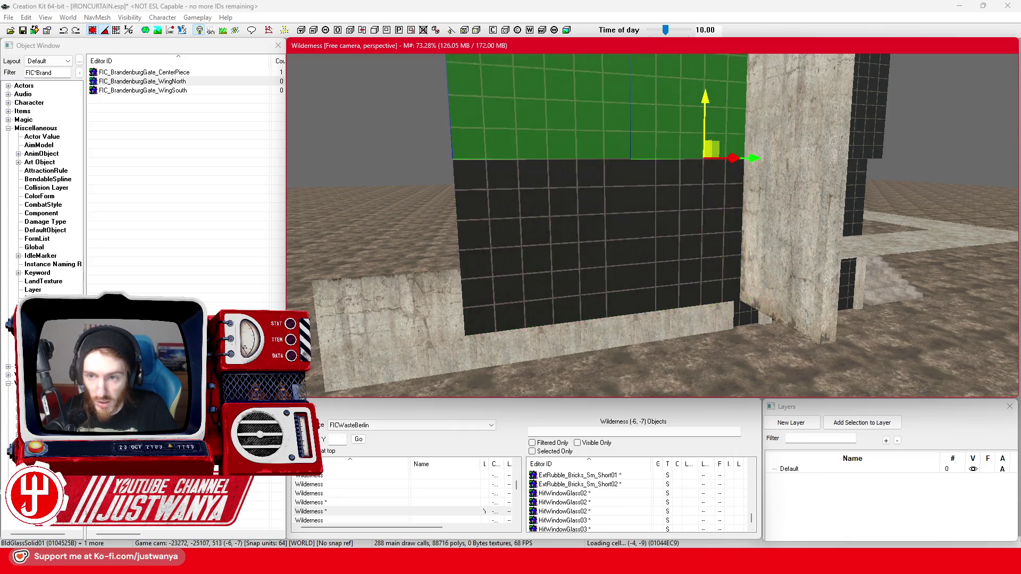
Step: Select both glass panels and lift them further up beside the concrete column
key(shift)
click(703, 180)
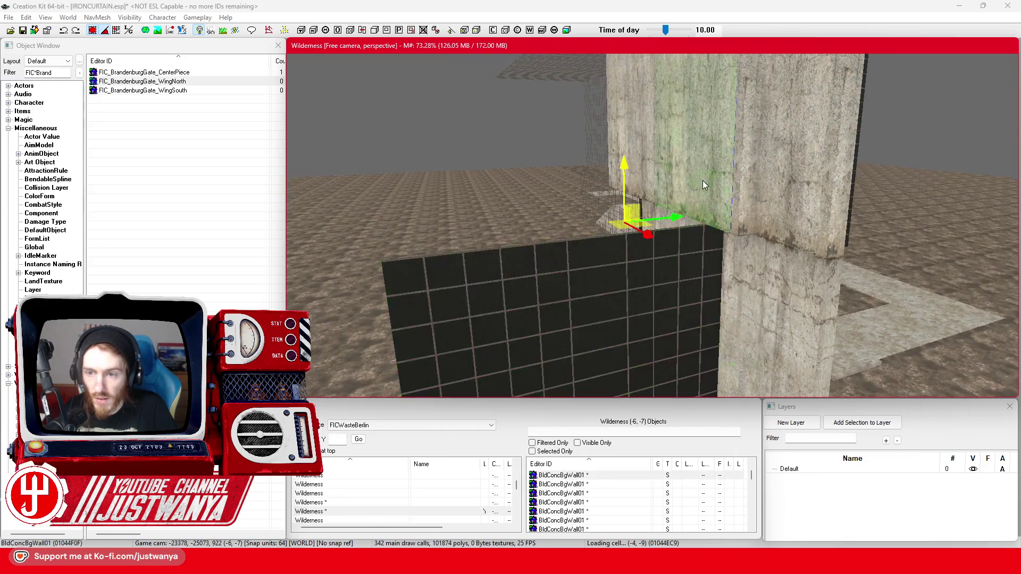
click(745, 219)
click(752, 185)
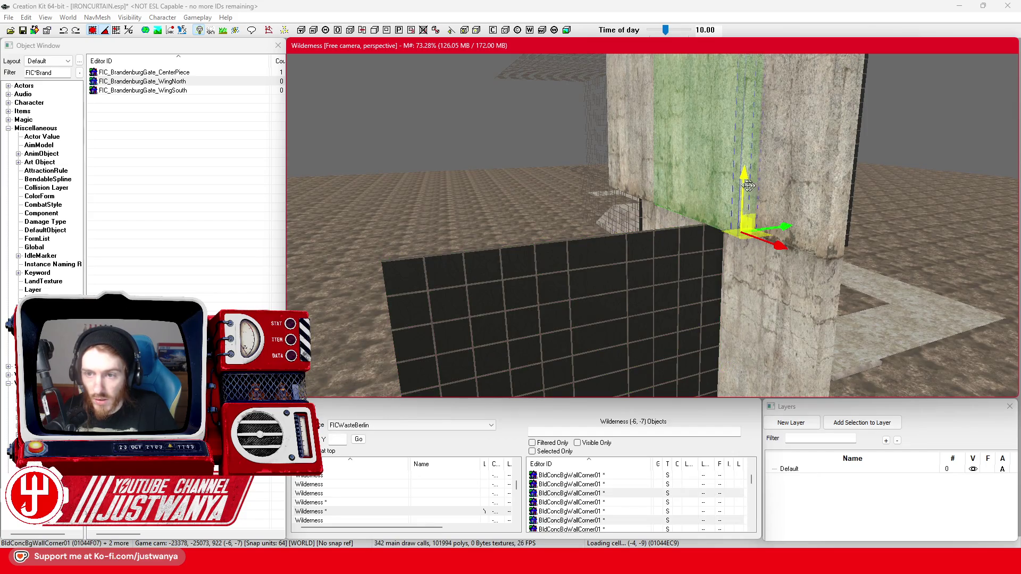
click(687, 319)
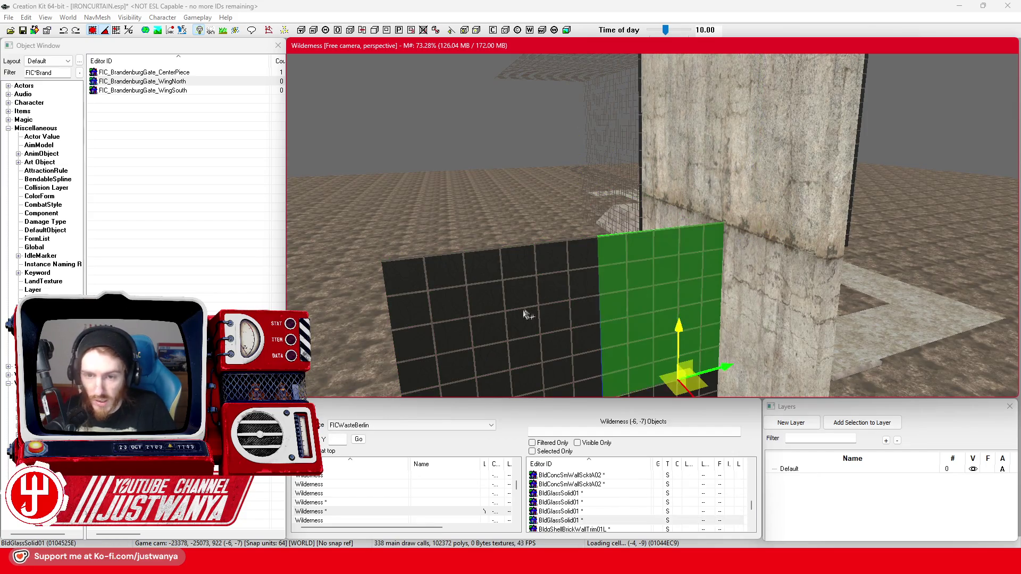
click(515, 309)
scroll(down, 3)
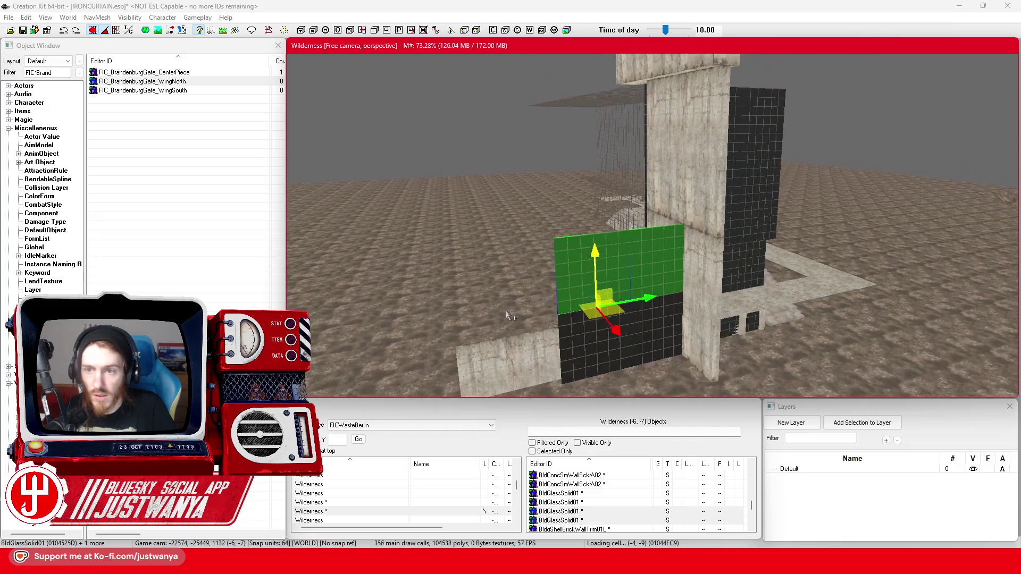
drag(612, 258, 594, 177)
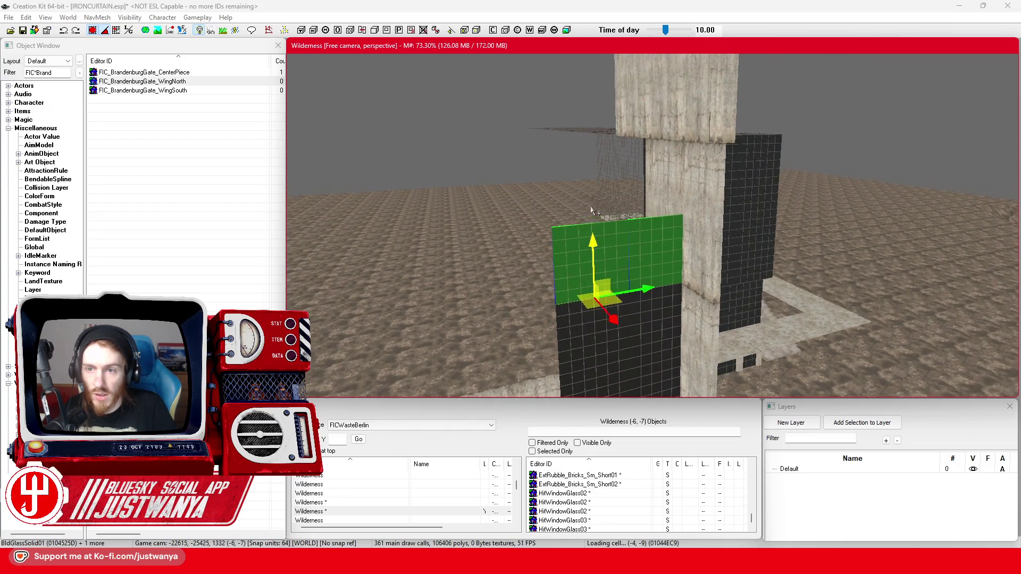
drag(596, 261, 587, 104)
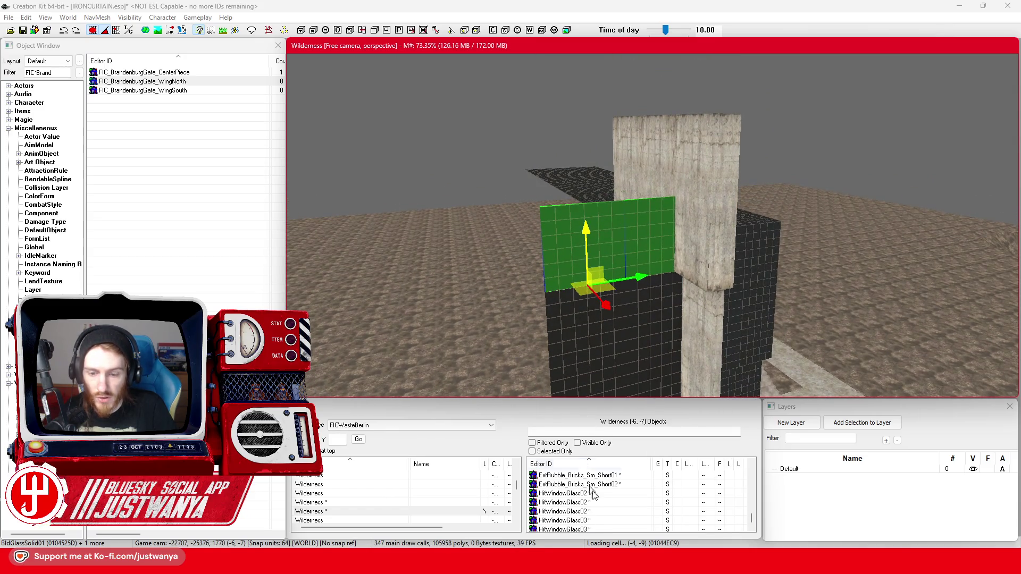
Step: After checking the facade photo, raise the glass panel to the column's top
mouse_move(559, 566)
click(574, 511)
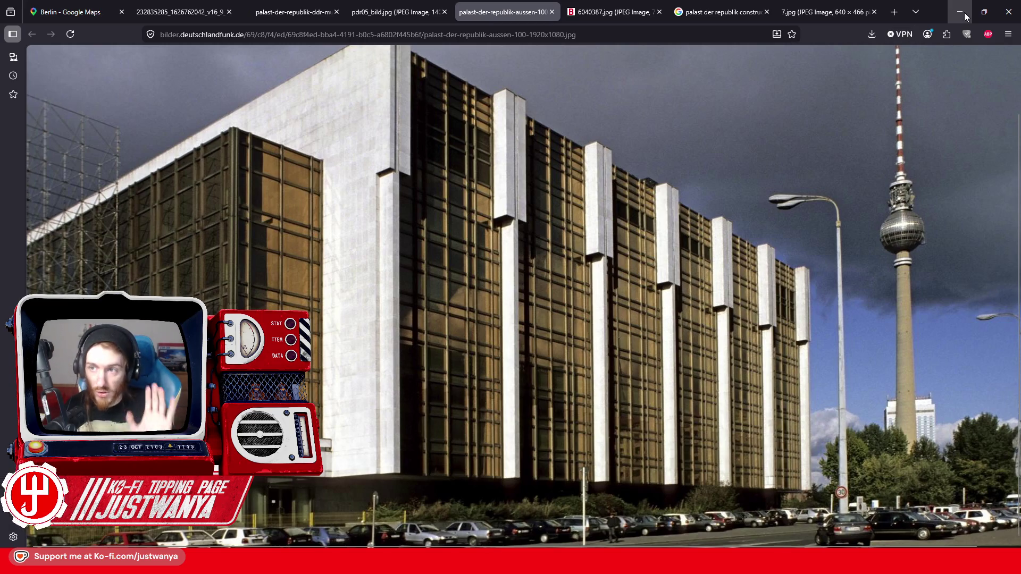
click(960, 11)
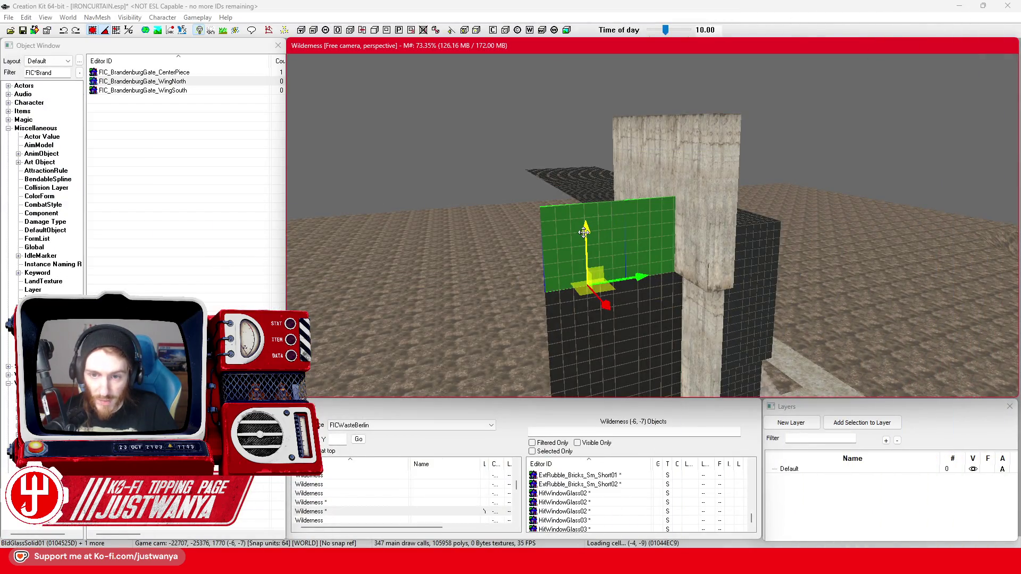
drag(586, 241, 584, 156)
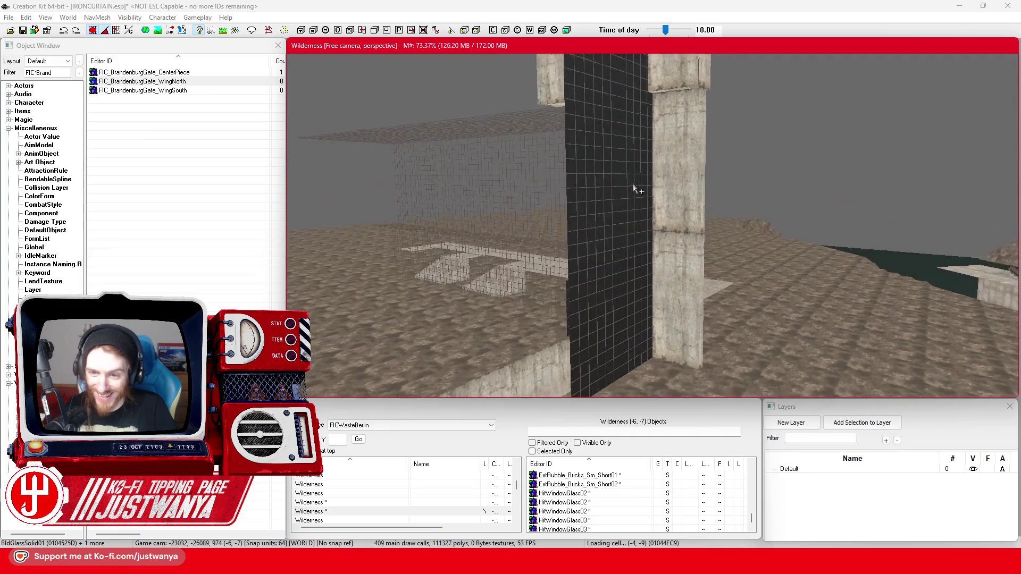
Step: Nudge two glass pieces sideways, then slide the glass slab and lower strip left
click(644, 220)
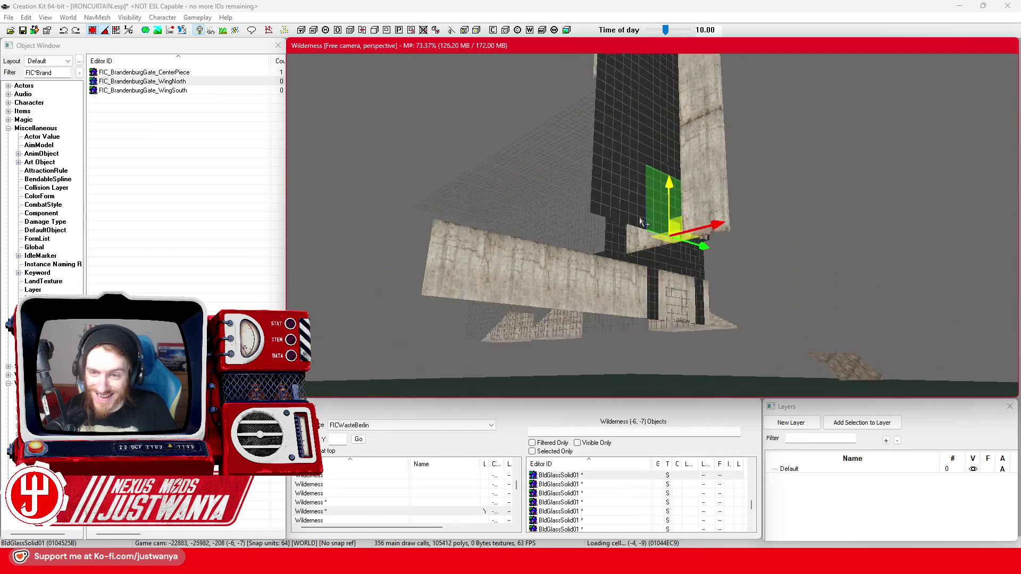
click(598, 198)
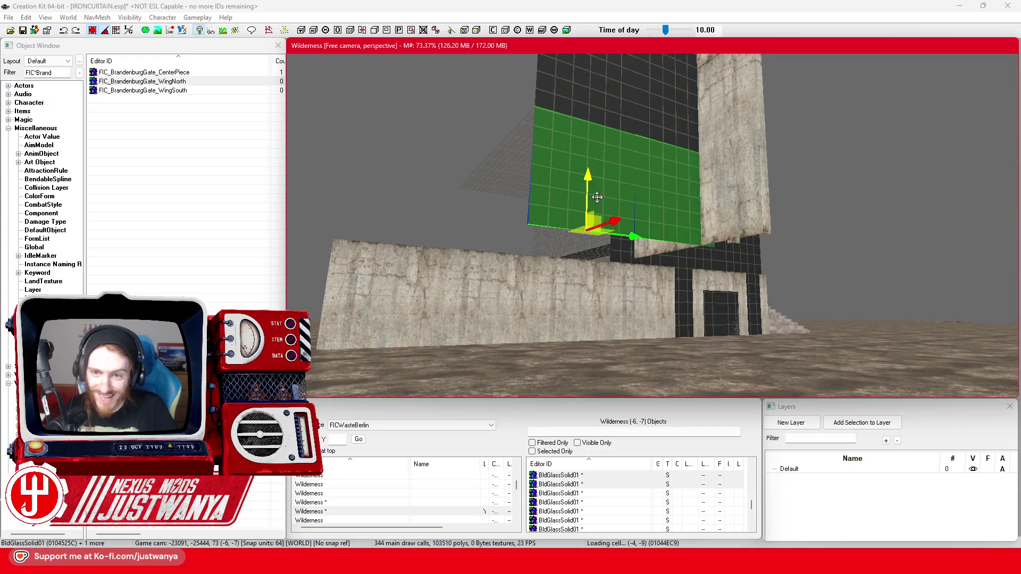
key(2)
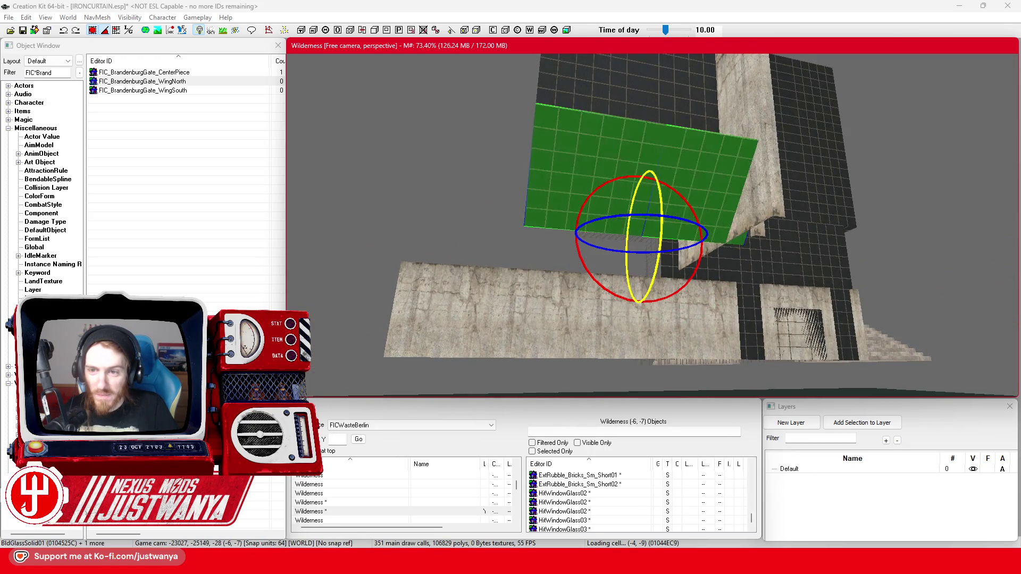
key(1)
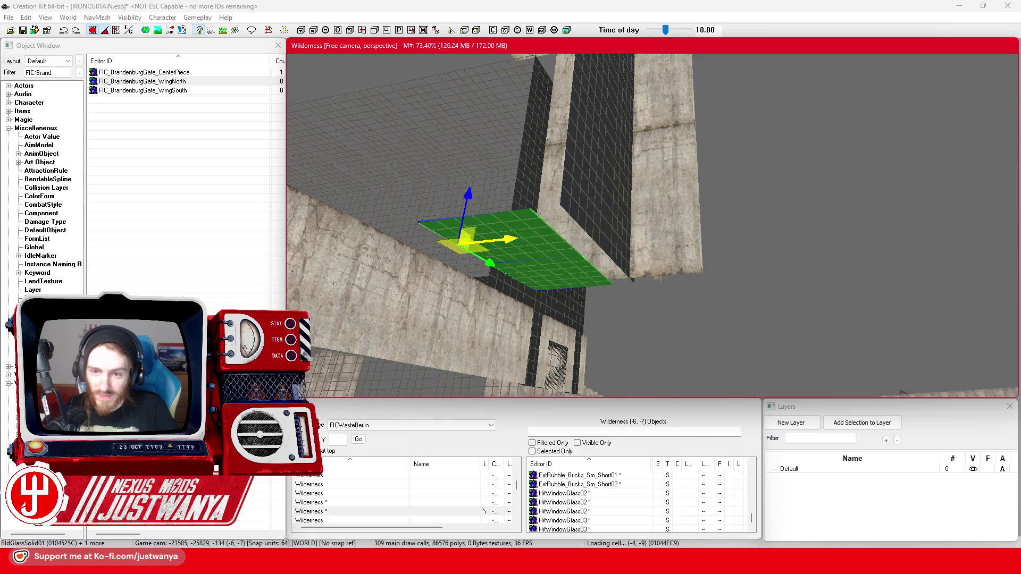
drag(461, 242, 484, 240)
drag(589, 237, 676, 216)
scroll(up, 3)
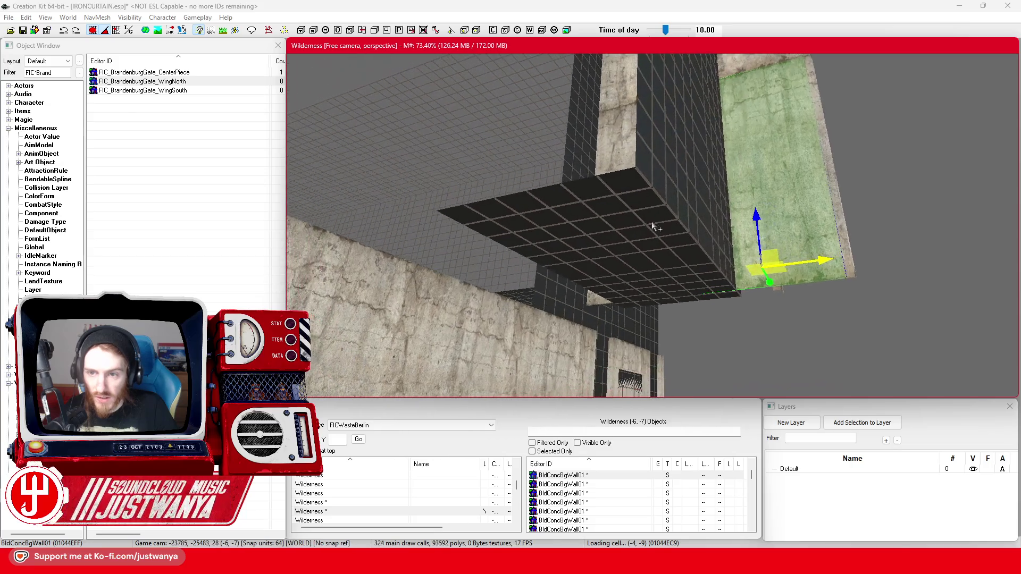
click(621, 251)
click(678, 294)
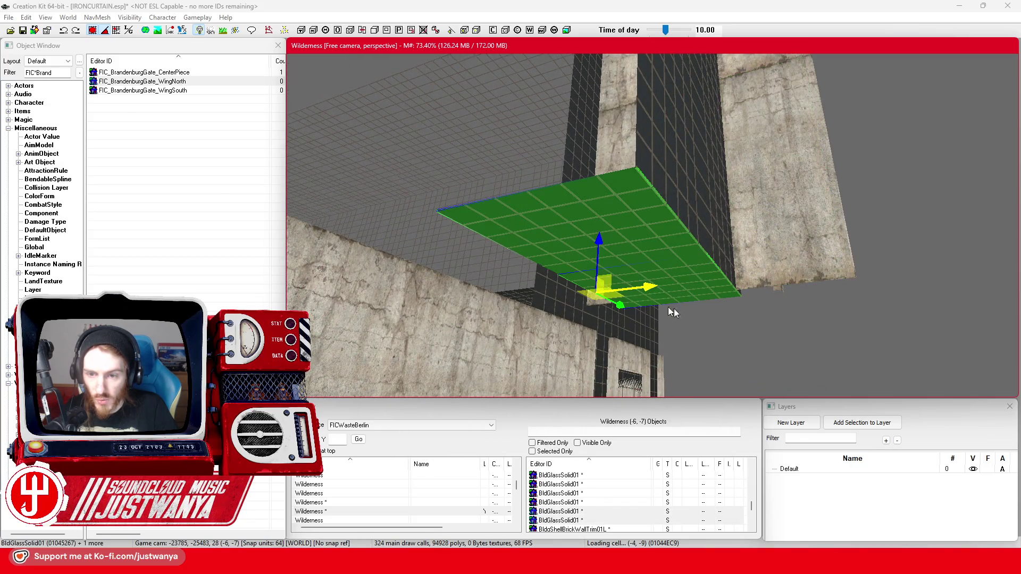
drag(650, 287, 539, 301)
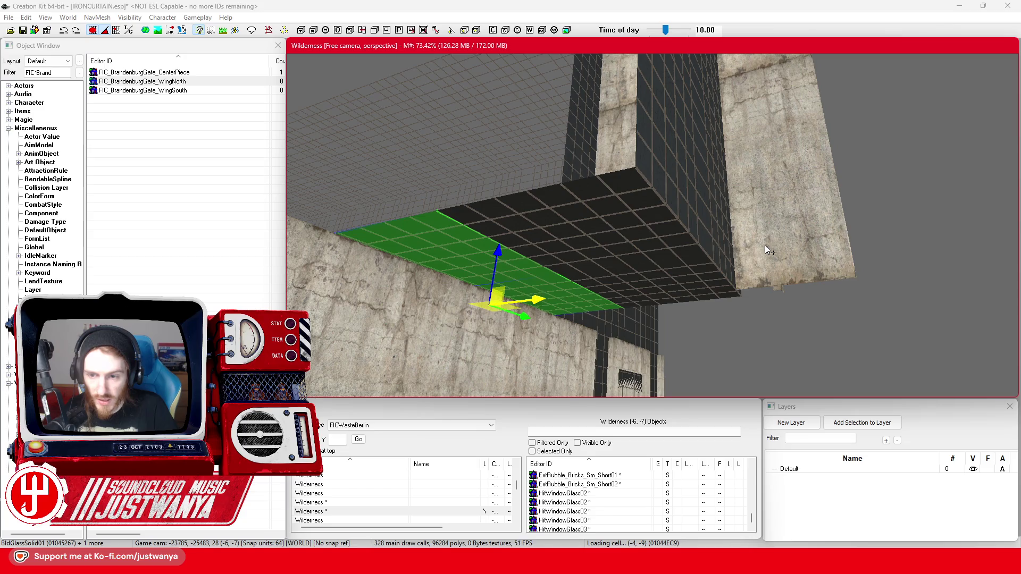
Step: Select the four dark glass slab pieces under the wall and delete them
key(shift)
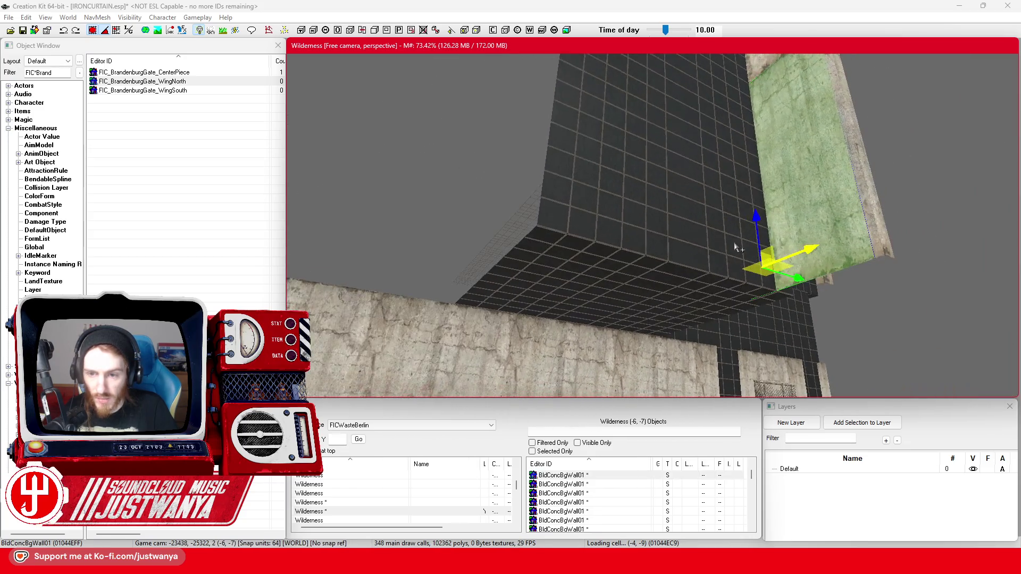
click(532, 311)
click(628, 325)
click(558, 266)
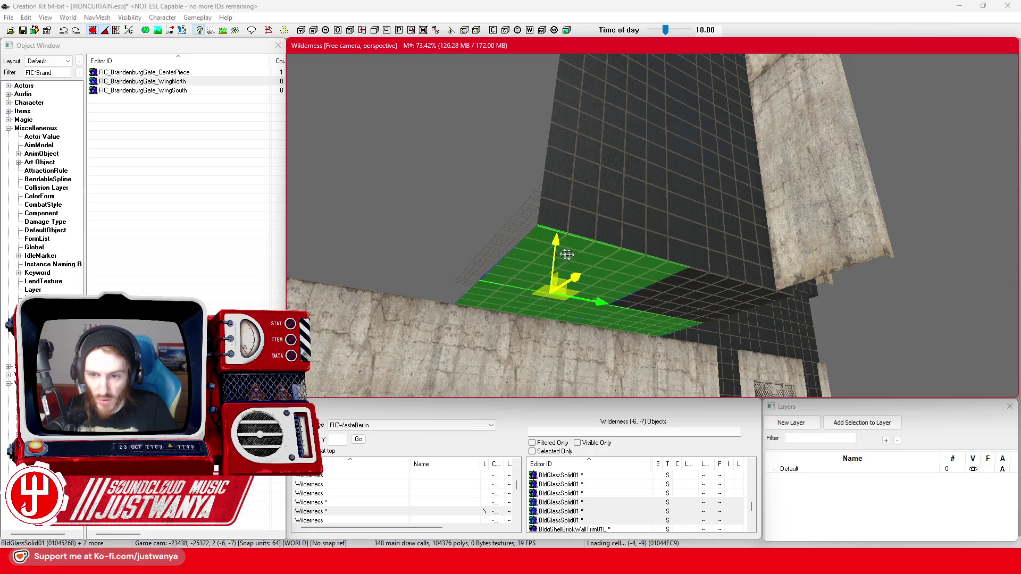
click(660, 287)
key(Delete)
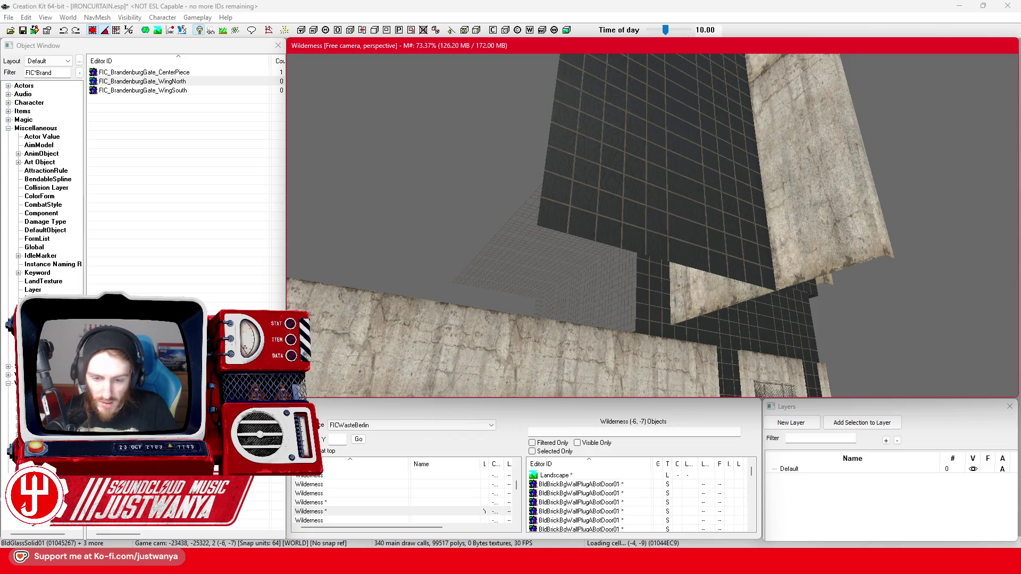
Step: Check the Palast der Republik reference photo twice, returning to the editor each time
mouse_move(559, 564)
click(579, 509)
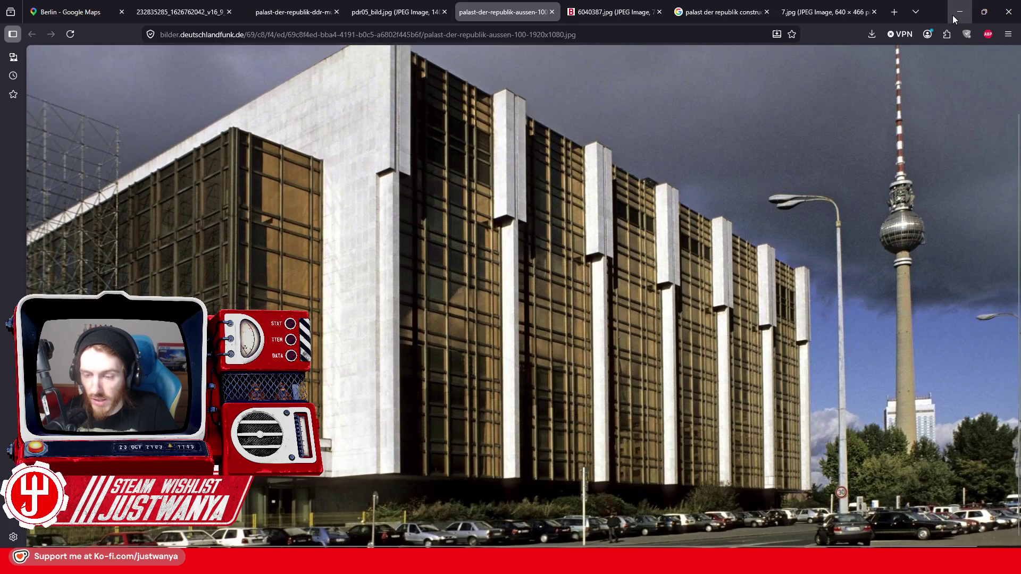
click(955, 20)
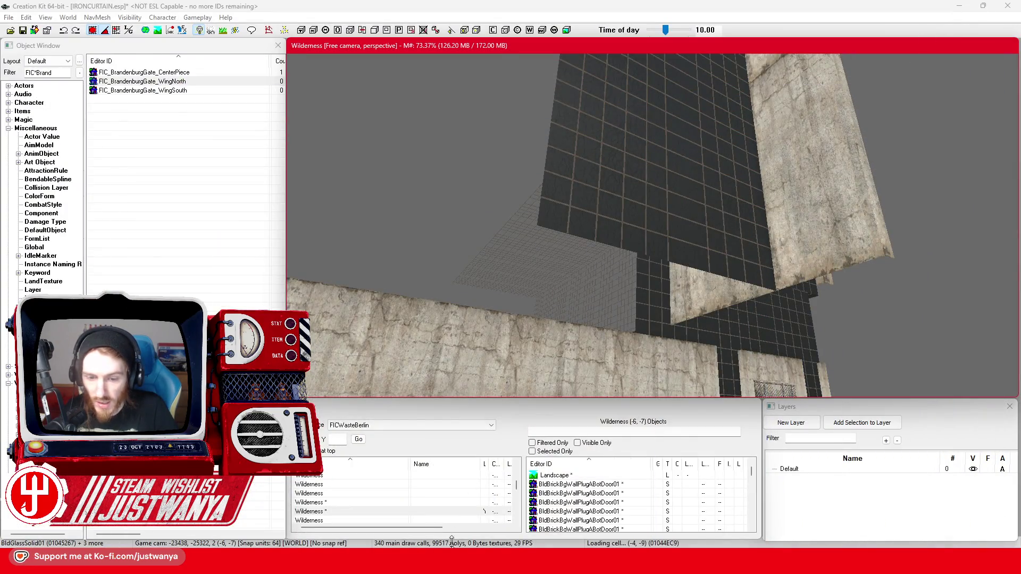
mouse_move(558, 564)
click(563, 521)
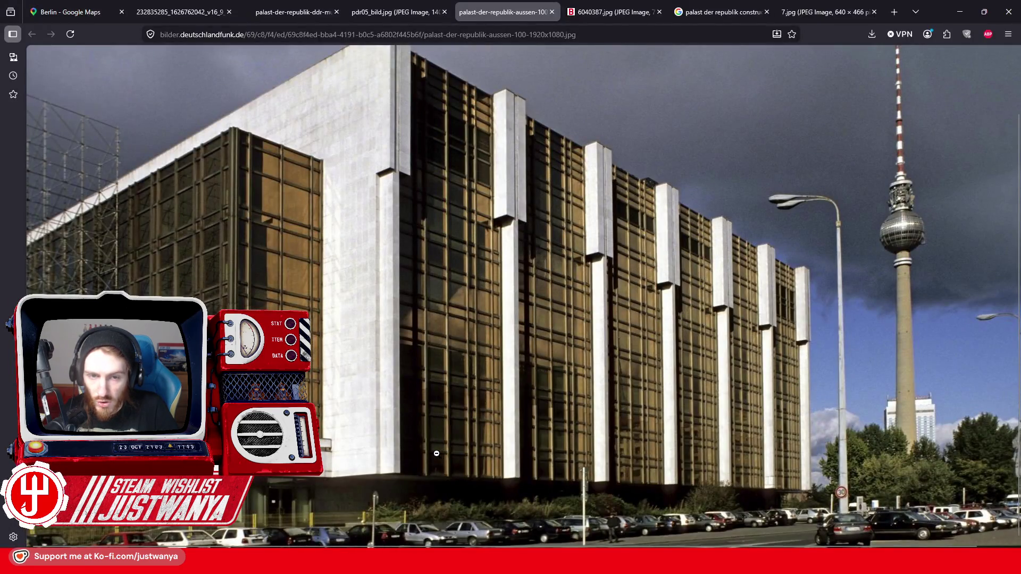
click(960, 12)
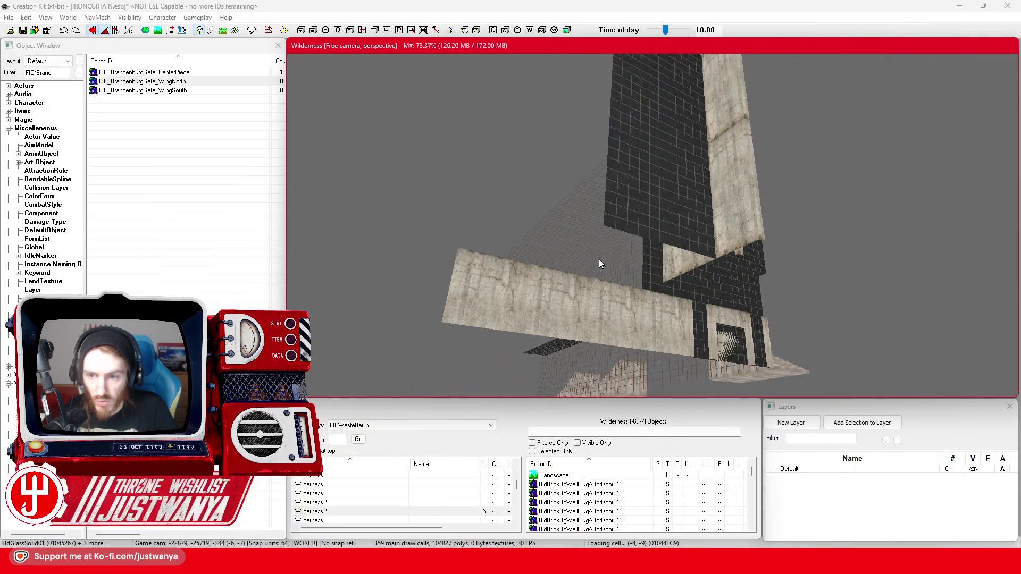
Step: Ctrl-click the pillar, ledge and upper wall pieces until BldConcBgWall01 + 13 more are selected
scroll(up, 3)
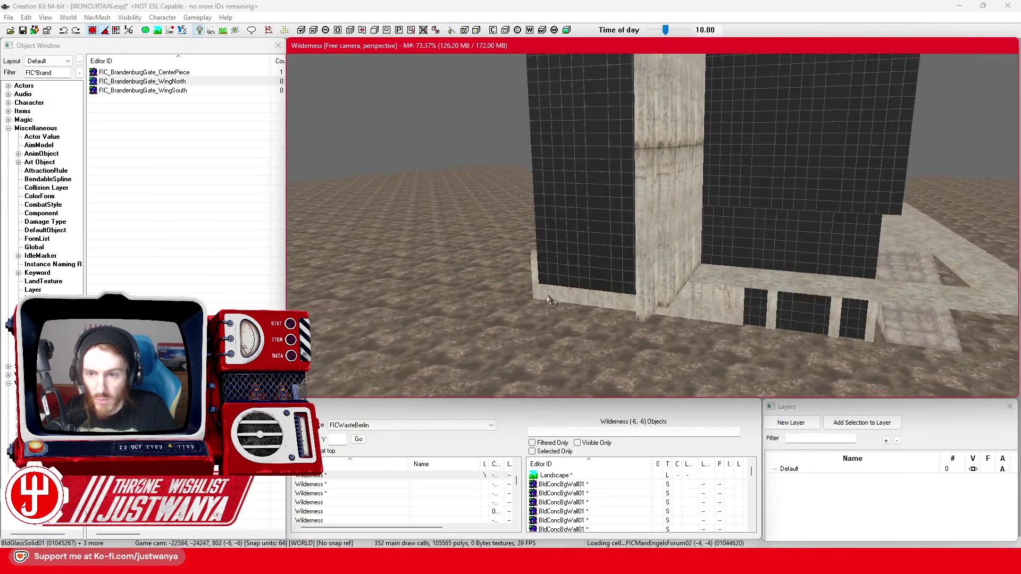
scroll(down, 3)
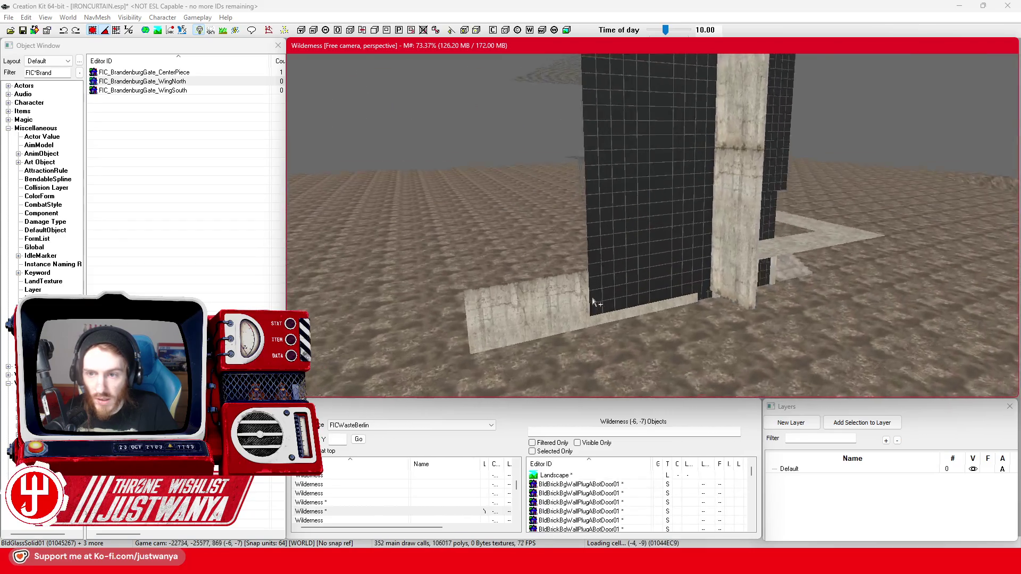
click(715, 221)
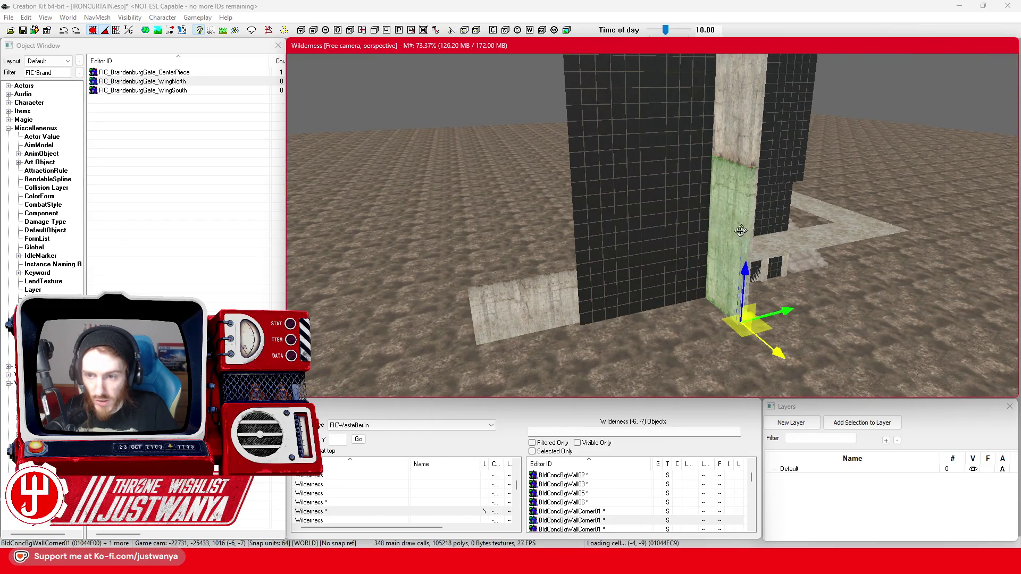
key(shift)
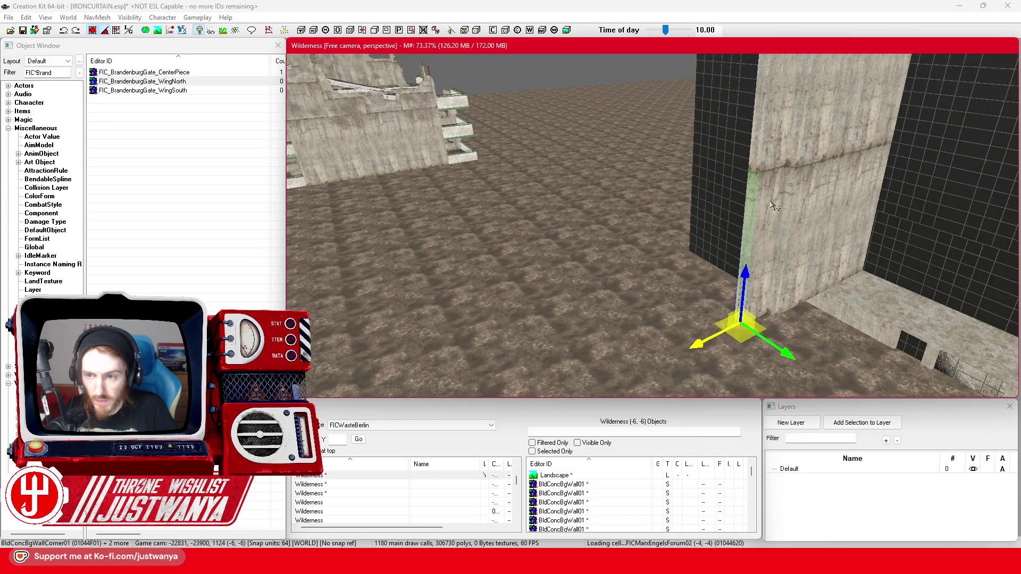
scroll(up, 3)
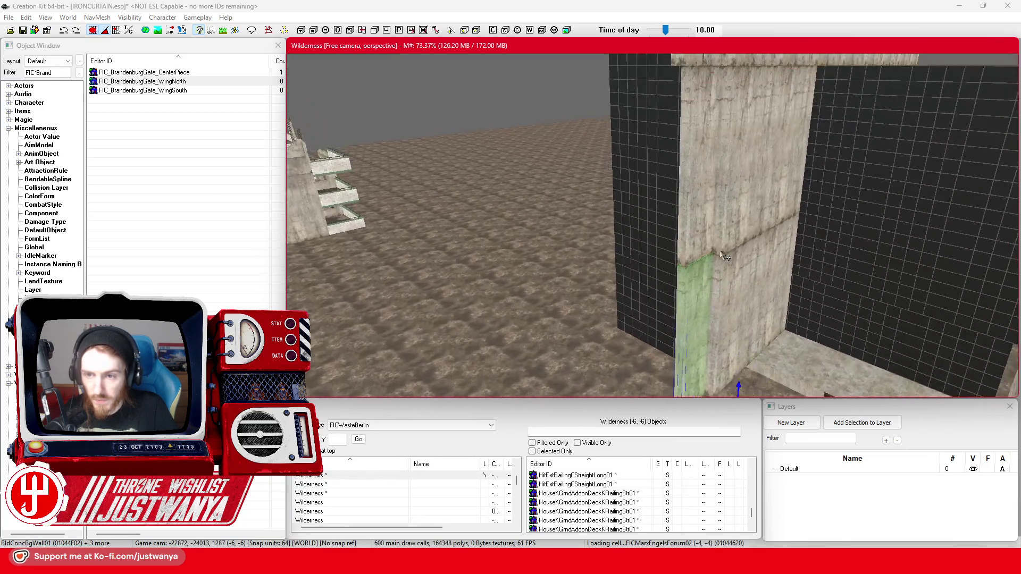
scroll(down, 3)
click(709, 244)
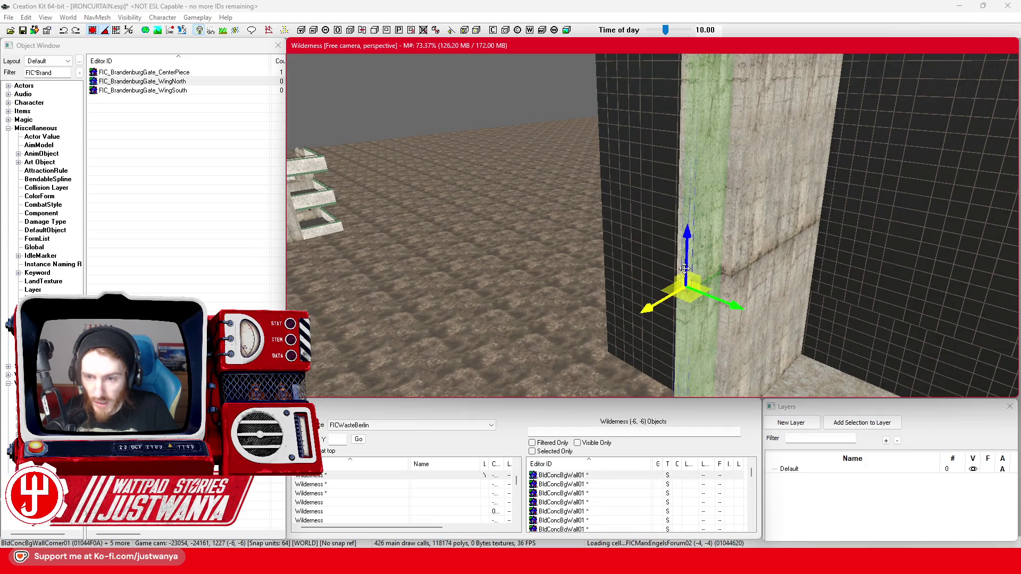
key(shift)
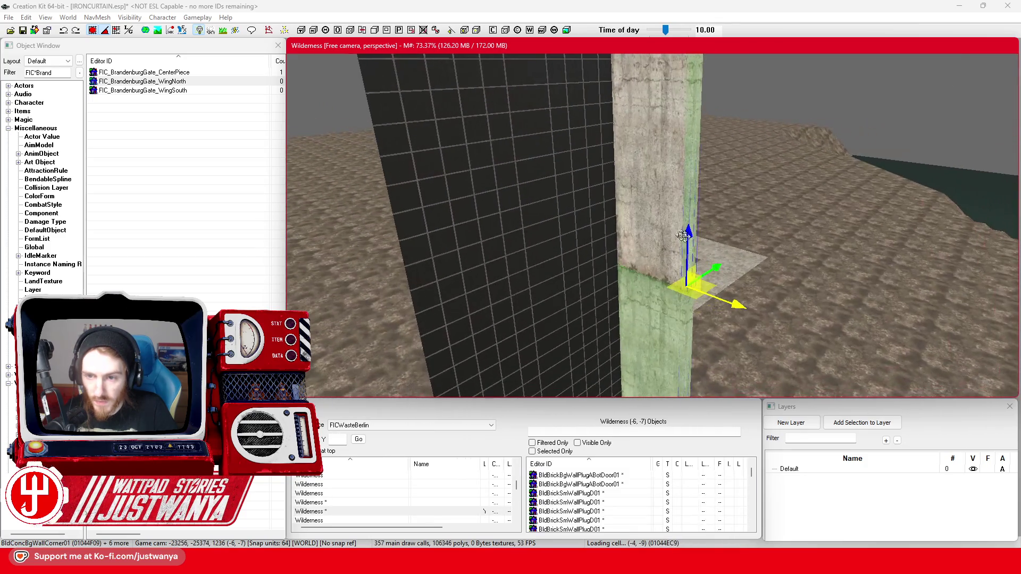
click(661, 264)
key(shift)
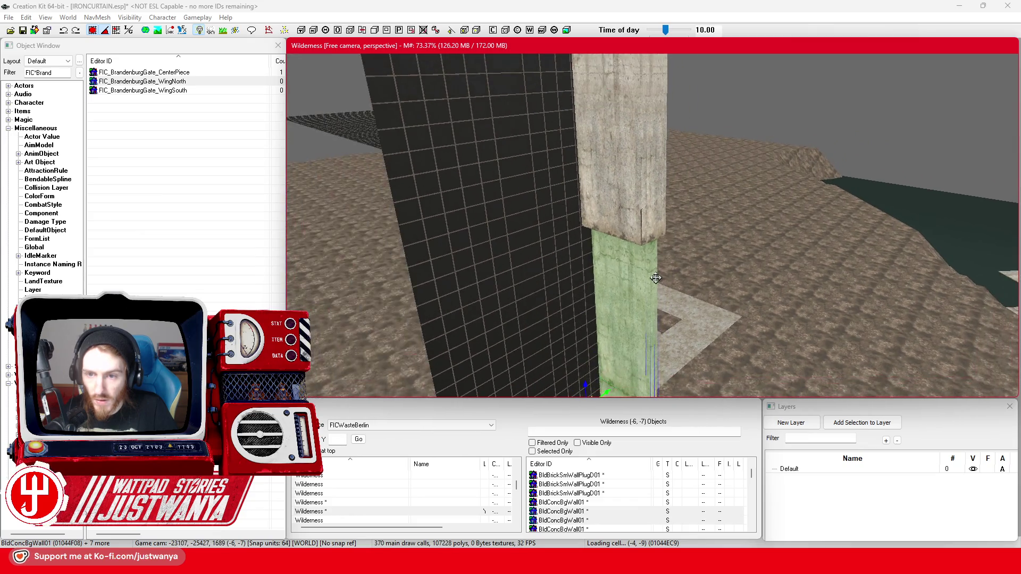
scroll(up, 3)
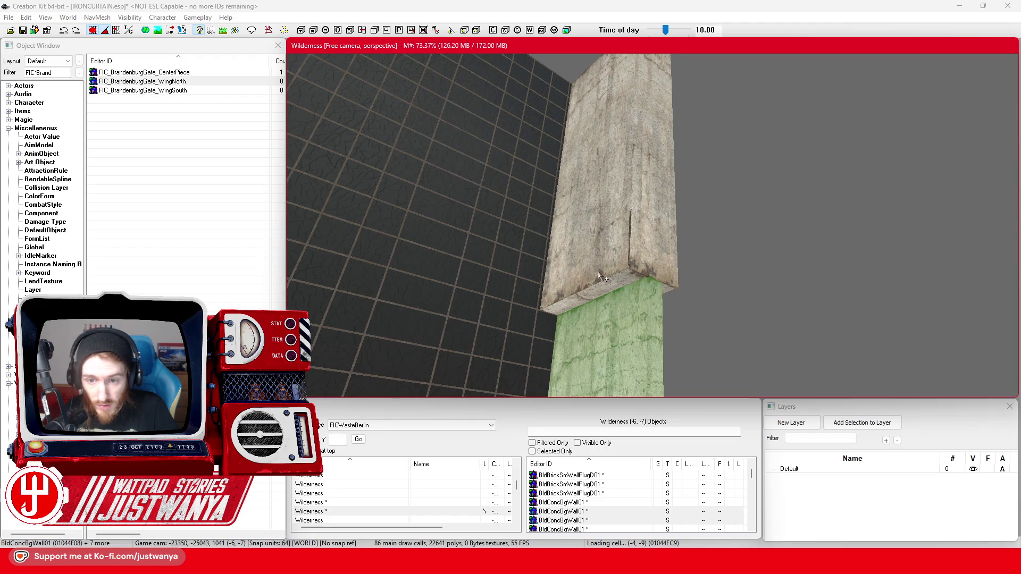
click(611, 287)
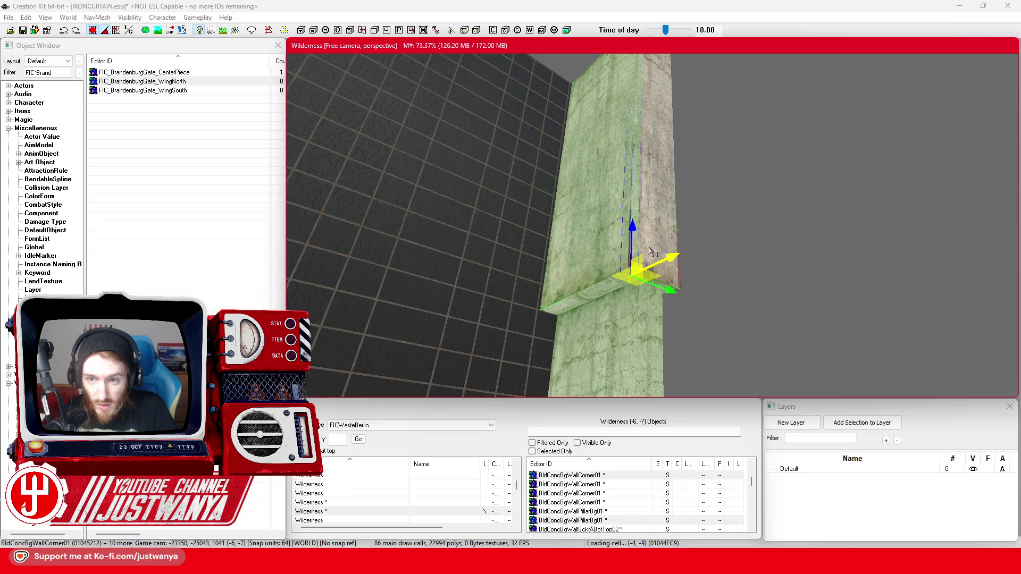
drag(659, 226, 631, 217)
click(708, 217)
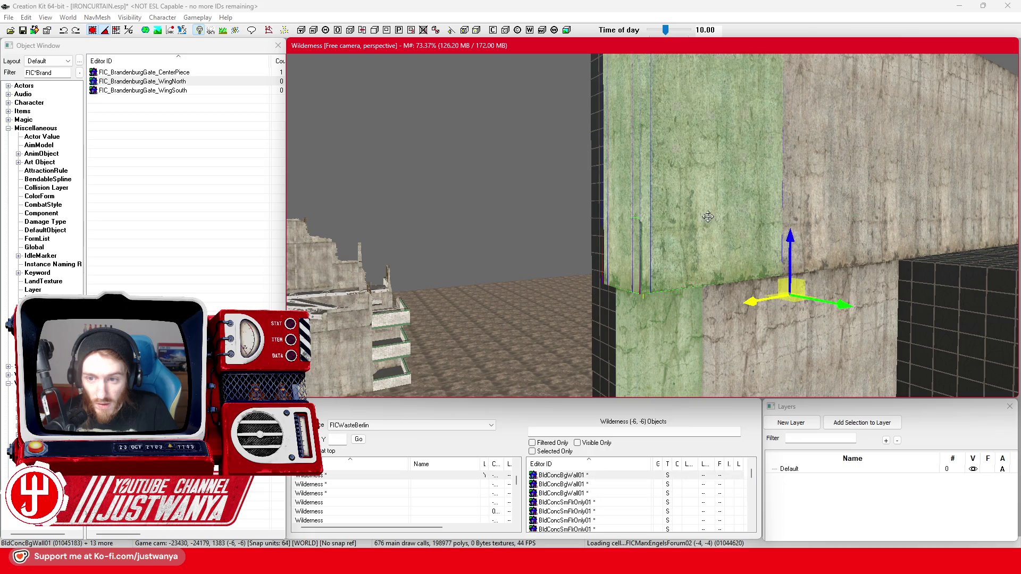
drag(673, 282, 576, 272)
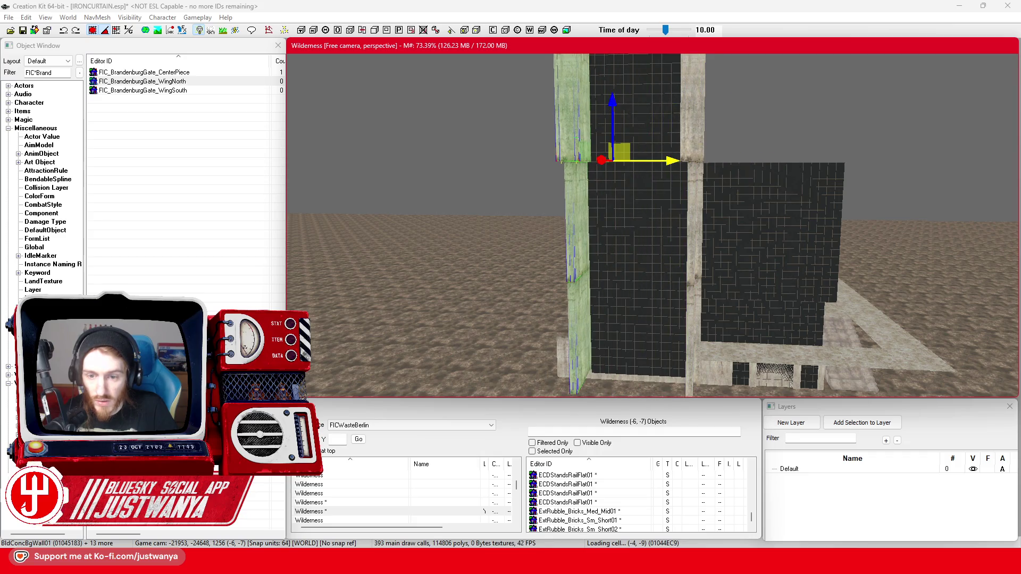
Step: Nudge the selected pillar slightly left and then back right into position
drag(665, 213, 707, 156)
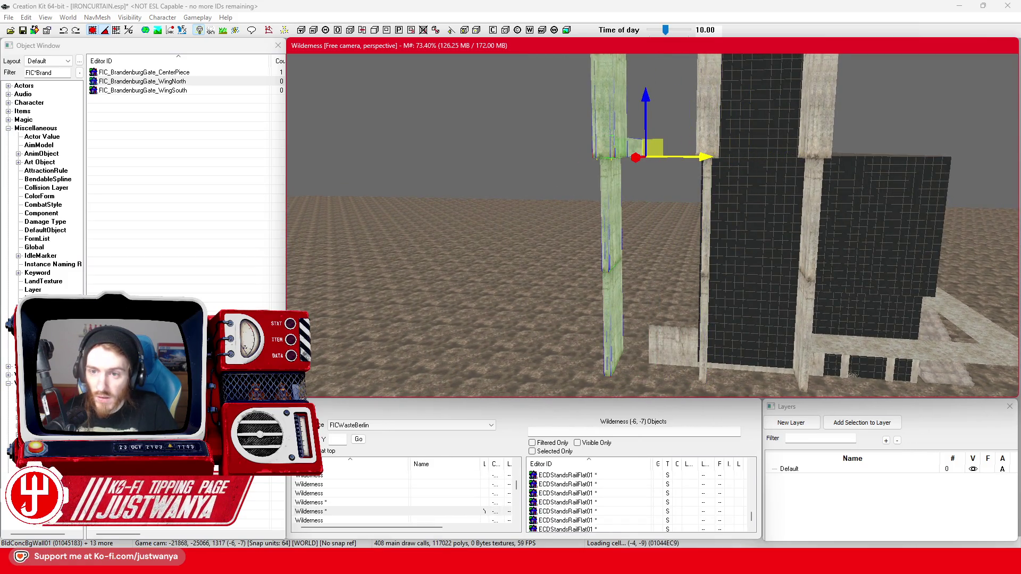
scroll(down, 3)
scroll(down, 3)
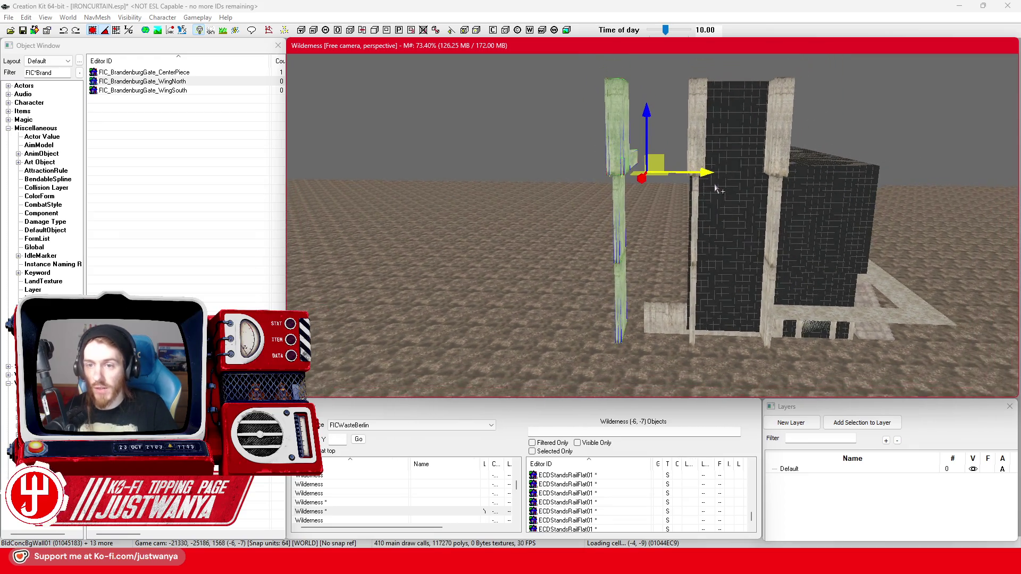
scroll(down, 3)
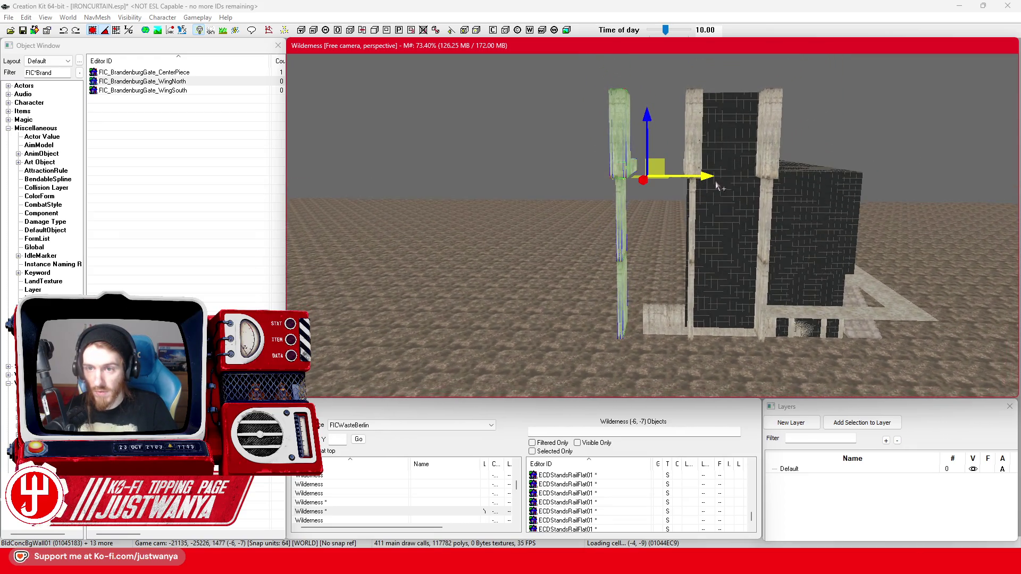
drag(713, 182, 702, 182)
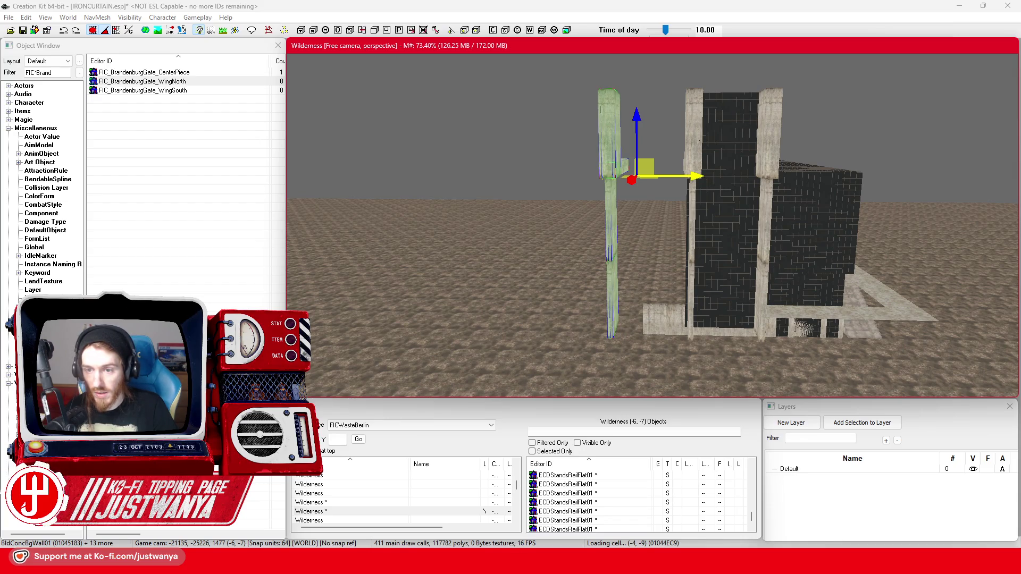
drag(691, 176, 659, 168)
scroll(up, 3)
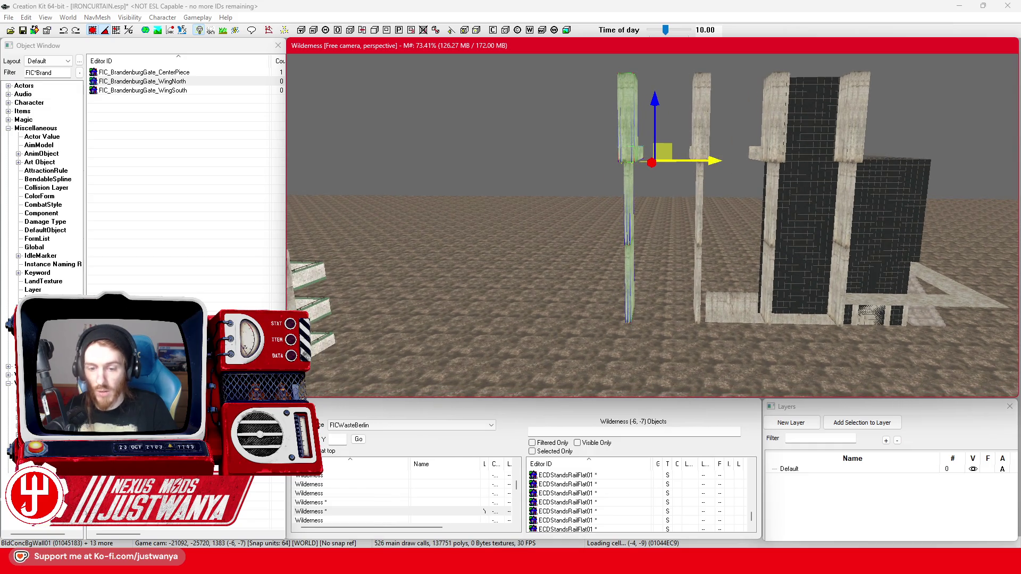
Step: Check the reference photo, then pan and zoom to centre the pillar row against the walls
mouse_move(558, 553)
click(588, 524)
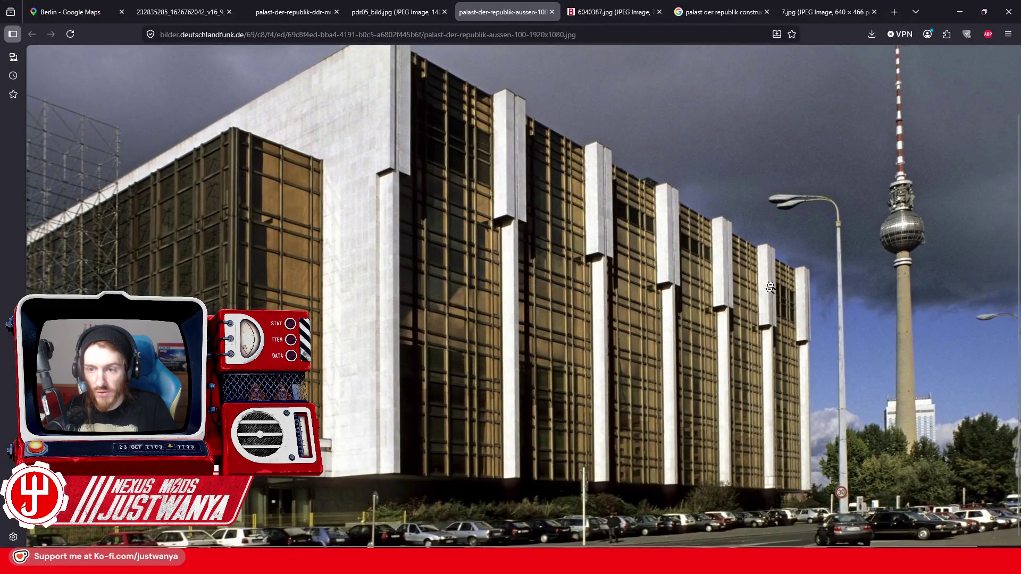
click(951, 6)
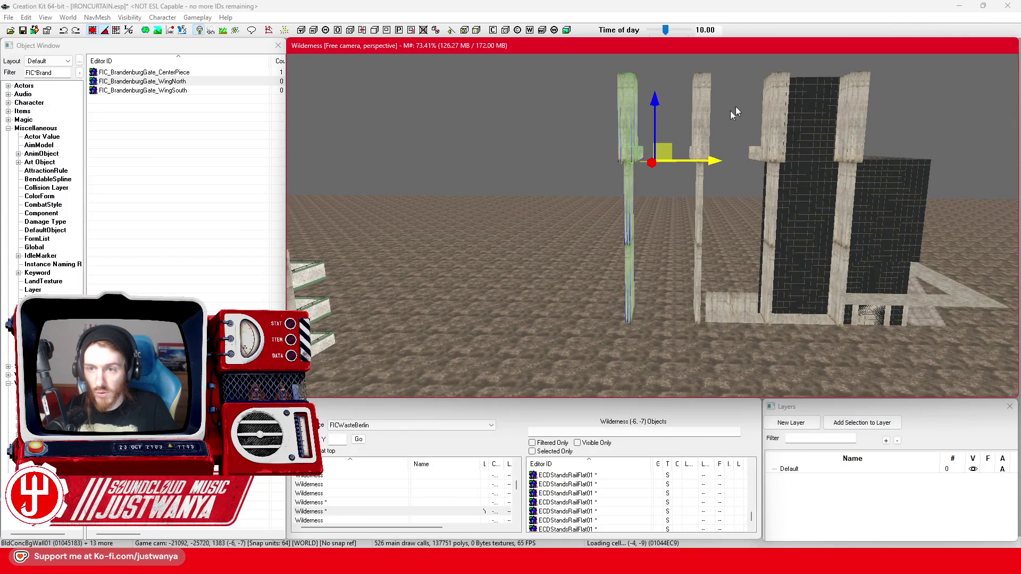
drag(629, 136, 635, 181)
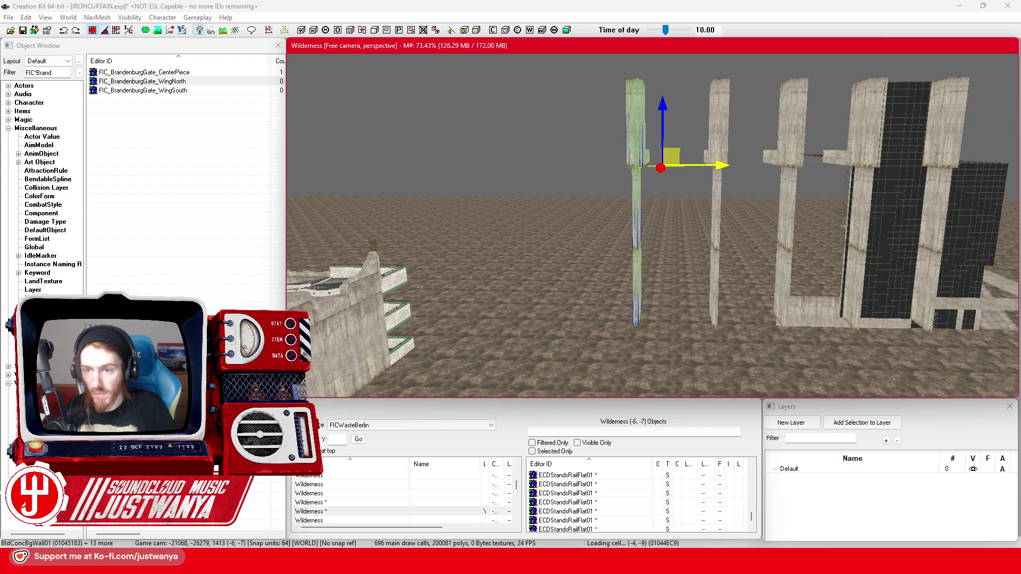
scroll(up, 3)
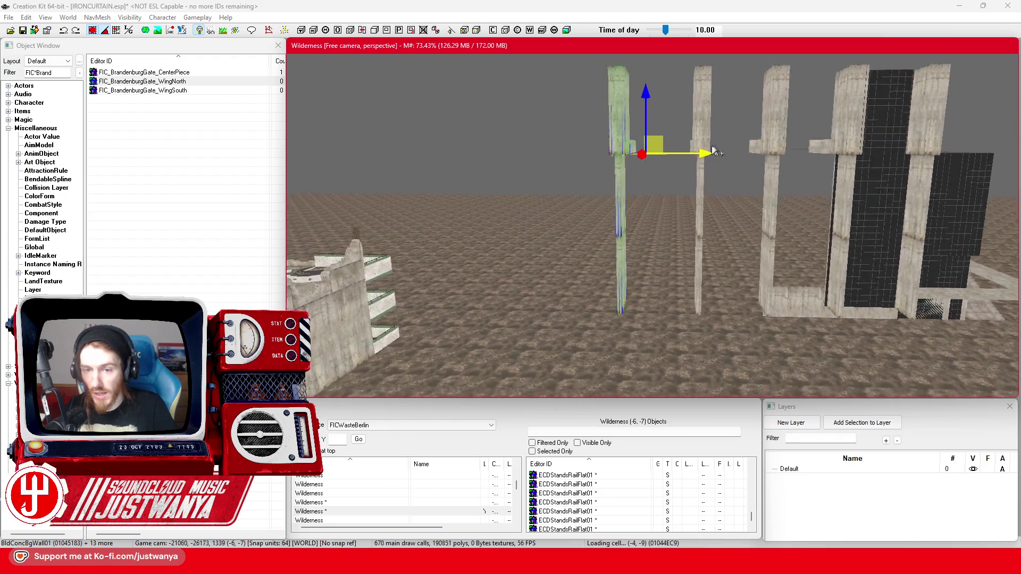
scroll(up, 3)
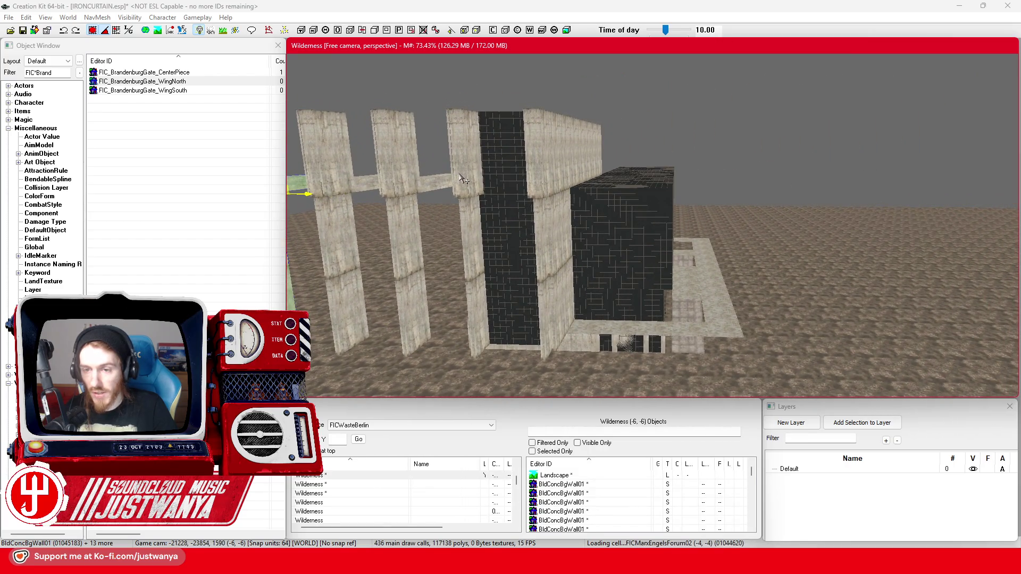
drag(463, 180, 636, 165)
drag(694, 181, 691, 191)
scroll(up, 3)
scroll(down, 3)
scroll(up, 3)
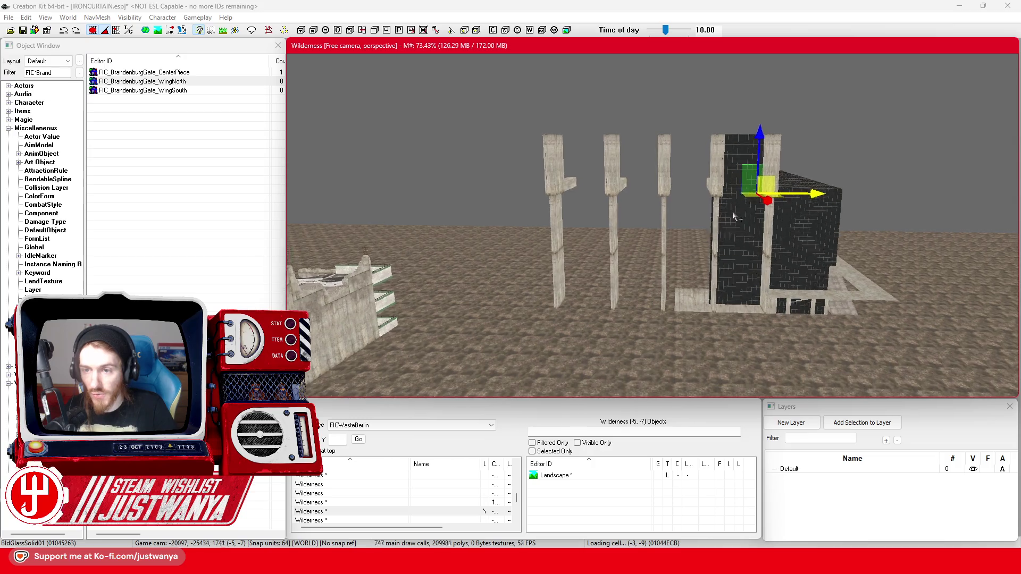
scroll(up, 3)
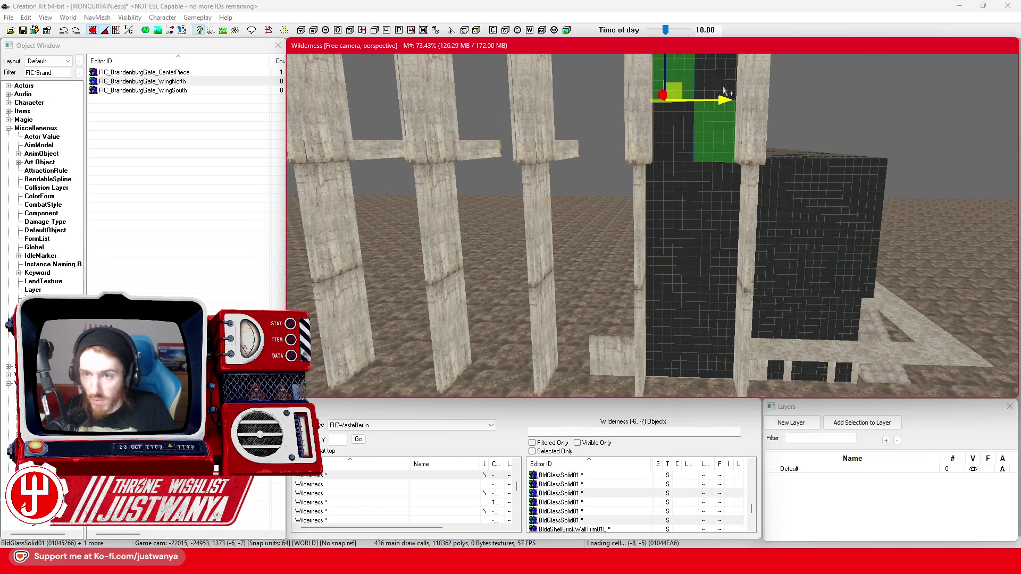
Step: Select four BldGlassSolid01 panels beside the pillar and slide them left along the facade
click(724, 91)
click(708, 212)
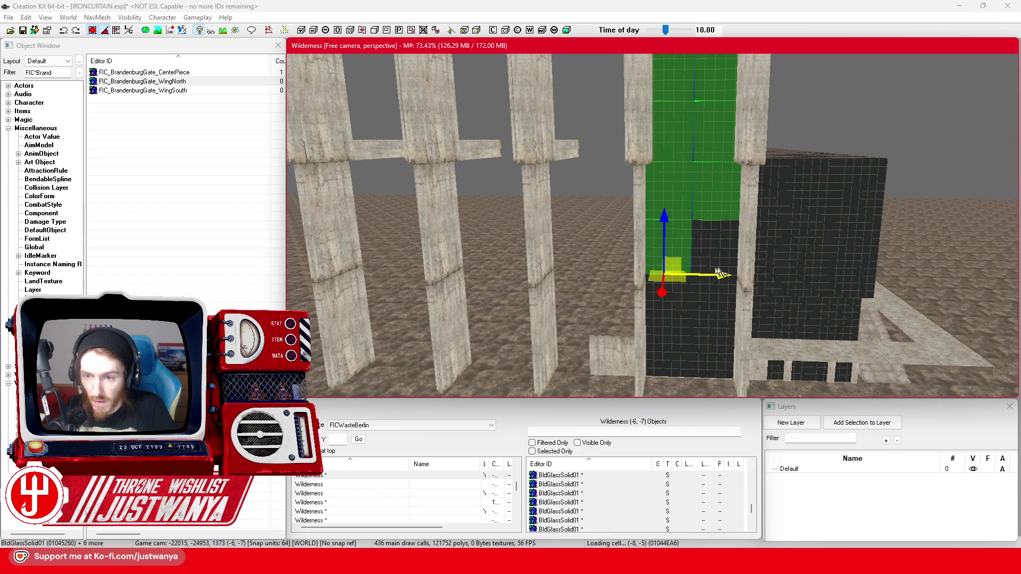
click(715, 323)
scroll(down, 3)
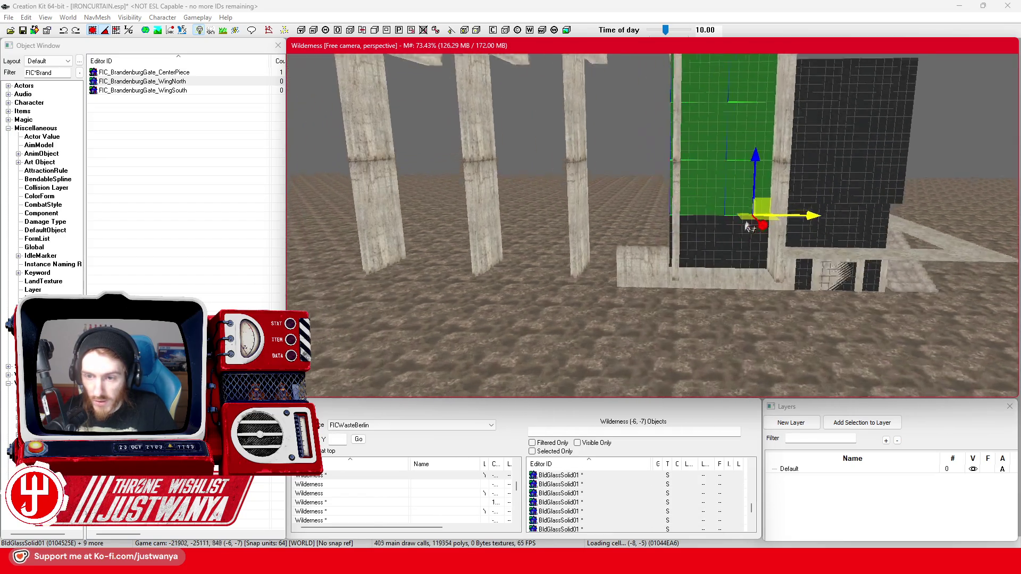
click(768, 229)
scroll(up, 3)
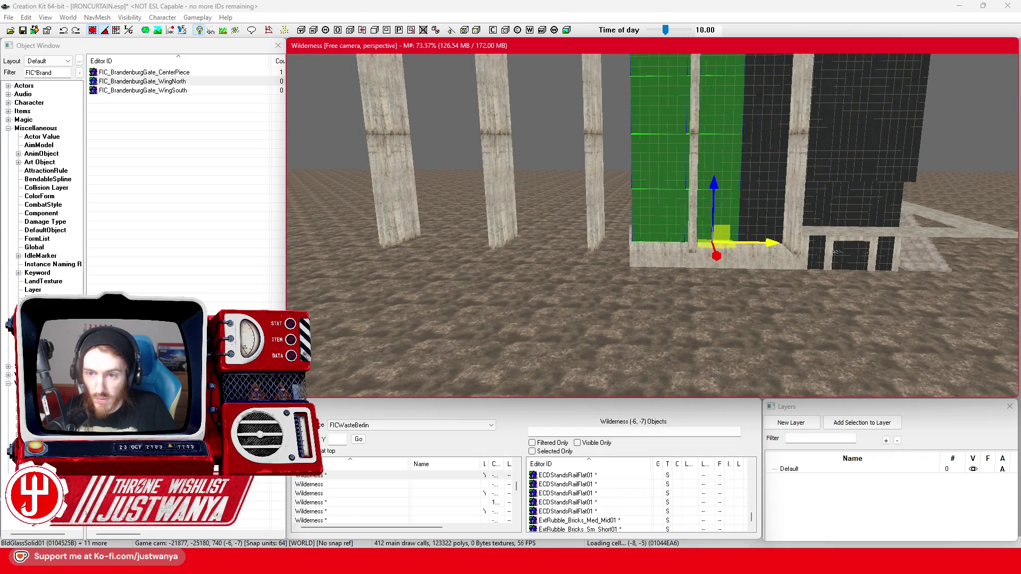
drag(766, 245, 741, 273)
Step: Glance at the building's reference photo in Firefox and return to the editor
mouse_move(559, 564)
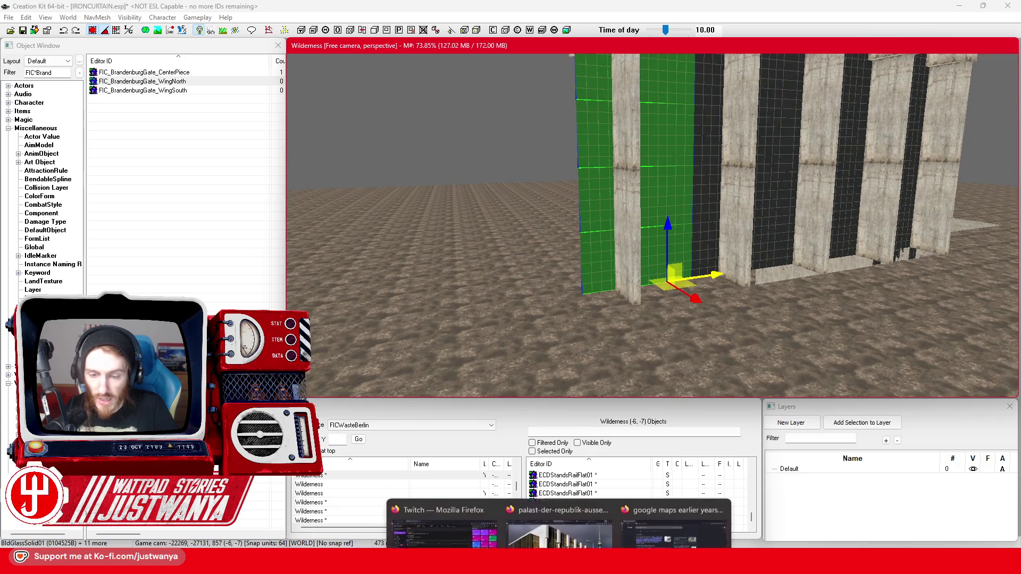
click(558, 511)
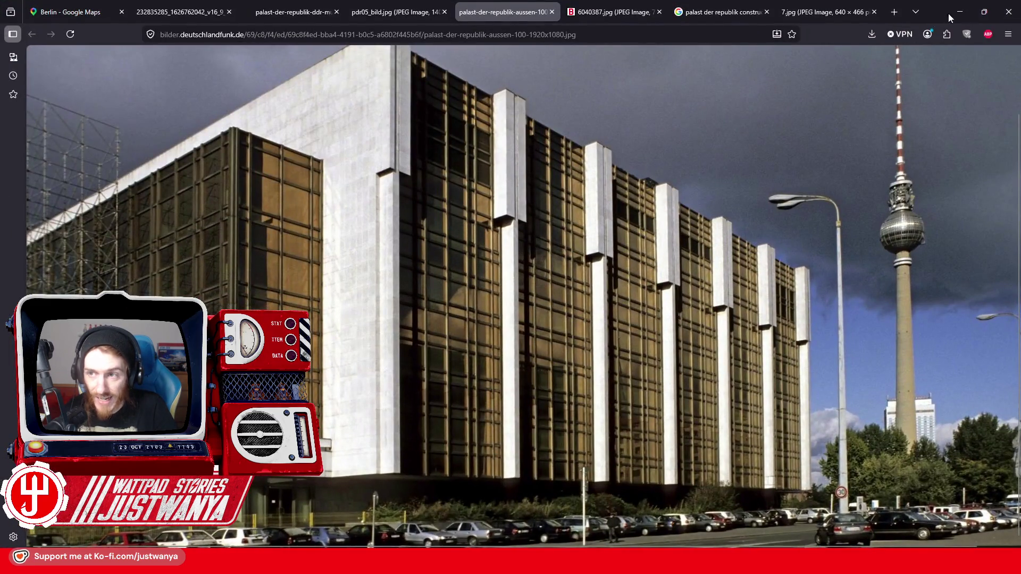
click(948, 18)
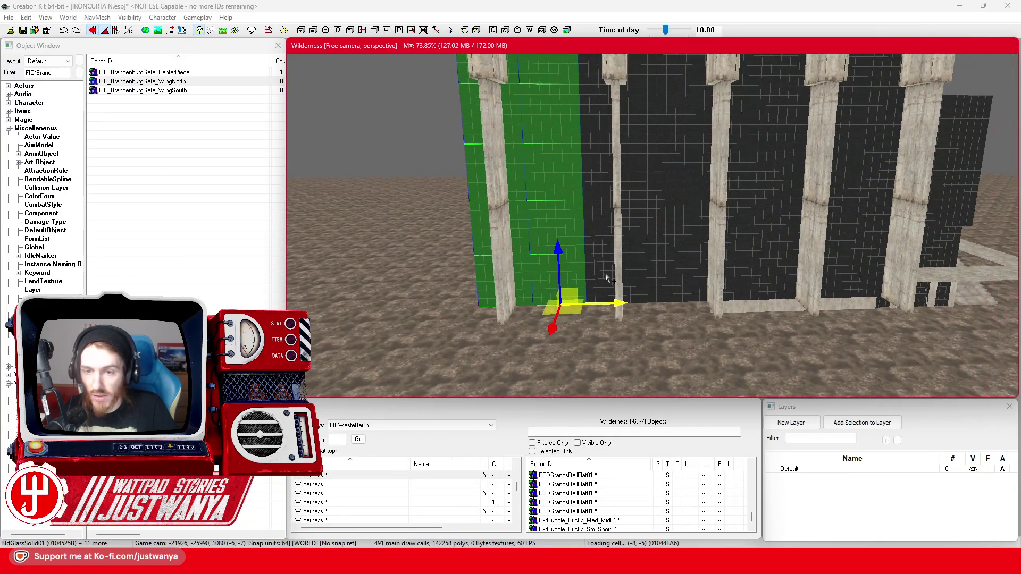
Step: Add the BldGlassSolid01 panels up the first column and down the second to the selection
click(606, 278)
click(606, 266)
click(606, 255)
scroll(up, 3)
click(604, 212)
click(604, 160)
click(606, 96)
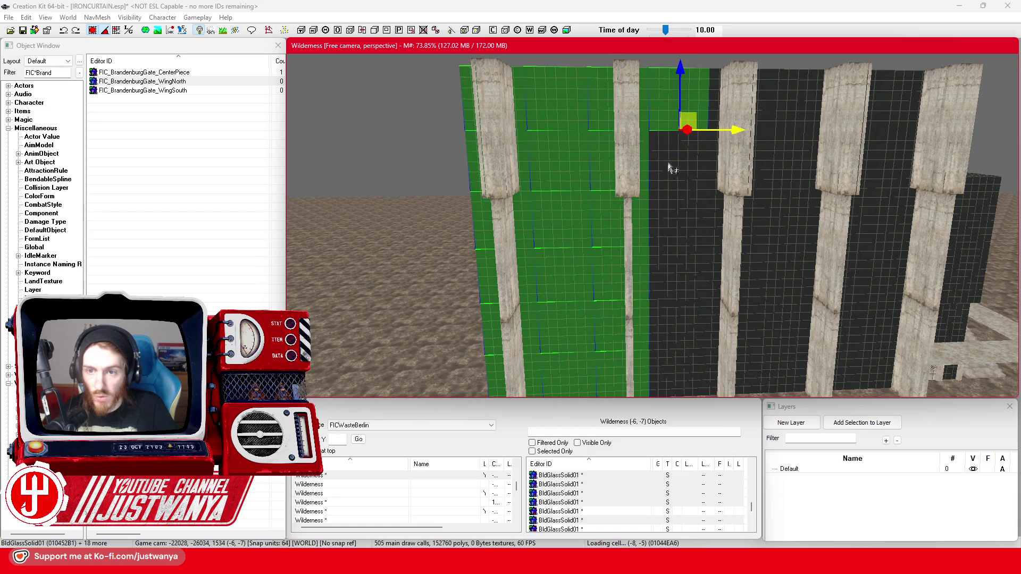
click(669, 170)
click(672, 243)
click(675, 286)
click(671, 334)
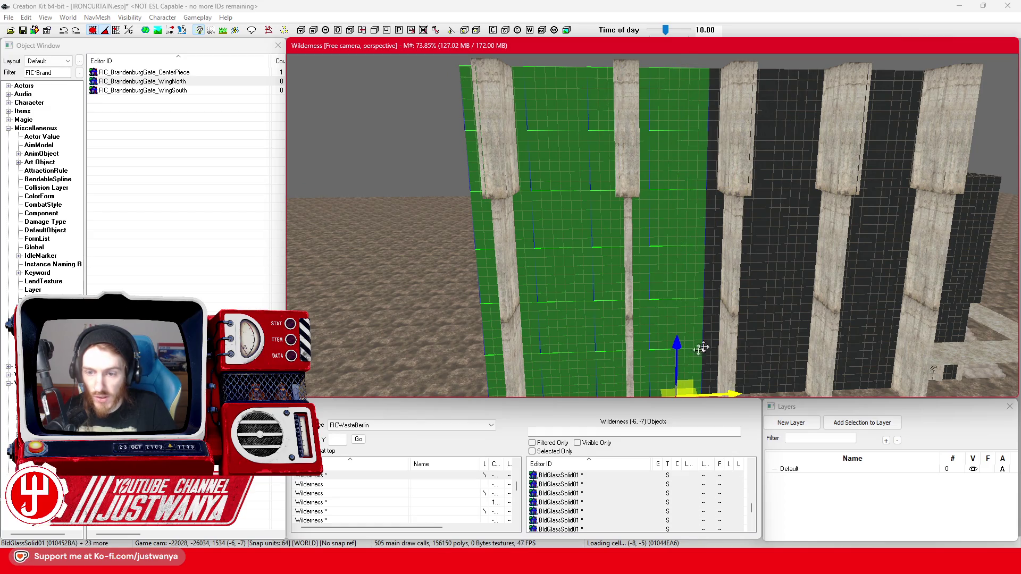
Step: Add the glass panels of the next two columns, panning across to the next facade section
click(713, 341)
click(713, 239)
click(714, 181)
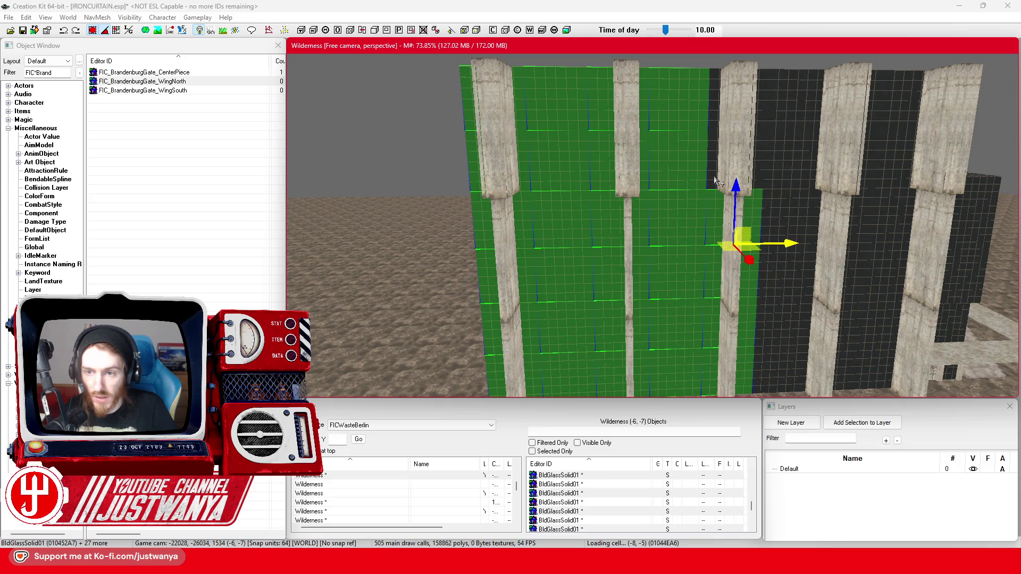
click(715, 122)
click(716, 109)
drag(716, 109, 624, 116)
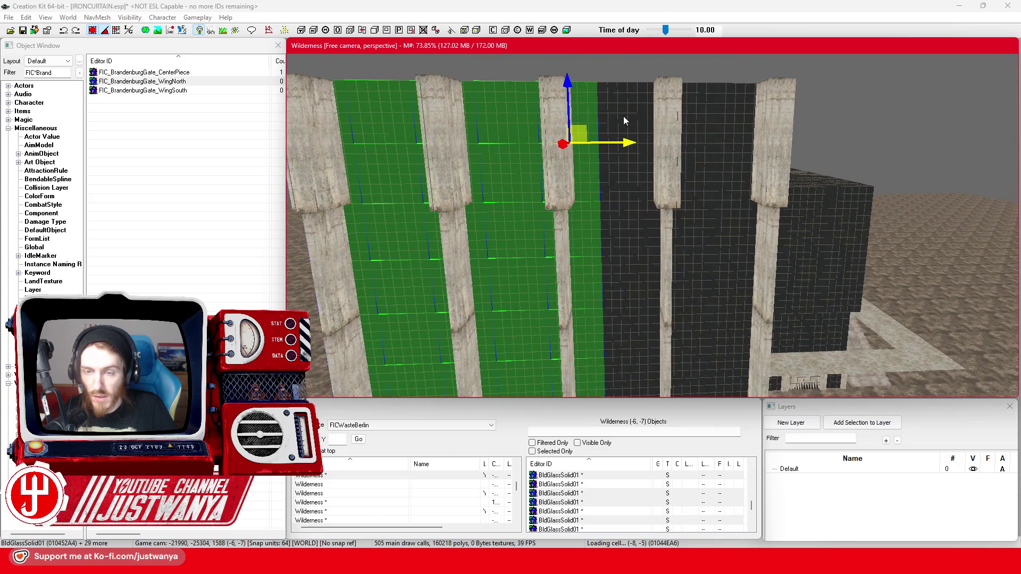
click(624, 182)
click(624, 236)
click(624, 287)
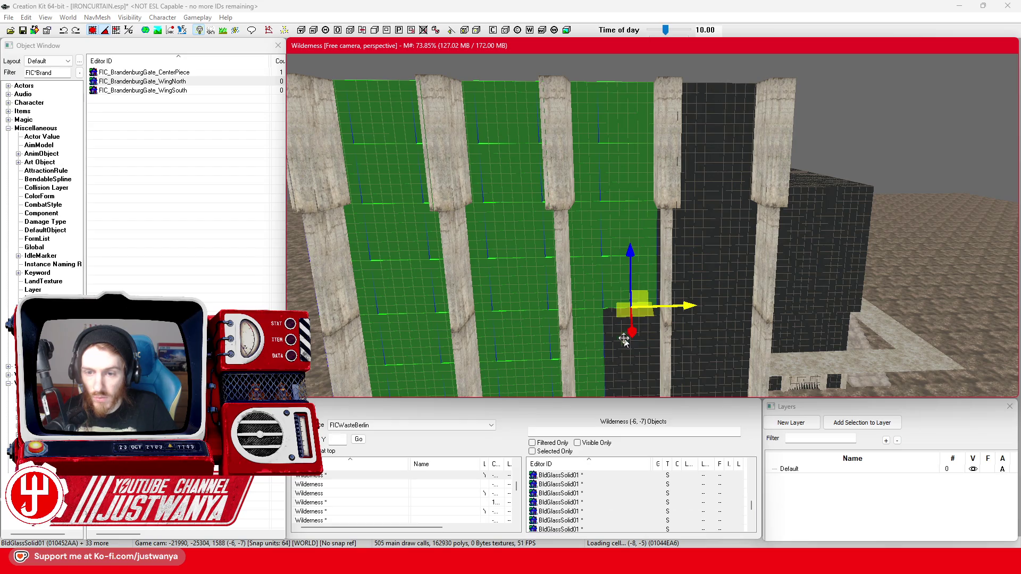
click(624, 339)
click(618, 382)
Step: Move the camera to a new viewpoint on the facade and select a concrete wall pillar
drag(619, 382, 242, 62)
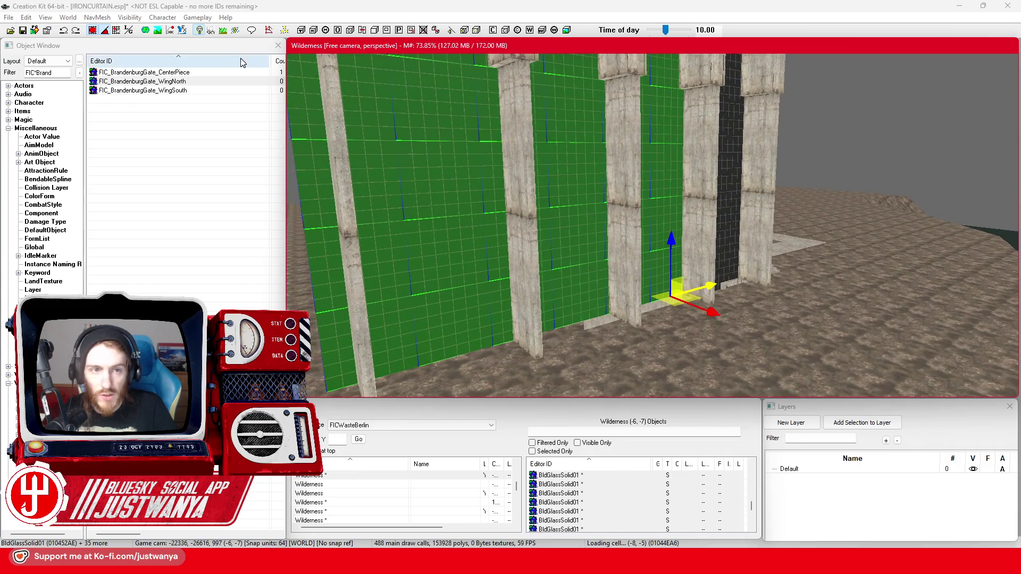
click(95, 32)
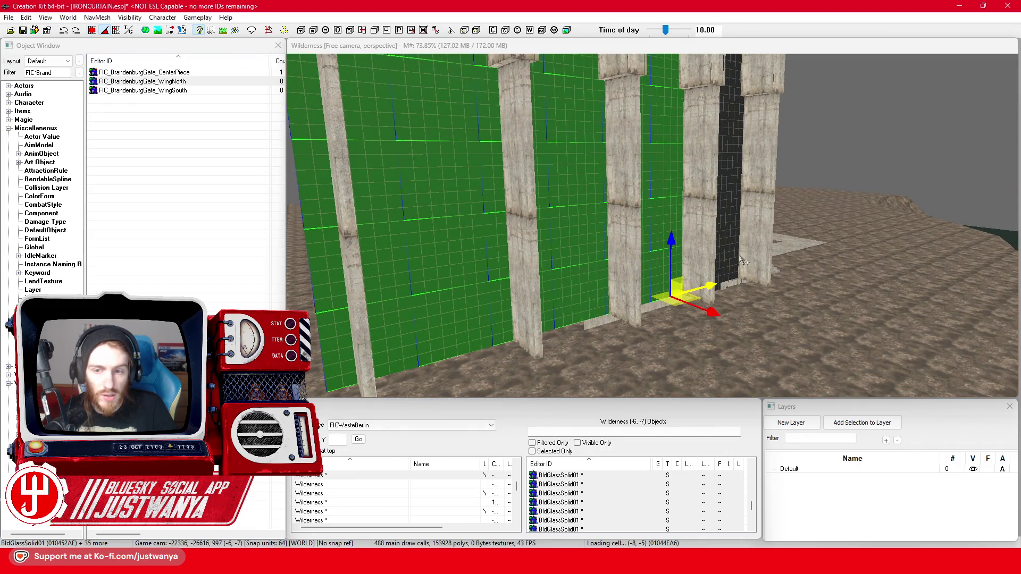
drag(712, 284, 654, 276)
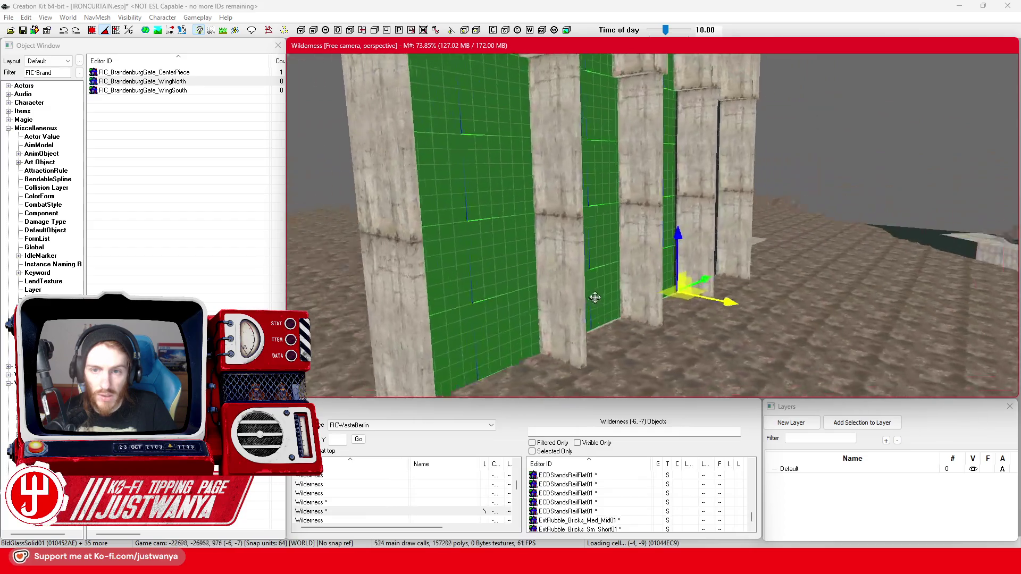
click(594, 266)
Step: Face the pillar wall head-on and select the first concrete wall and corner pieces
scroll(down, 3)
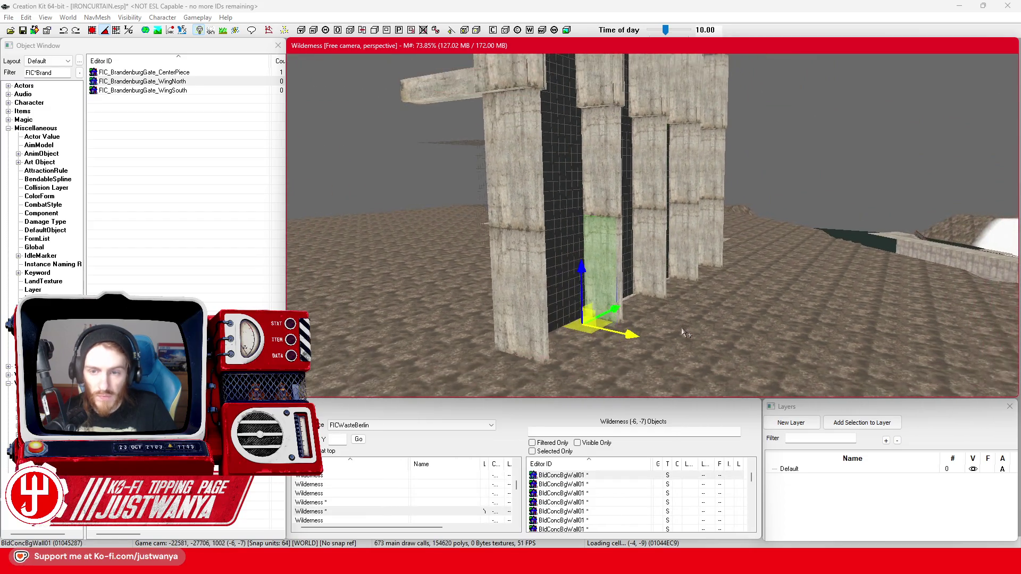
drag(755, 300, 722, 311)
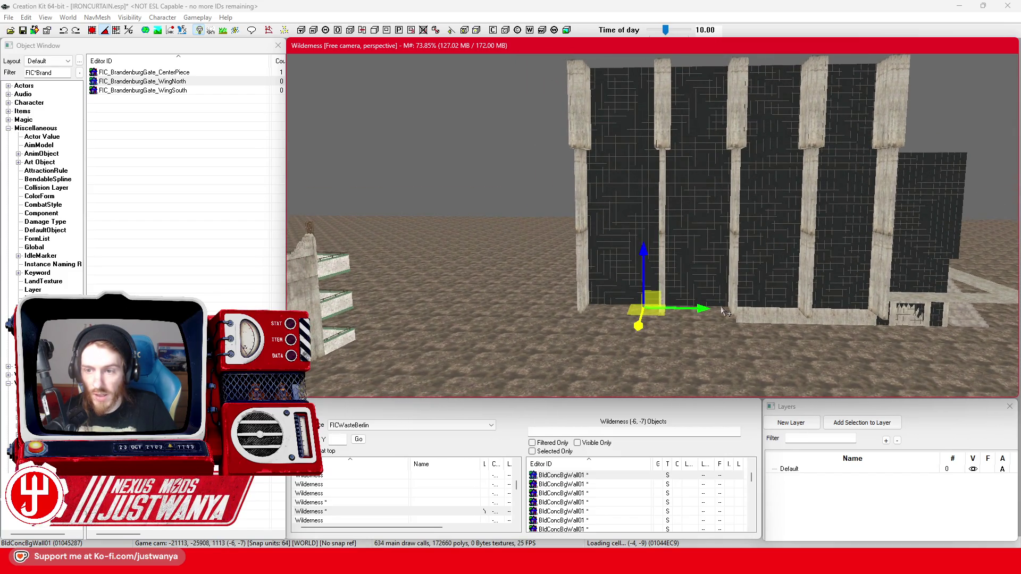
scroll(up, 3)
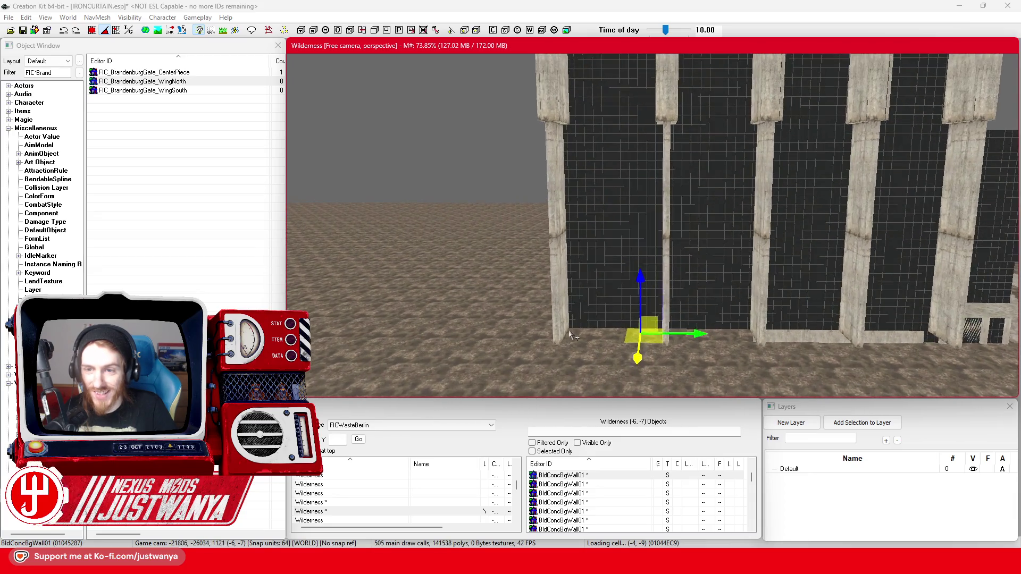
scroll(up, 3)
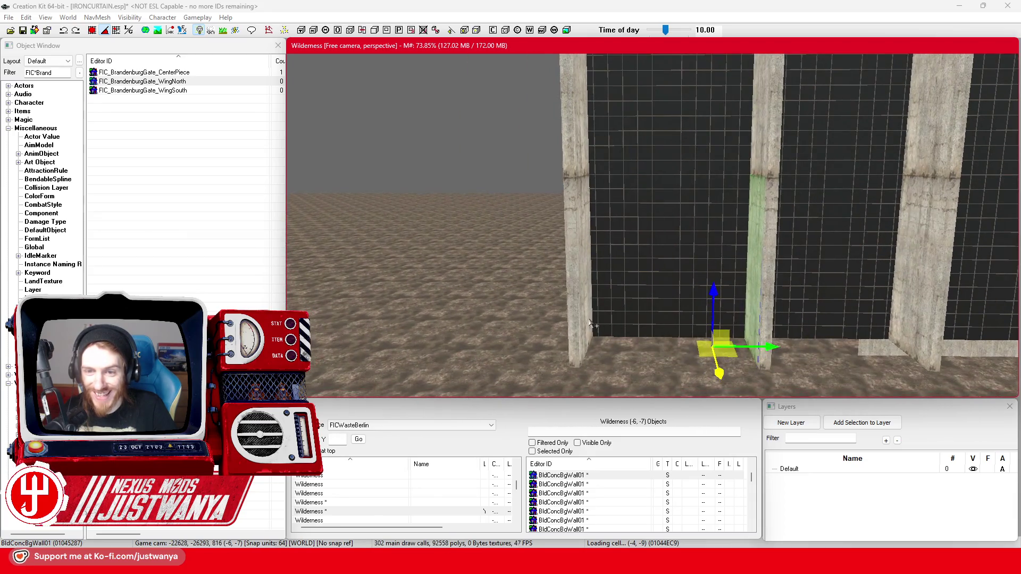
scroll(up, 3)
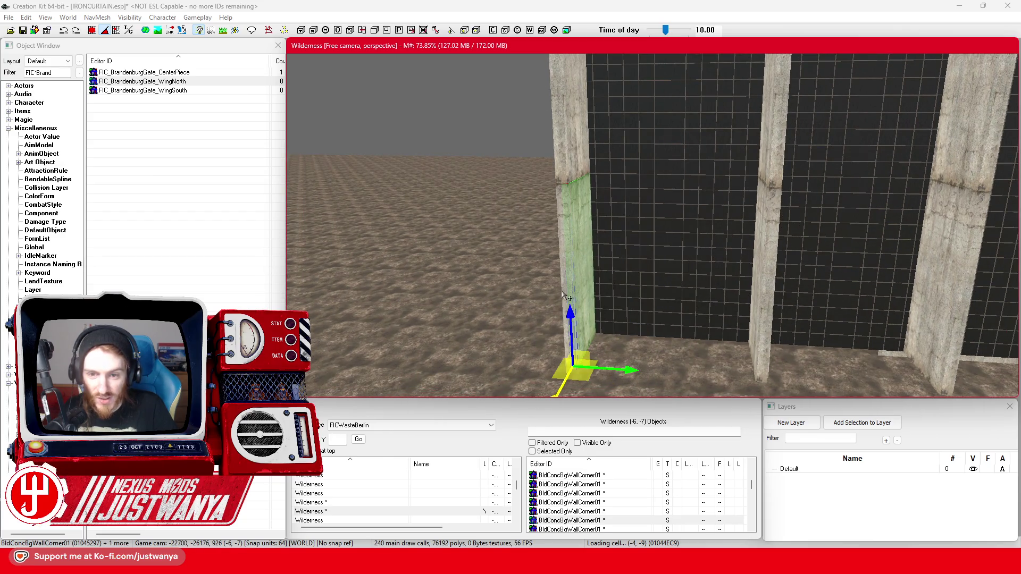
scroll(down, 3)
click(579, 239)
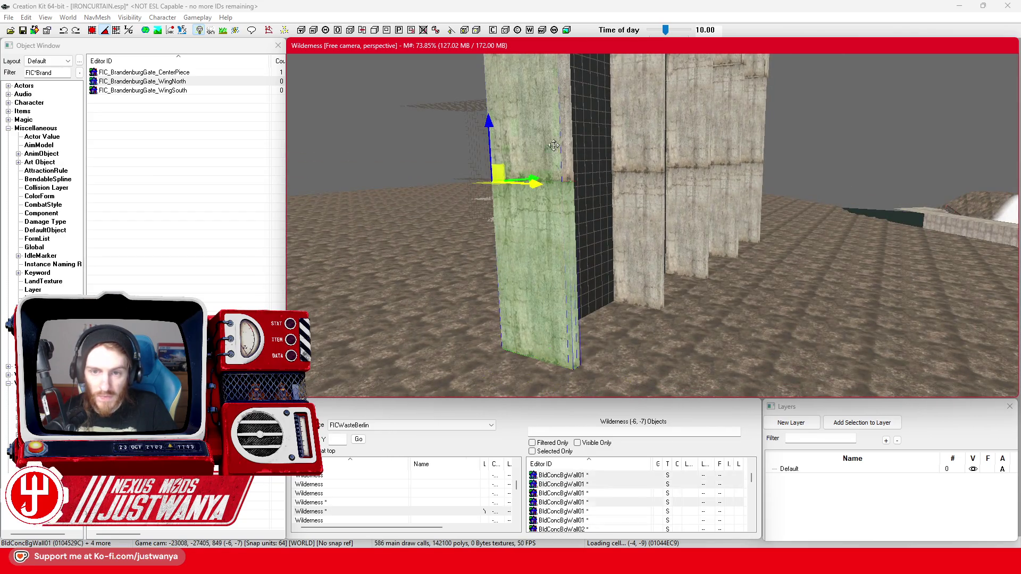
scroll(down, 3)
scroll(up, 3)
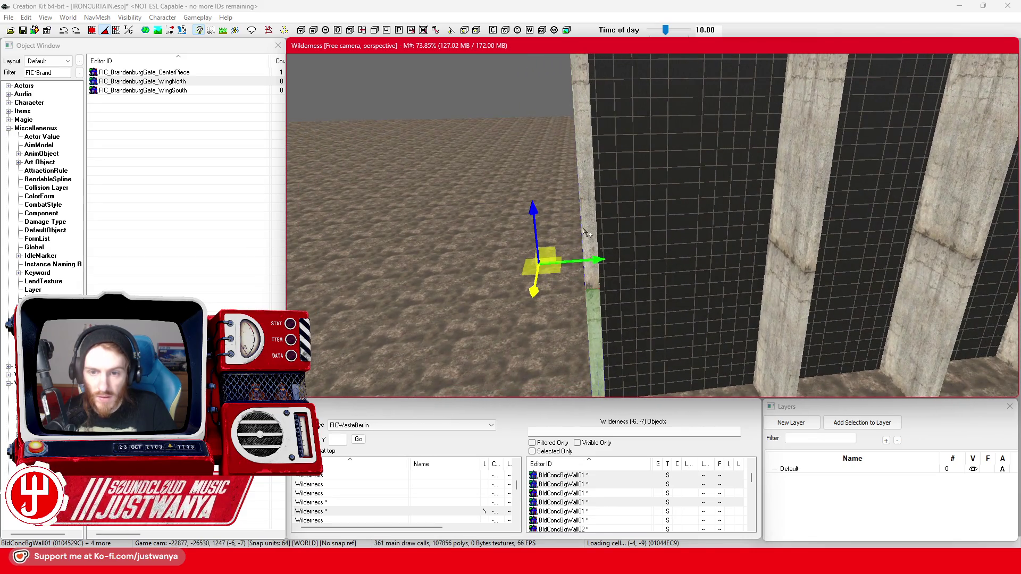
click(594, 223)
scroll(down, 3)
click(611, 209)
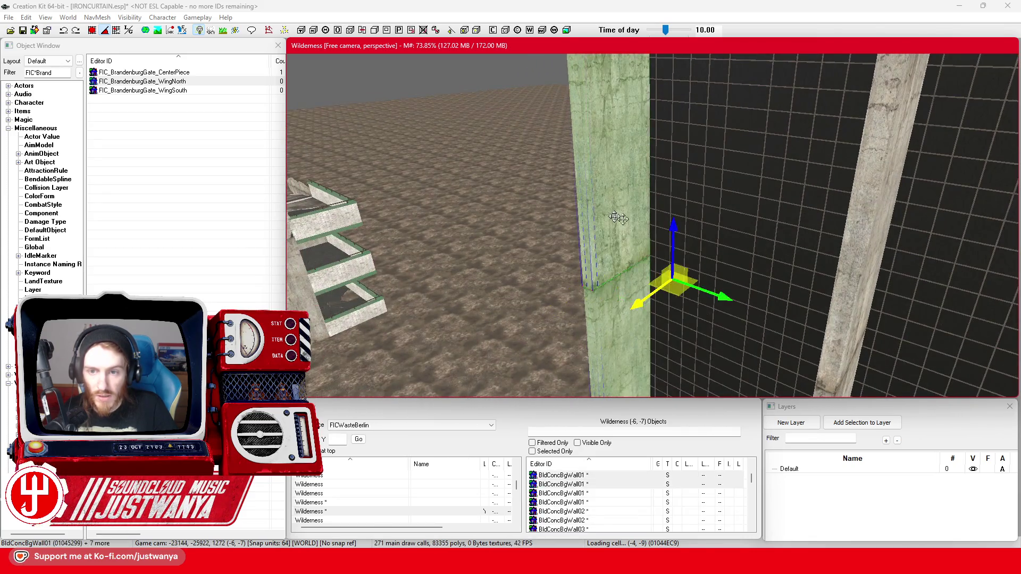
Step: Add further corner and pillar pieces to the concrete wall selection
scroll(up, 3)
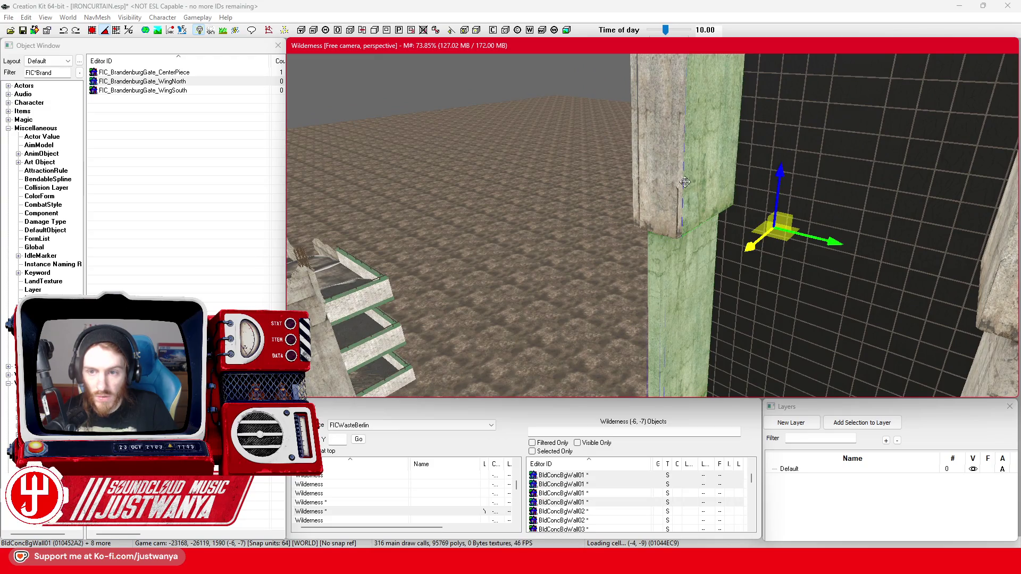
click(683, 178)
click(642, 168)
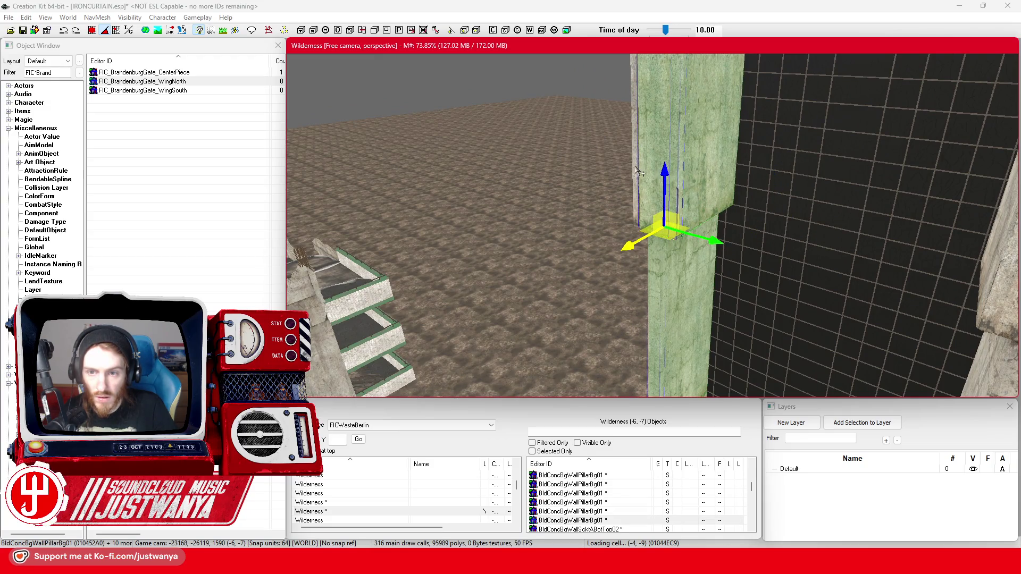
click(636, 169)
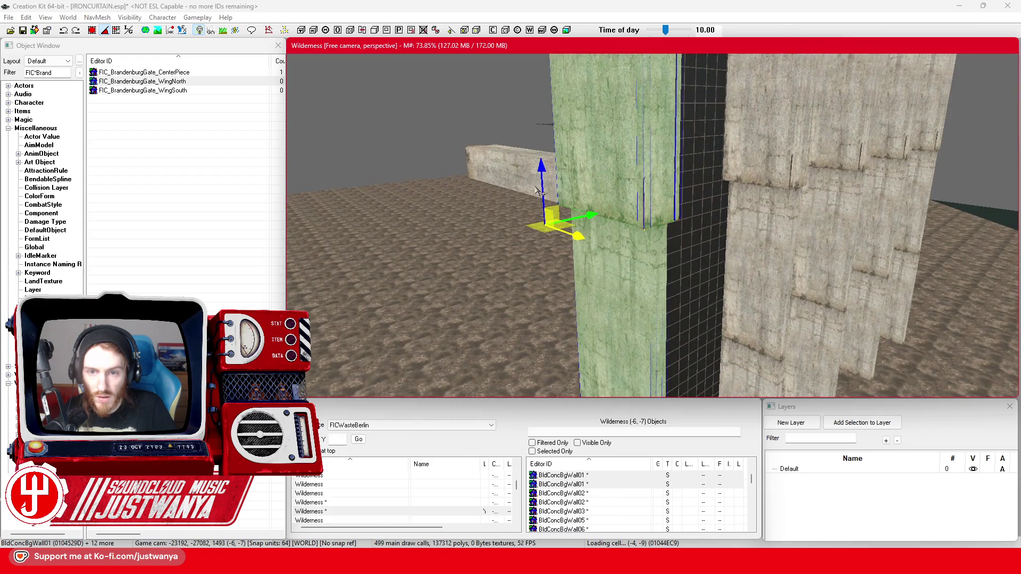
scroll(up, 3)
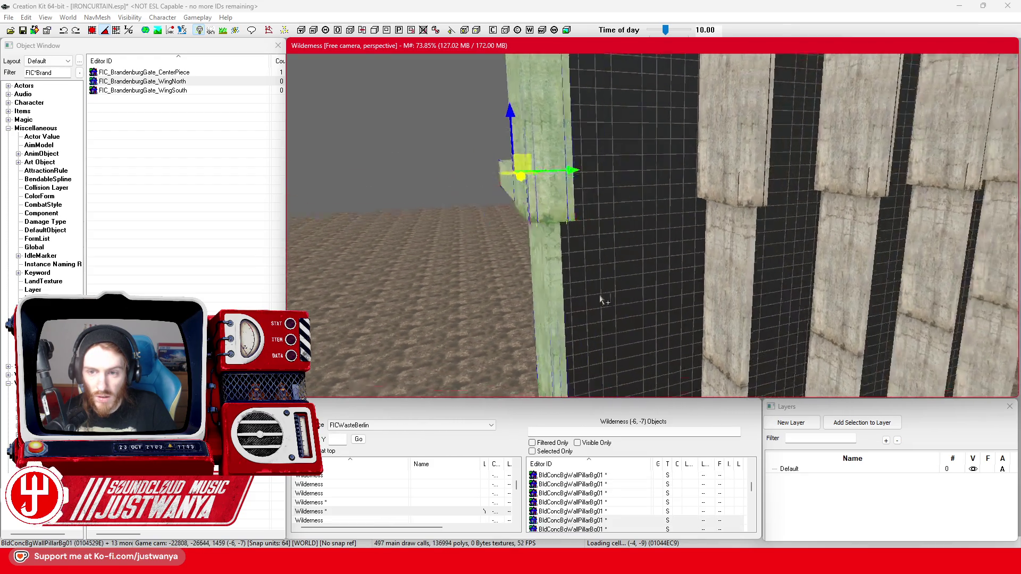
scroll(down, 3)
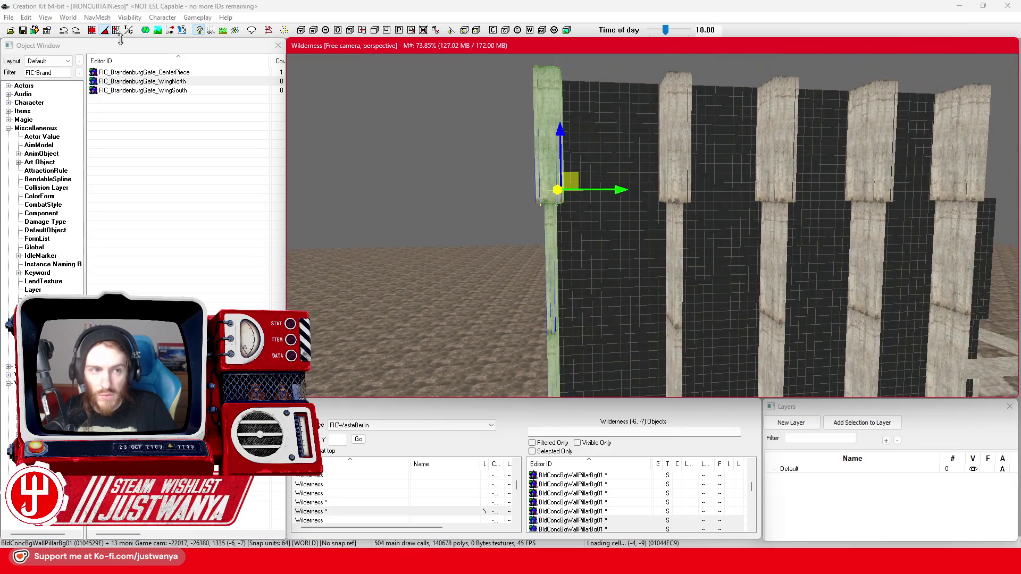
click(92, 31)
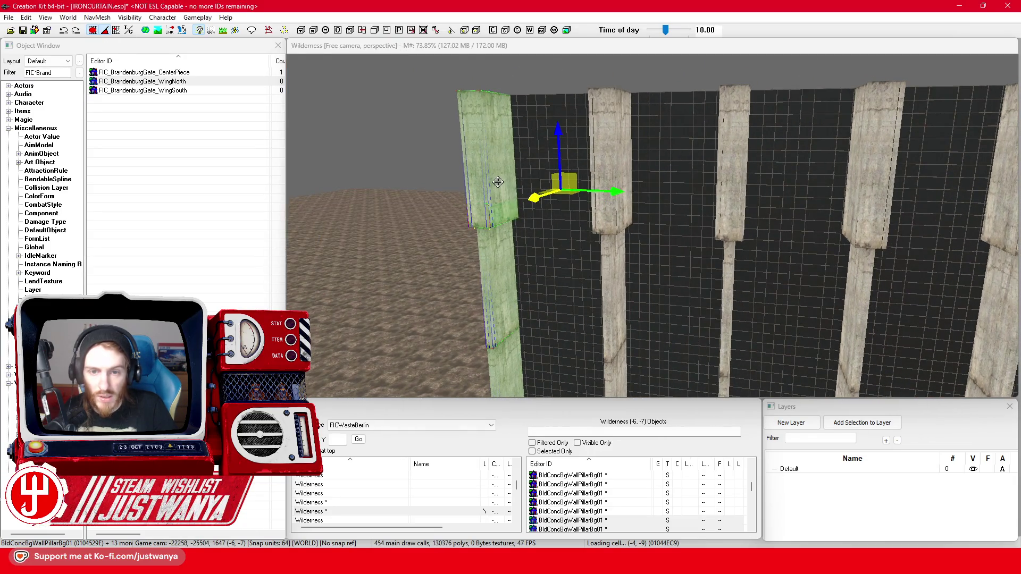
Step: Select the end column at the wall's left edge and drag it further left along the X axis
click(498, 182)
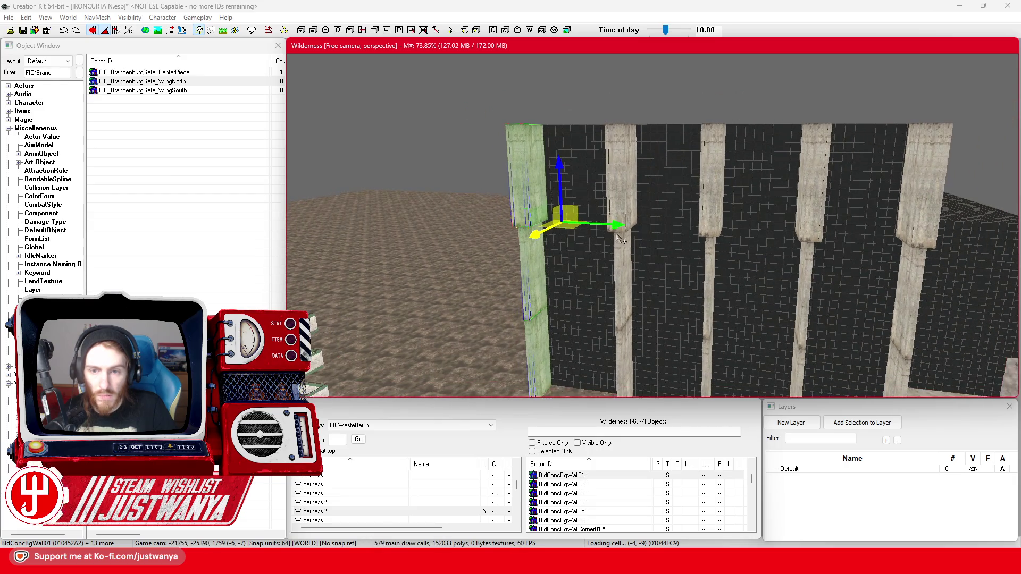
key(shift)
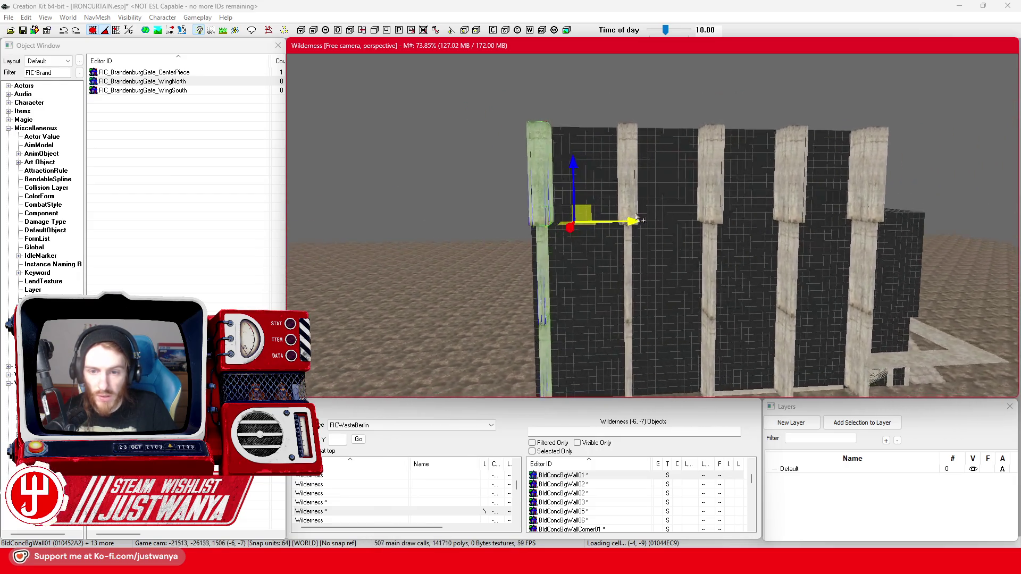
scroll(up, 3)
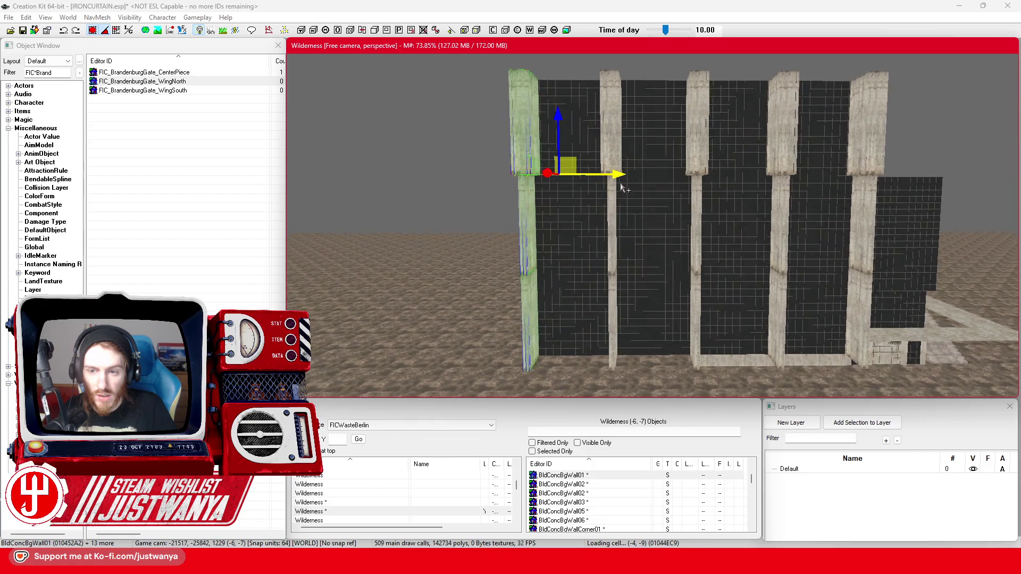
key(shift)
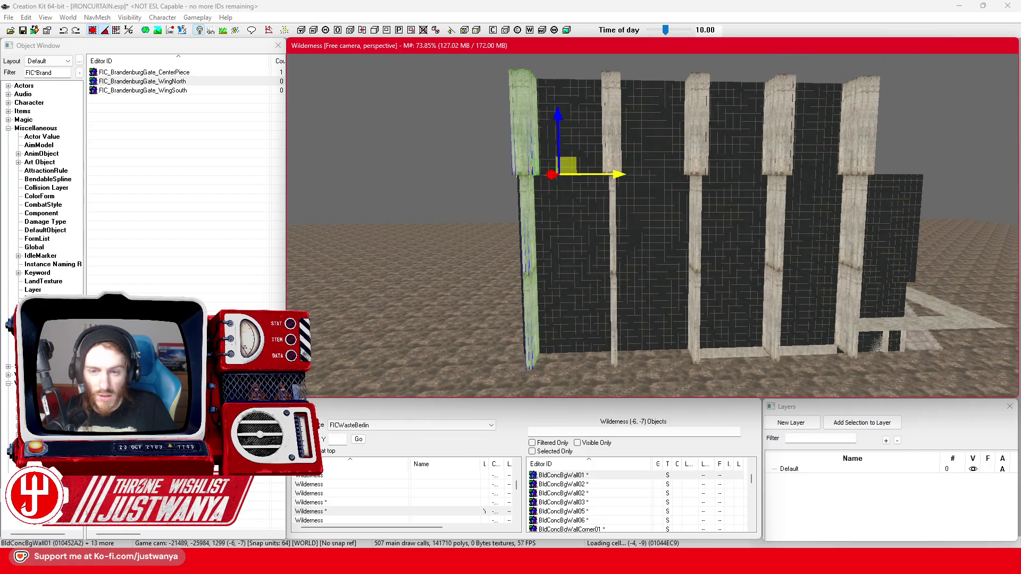
drag(631, 174, 617, 174)
scroll(up, 3)
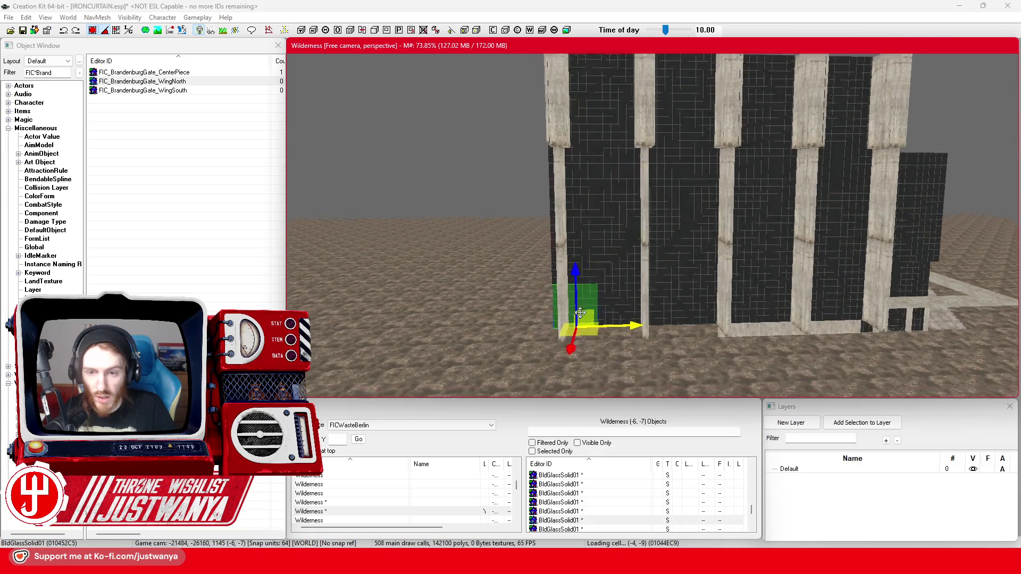
click(596, 220)
click(597, 199)
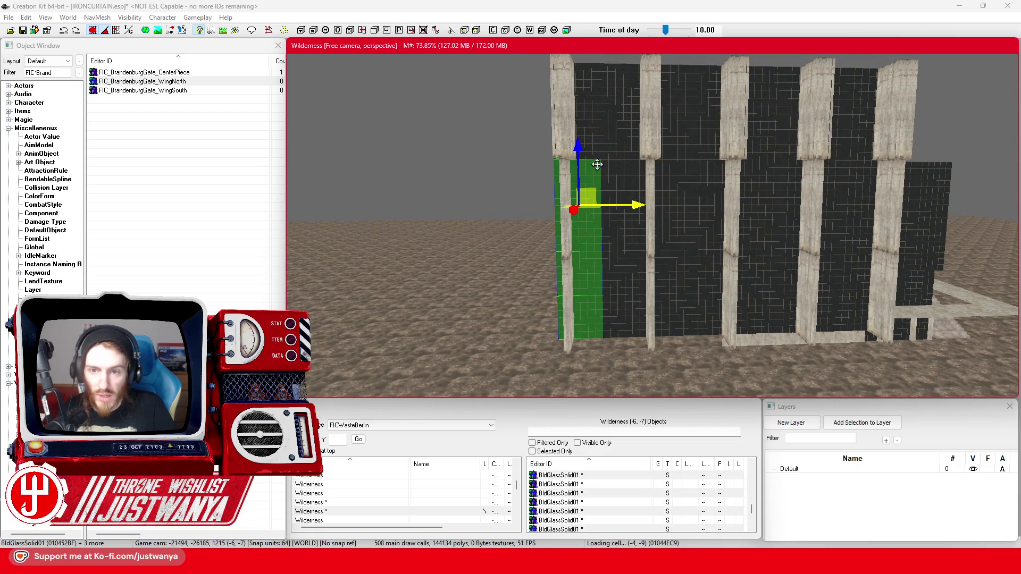
click(598, 156)
click(597, 109)
click(623, 99)
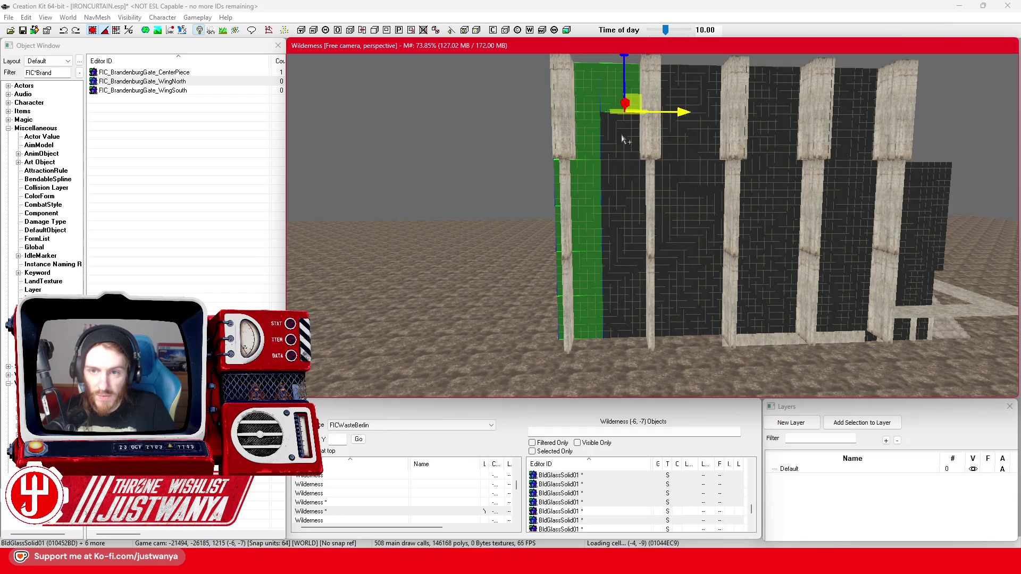
click(620, 140)
click(616, 187)
click(616, 239)
click(617, 282)
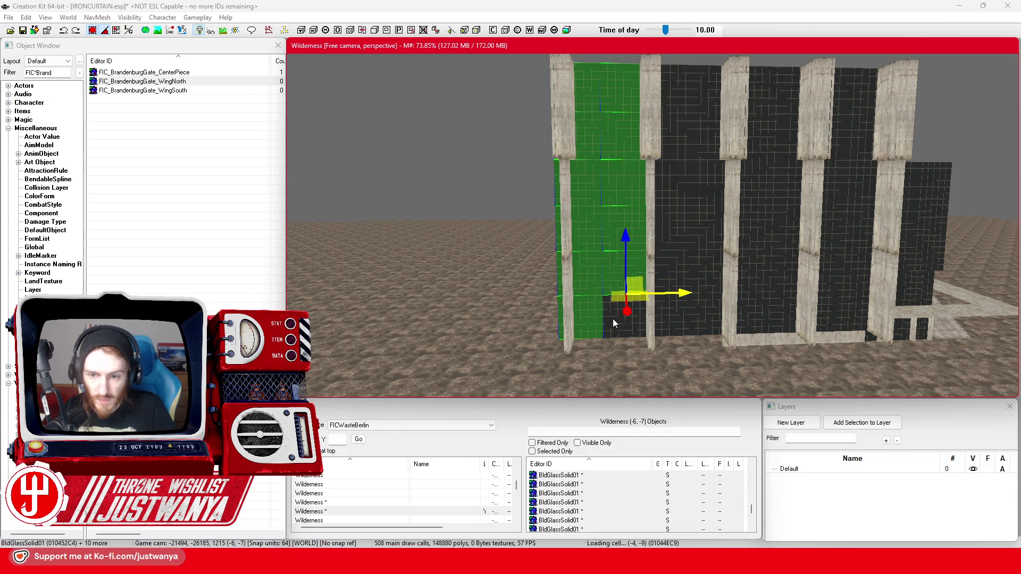
click(612, 319)
scroll(up, 3)
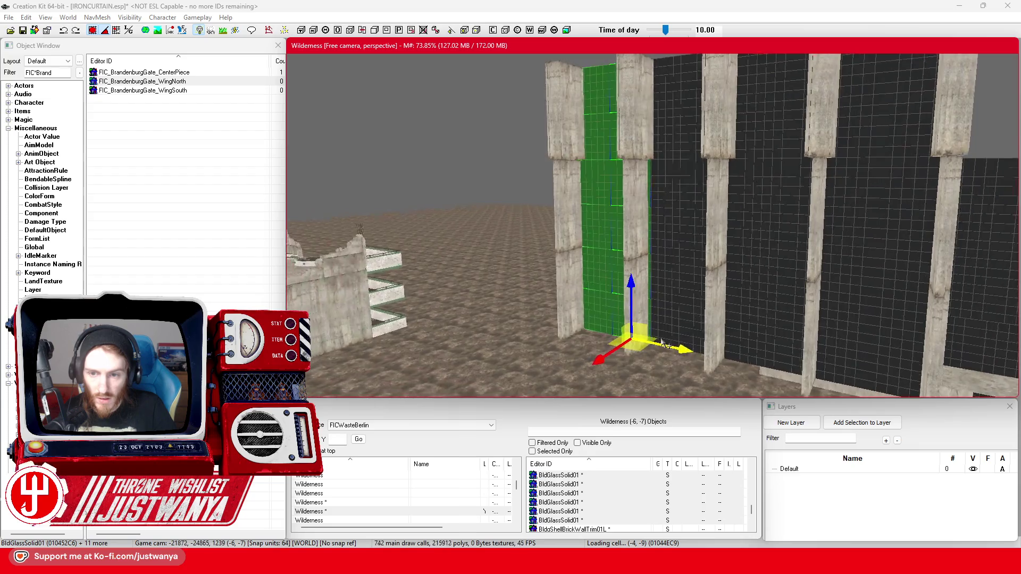
click(682, 272)
scroll(down, 3)
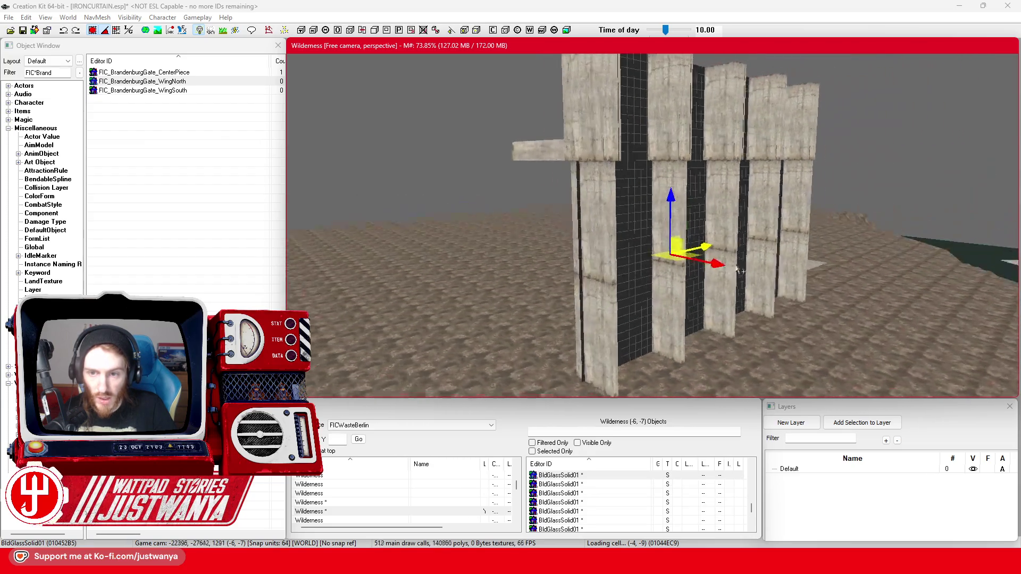
click(579, 181)
scroll(down, 3)
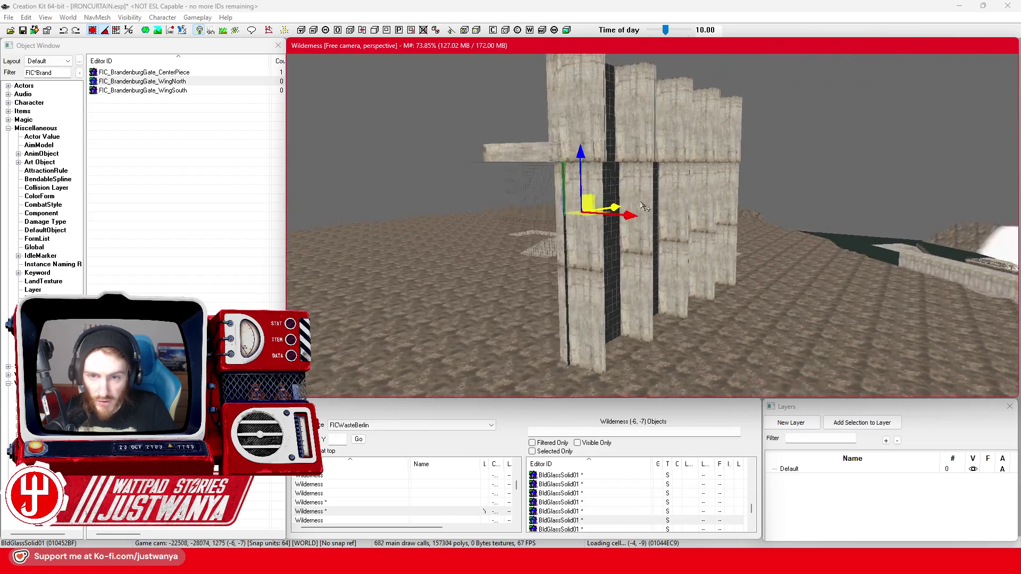
scroll(up, 3)
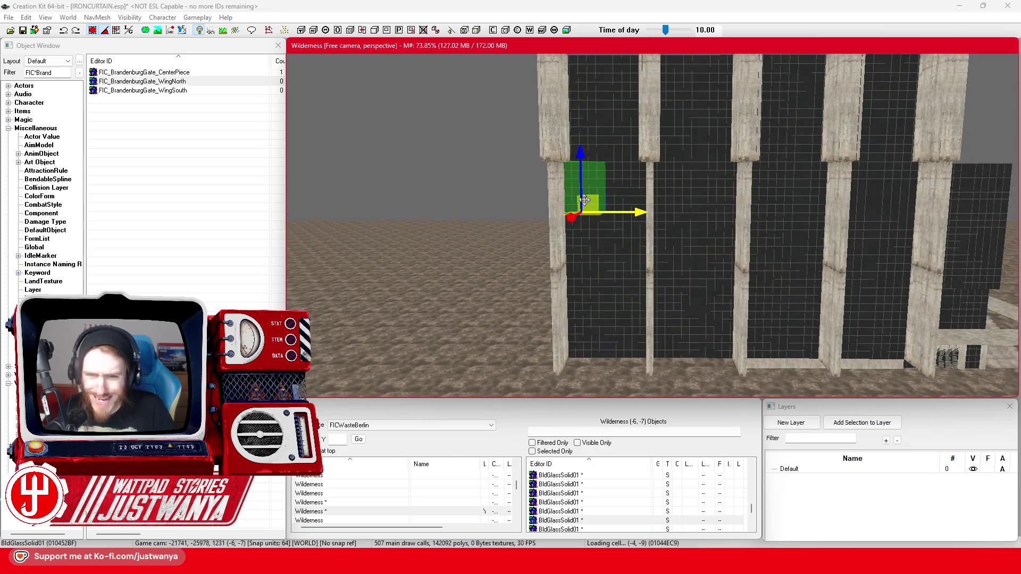
click(604, 112)
click(593, 159)
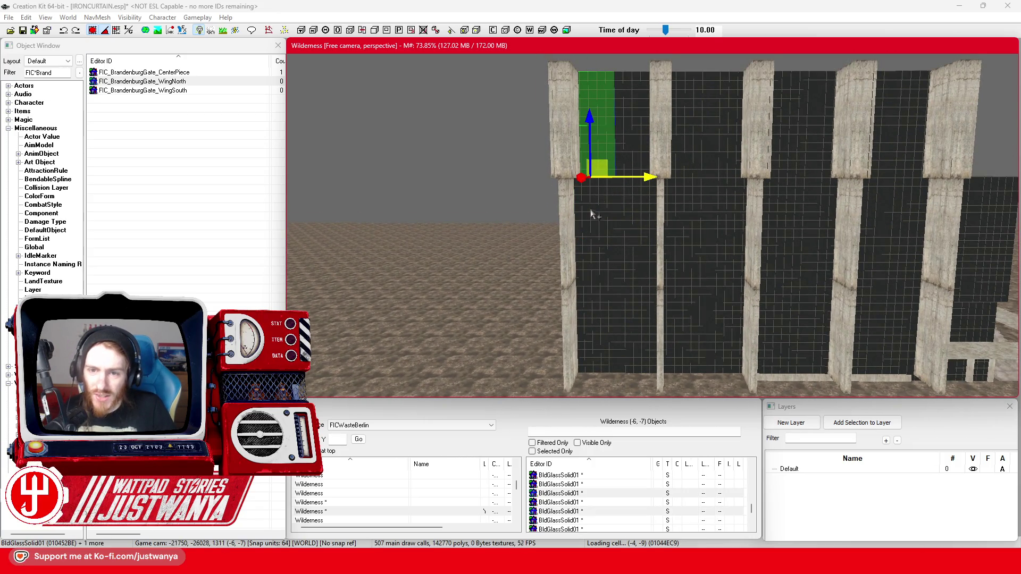
click(594, 228)
click(598, 279)
click(598, 324)
click(596, 356)
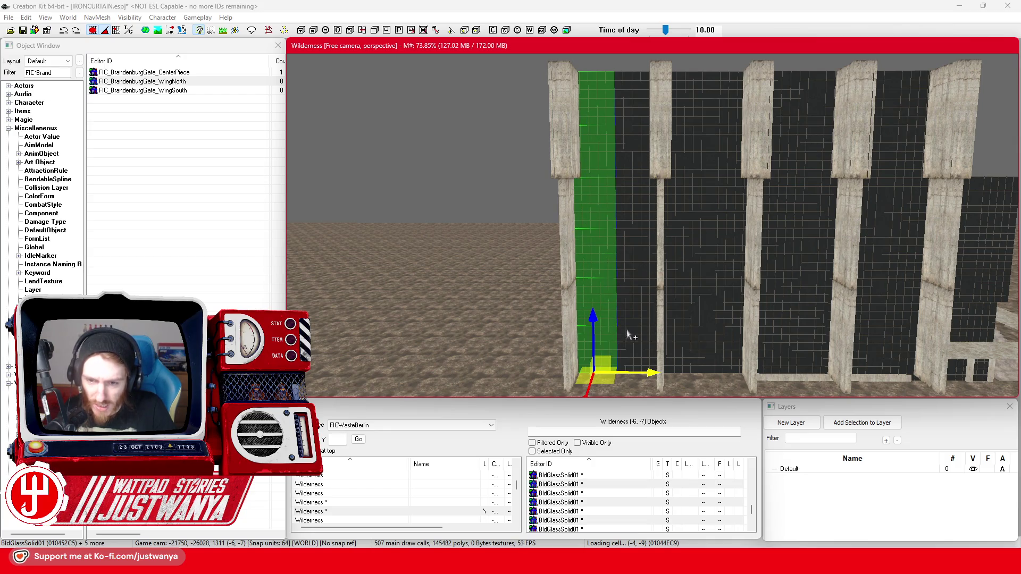
click(641, 362)
click(642, 292)
click(625, 249)
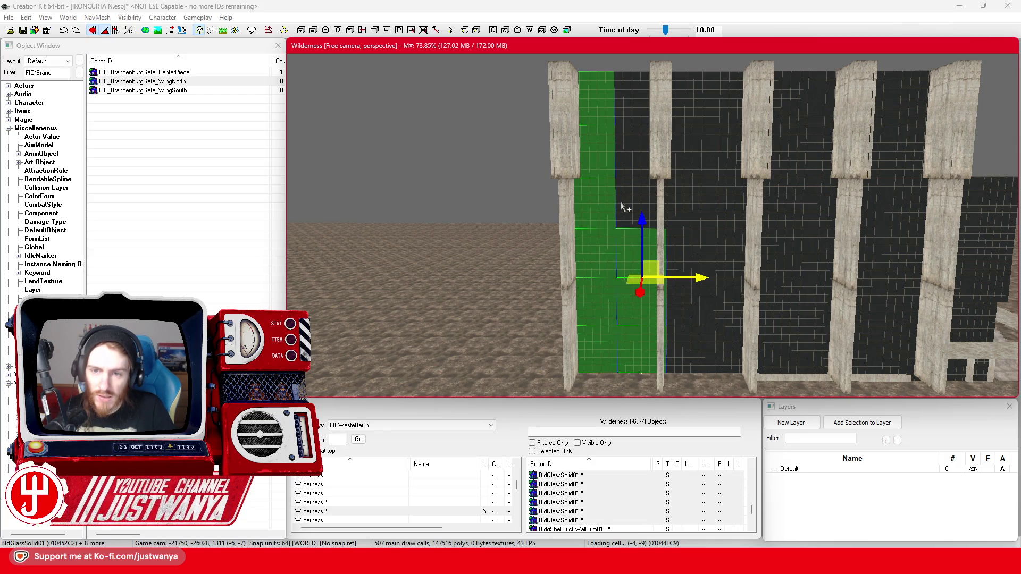
click(618, 214)
click(629, 160)
click(636, 111)
key(shift)
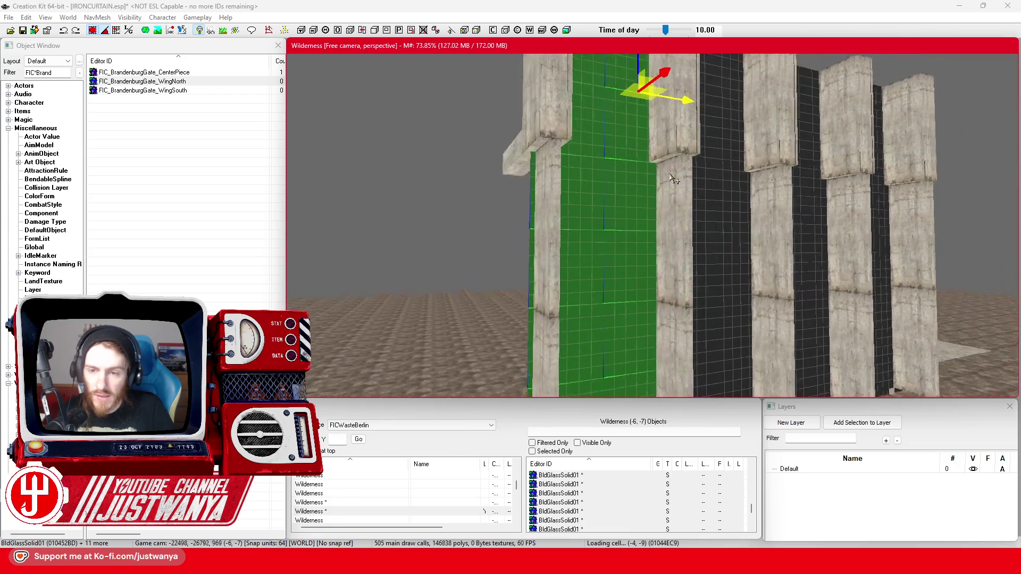
key(shift)
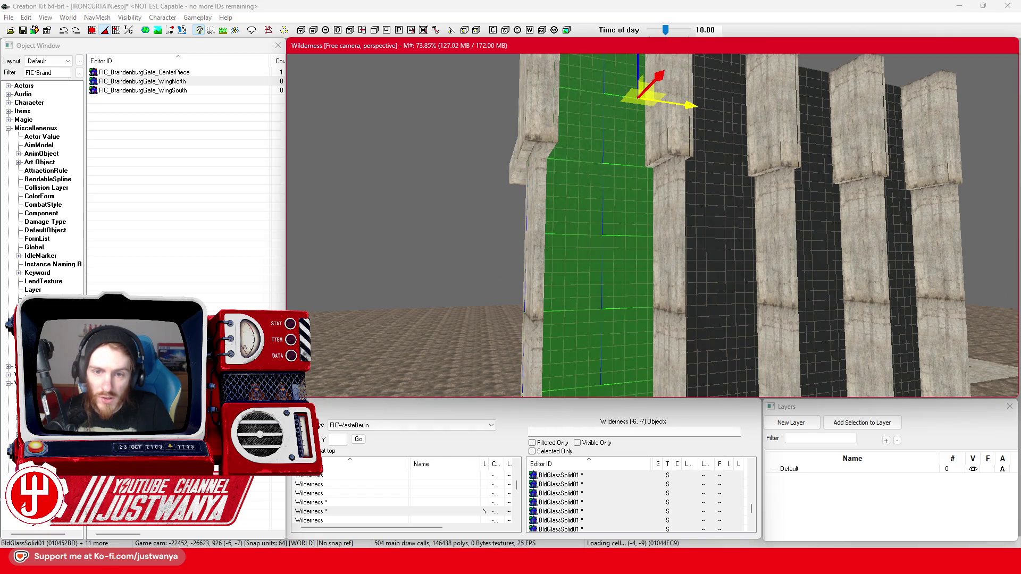
scroll(up, 3)
key(shift)
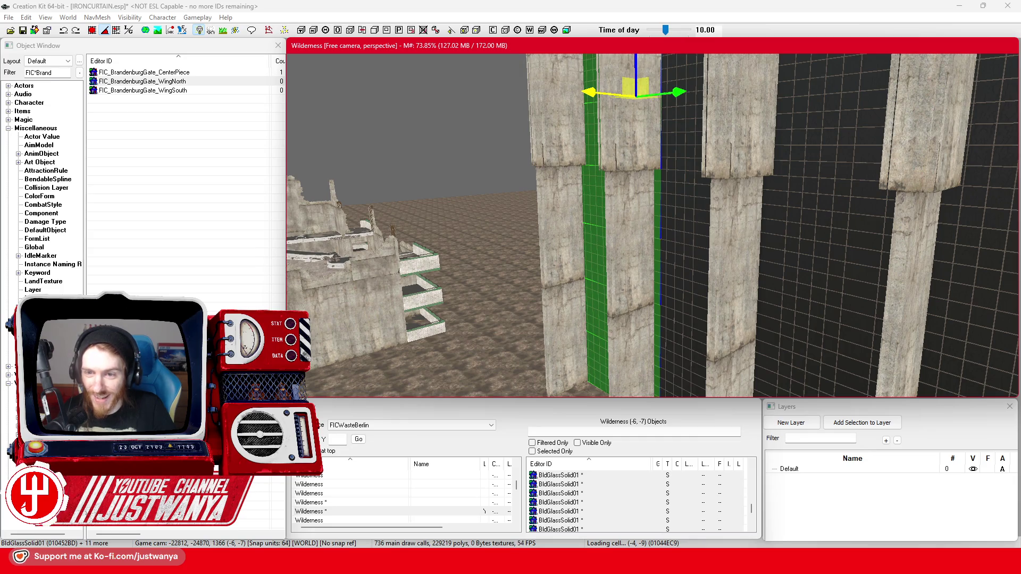
click(400, 141)
scroll(down, 3)
scroll(up, 3)
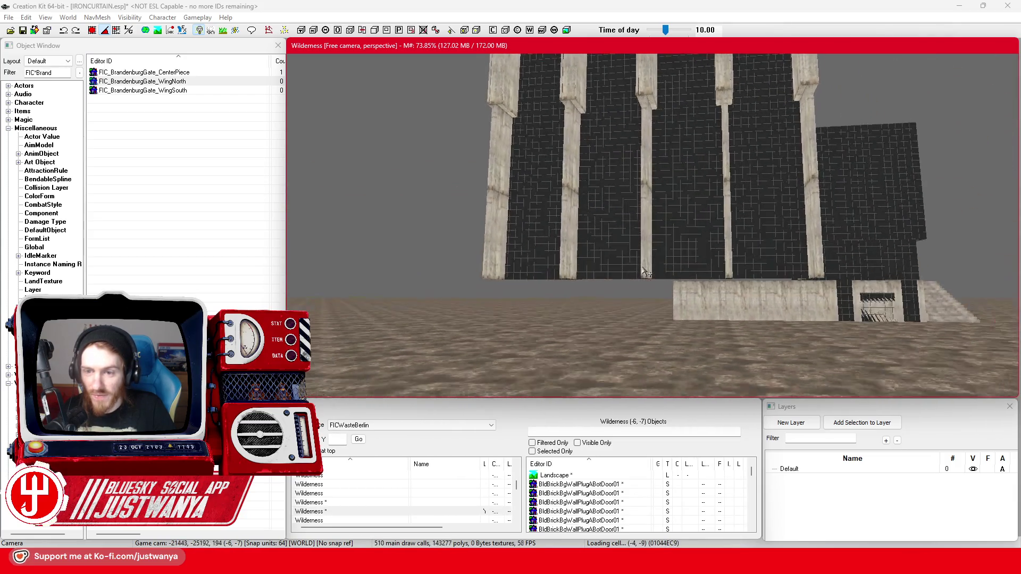
Step: Select the four BldConcSmWall01 base wall segments
click(763, 286)
click(798, 281)
click(819, 282)
click(840, 282)
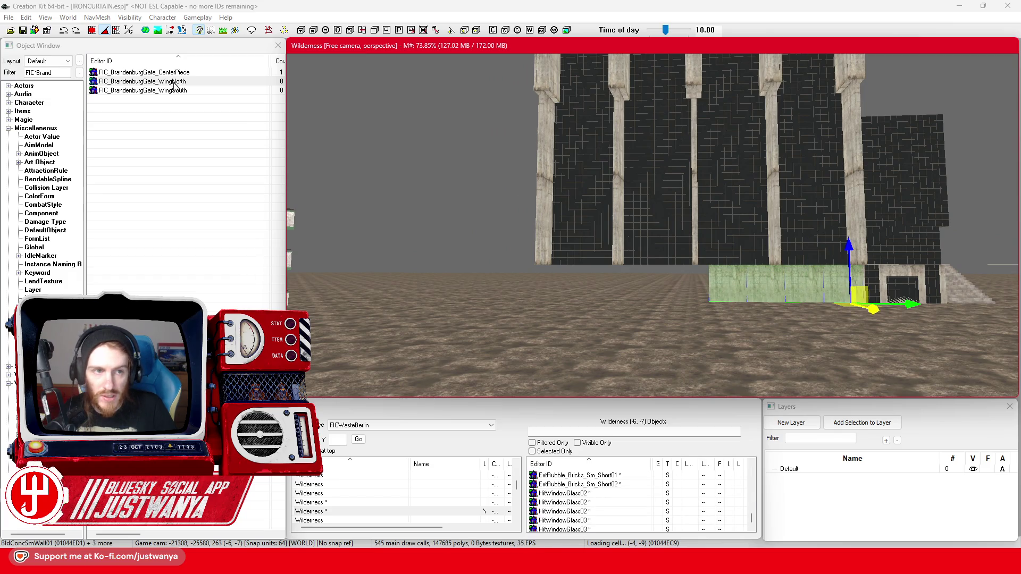
click(94, 32)
Step: Zoom in on the base wall segments and focus the Object Window Filter field
scroll(up, 3)
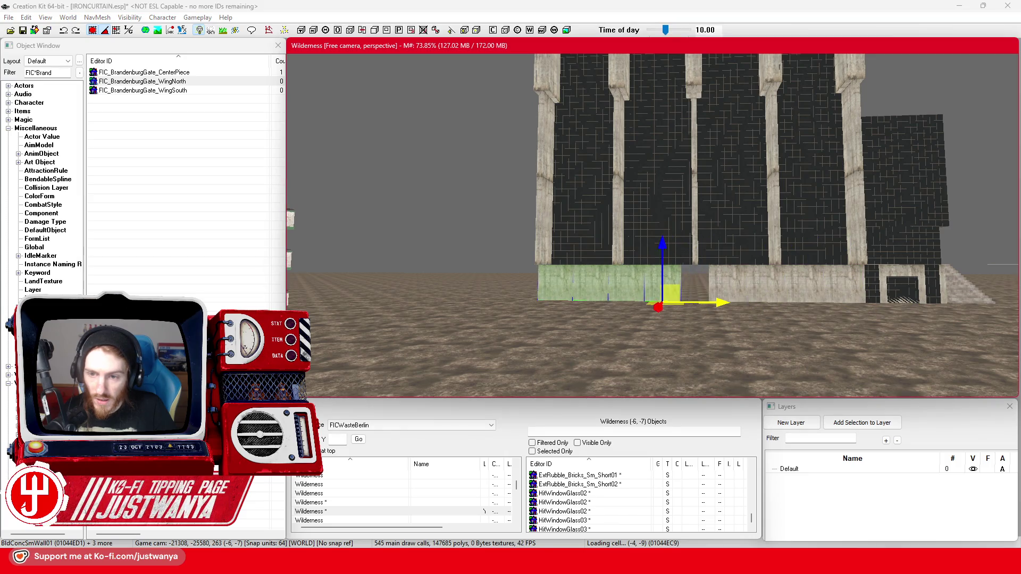
scroll(up, 3)
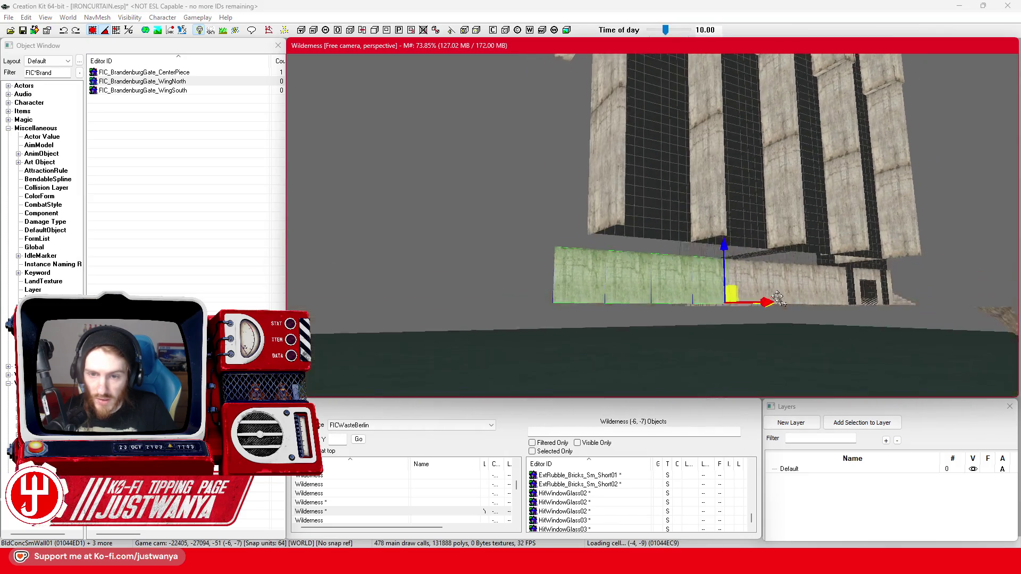
scroll(up, 3)
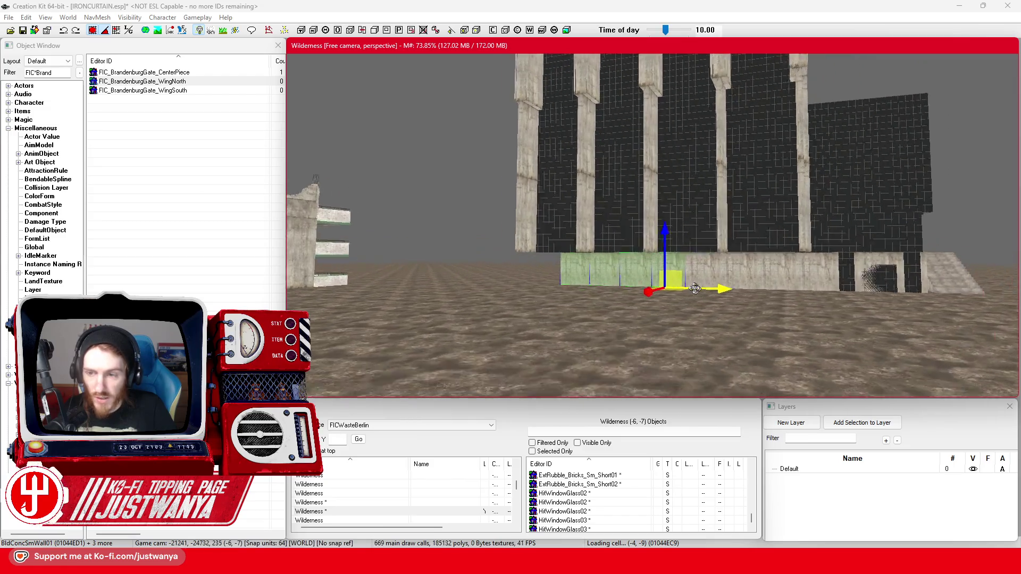
scroll(up, 3)
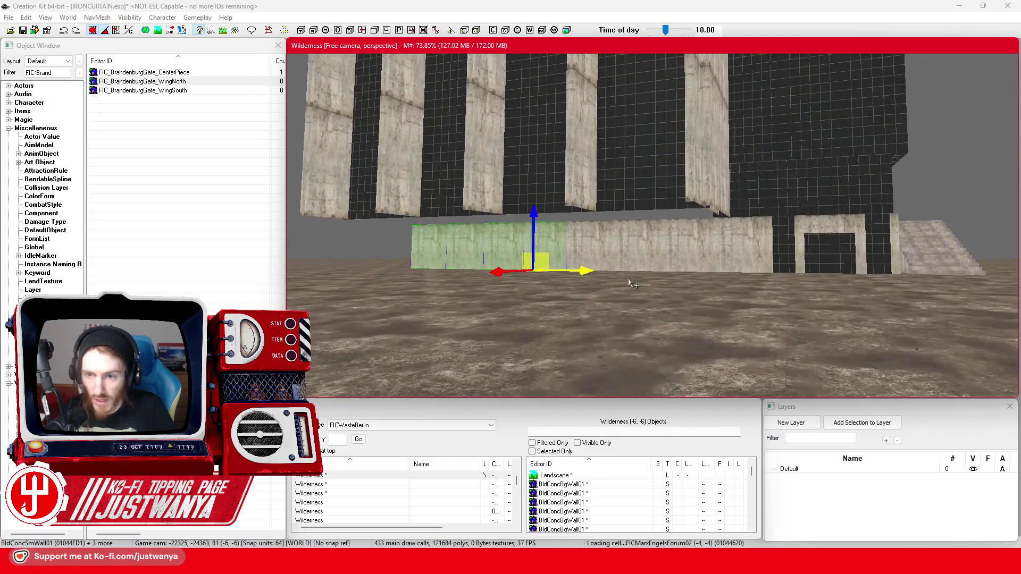
click(14, 74)
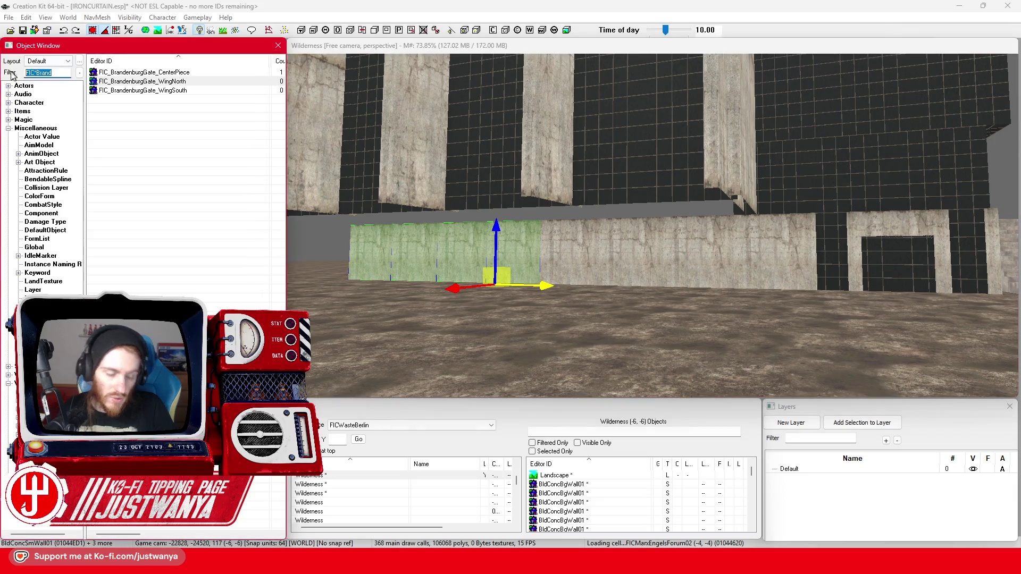
Step: Filter the object list for 'eilOnly' and pick the BldConcSmCeilOnly01 ceiling piece
text(Conc*CeilOnly)
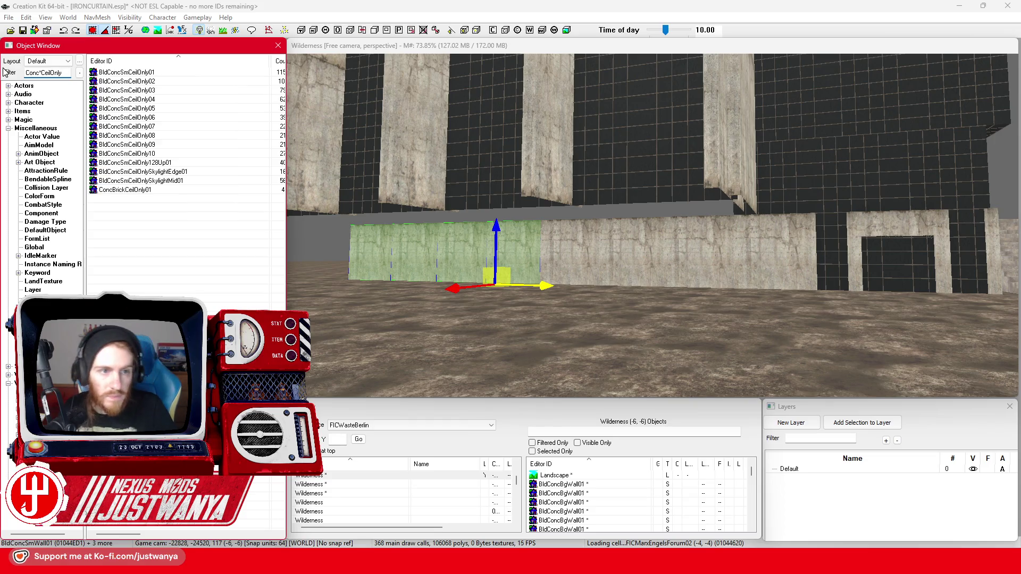
click(134, 73)
click(676, 261)
scroll(up, 3)
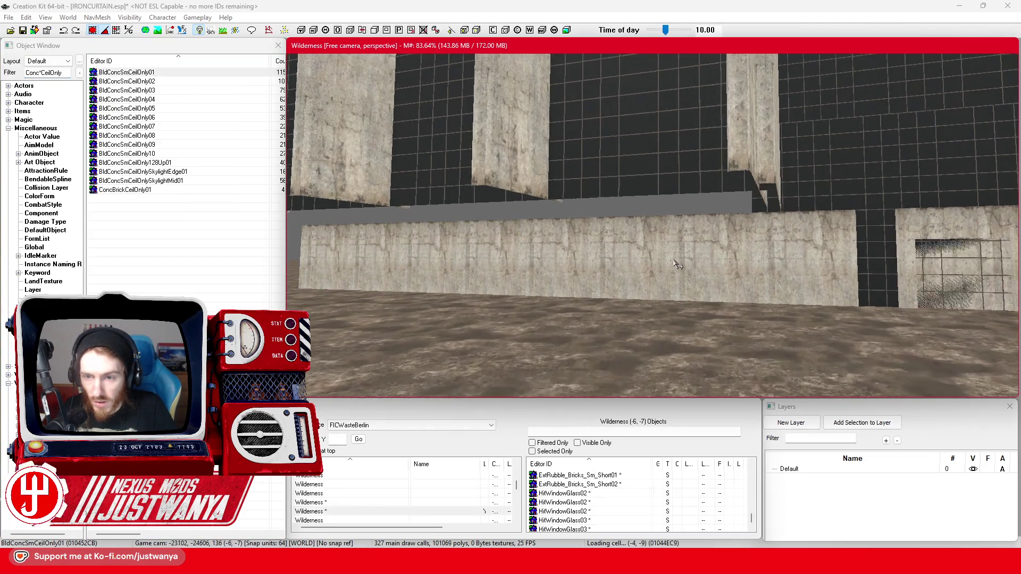
click(745, 302)
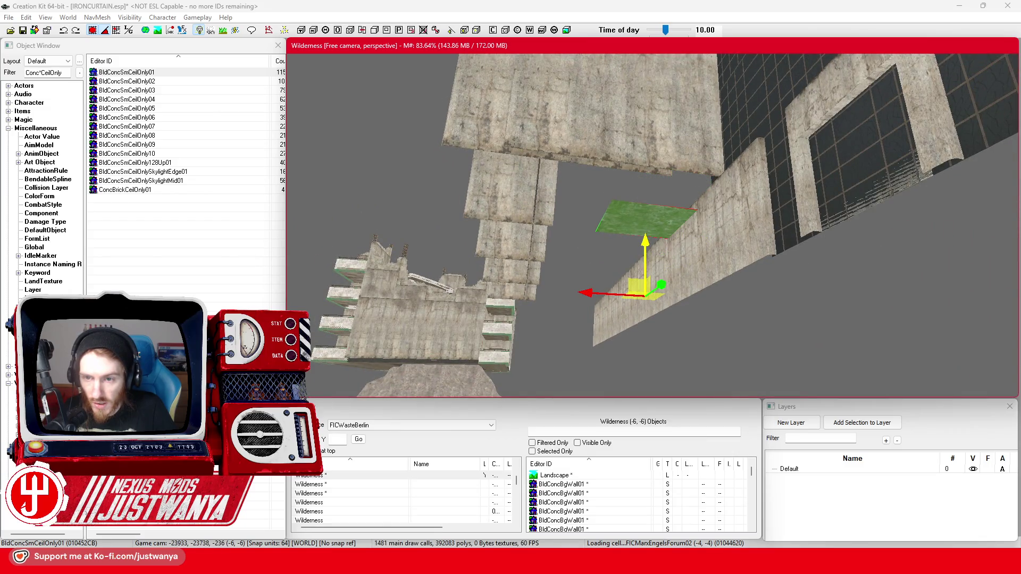
Step: Zoom in, clear the selection and select the ceiling tile under the overhang
scroll(up, 3)
scroll(up, 3)
scroll(up, 3)
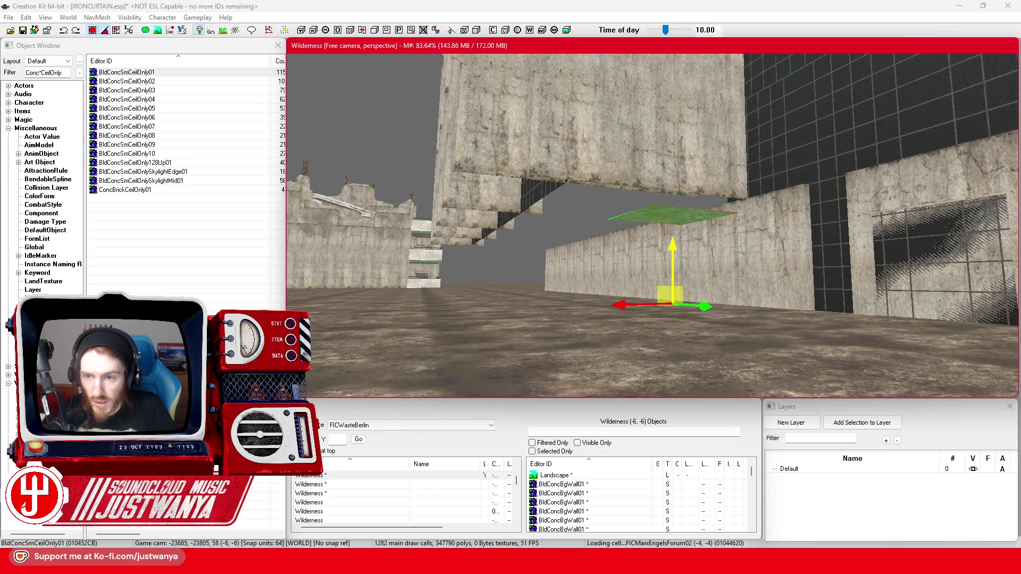
scroll(up, 3)
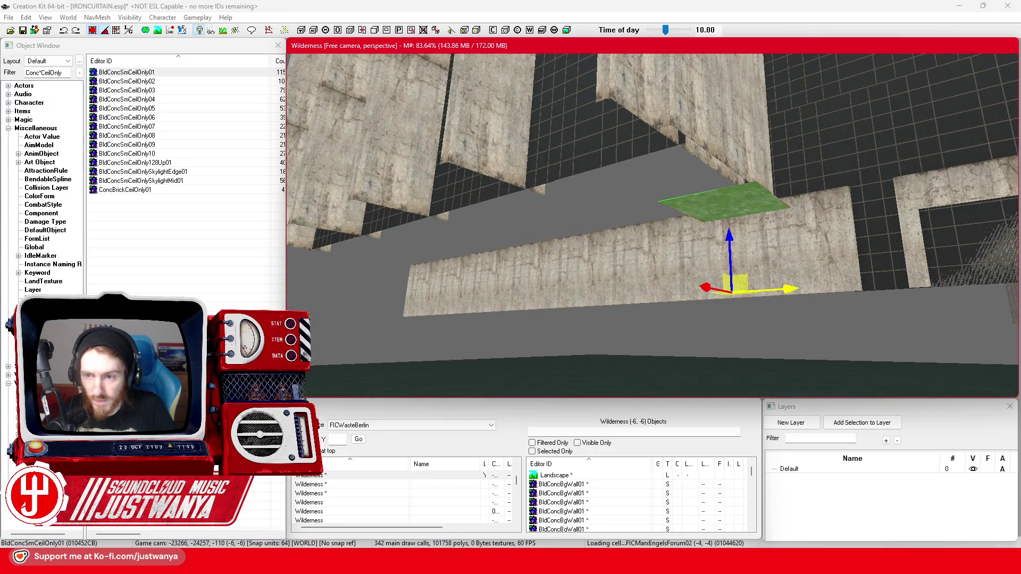
key(d)
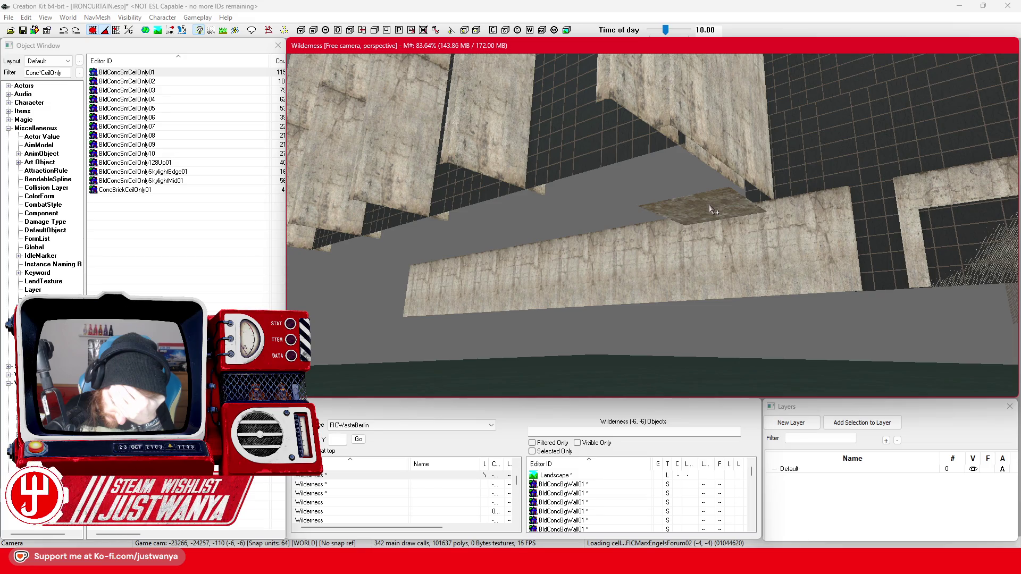
click(706, 219)
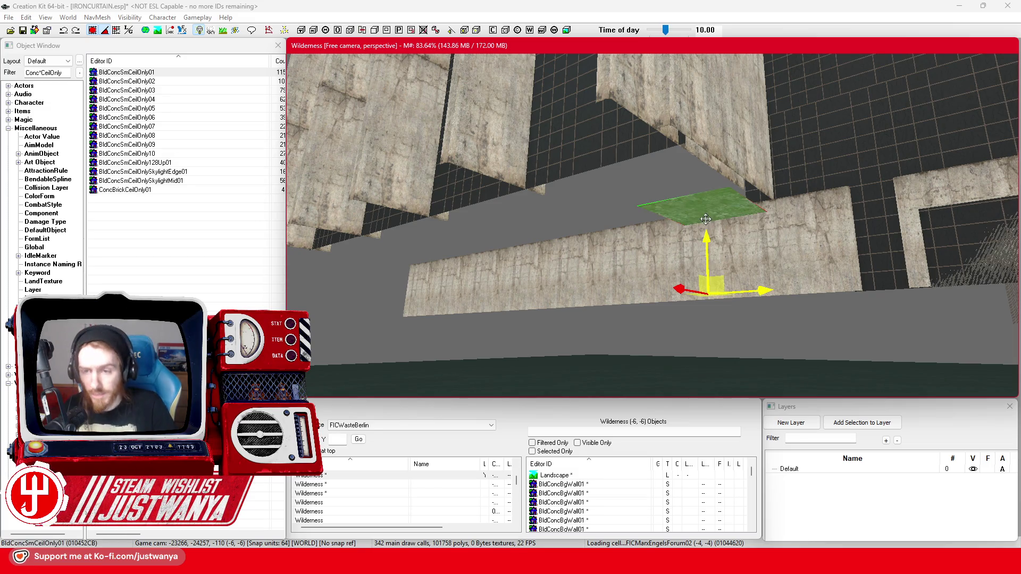
Step: Rotate a low concrete wall section flat and raise it toward the overhang
click(692, 261)
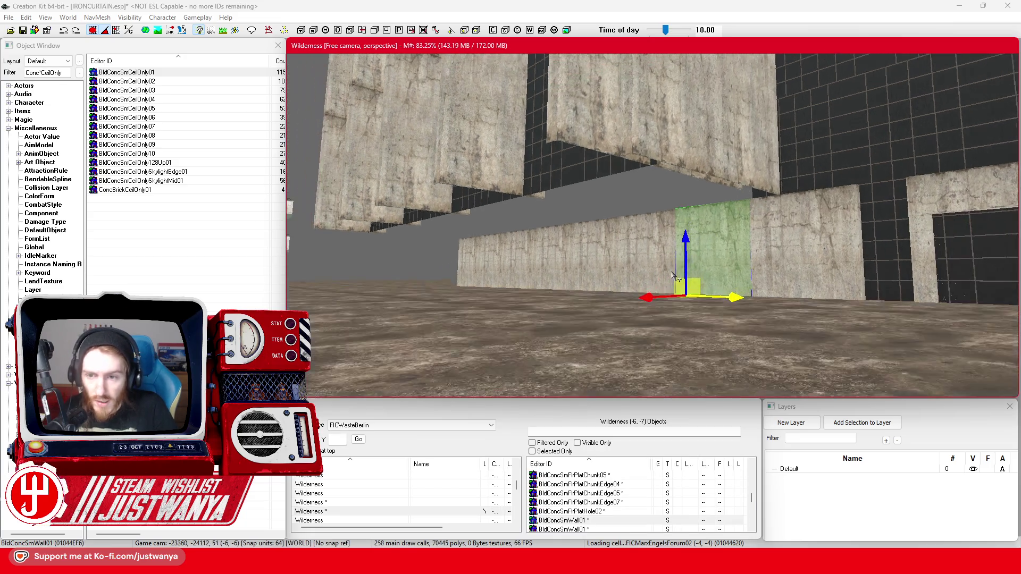
key(e)
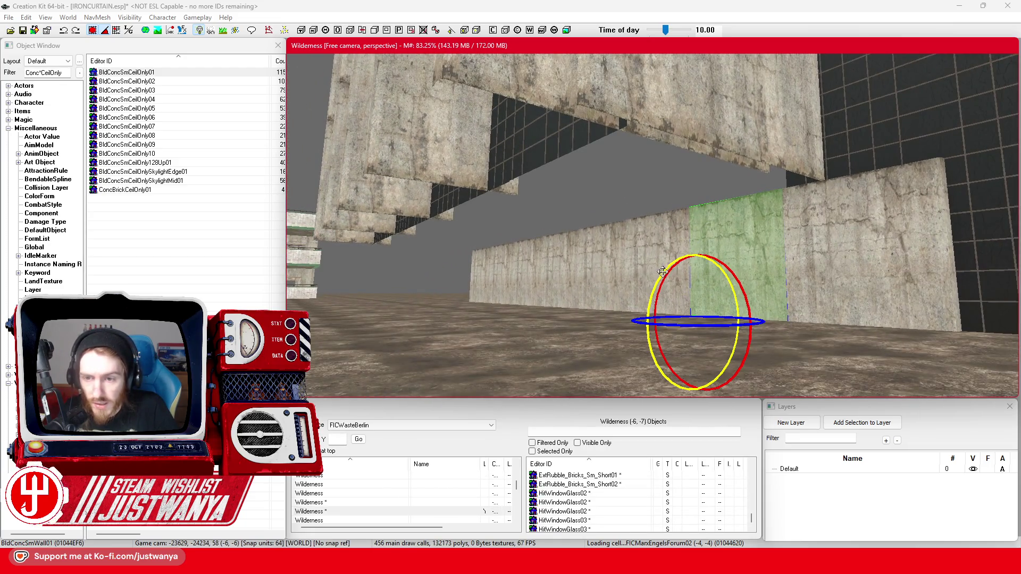
drag(658, 275, 658, 267)
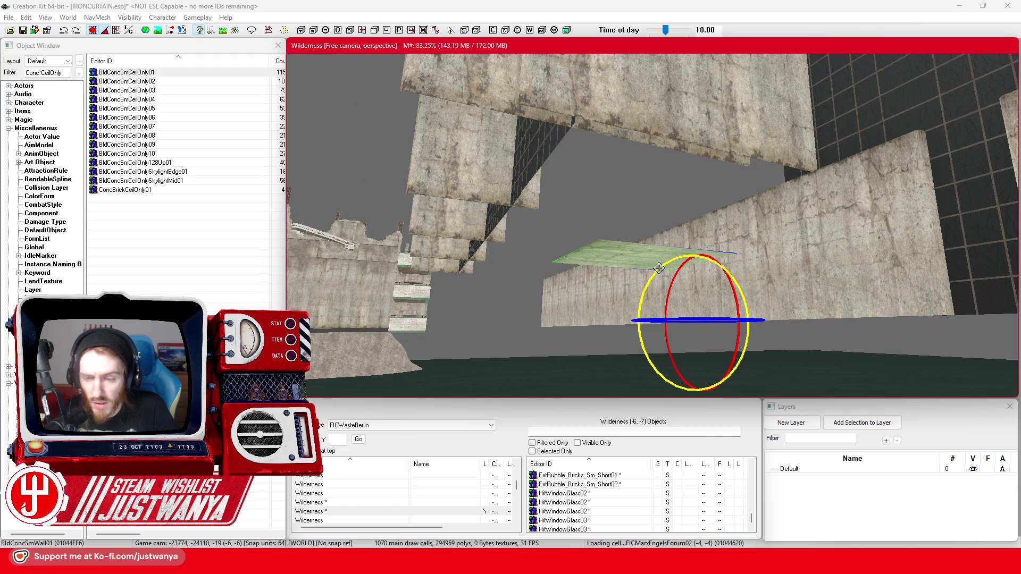
key(w)
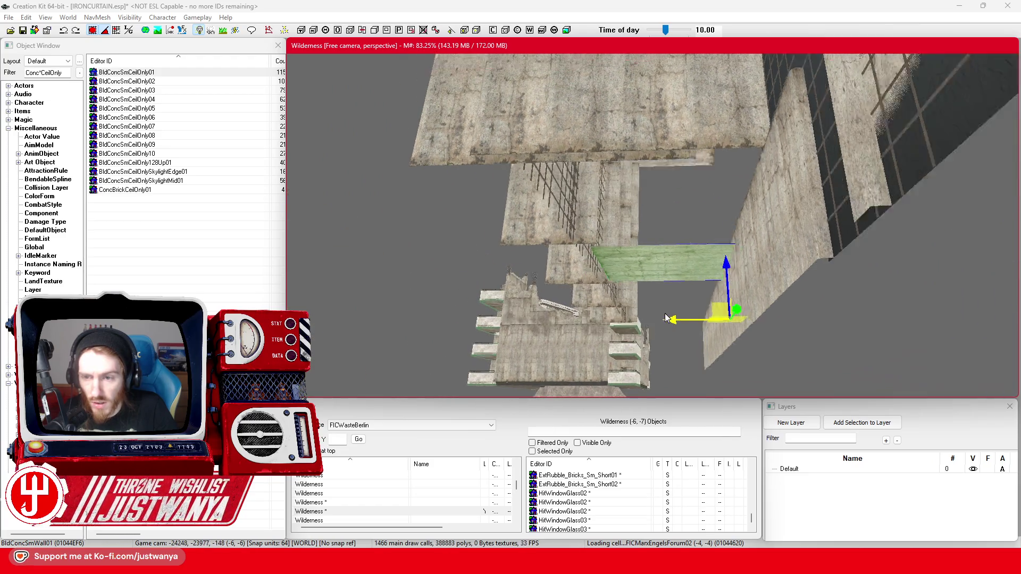
scroll(up, 3)
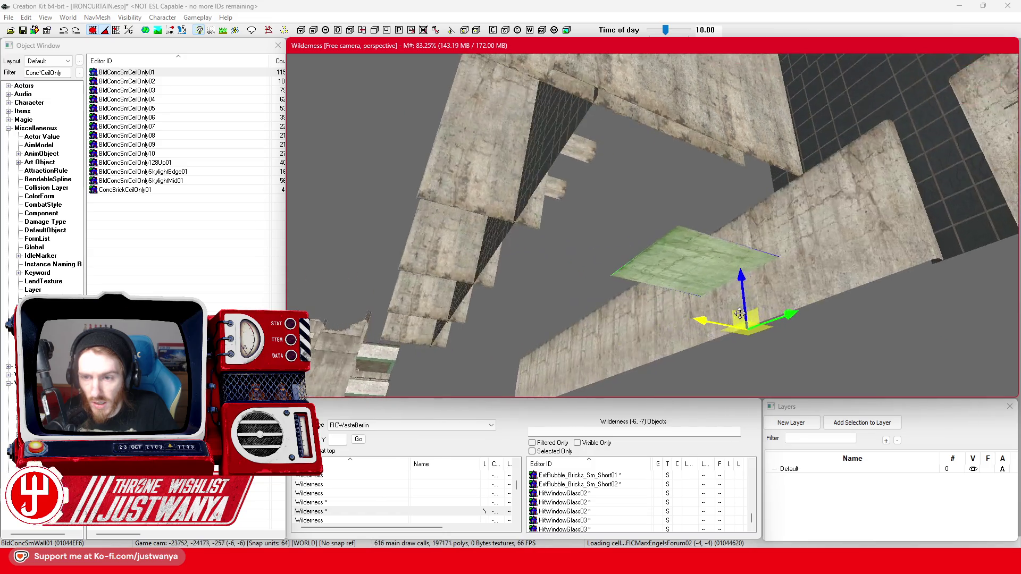
drag(745, 282, 739, 228)
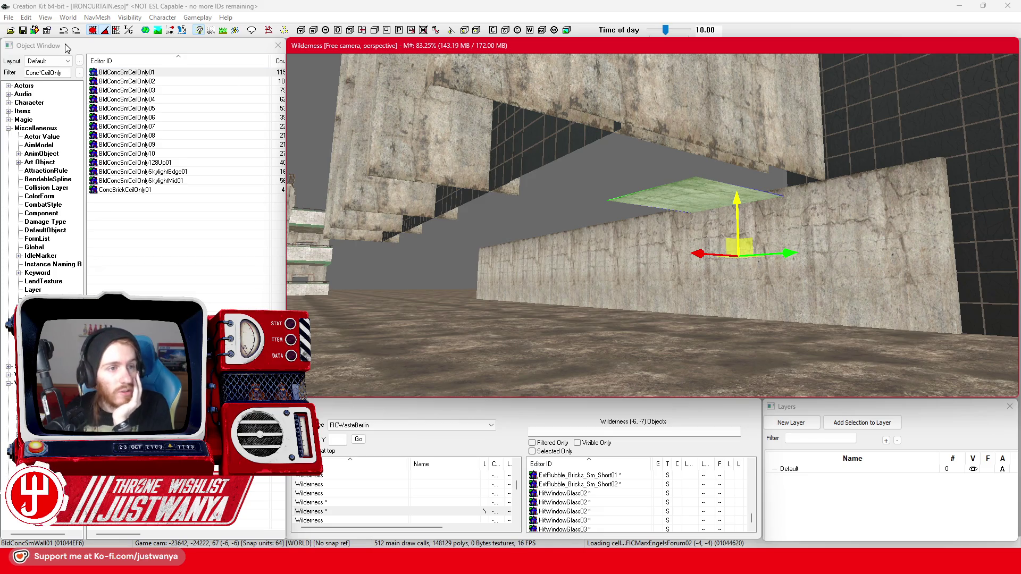
Step: Delete the horizontal trial panel and save IRONCURTAIN.esp
click(693, 193)
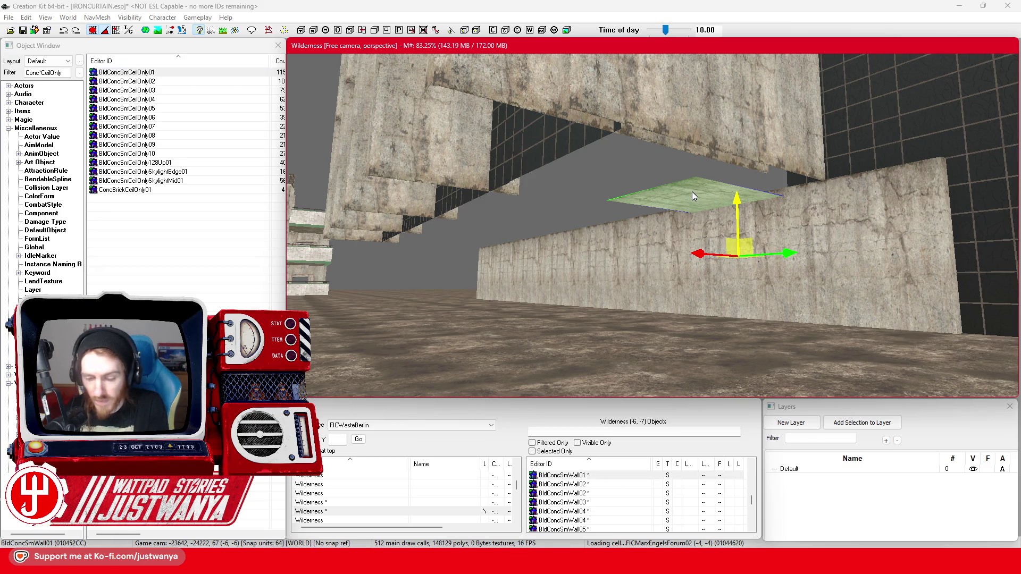
key(Delete)
click(23, 30)
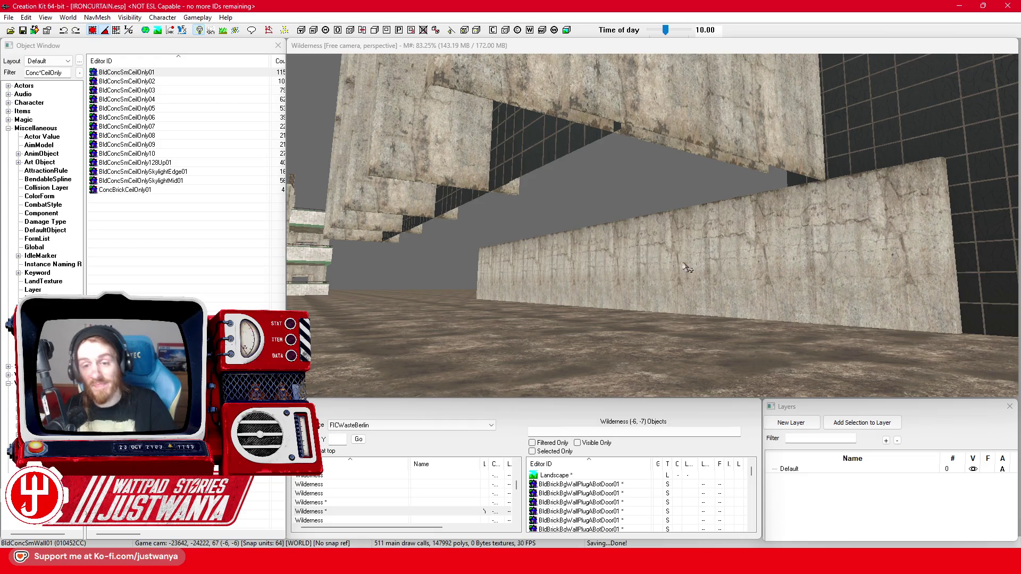
click(684, 268)
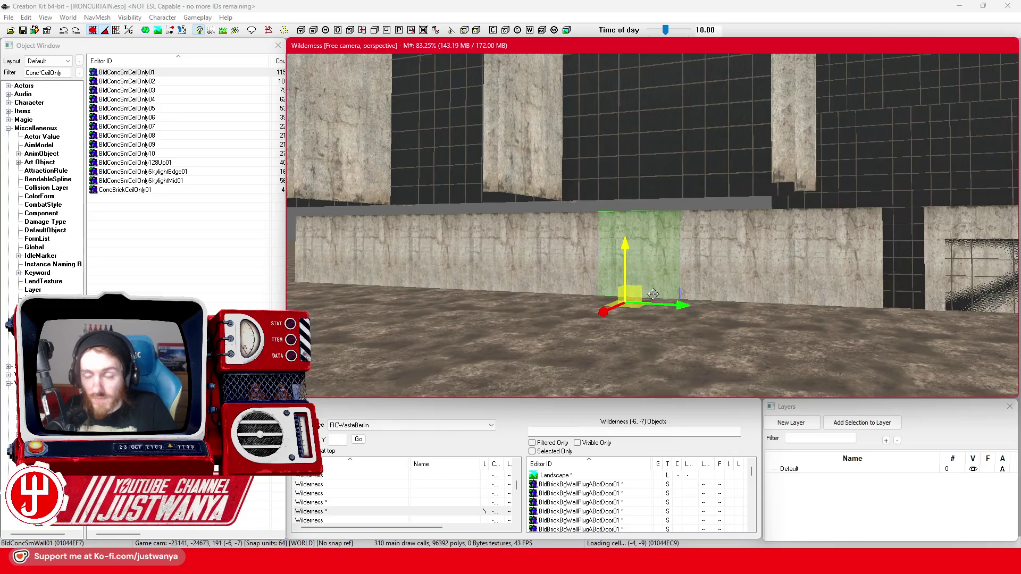
key(shift)
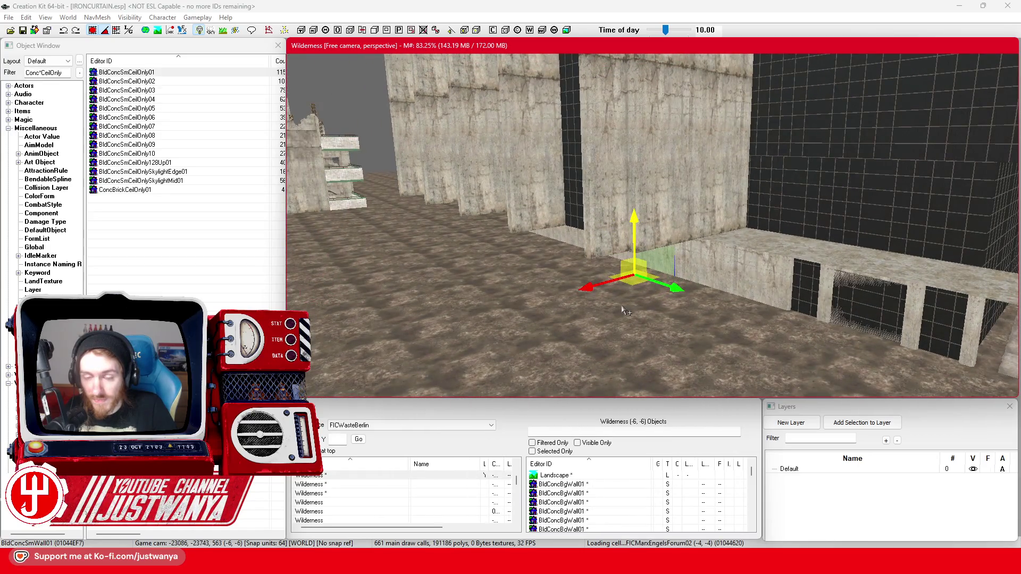
key(shift)
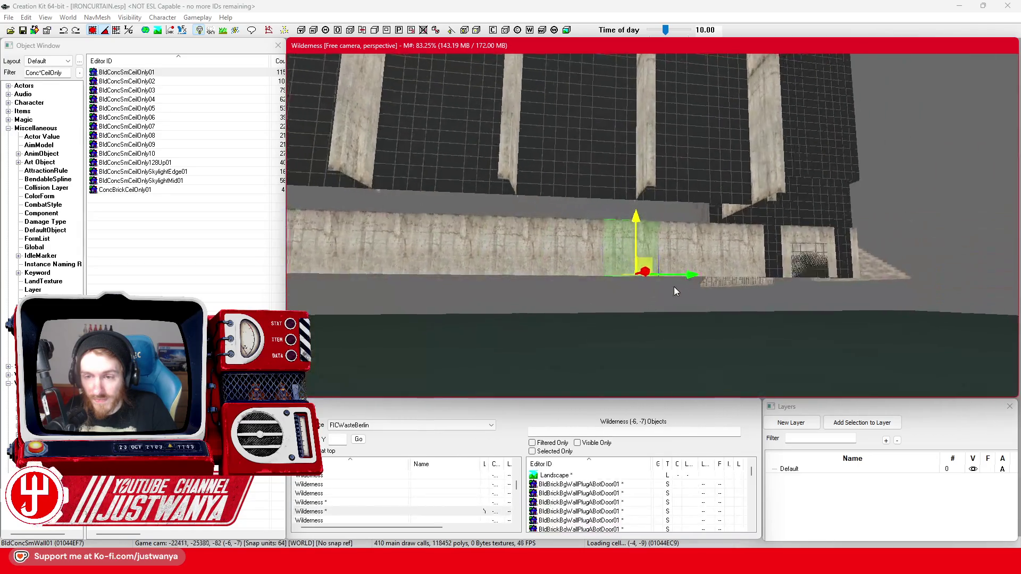
key(shift)
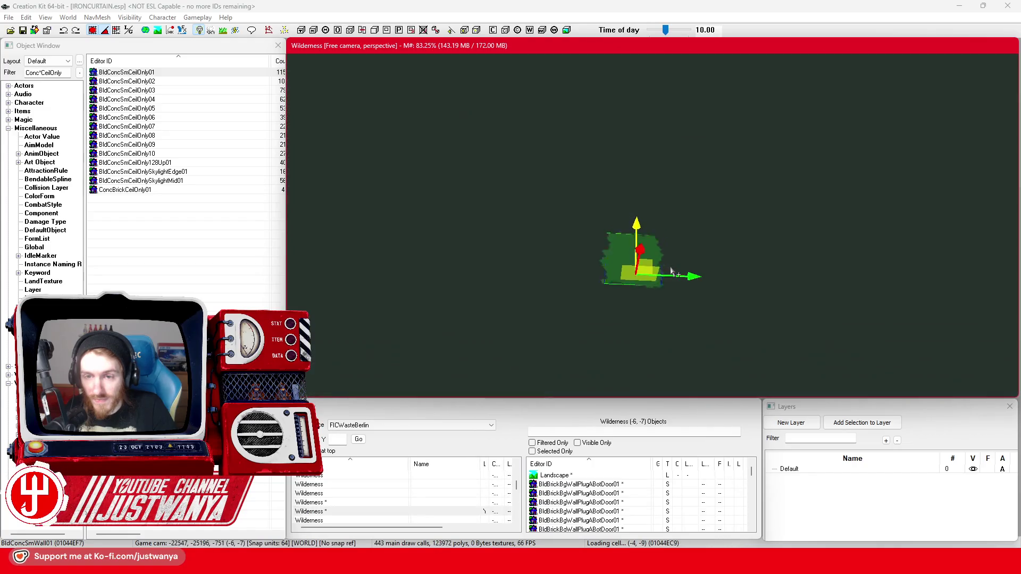
key(shift)
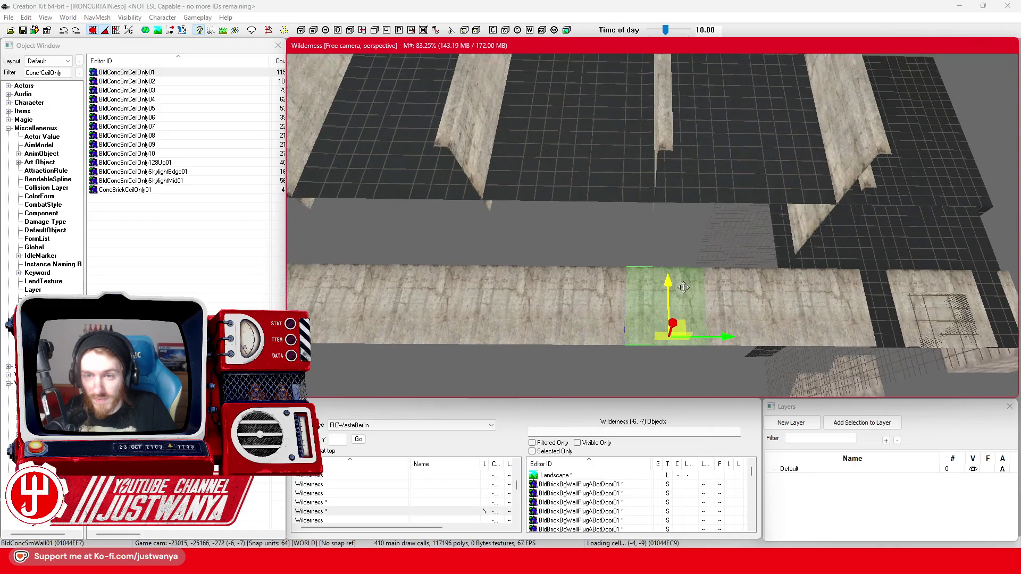
key(shift)
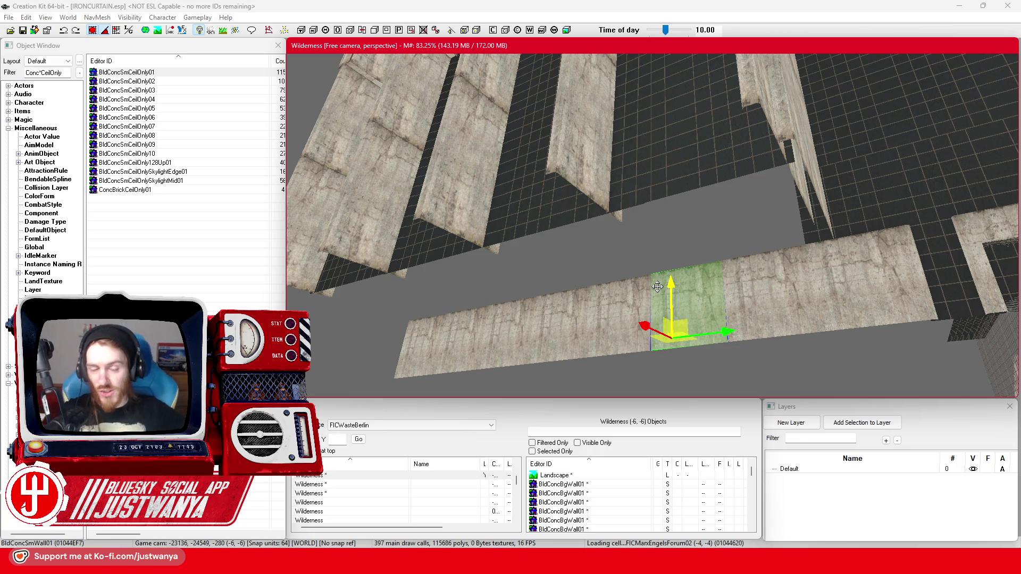
click(633, 257)
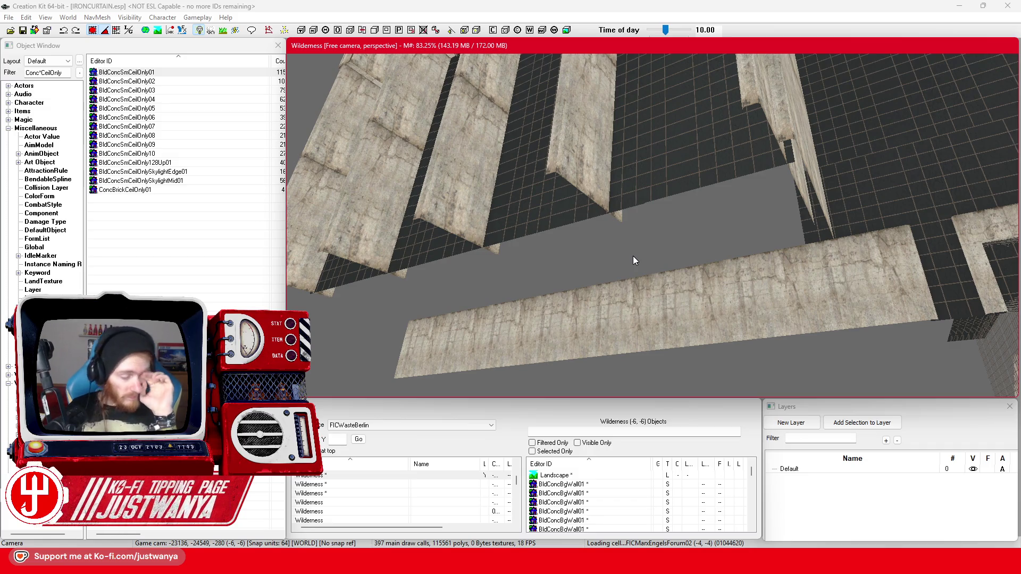
click(686, 298)
scroll(up, 3)
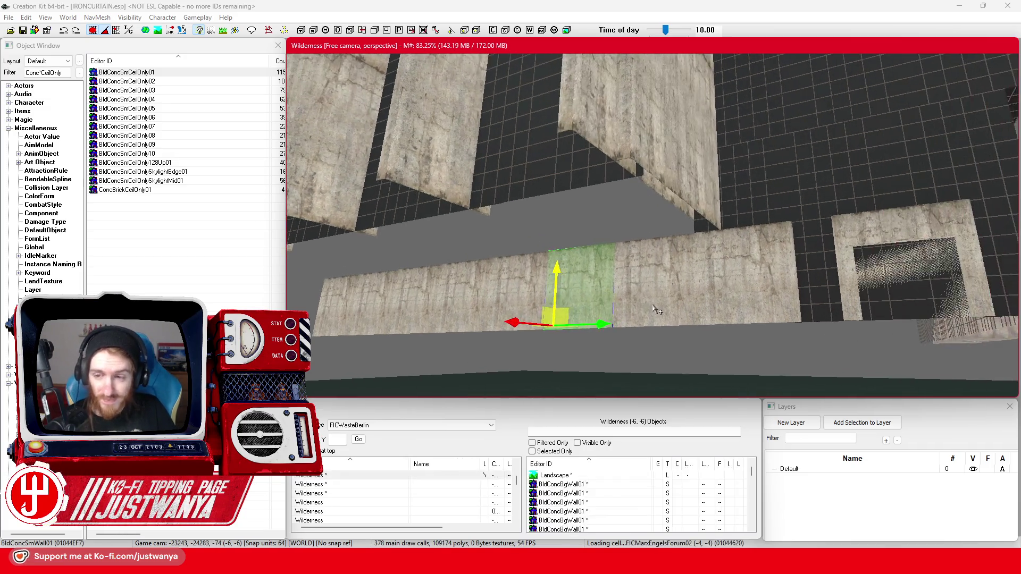
scroll(down, 3)
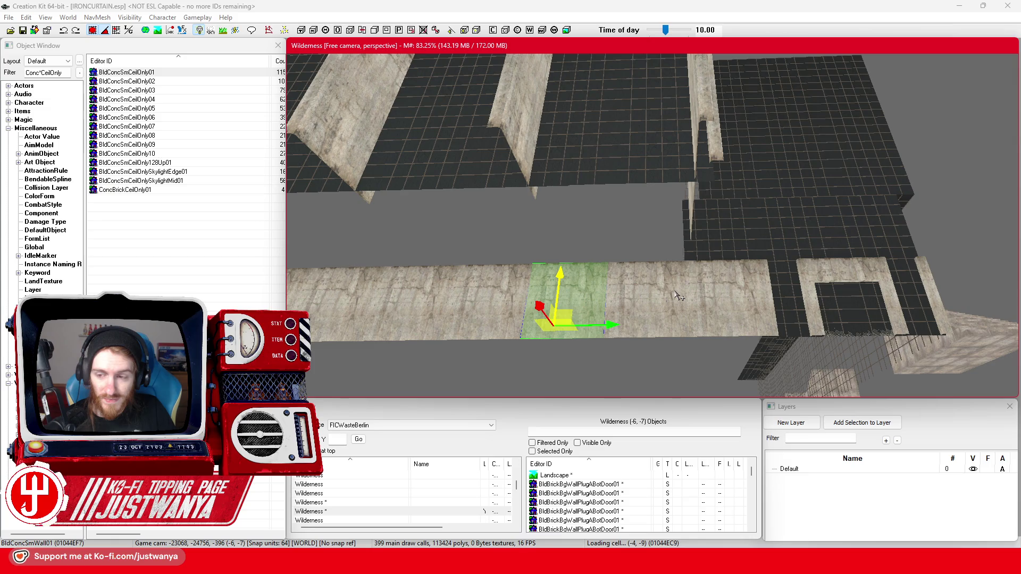
scroll(down, 3)
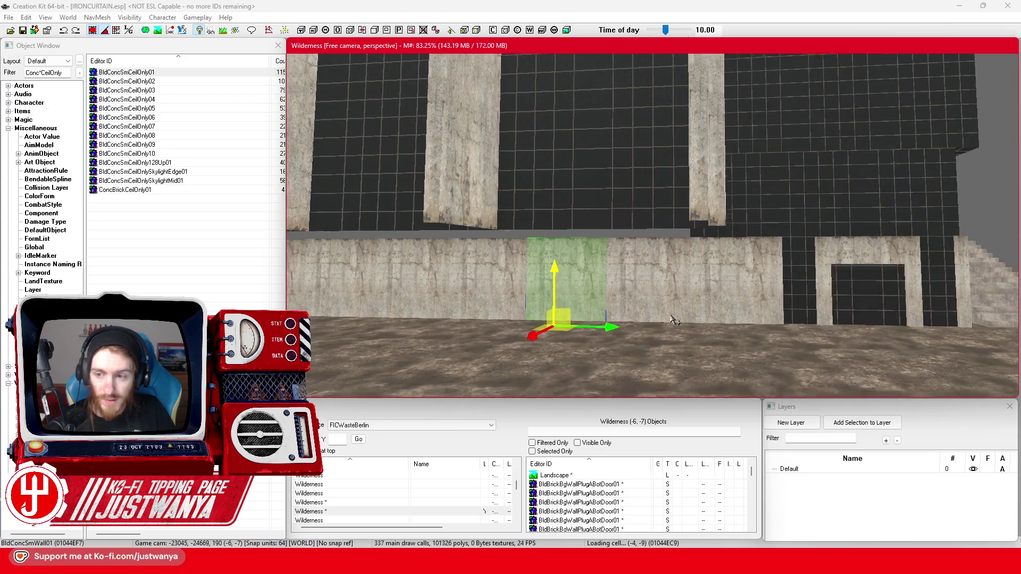
drag(674, 316, 613, 322)
scroll(up, 3)
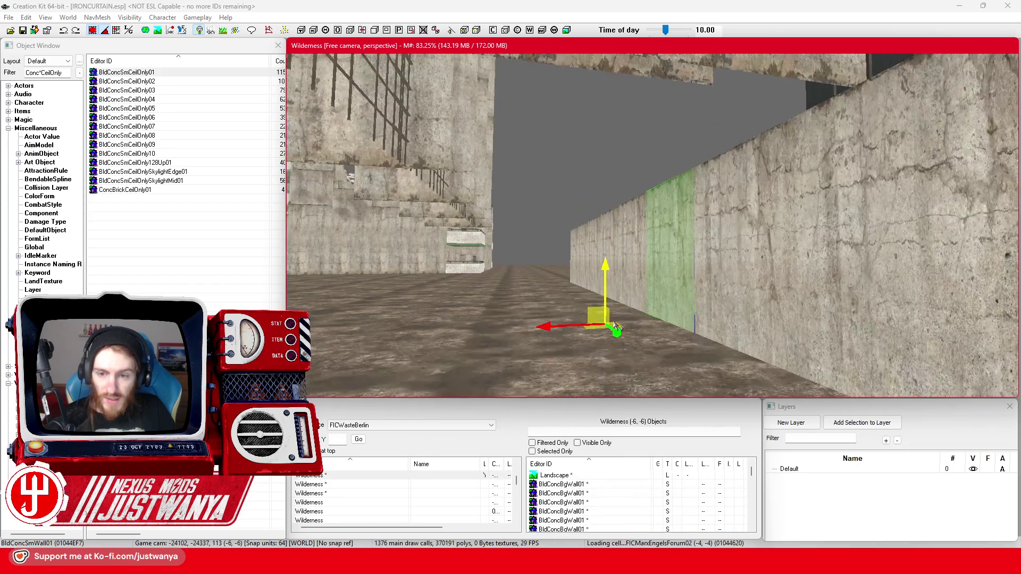
scroll(up, 3)
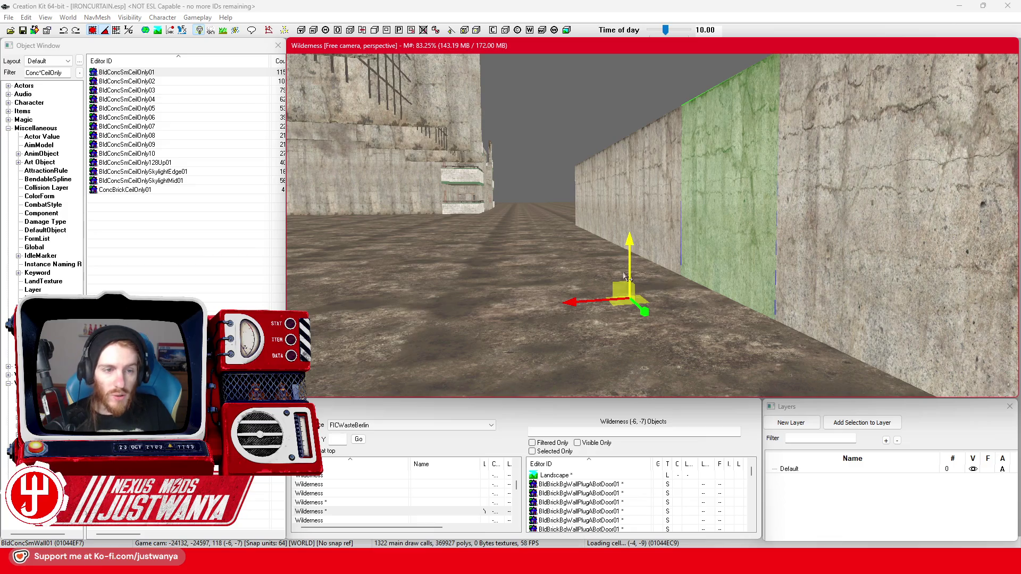
scroll(up, 3)
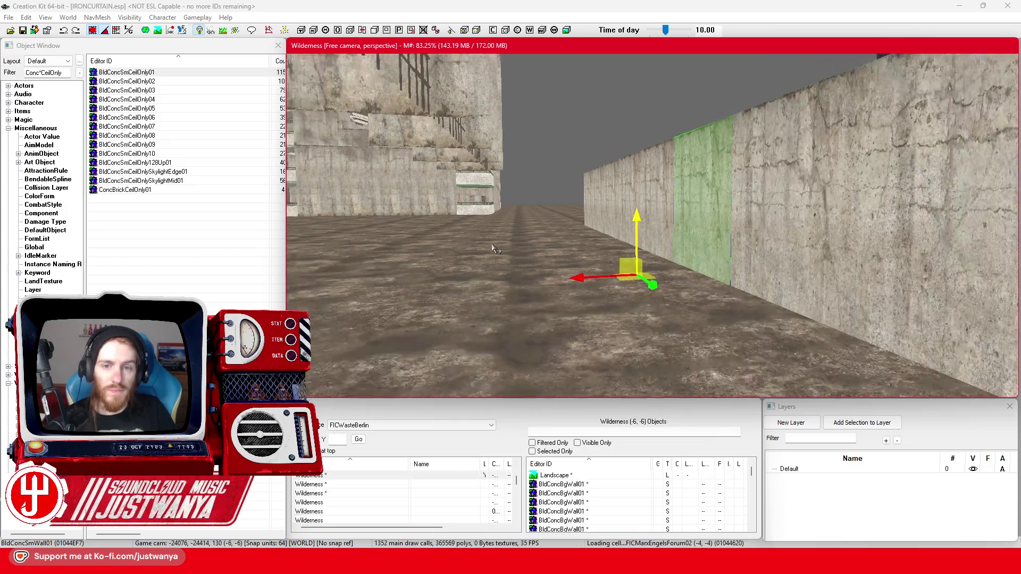
scroll(up, 3)
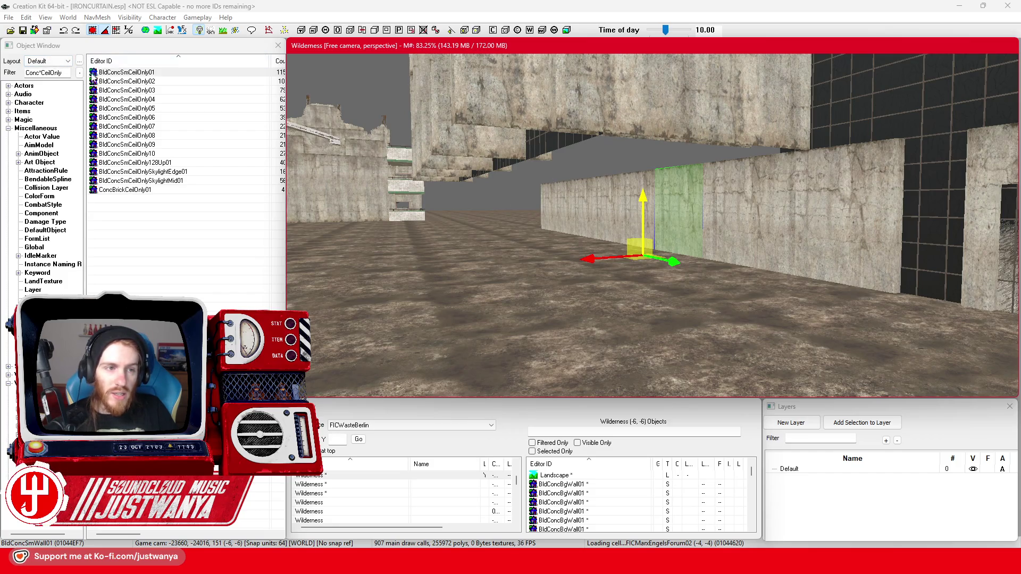
click(378, 135)
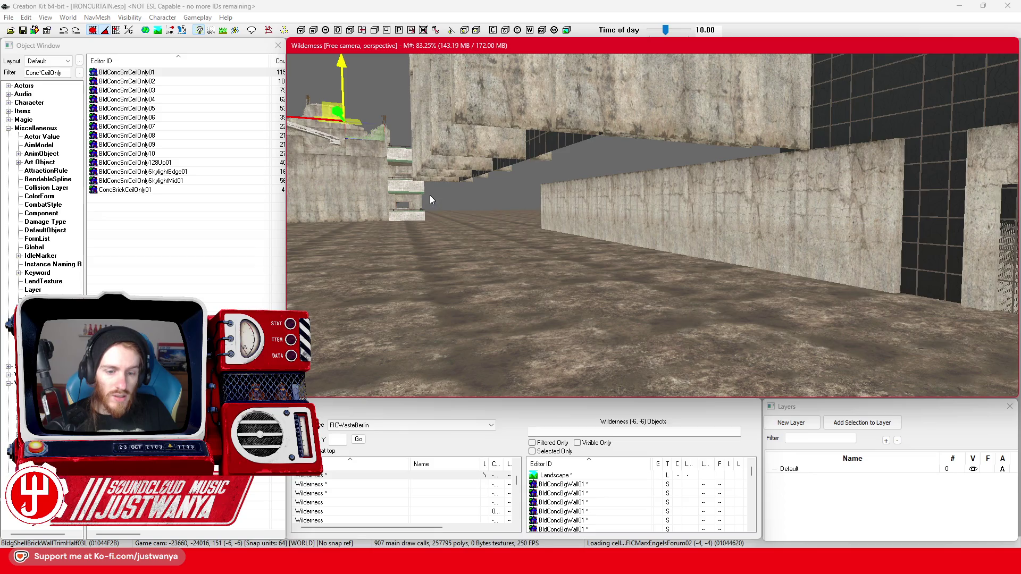
Step: Filter for 'lBric' and drop BldgShellBrickWall01Flat onto the ground before the concrete wall
key(f)
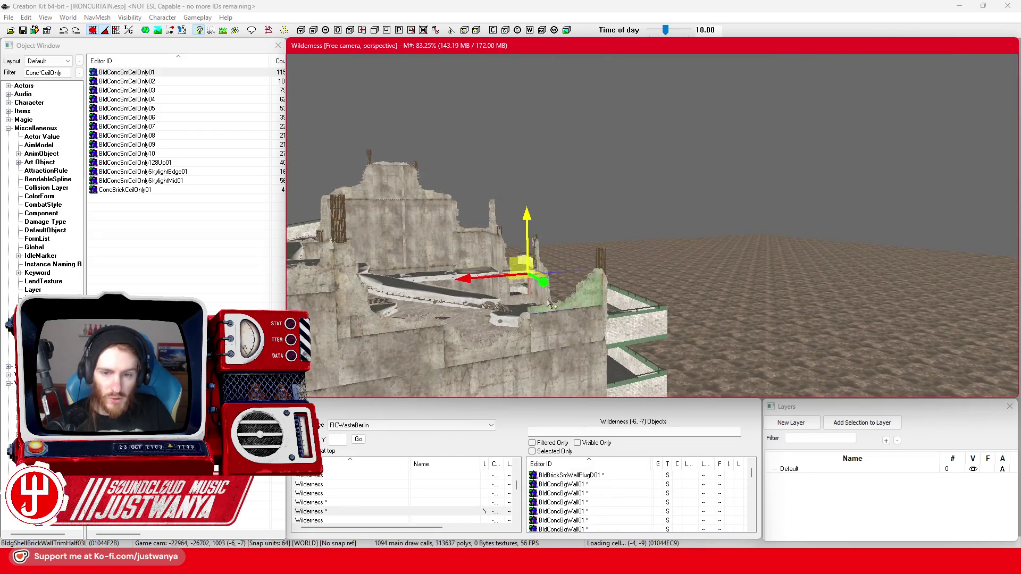
scroll(up, 3)
scroll(up, 3)
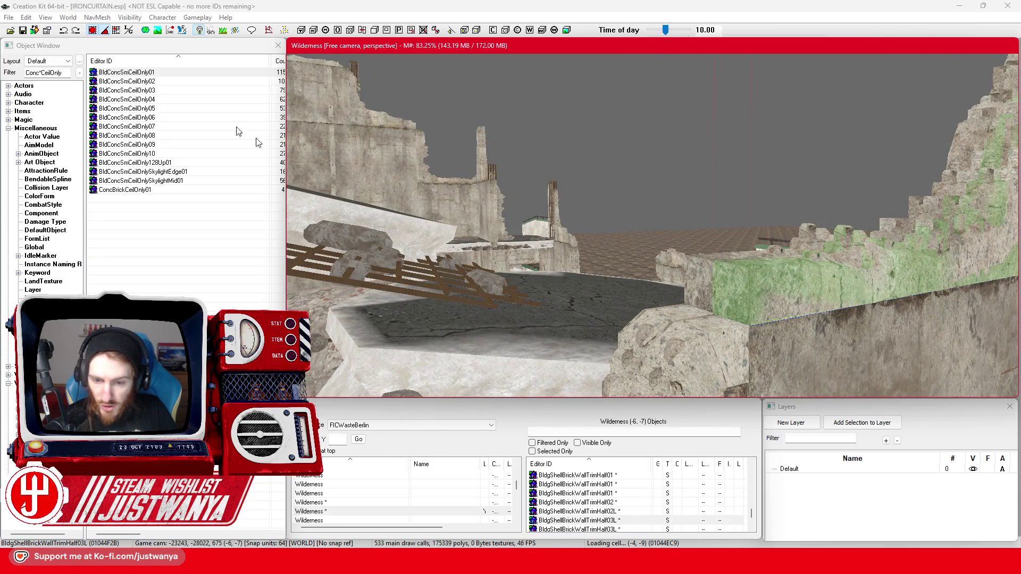
click(48, 73)
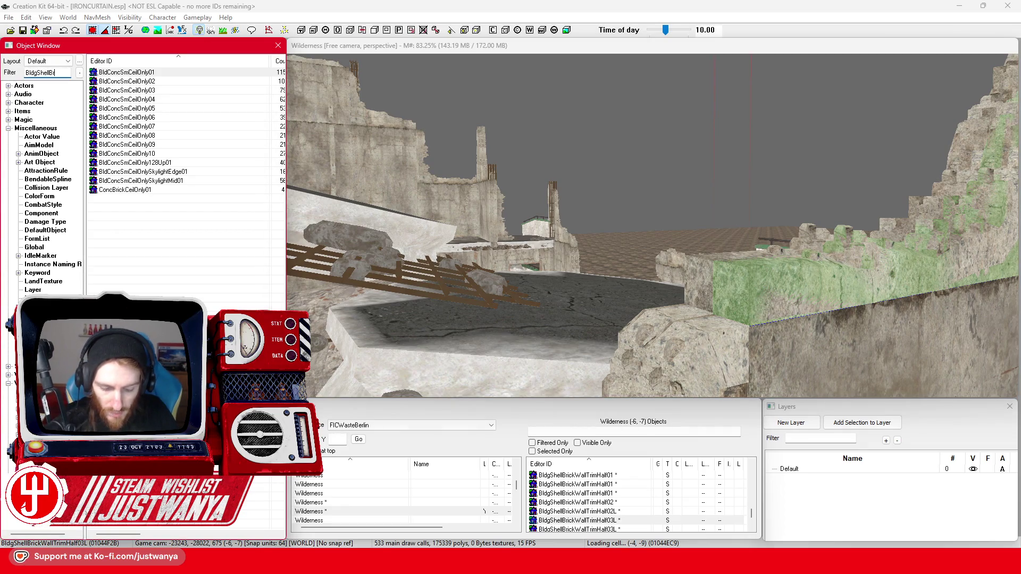
text(lBrickWall)
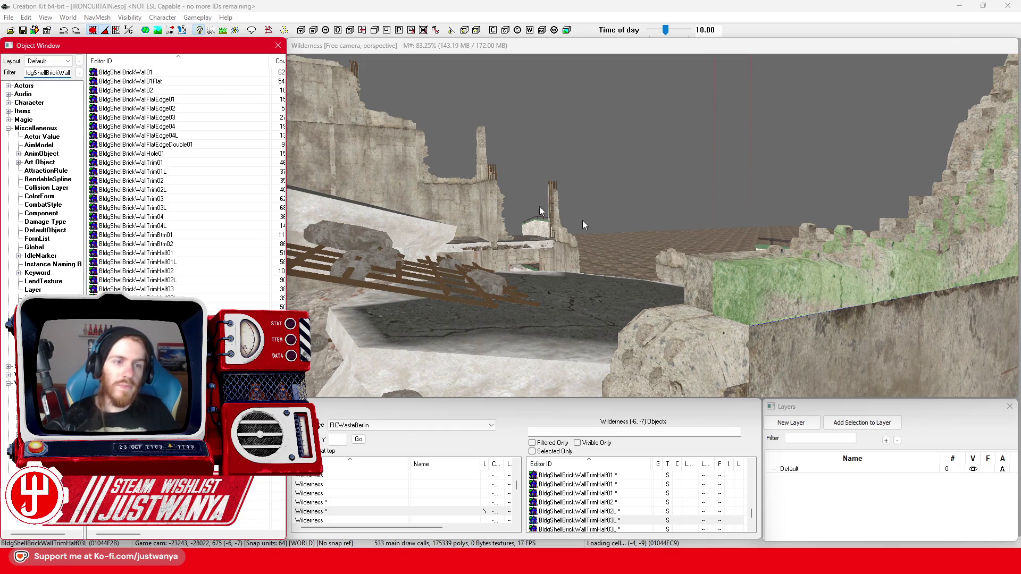
text(c)
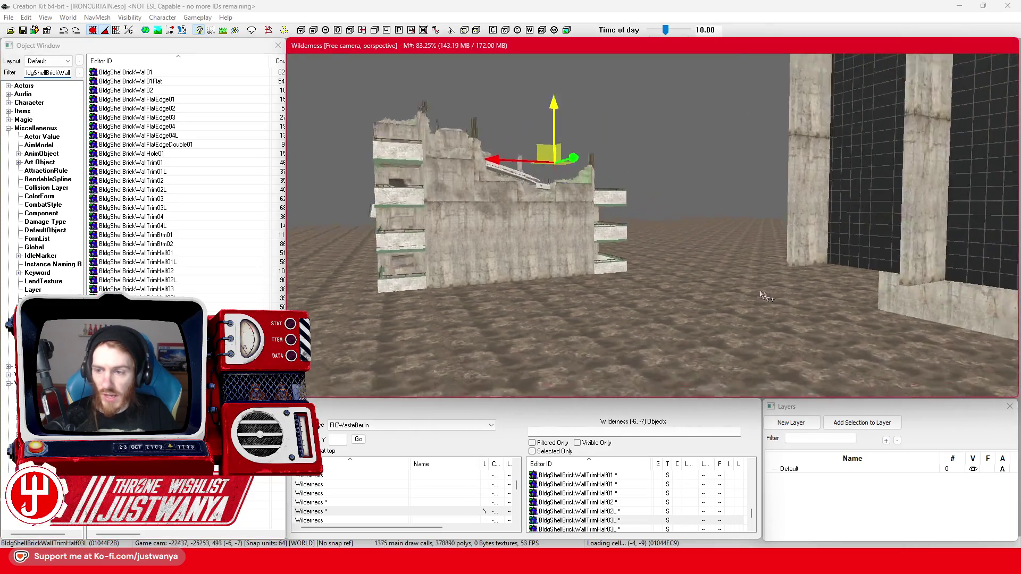
click(146, 86)
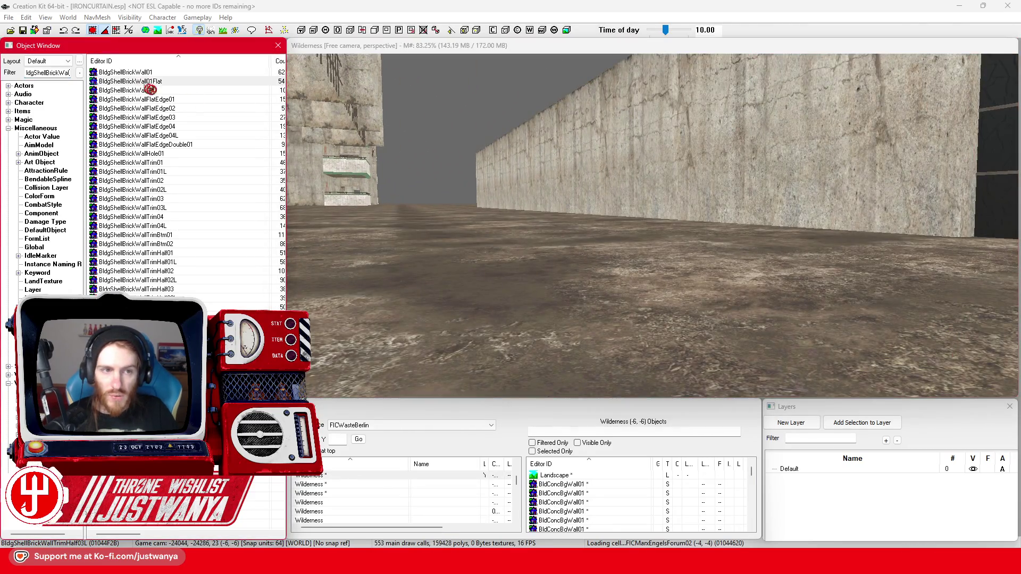
drag(706, 286, 708, 287)
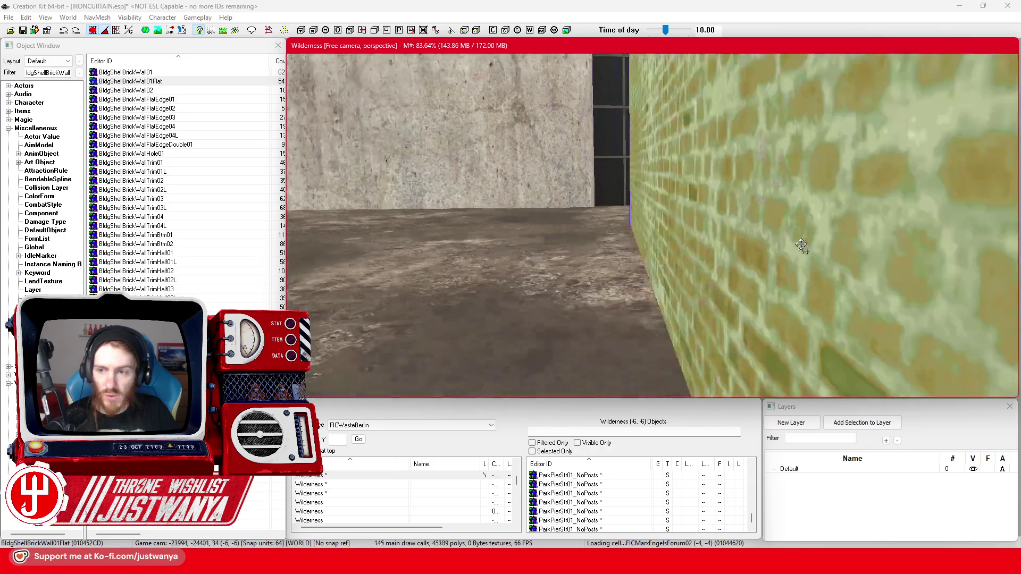
scroll(down, 3)
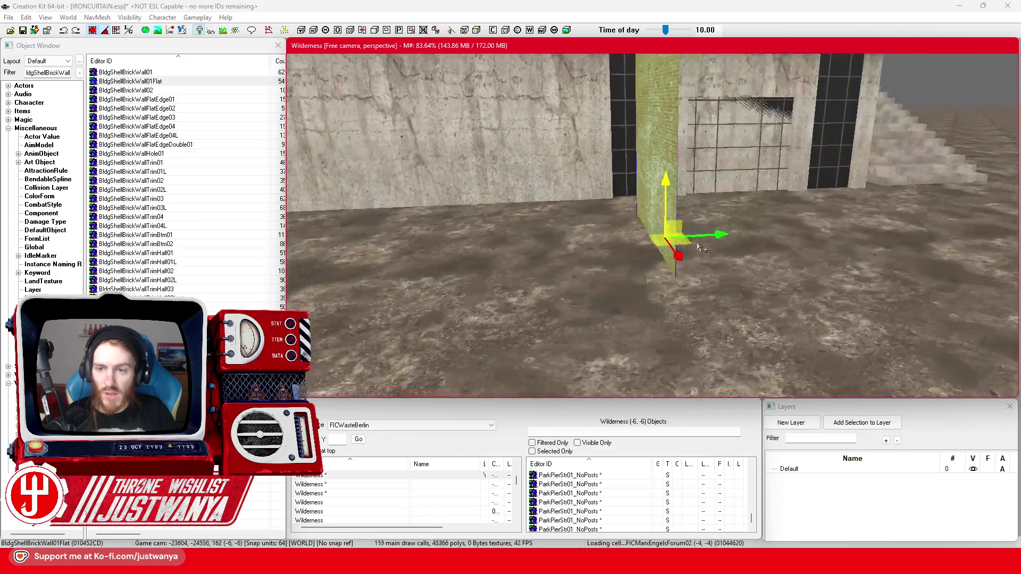
scroll(down, 3)
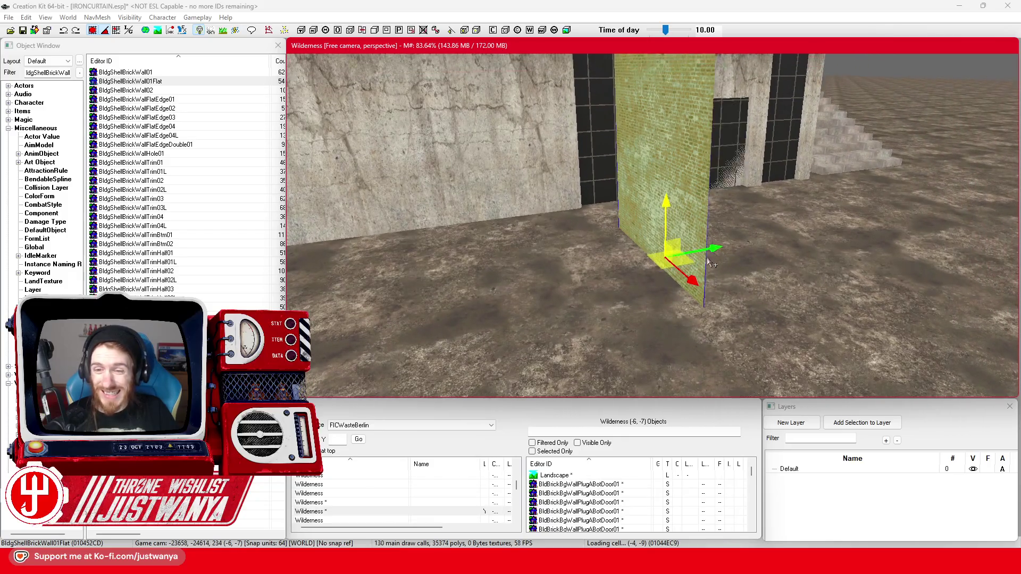
scroll(up, 3)
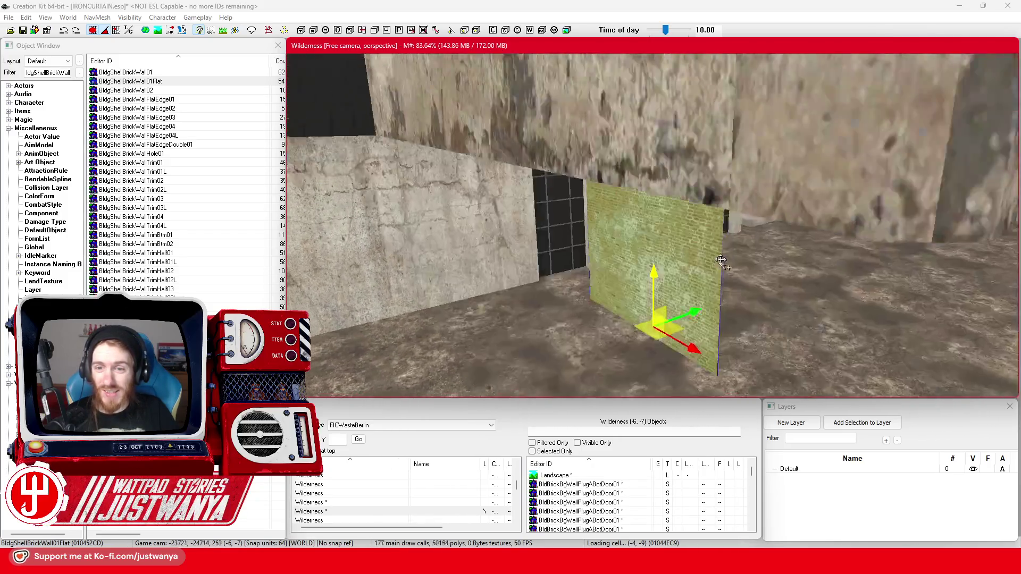
Step: Apply a green Material Swap to the brick wall, rotate it, and undo its accidental deletion
double_click(676, 237)
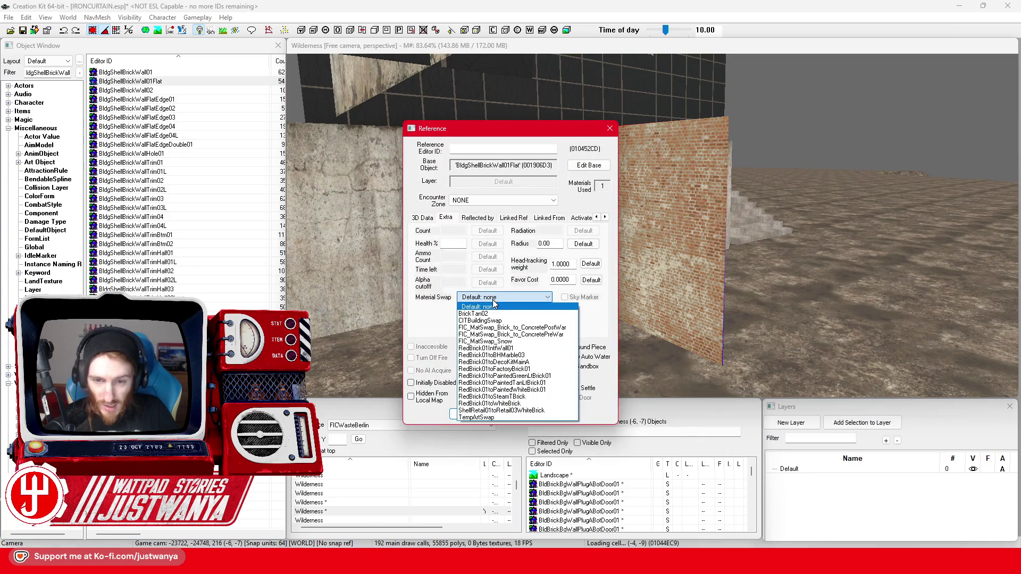
click(471, 414)
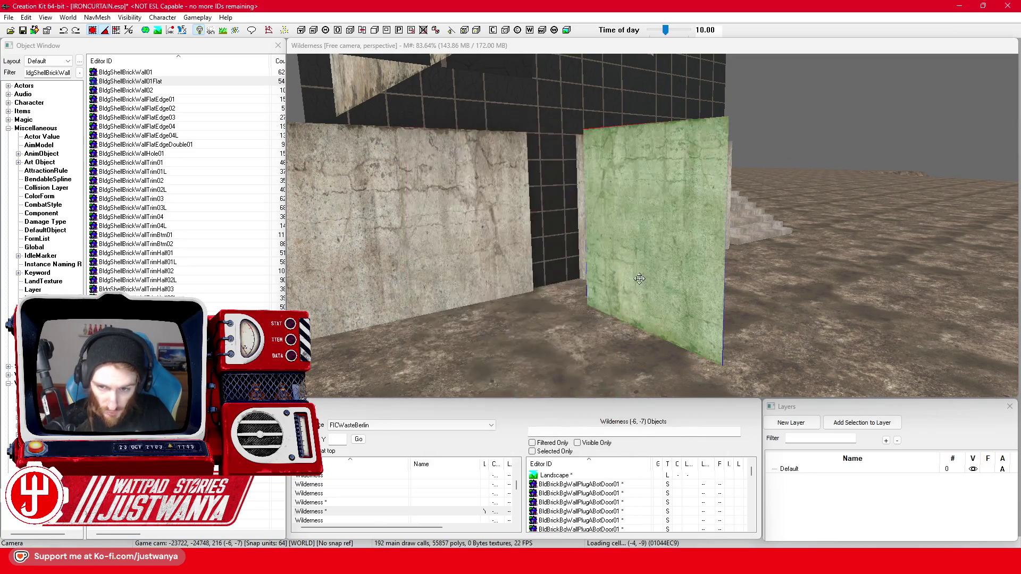
drag(656, 359, 638, 359)
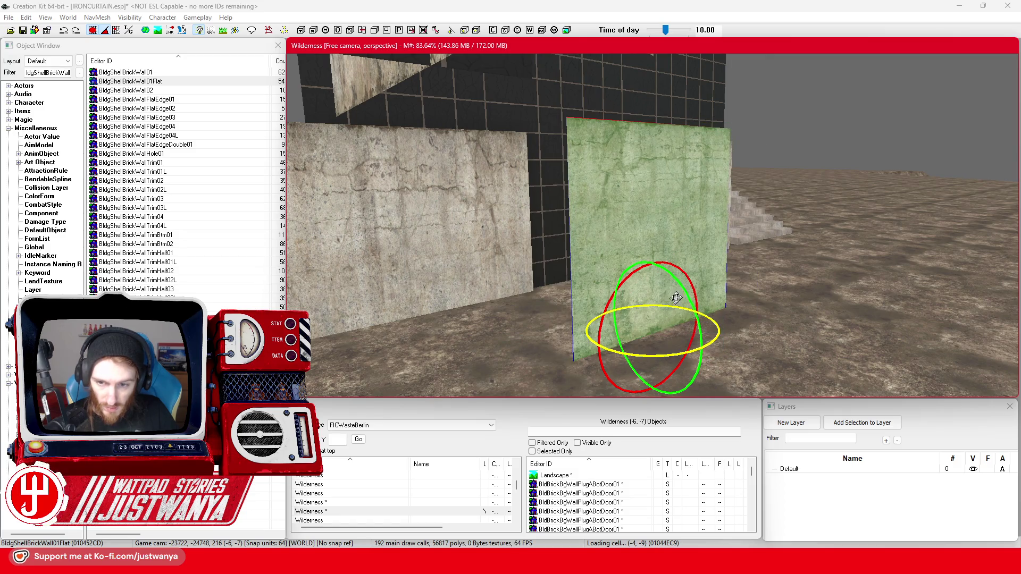
key(Delete)
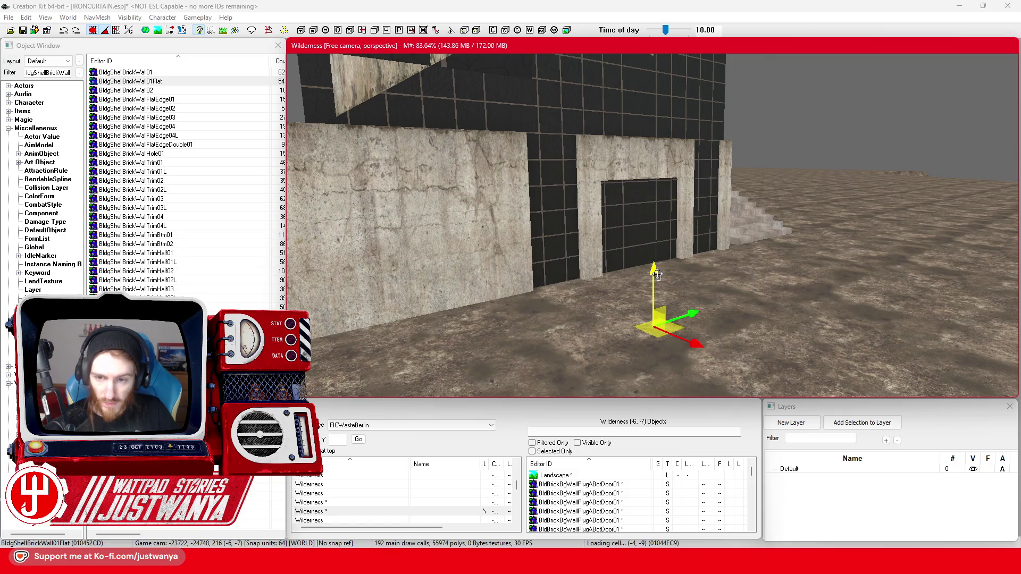
drag(665, 287, 645, 191)
key(ctrl+z)
key(shift)
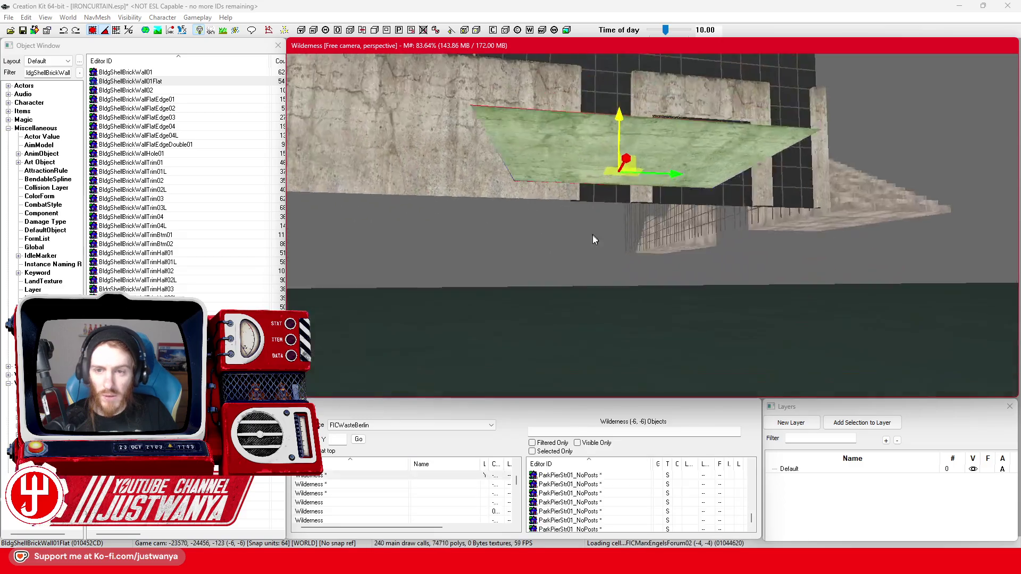
Step: Raise the green slab and shift it left into the gap between the concrete walls
drag(714, 237, 723, 89)
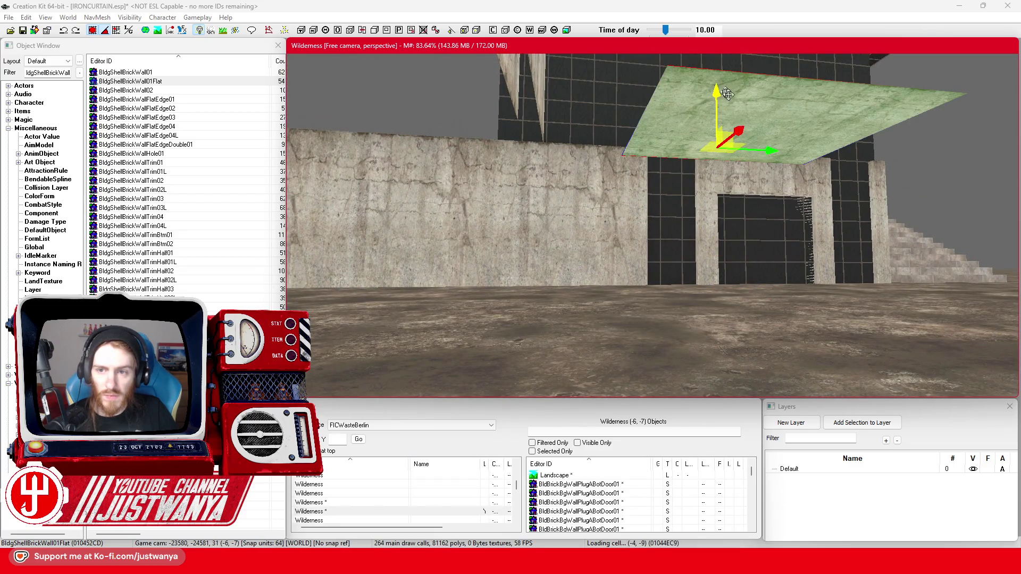
drag(768, 157, 458, 140)
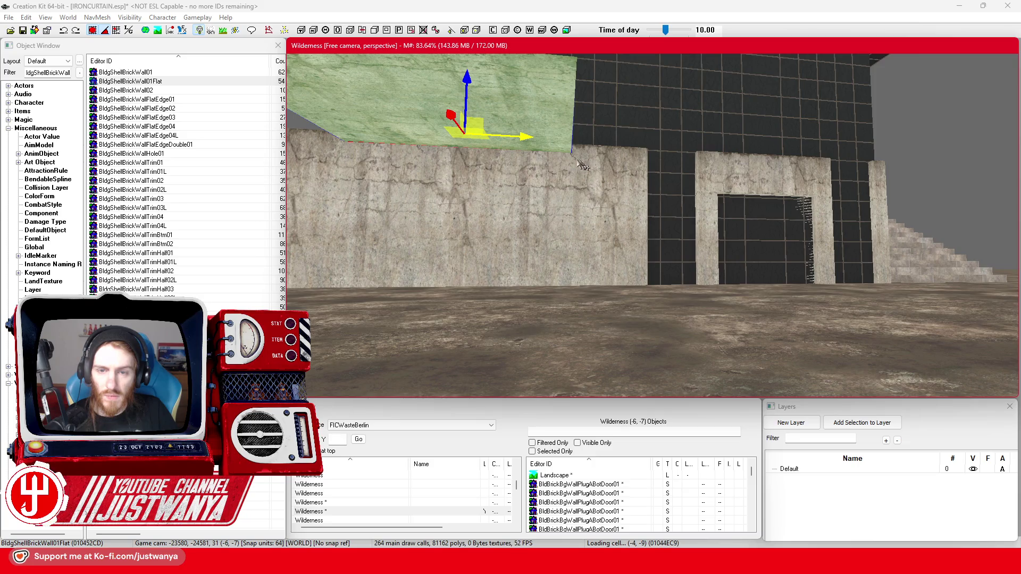
scroll(up, 3)
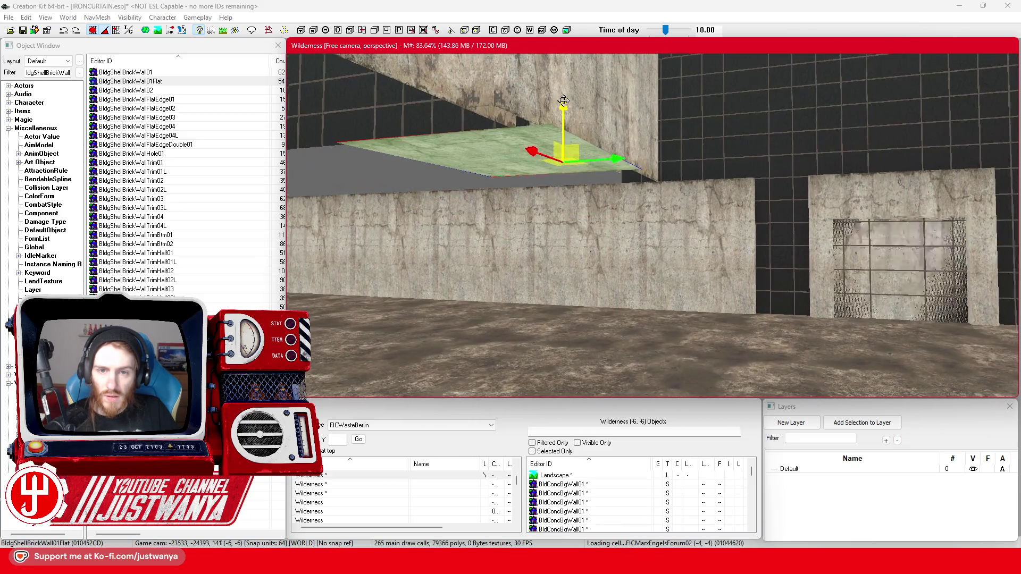
key(shift)
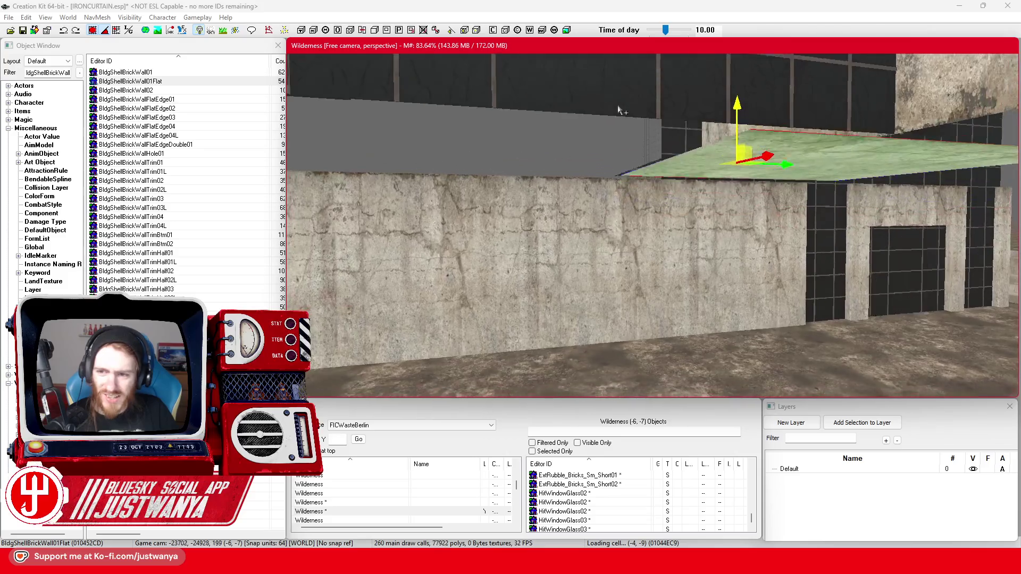
key(shift)
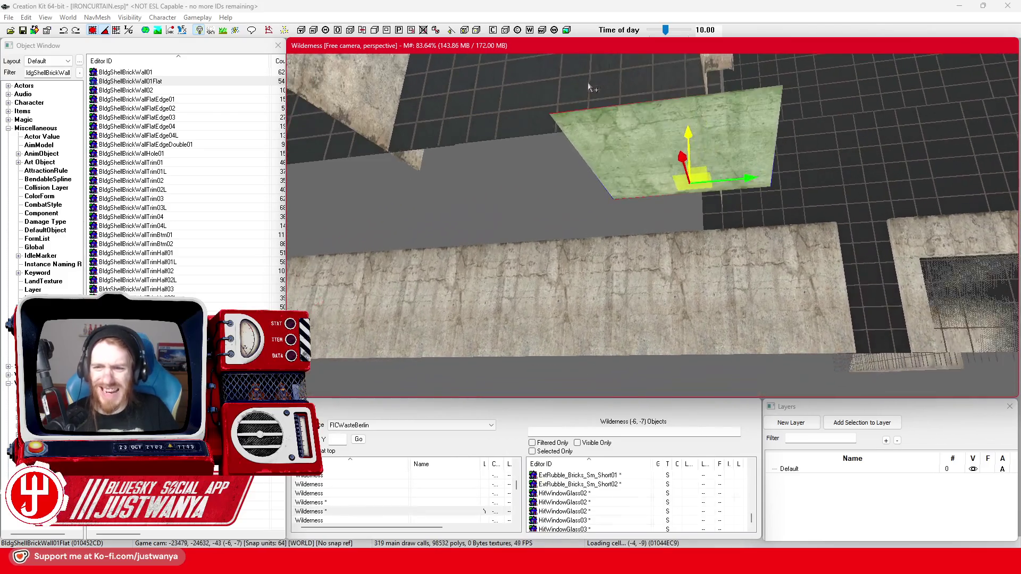
key(shift)
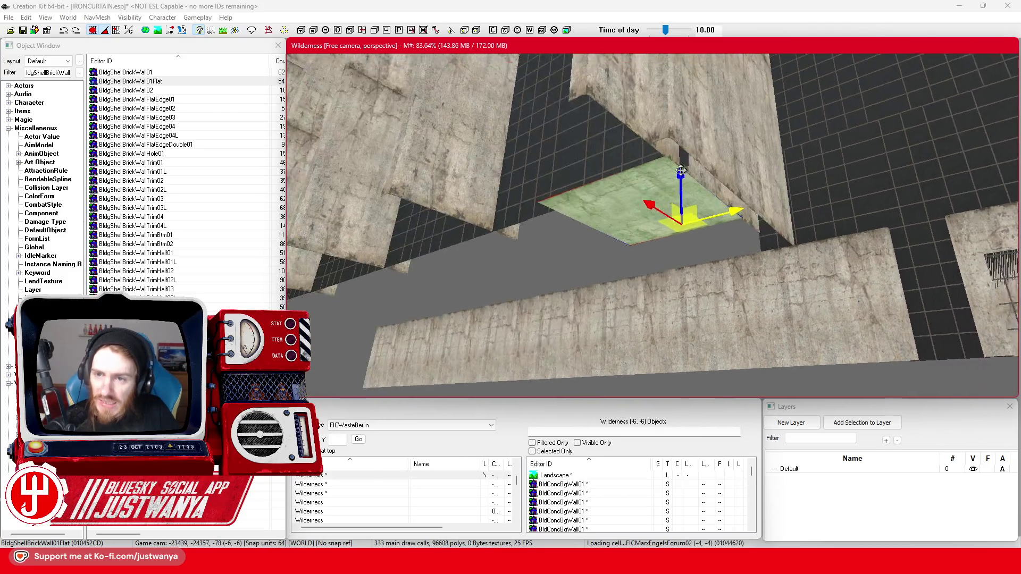
key(shift)
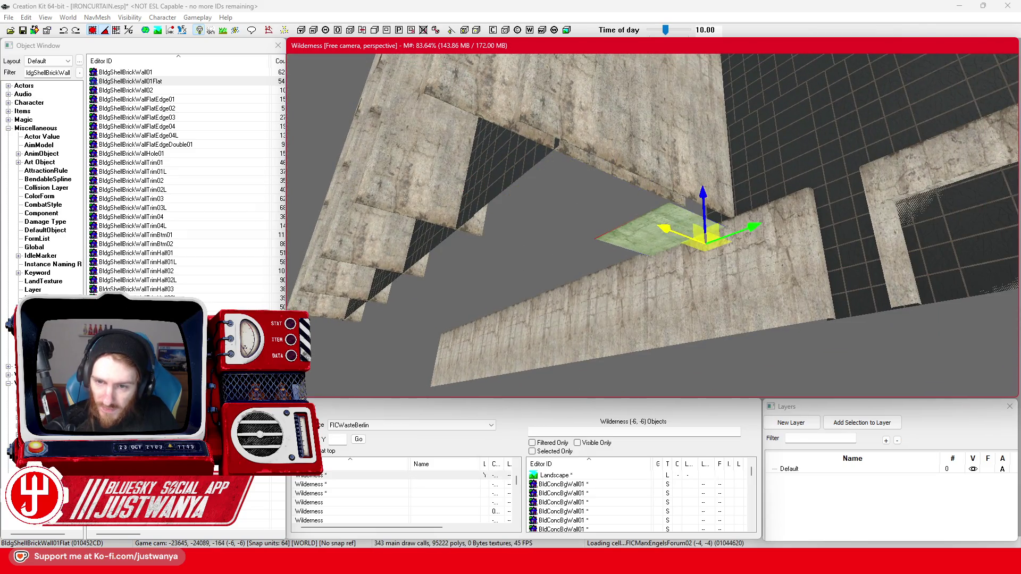
key(shift)
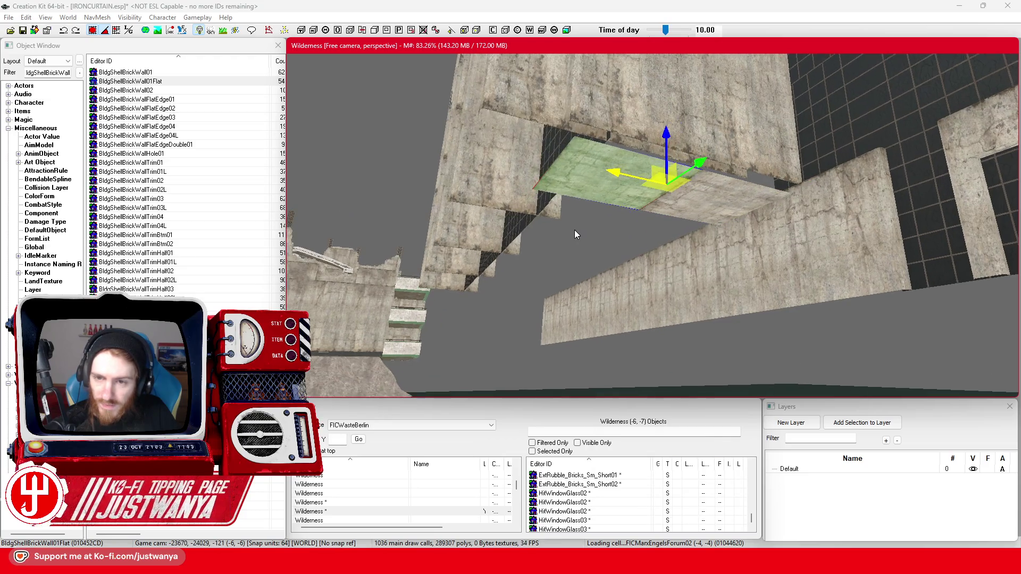
Step: Duplicate the slab to extend the terrace floor and save IRONCURTAIN.esp
click(706, 198)
key(shift)
key(shift)
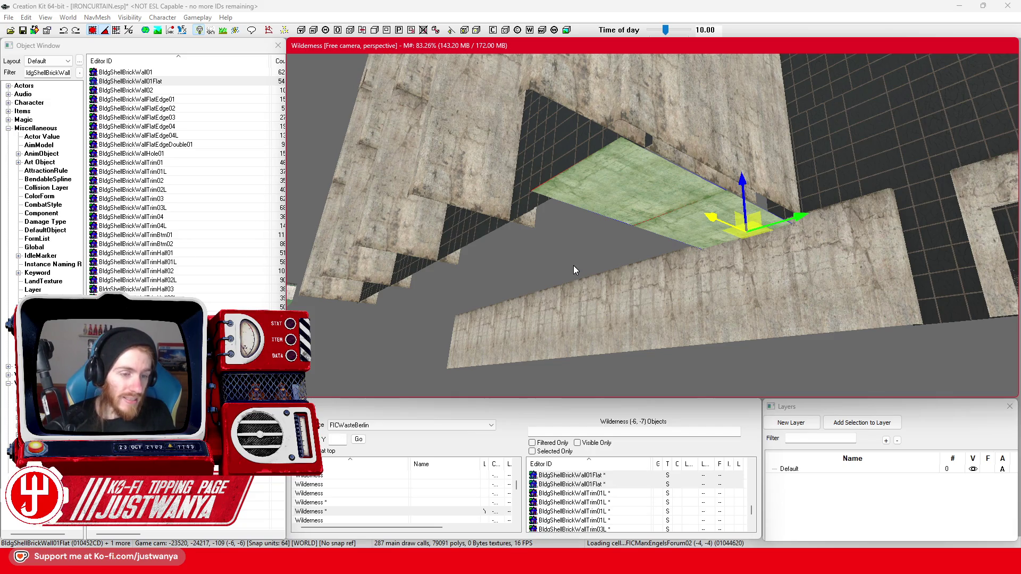
click(23, 32)
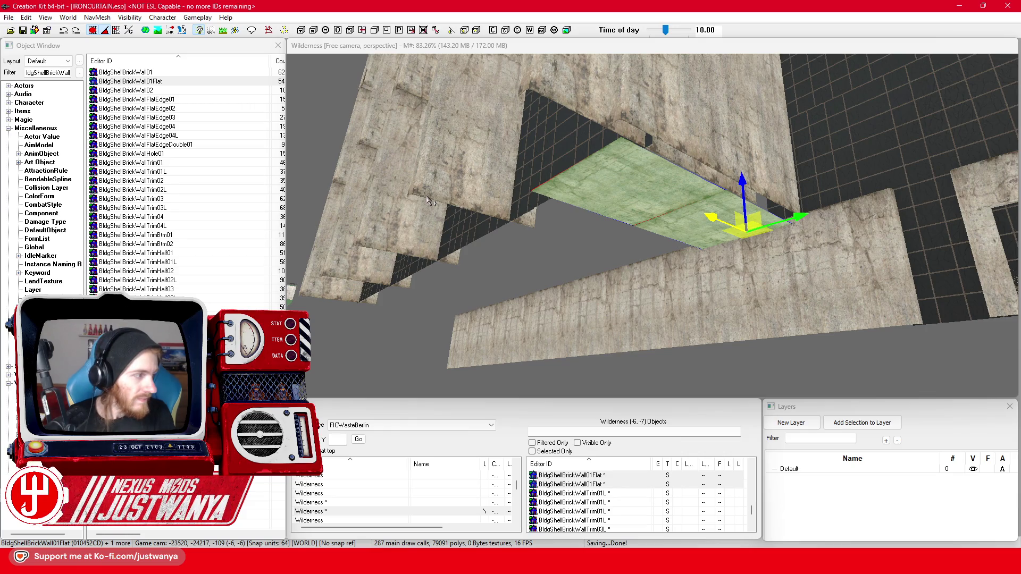
key(shift)
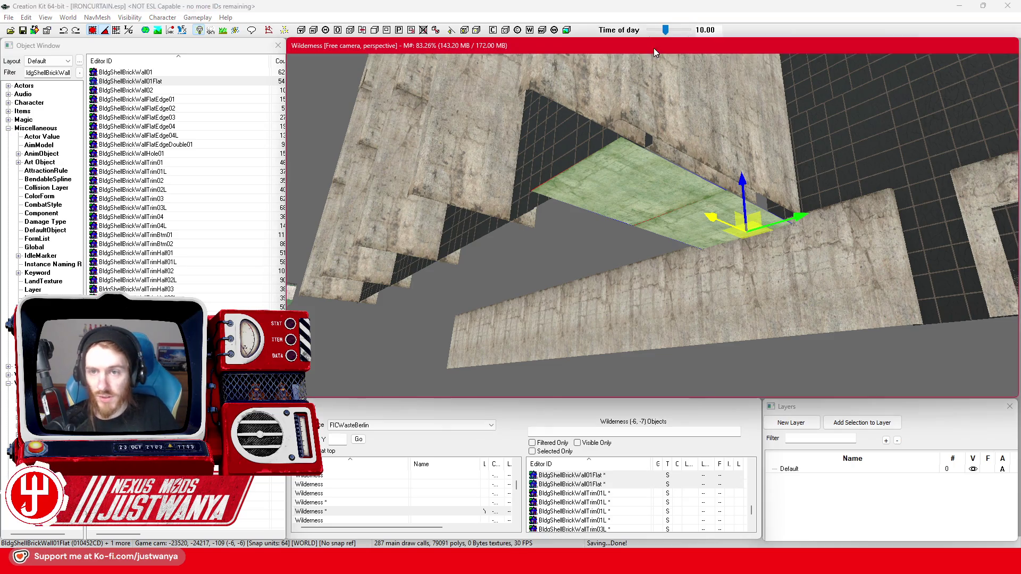
scroll(up, 3)
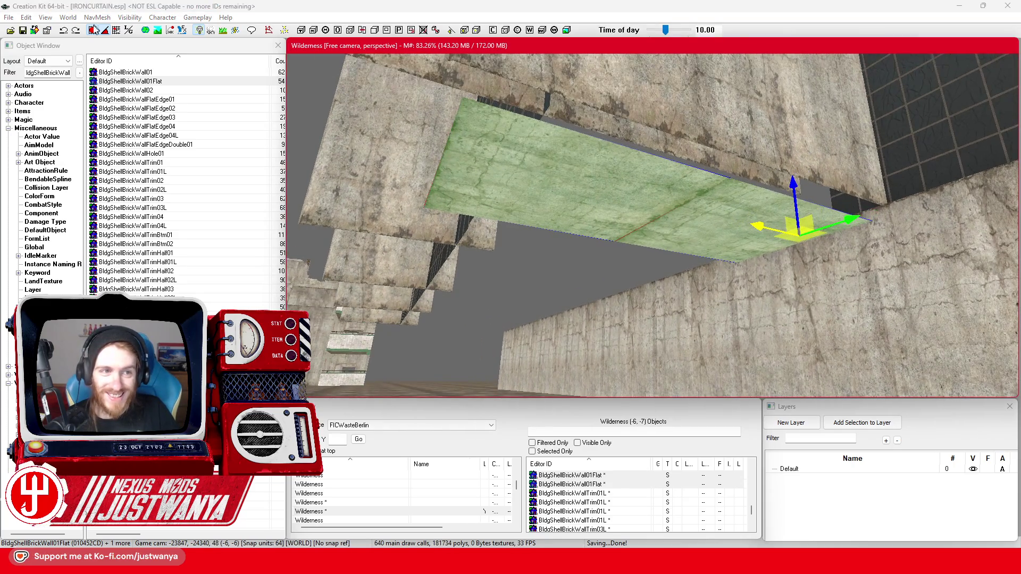
Step: Raise the green floor slab and slide it sideways along the base wall
click(93, 29)
drag(785, 183, 794, 189)
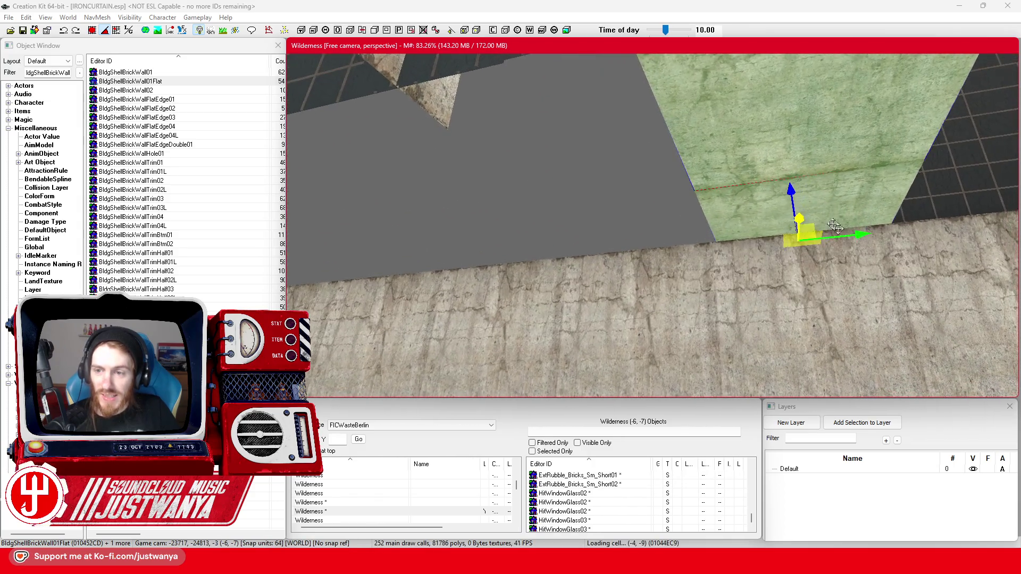
drag(860, 235, 713, 248)
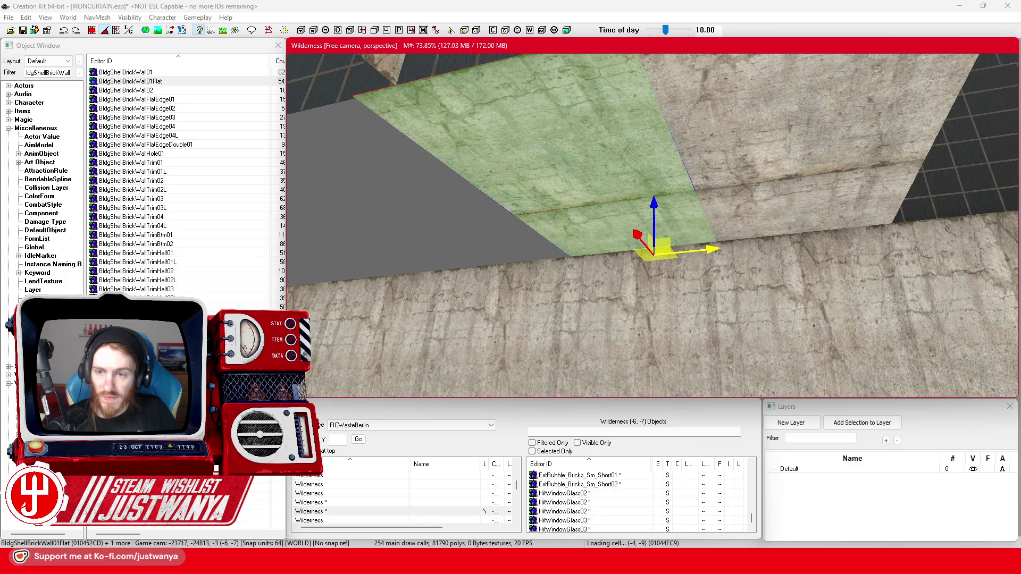
scroll(down, 3)
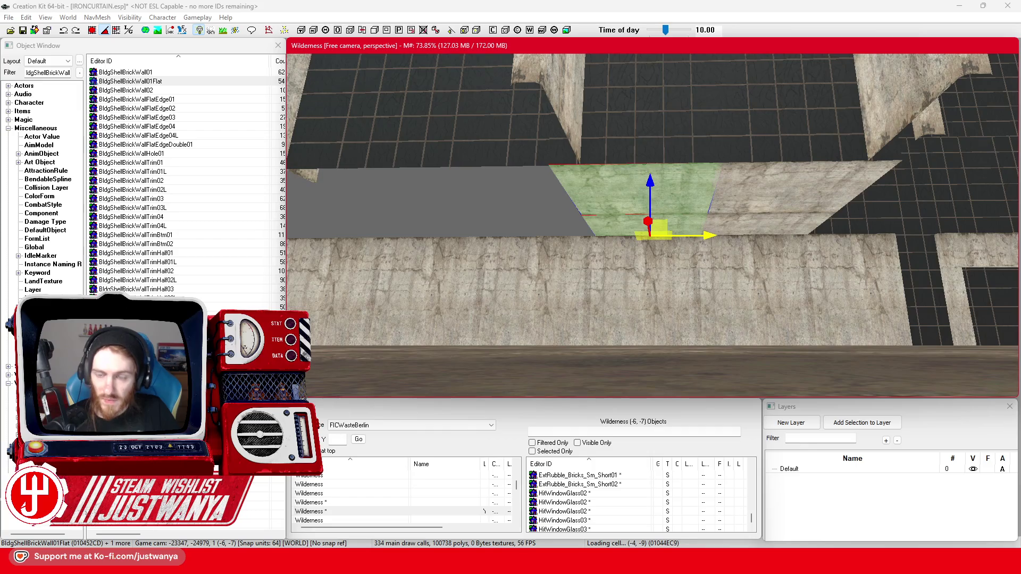
scroll(up, 3)
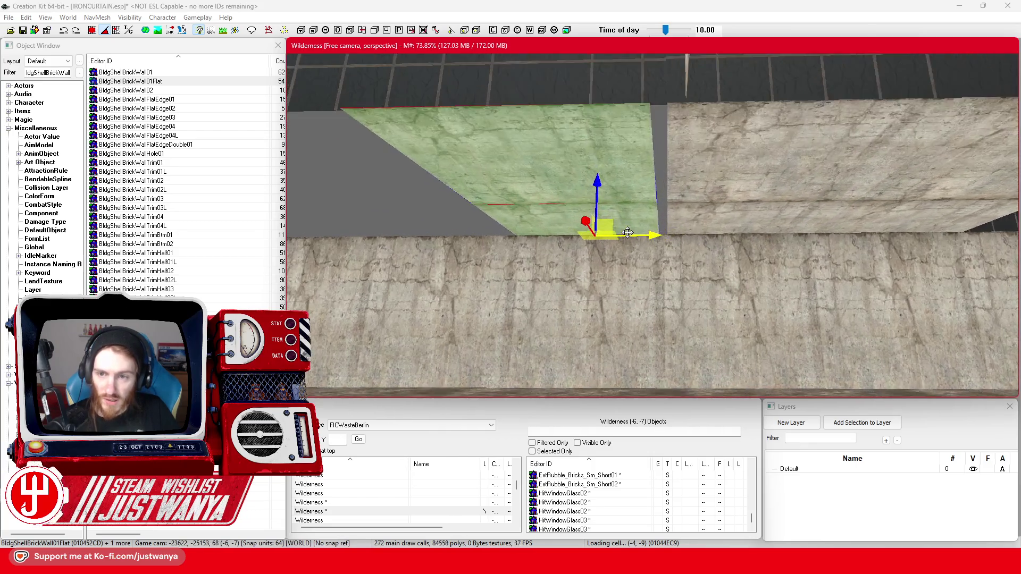
scroll(up, 3)
scroll(up, 3)
scroll(down, 3)
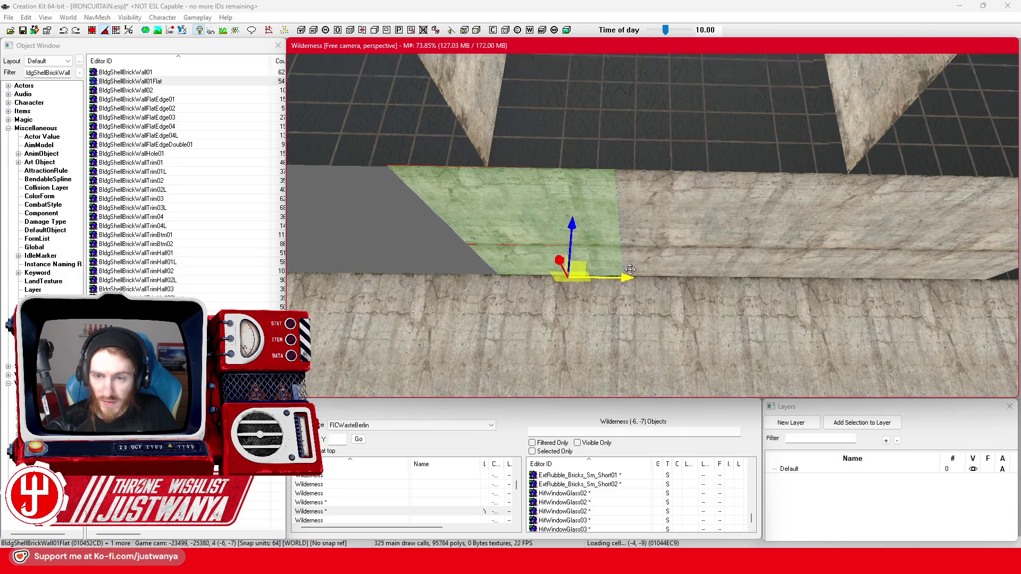
scroll(up, 3)
scroll(down, 3)
scroll(down, 3)
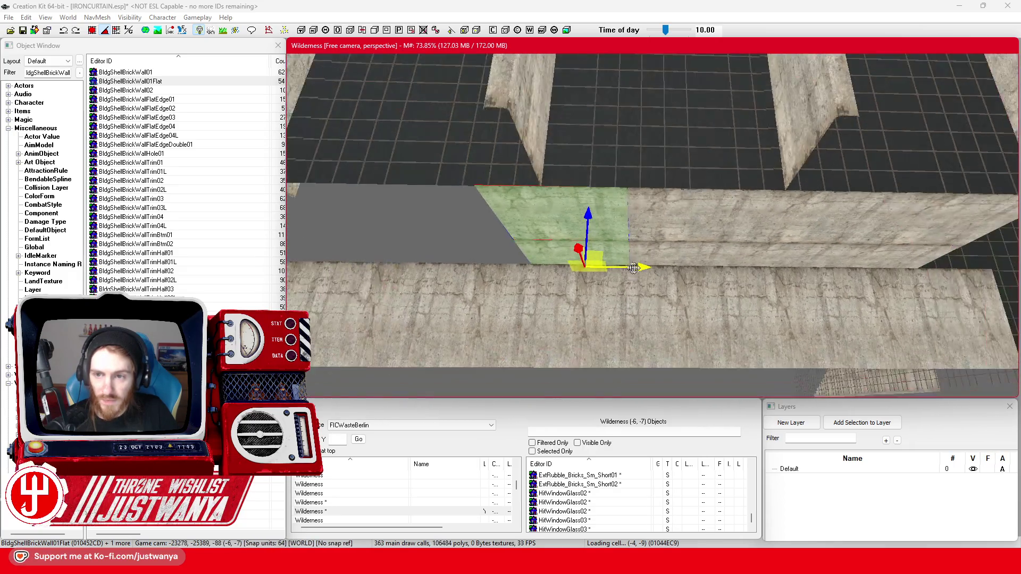
scroll(up, 3)
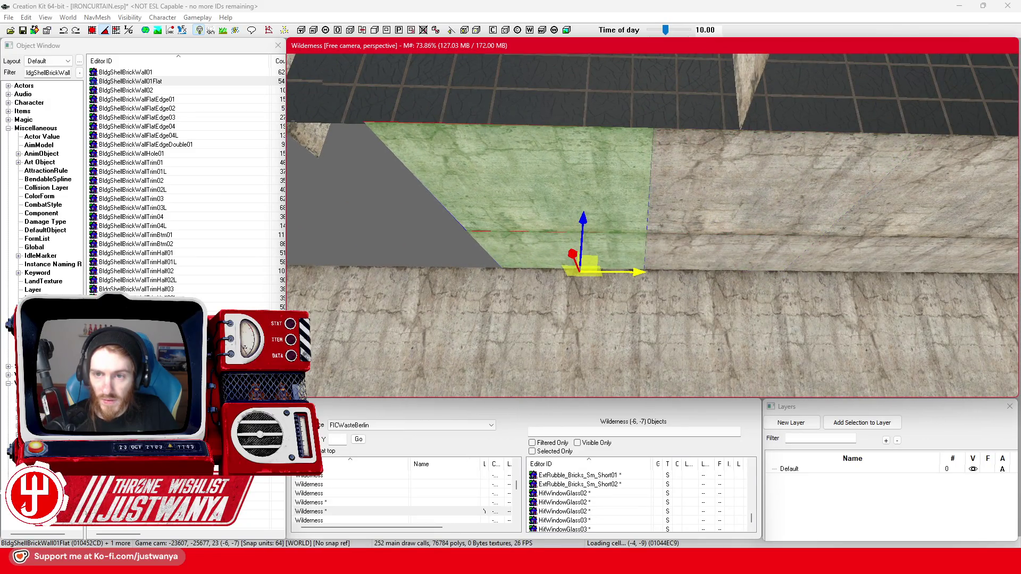
scroll(up, 3)
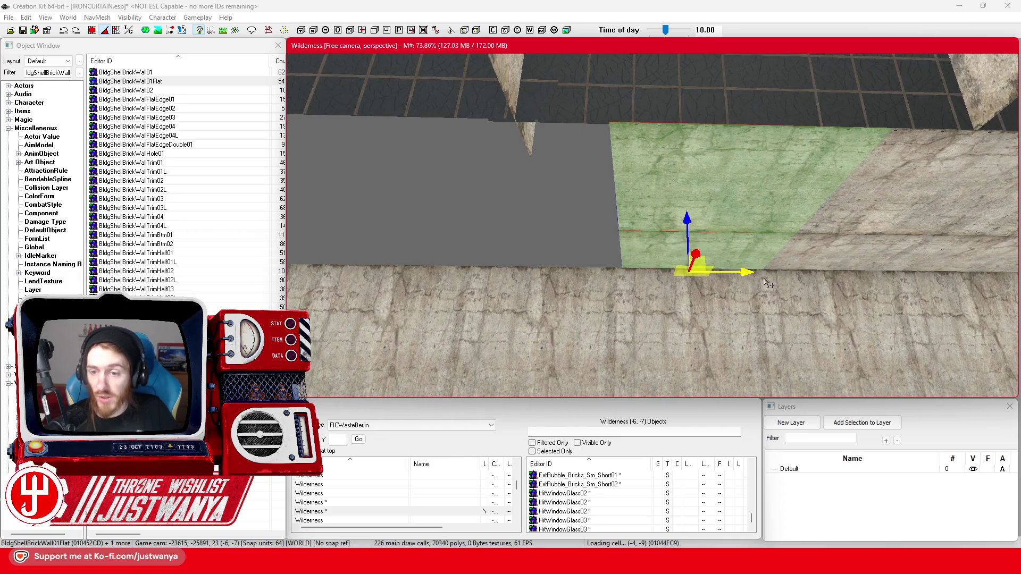
scroll(down, 3)
Step: Nudge the slab further left until it sits flush with the concrete ledge edge
drag(567, 268, 558, 268)
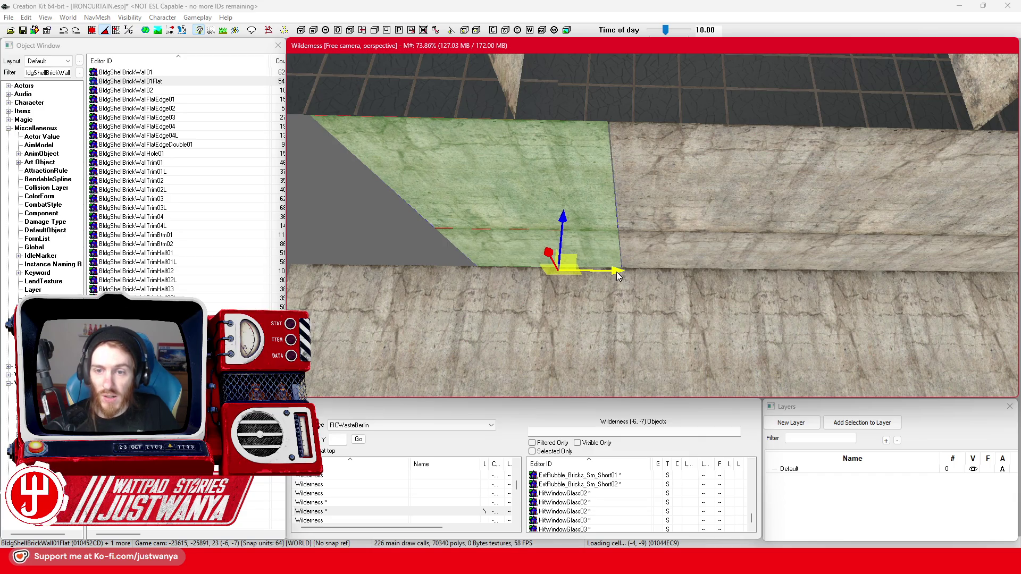
drag(558, 268, 557, 269)
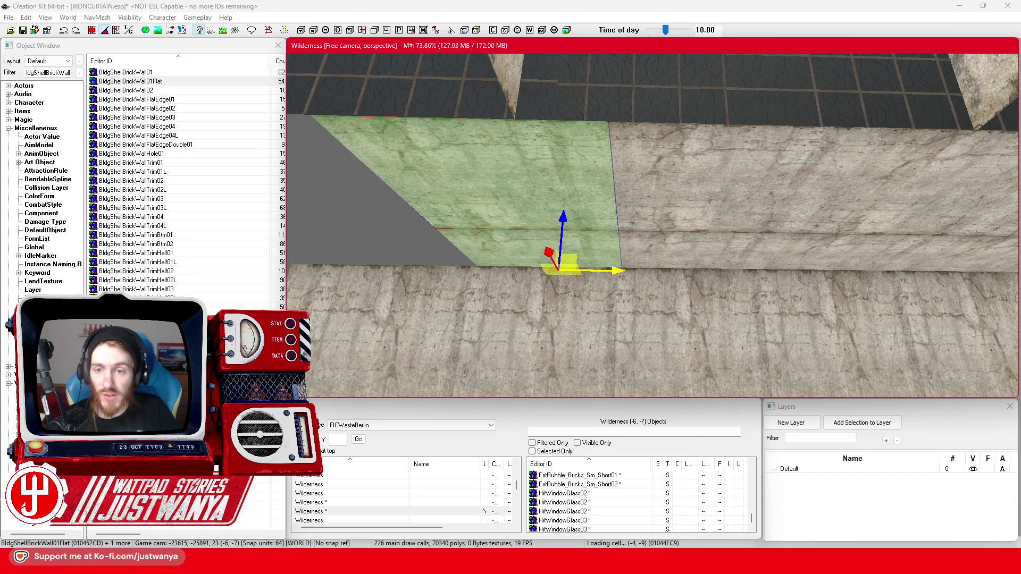
drag(622, 268, 650, 269)
drag(751, 277, 644, 278)
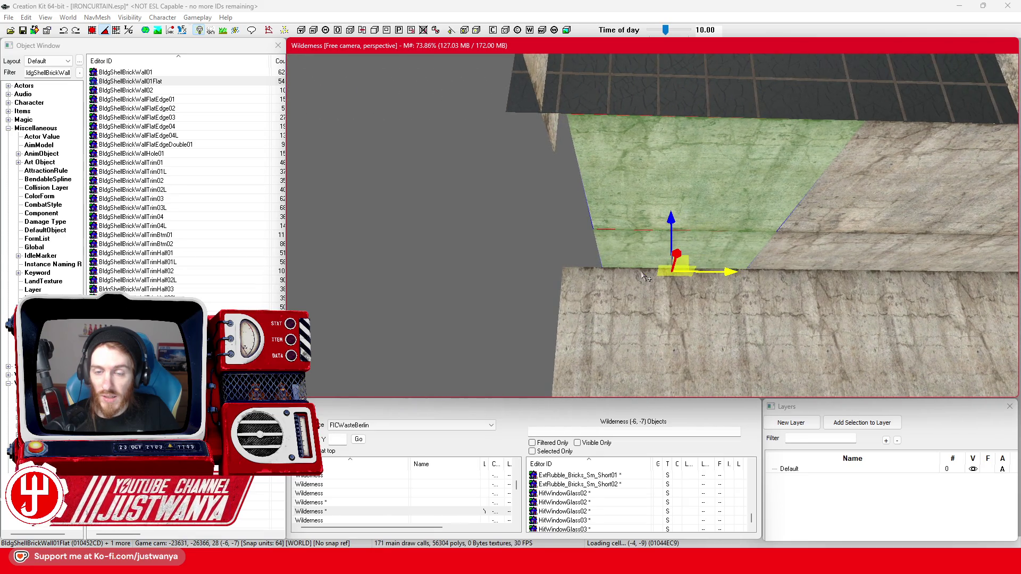
drag(730, 275, 704, 272)
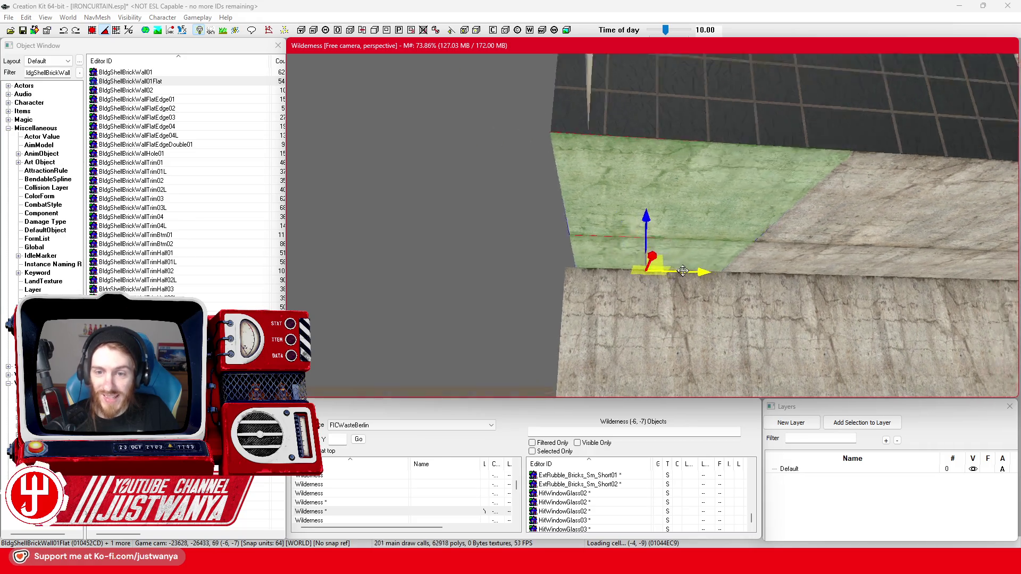
drag(715, 284, 713, 283)
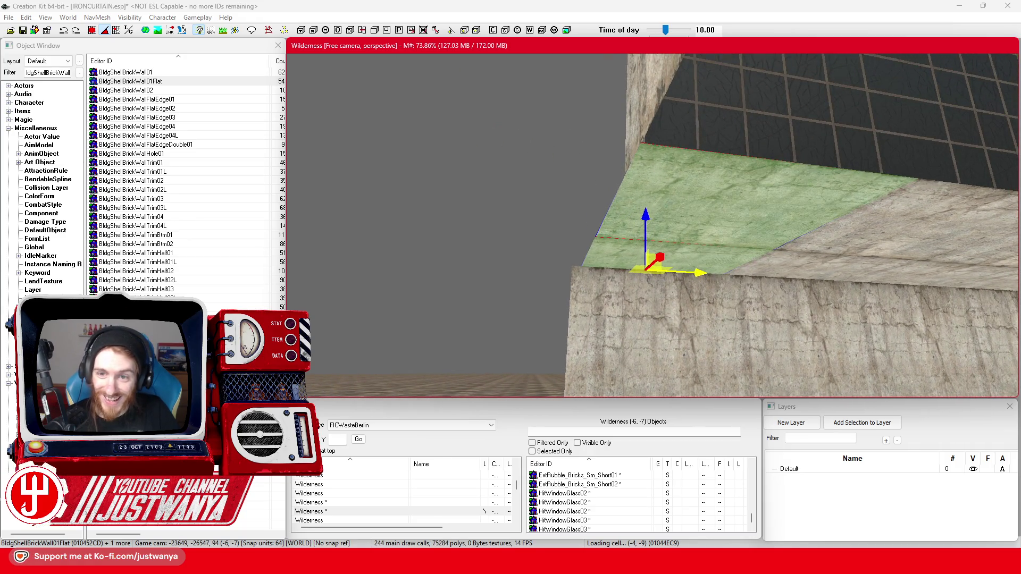
Step: Zoom in and add three more terrace slab pieces, including the upper-left one, to the selection
scroll(up, 3)
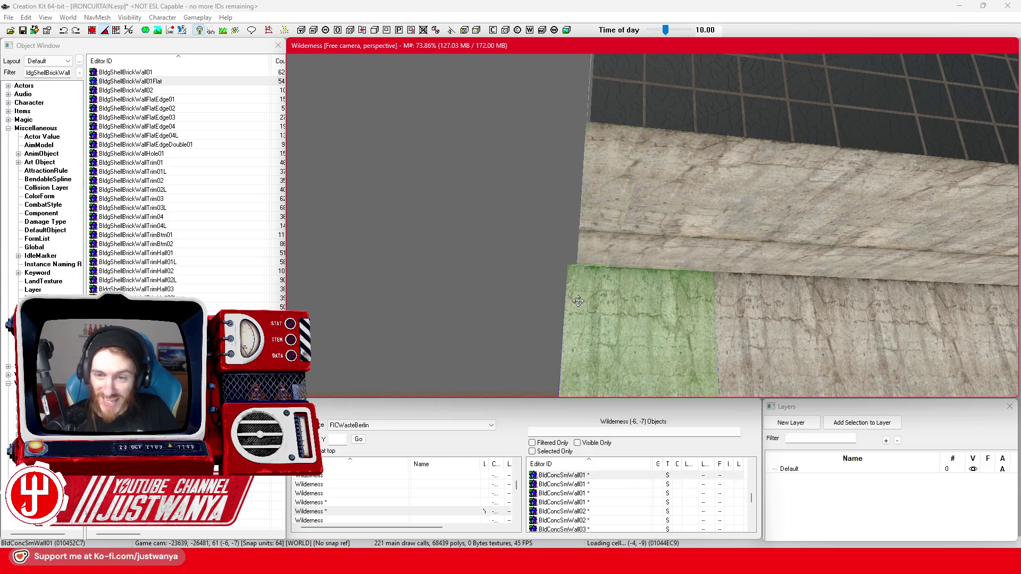
scroll(down, 3)
scroll(up, 3)
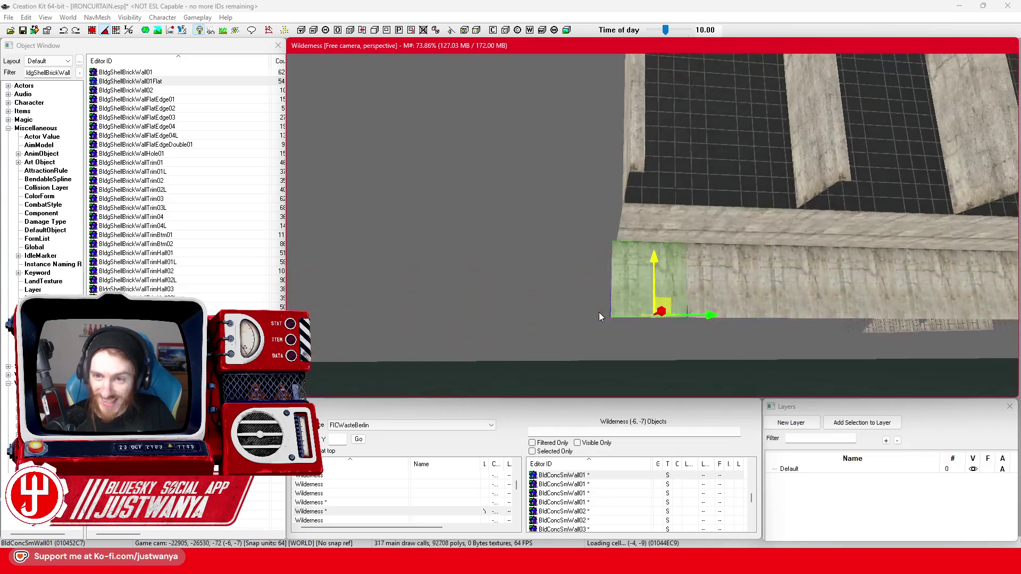
scroll(up, 3)
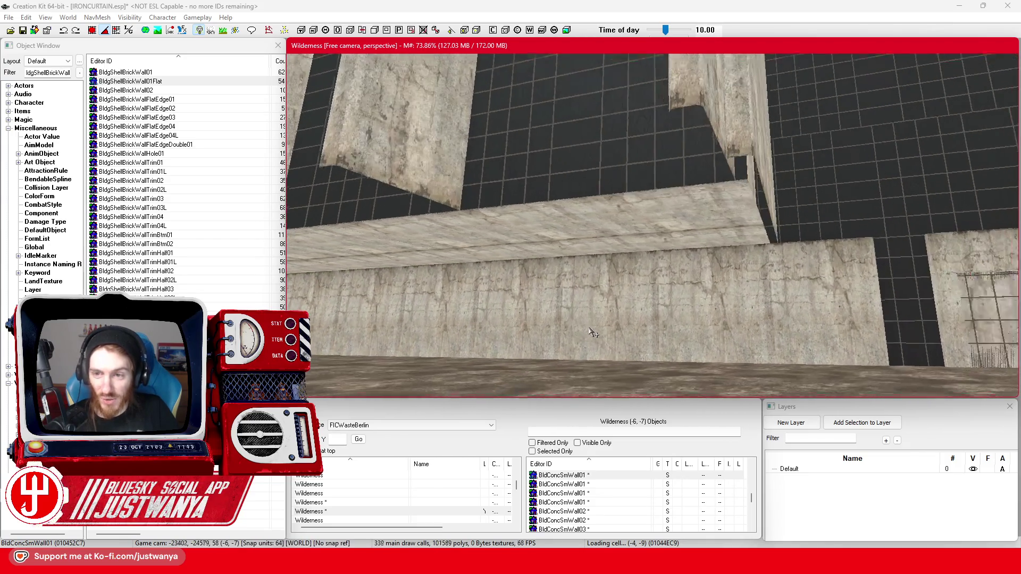
scroll(up, 3)
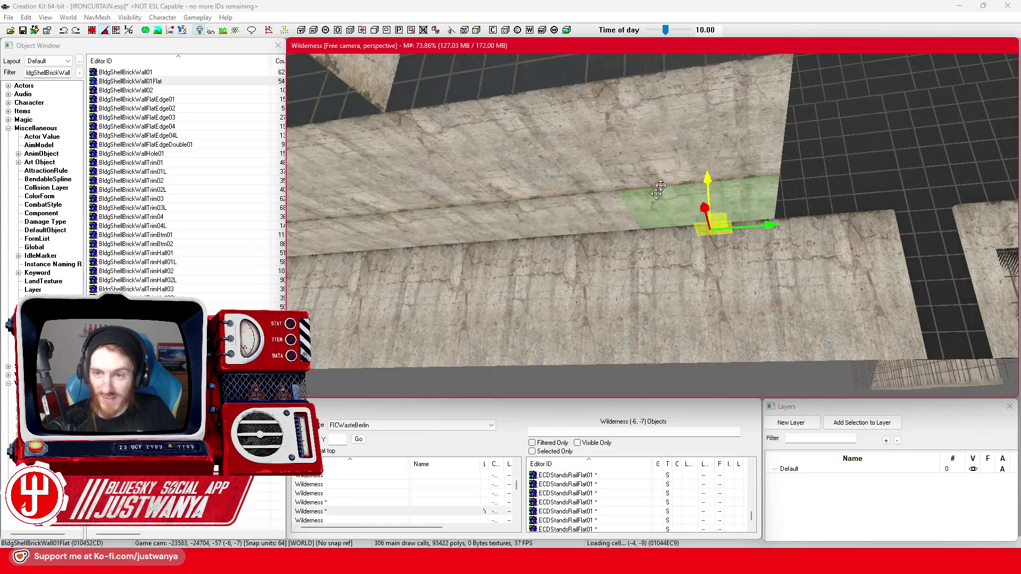
scroll(up, 3)
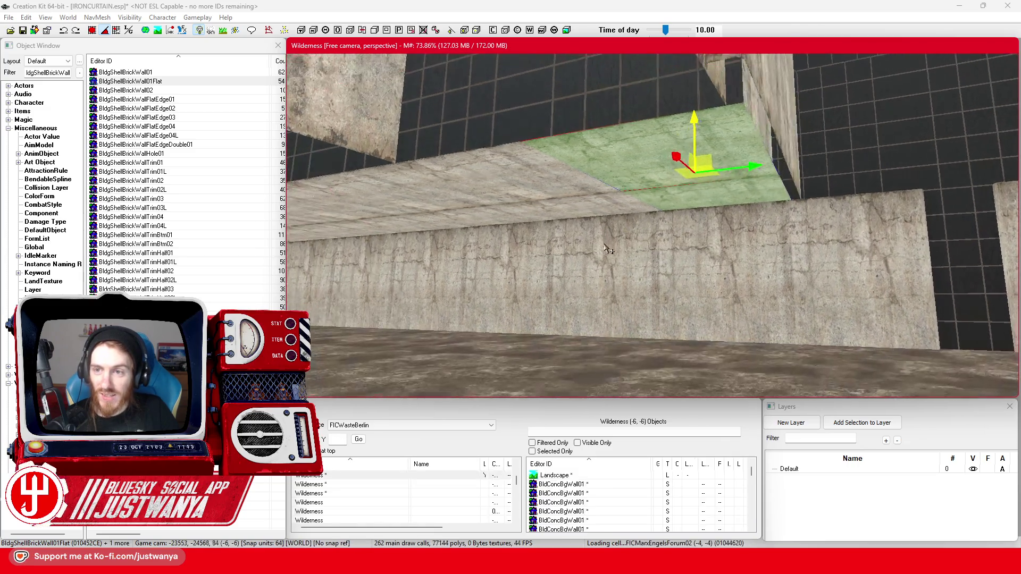
scroll(up, 3)
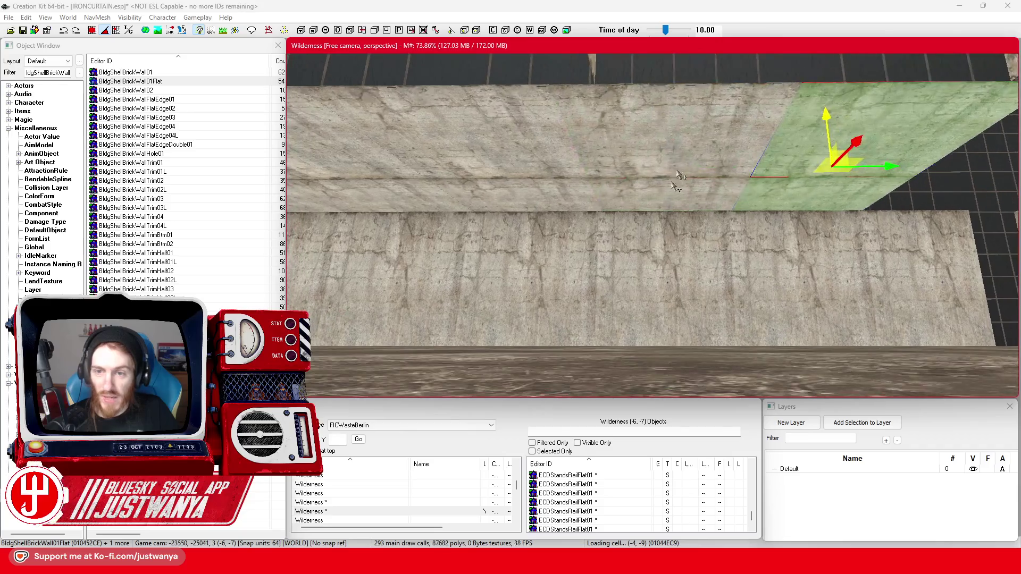
click(531, 163)
click(424, 210)
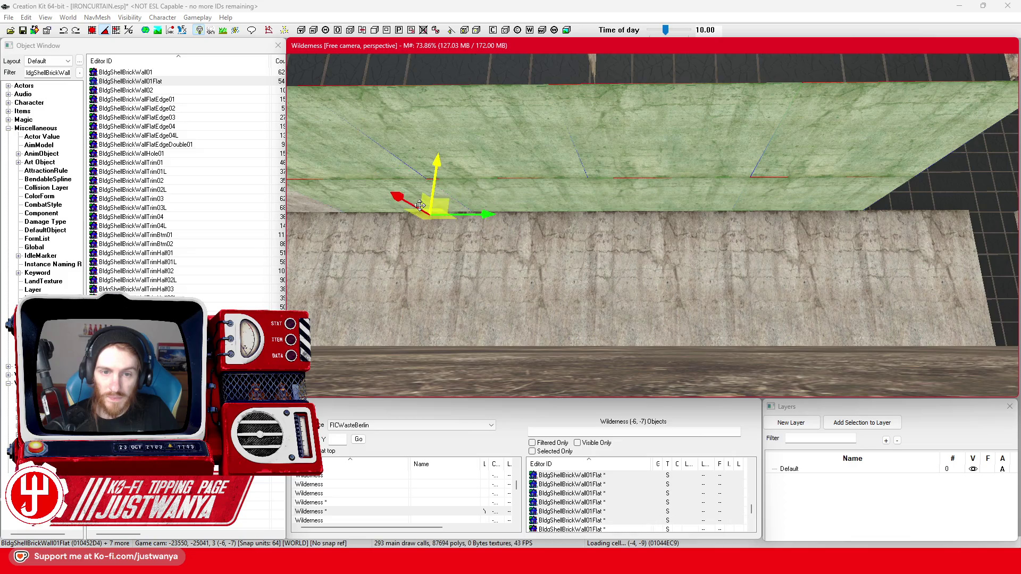
click(532, 189)
Step: Inspect the slab row along the base wall from several angles, then select a single far slab
key(space)
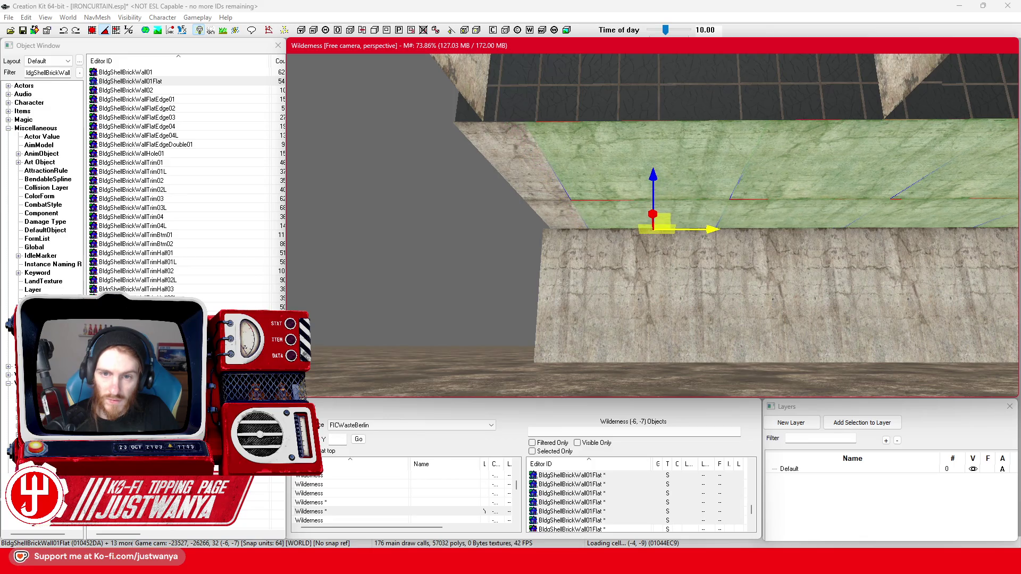
scroll(up, 3)
key(space)
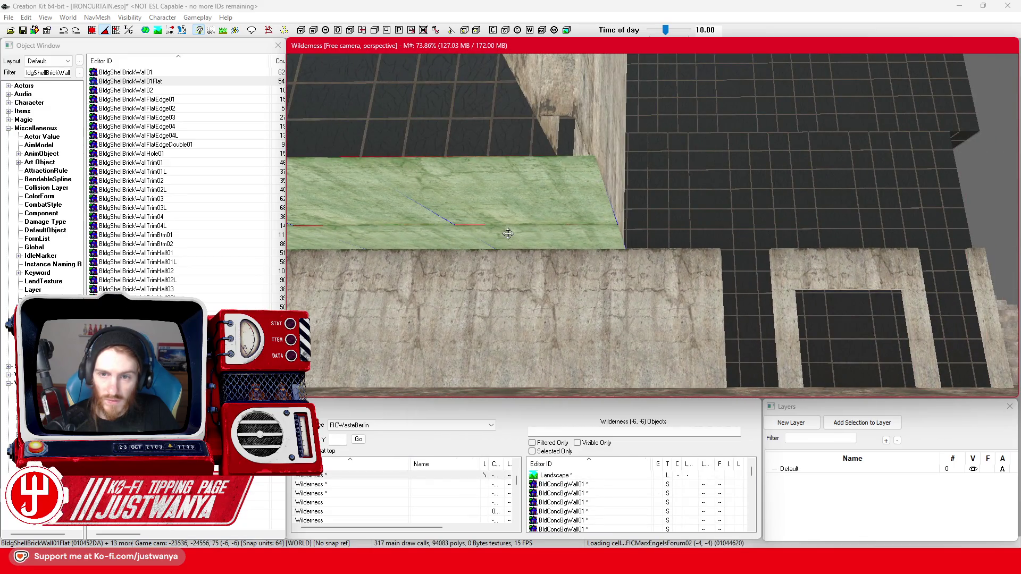
key(shift)
key(shift)
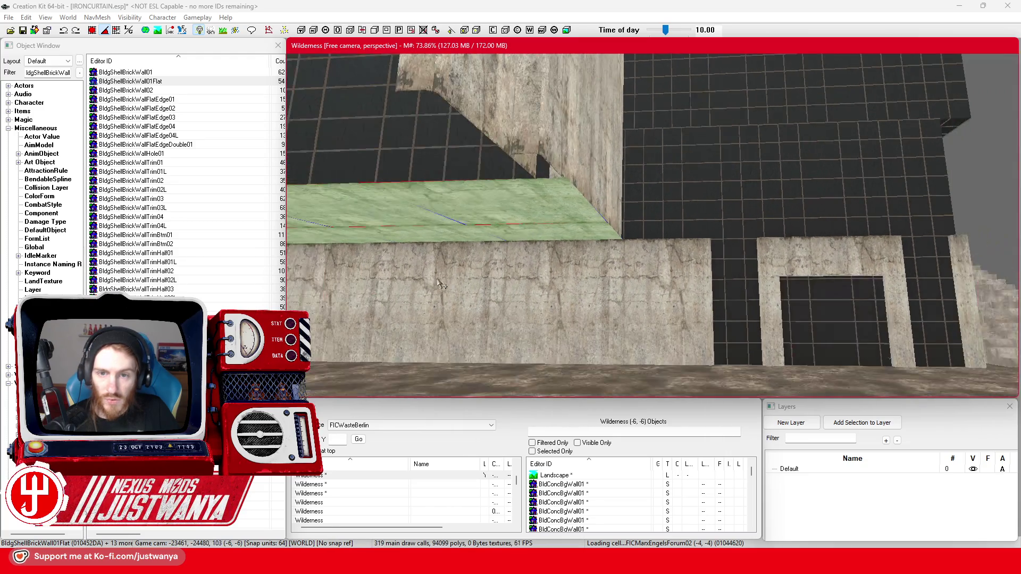
key(shift)
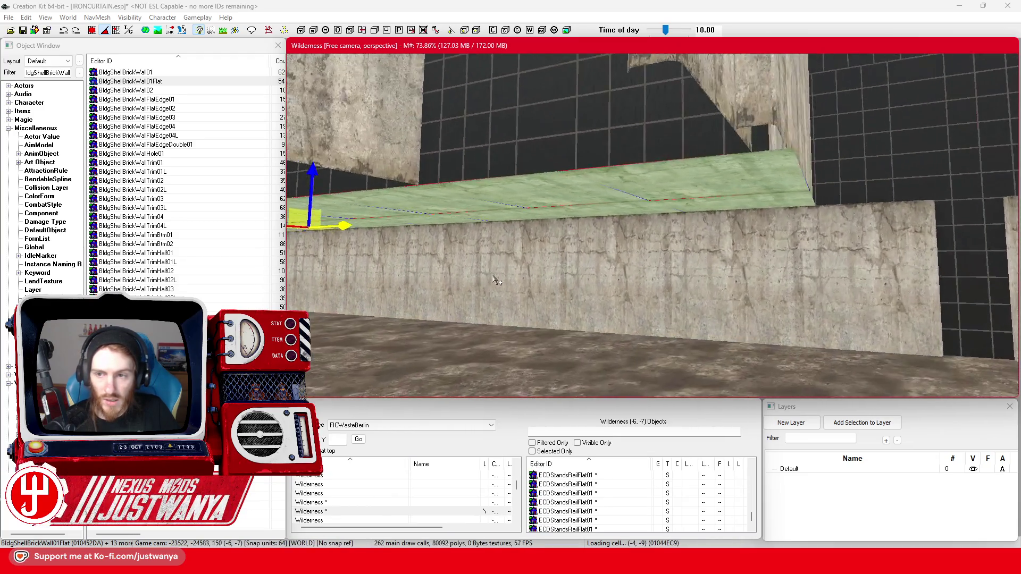
key(shift)
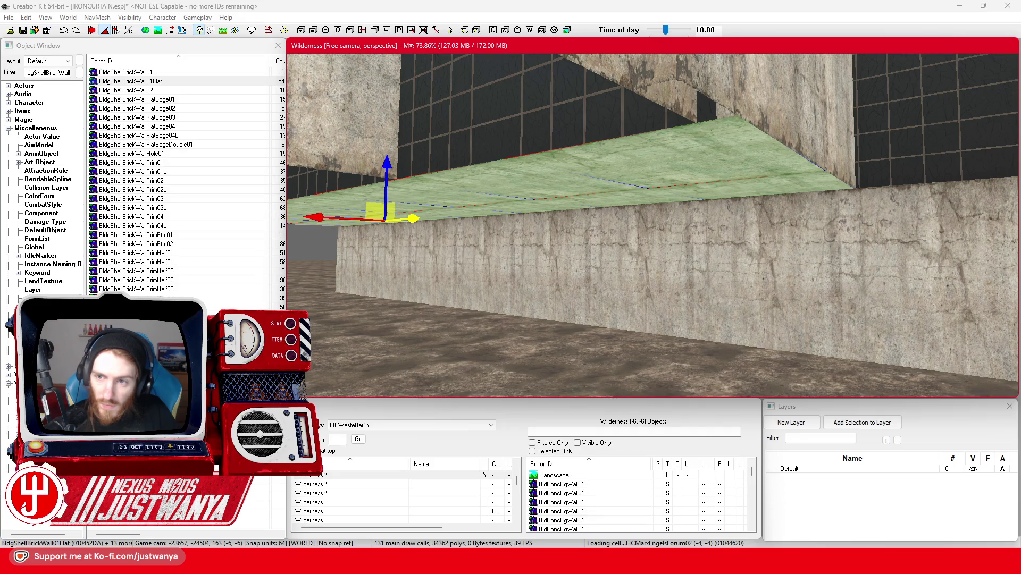
click(729, 152)
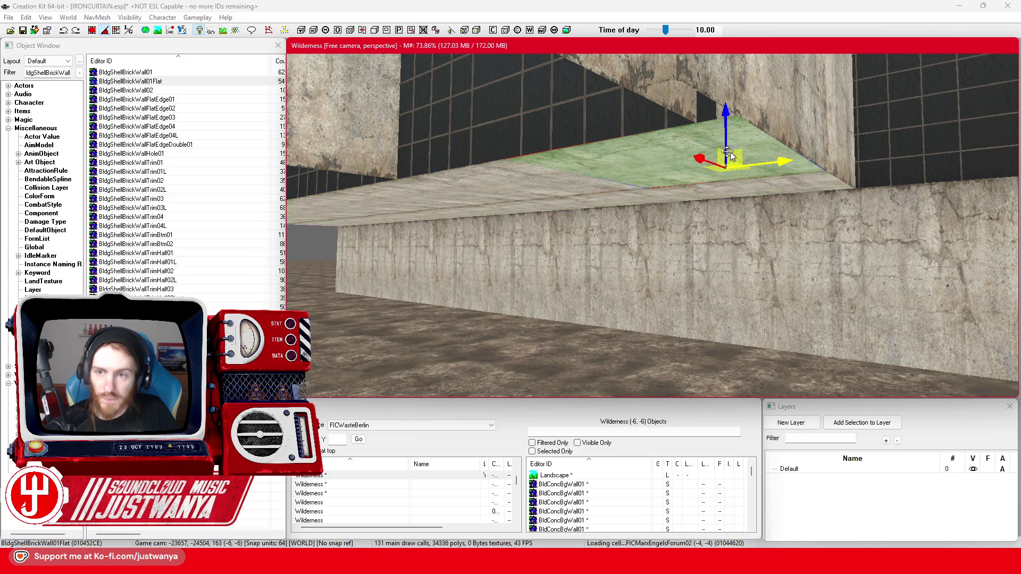
Step: Save the IRONCURTAIN.esp plugin, then select the BldConcSmWall01 wall piece
click(23, 30)
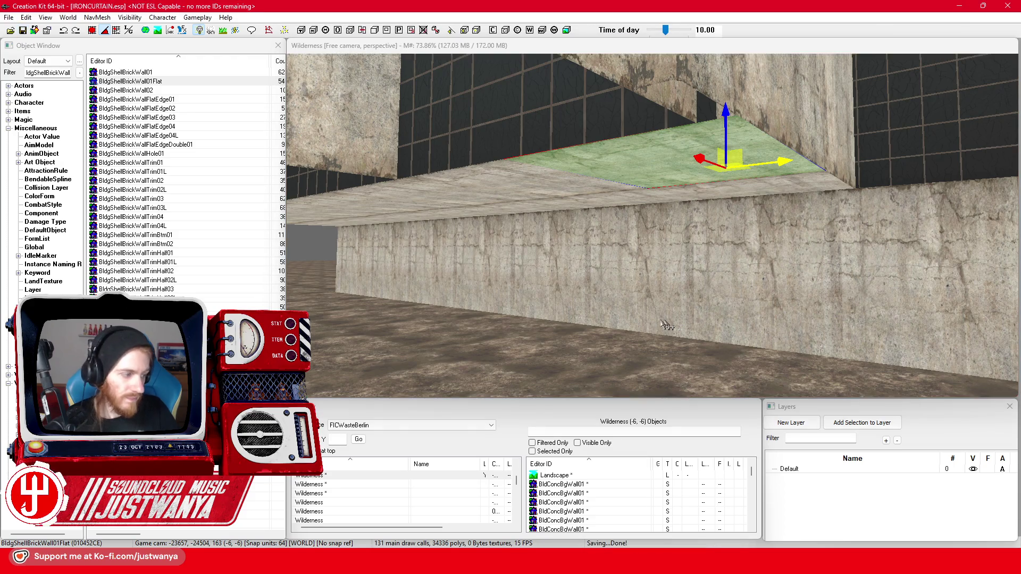
click(668, 326)
scroll(down, 3)
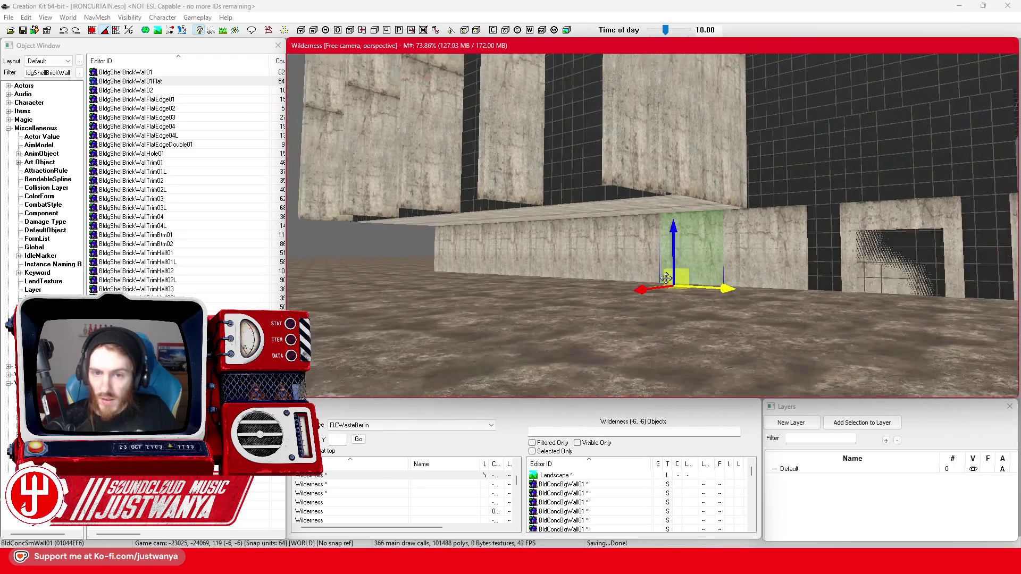
key(shift)
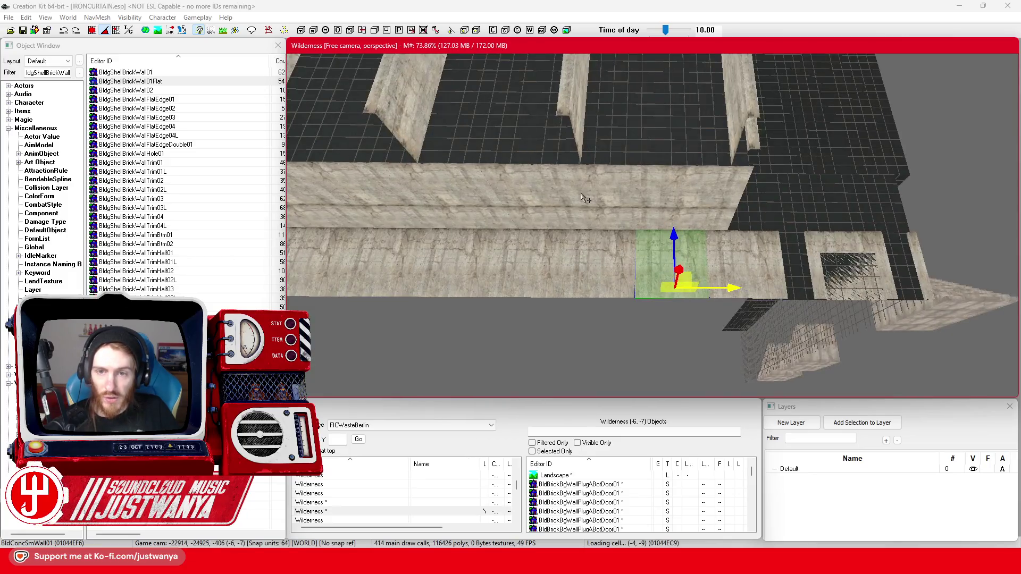
key(shift)
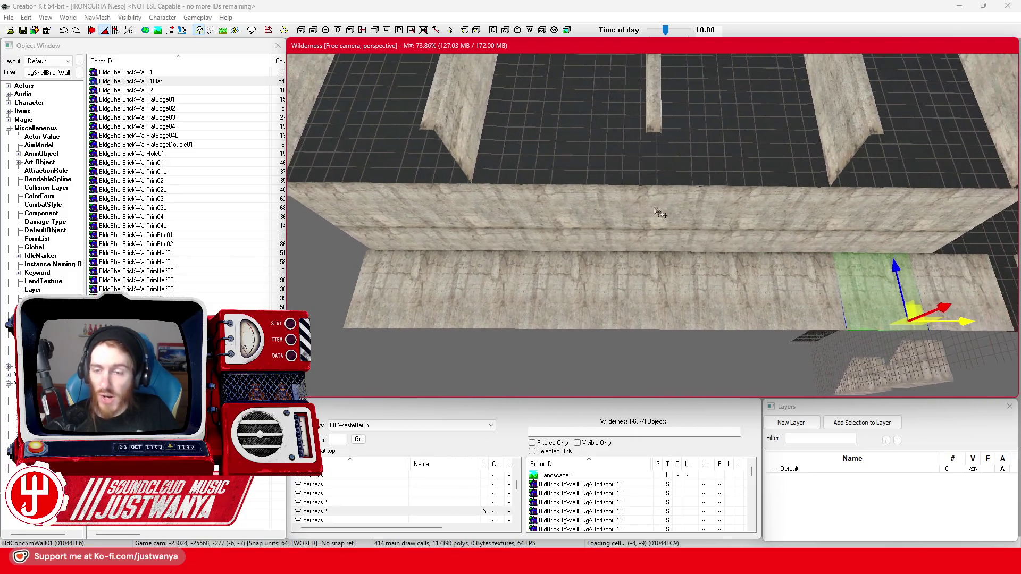
key(shift)
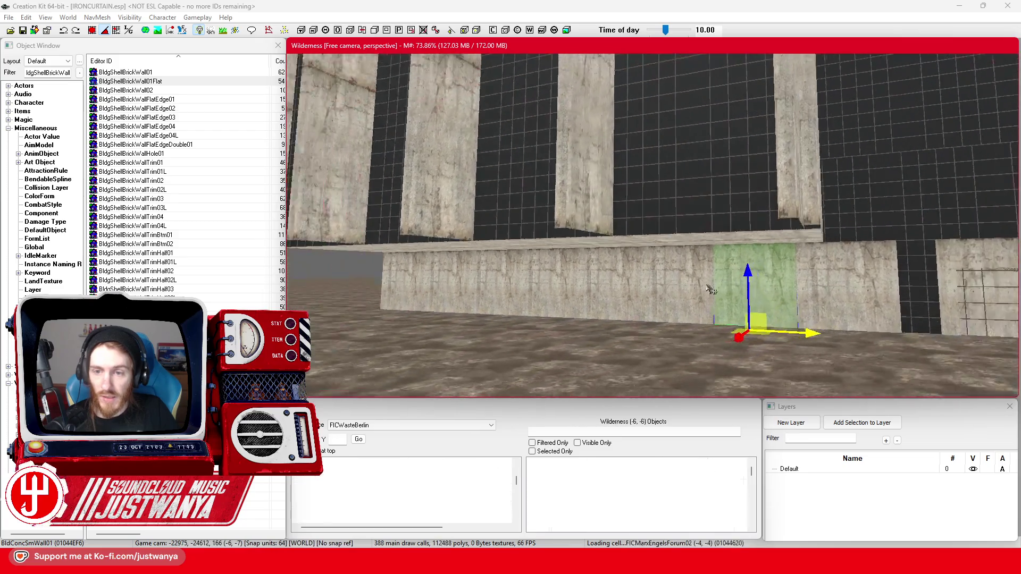
key(shift)
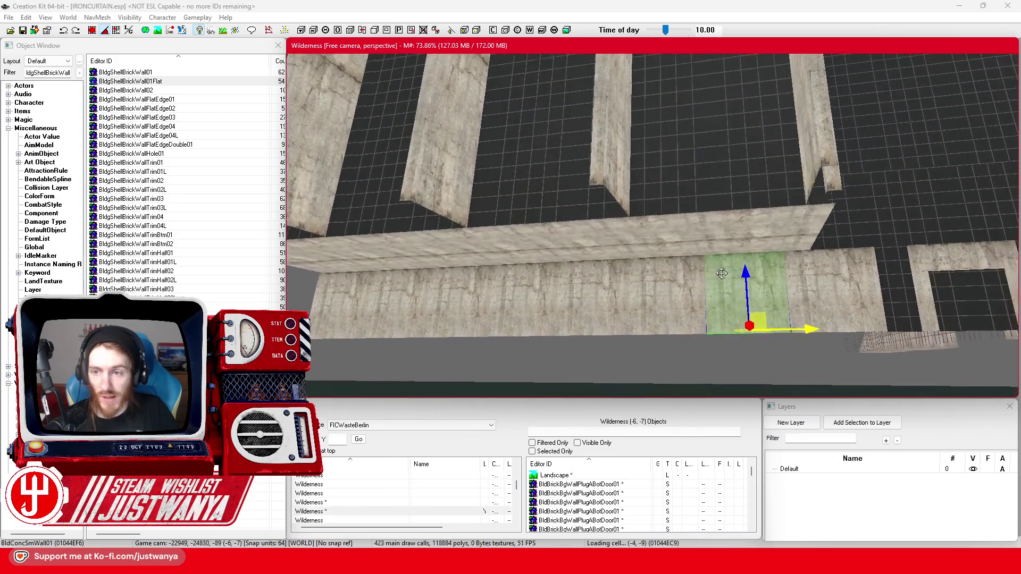
key(shift)
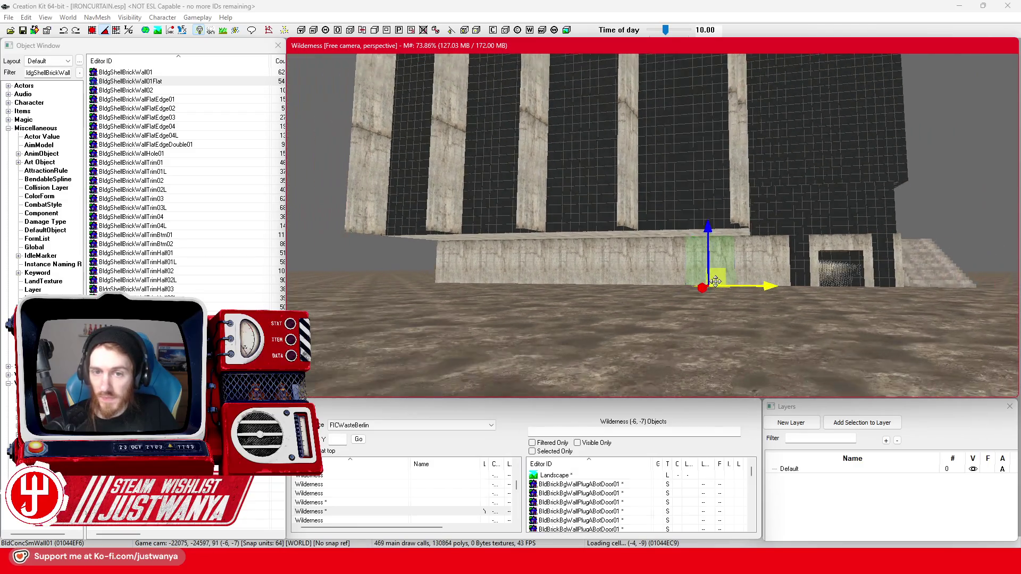
key(shift)
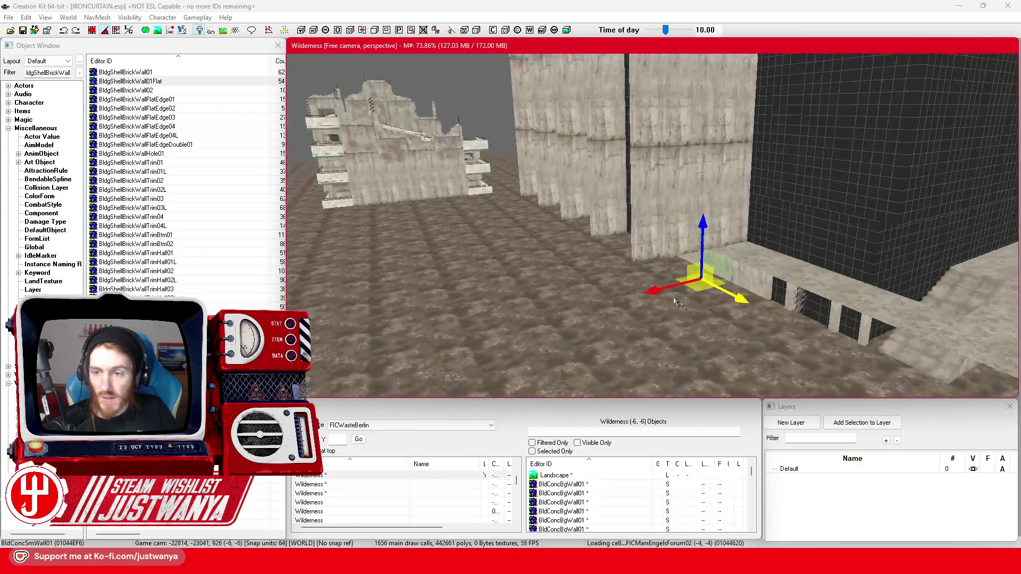
key(shift)
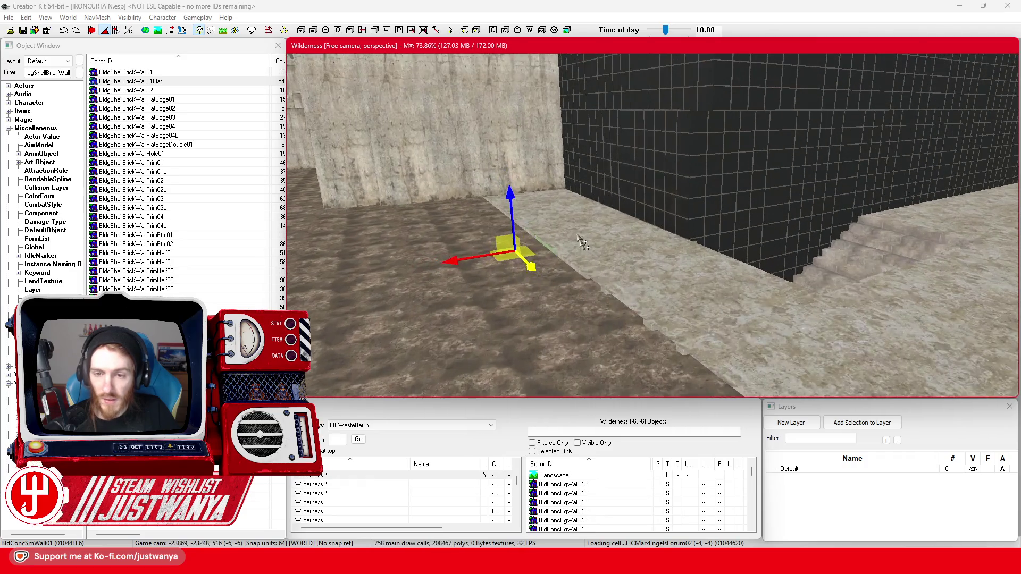
key(shift)
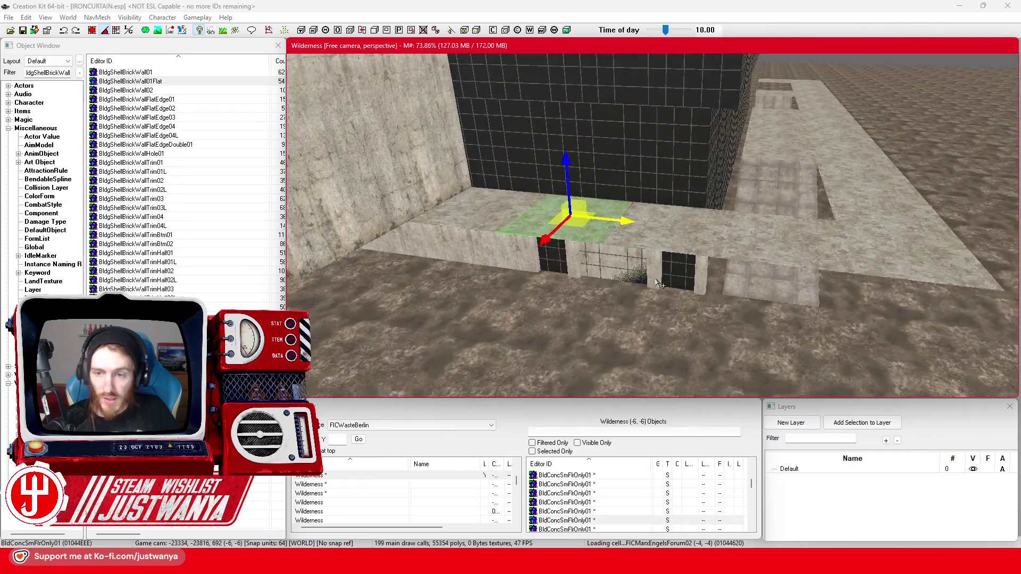
key(shift)
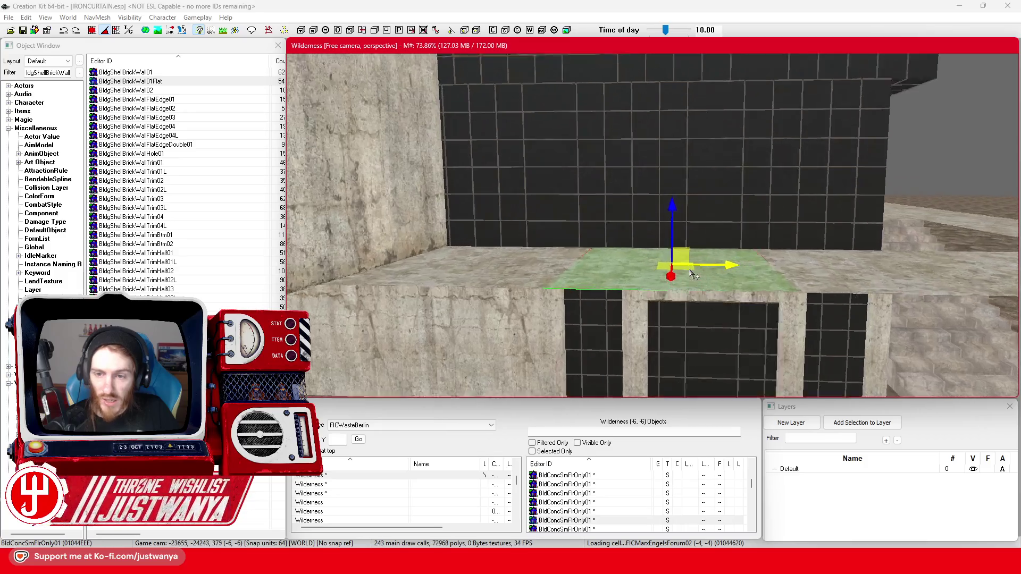
key(shift)
key(e)
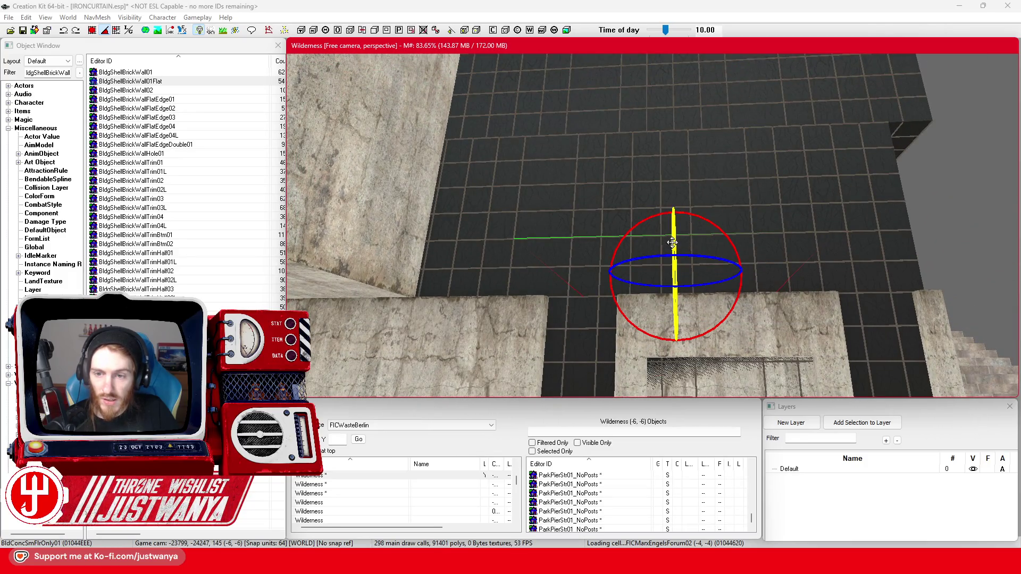
key(ctrl+z)
key(shift)
key(w)
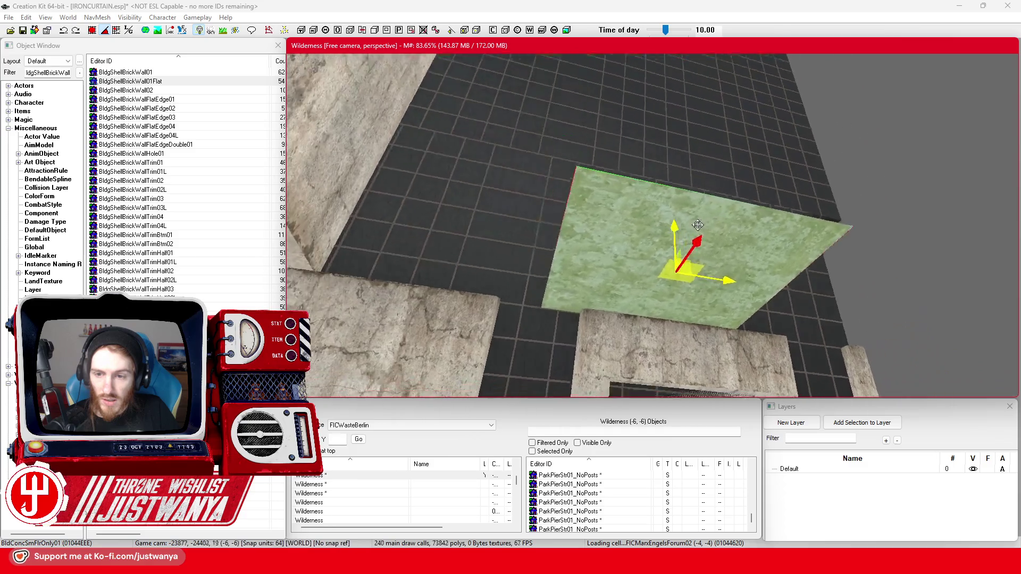
key(shift)
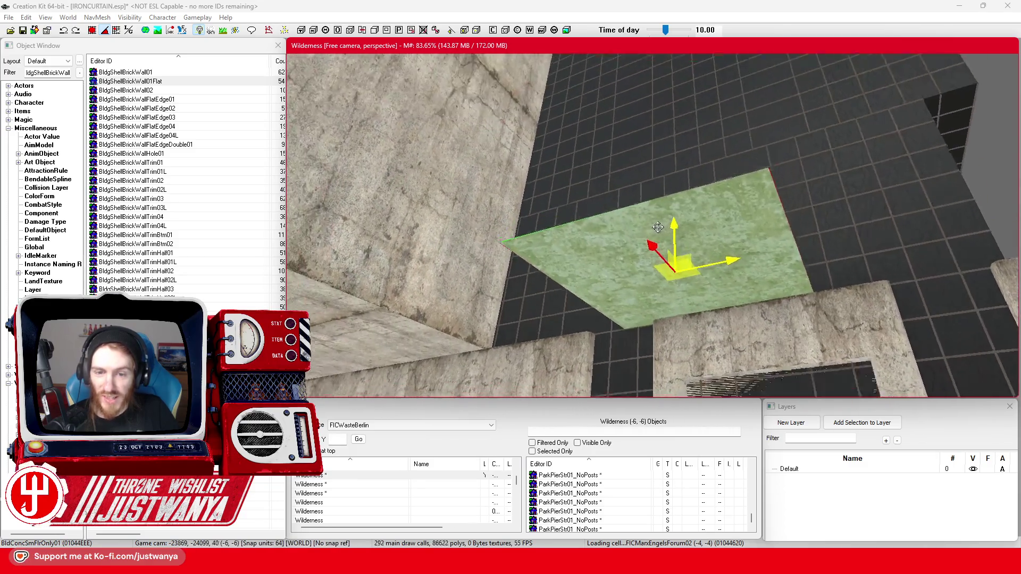
key(shift)
key(shift)
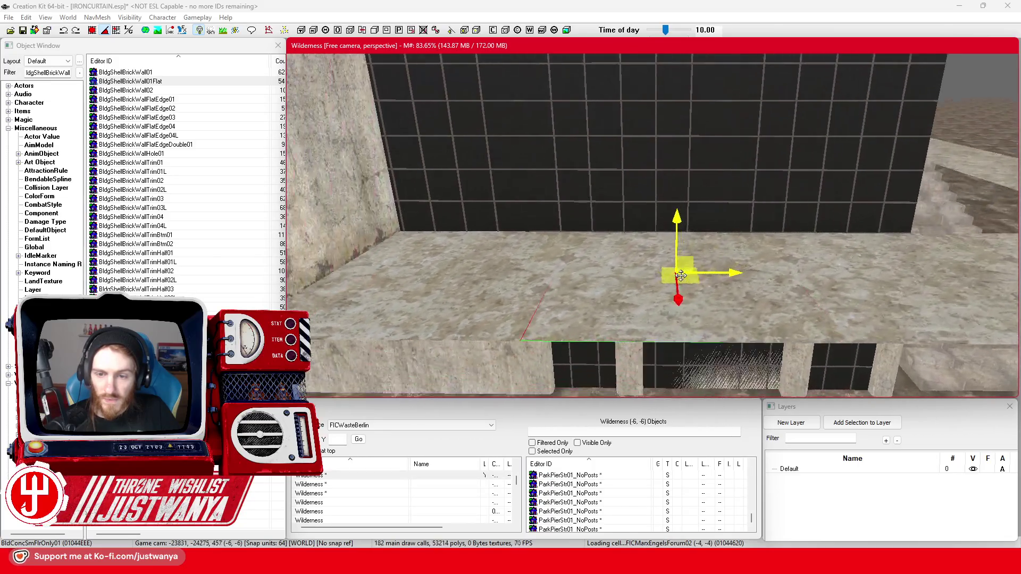
key(shift)
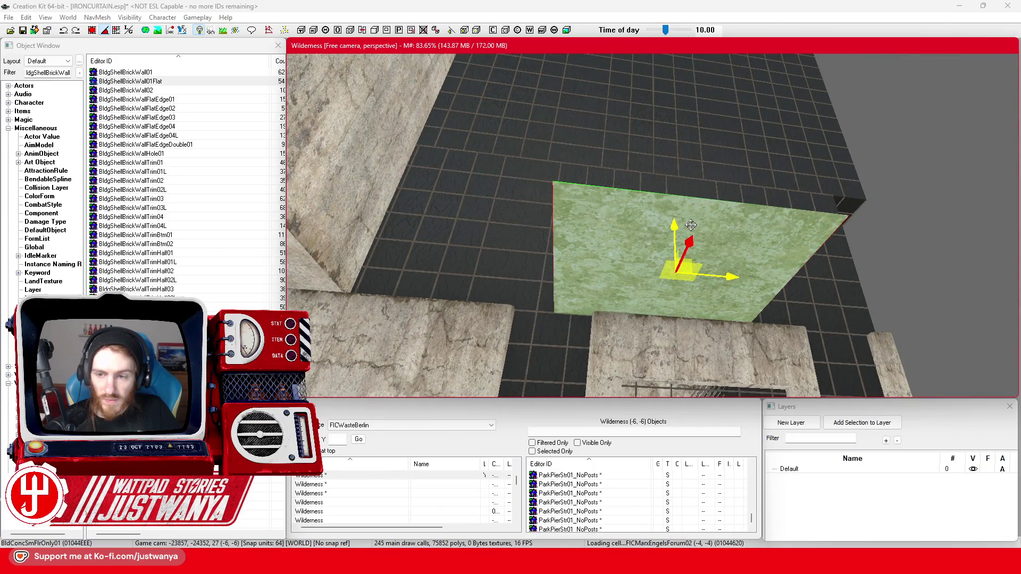
key(shift)
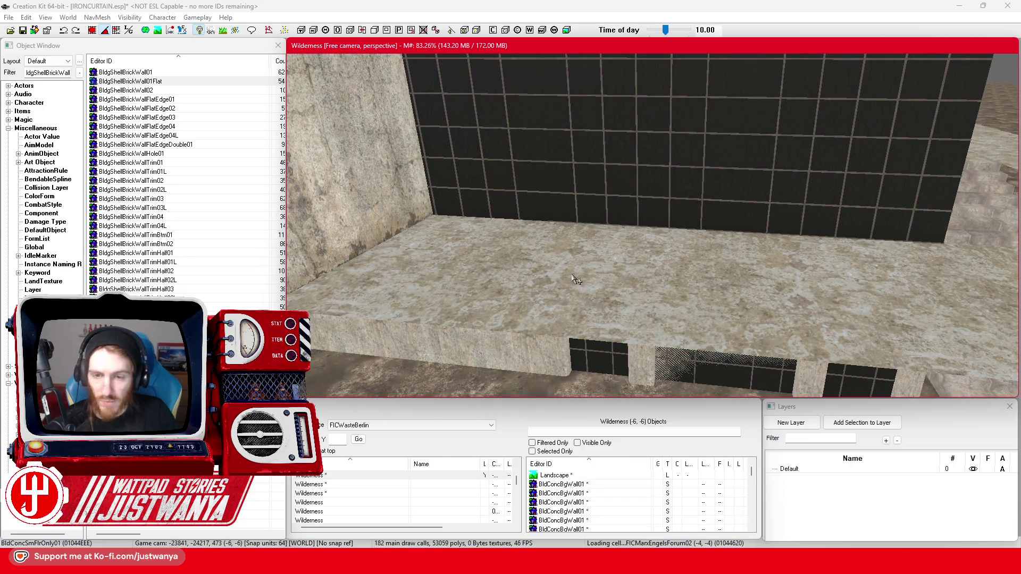
key(shift)
key(shift)
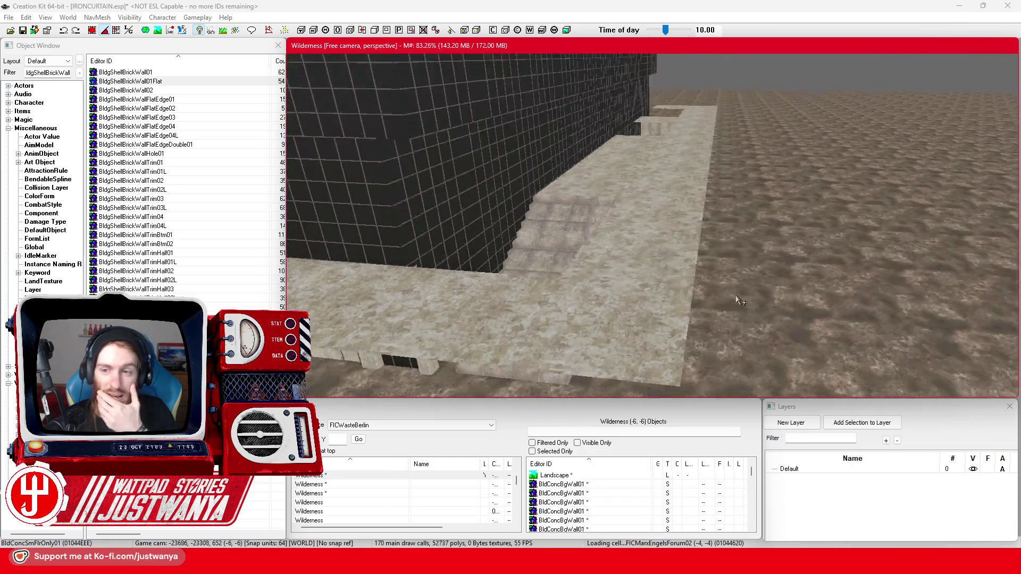
key(shift)
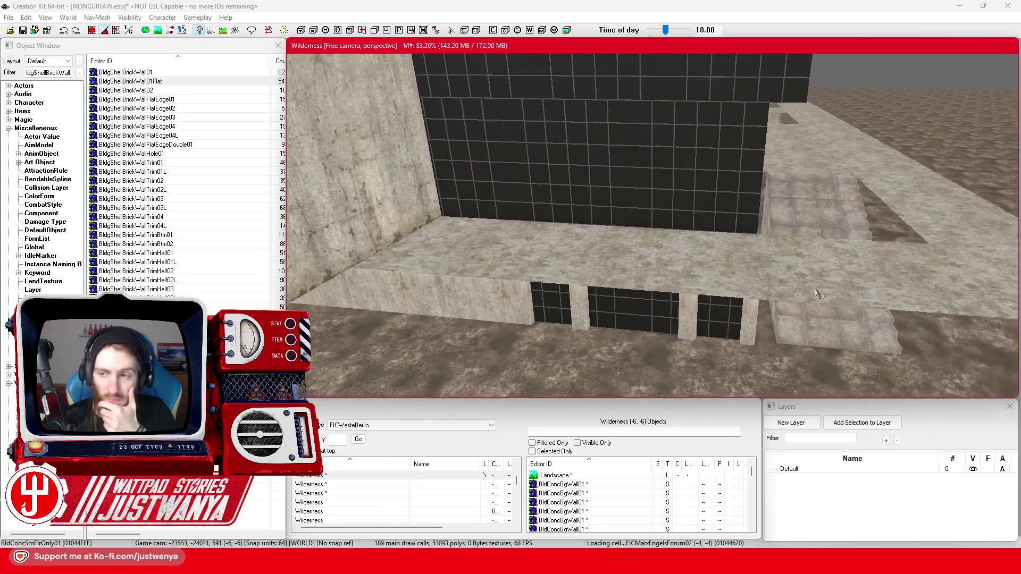
key(shift)
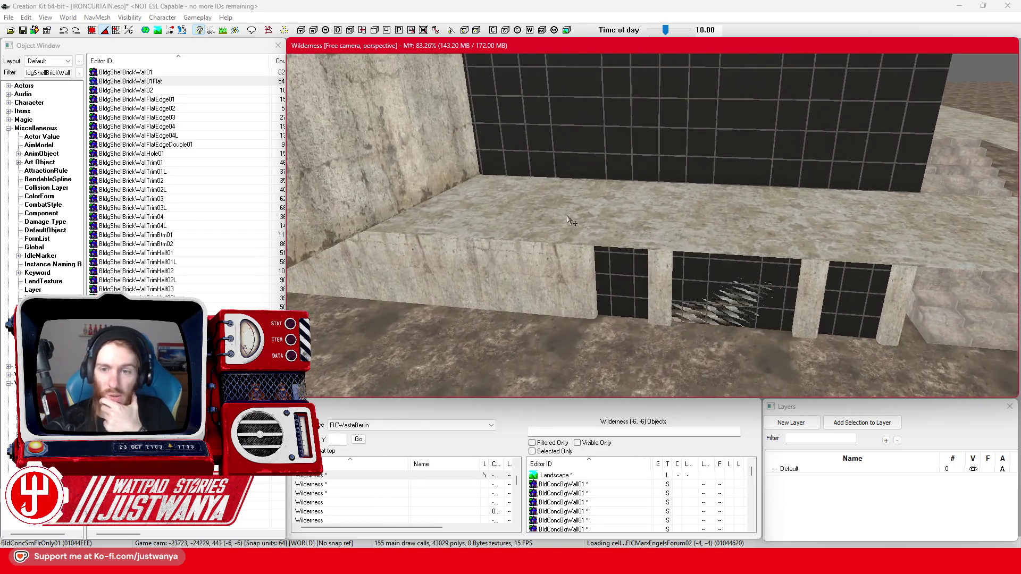
key(shift)
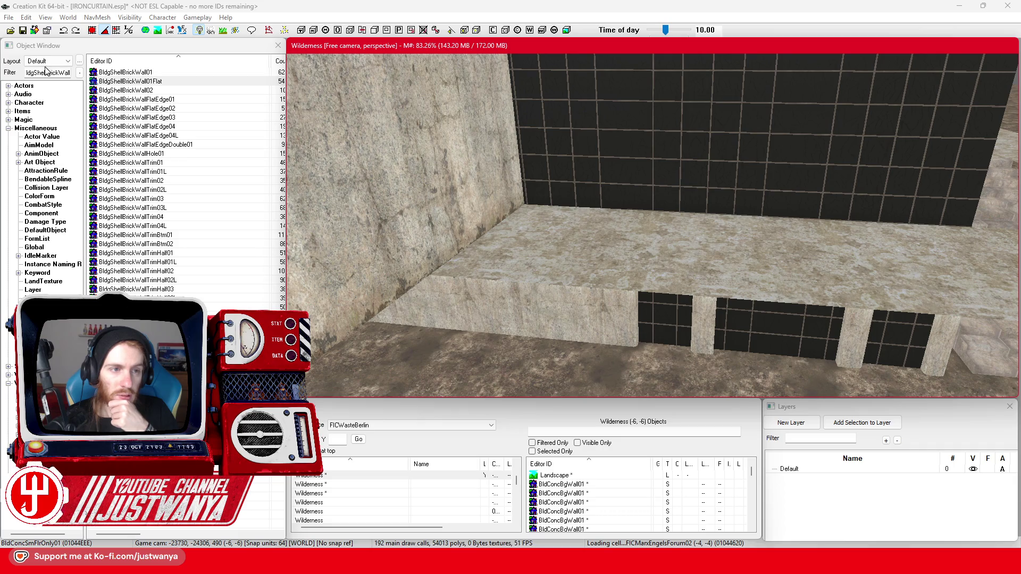
Step: Filter the Object Window with '*rail' and inspect the HitExtABaseStair01Railing object
click(58, 74)
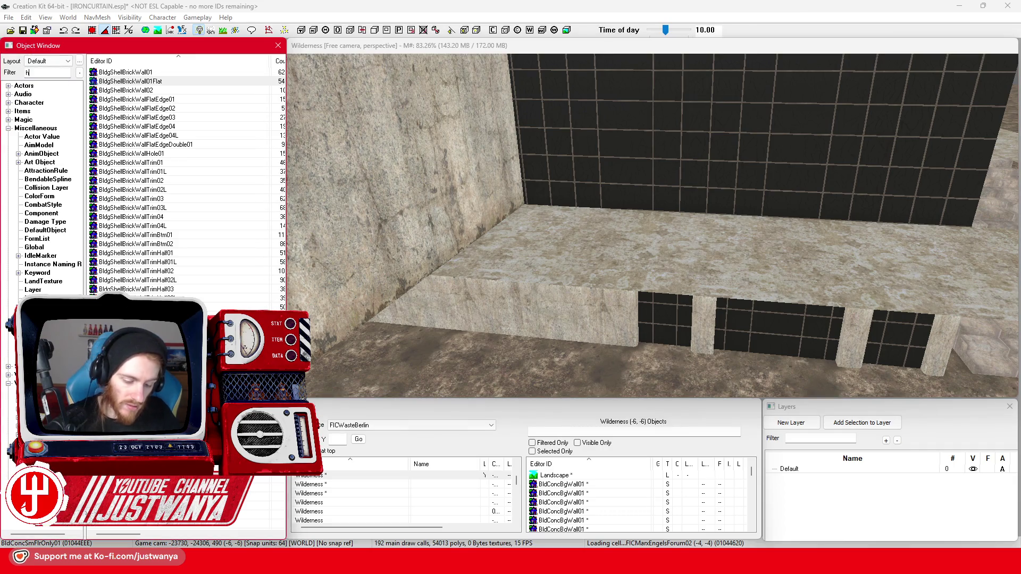
text(it*rail)
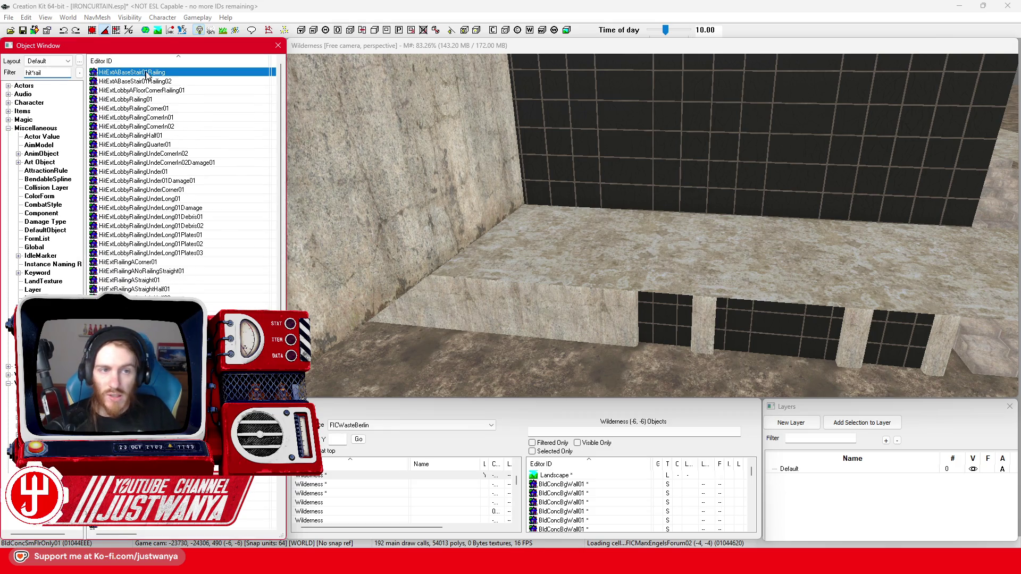
double_click(145, 75)
key(Escape)
Step: Select a HitExtRailingCStraightLong01 railing in the scene and drag it beside the dark building
click(757, 233)
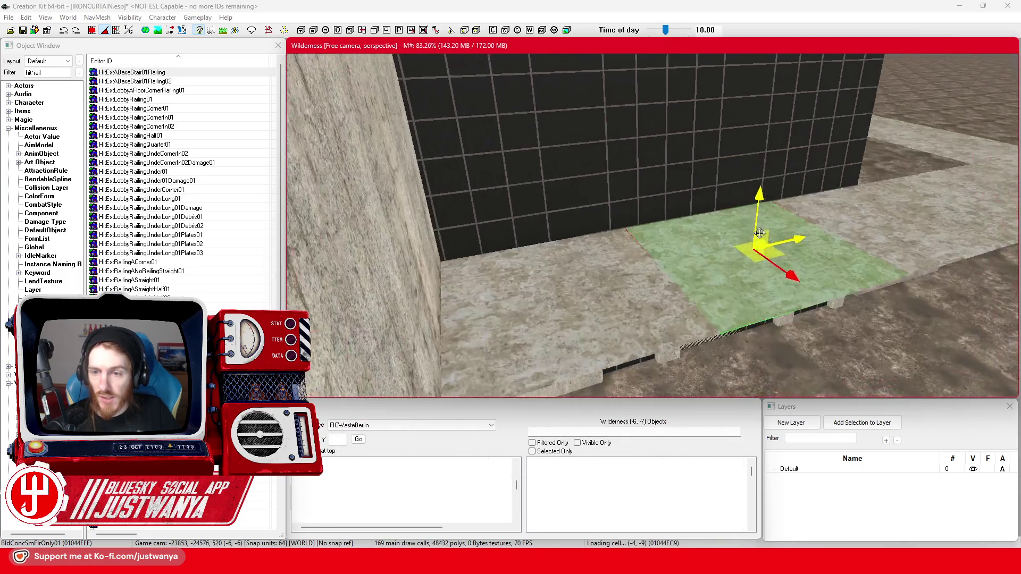
scroll(down, 3)
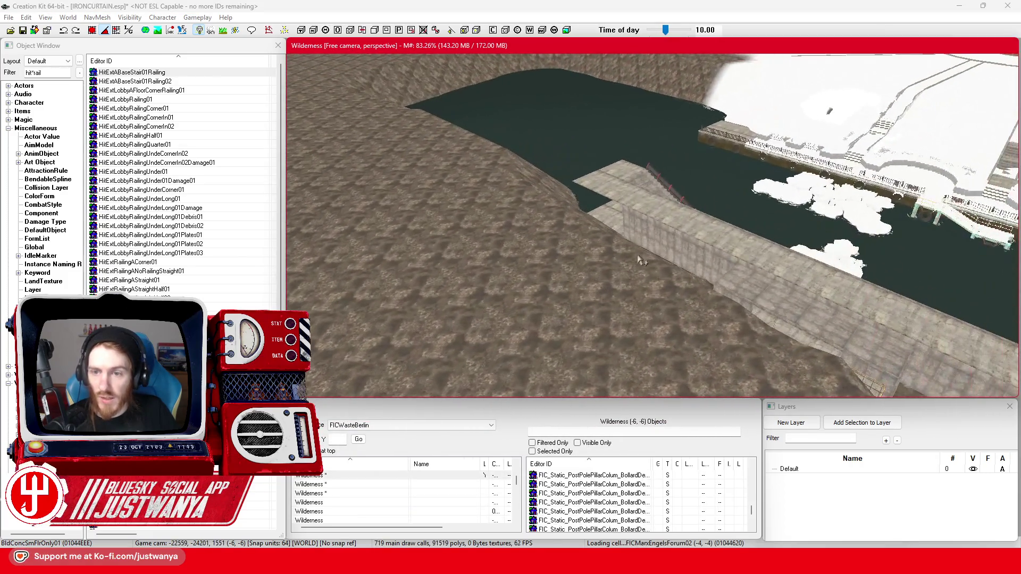
click(670, 189)
key(shift)
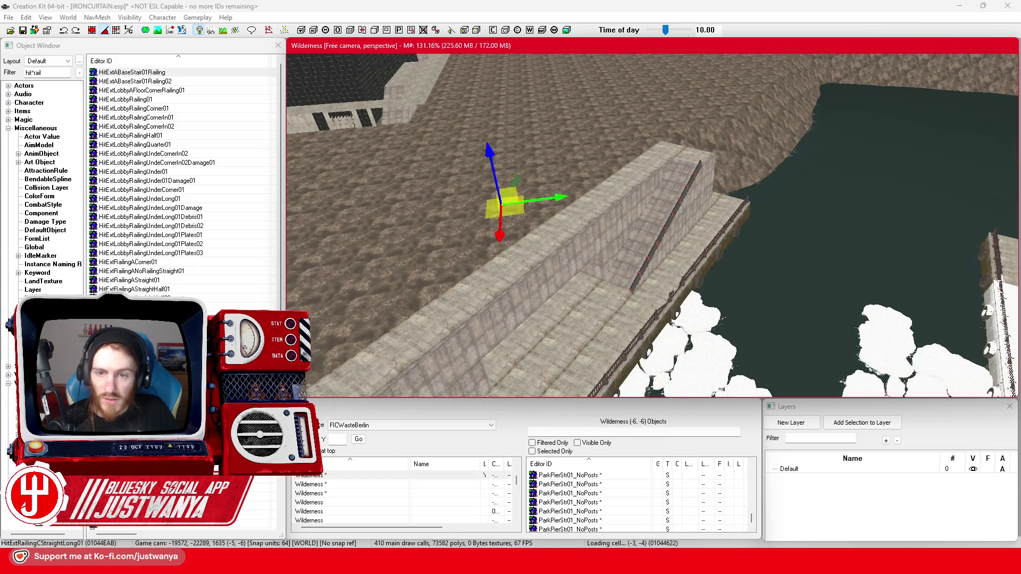
drag(359, 184, 669, 282)
scroll(up, 3)
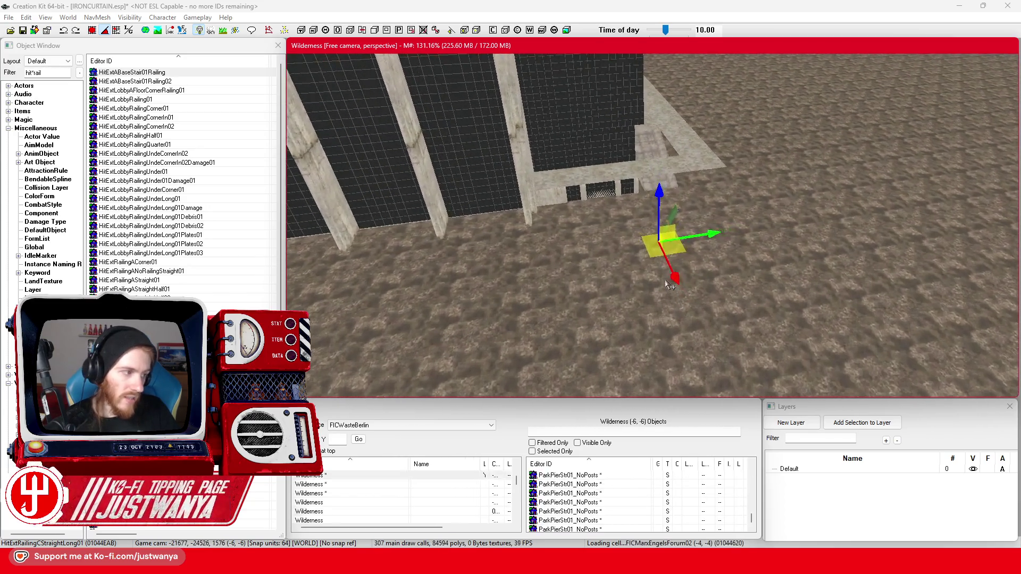
key(e)
scroll(up, 3)
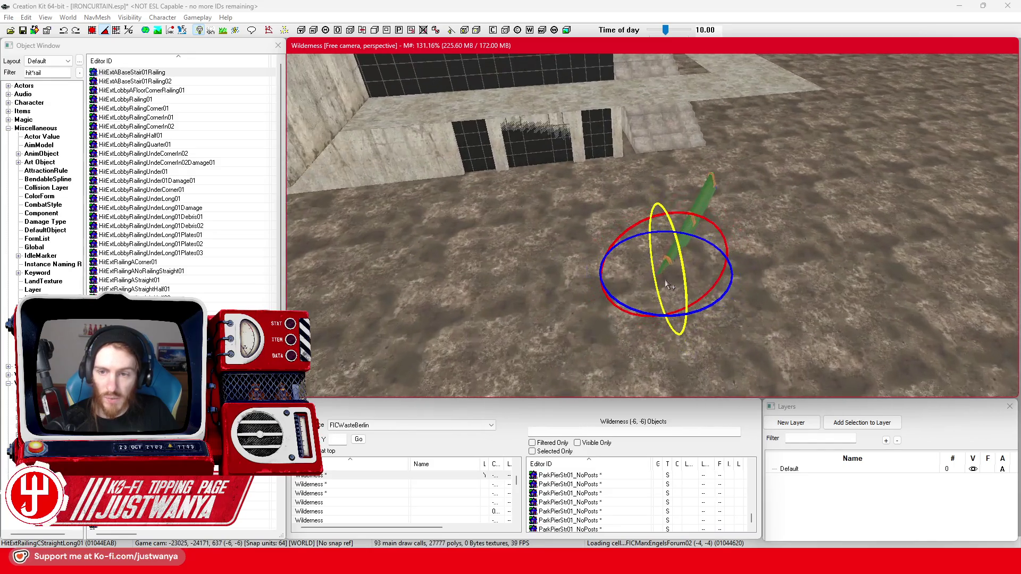
Step: Reset the railing's rotation to zero, level it, and push it back toward the wall
double_click(717, 192)
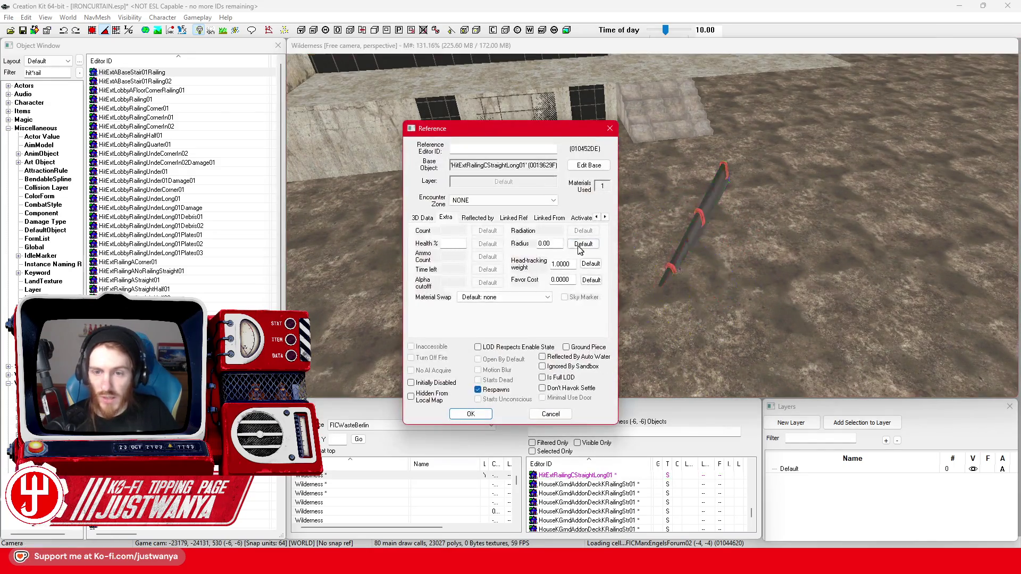
click(593, 232)
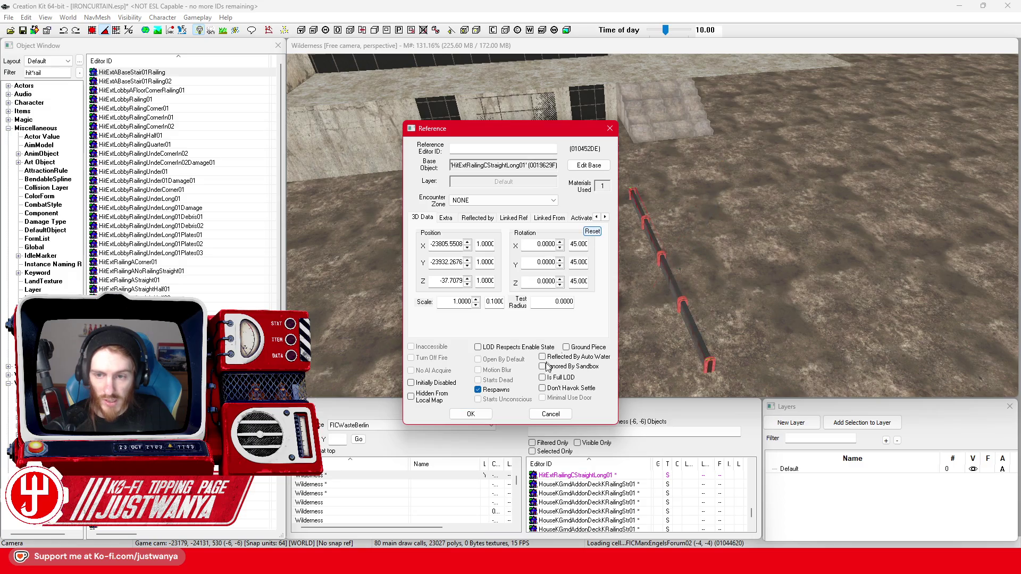
click(471, 414)
click(673, 292)
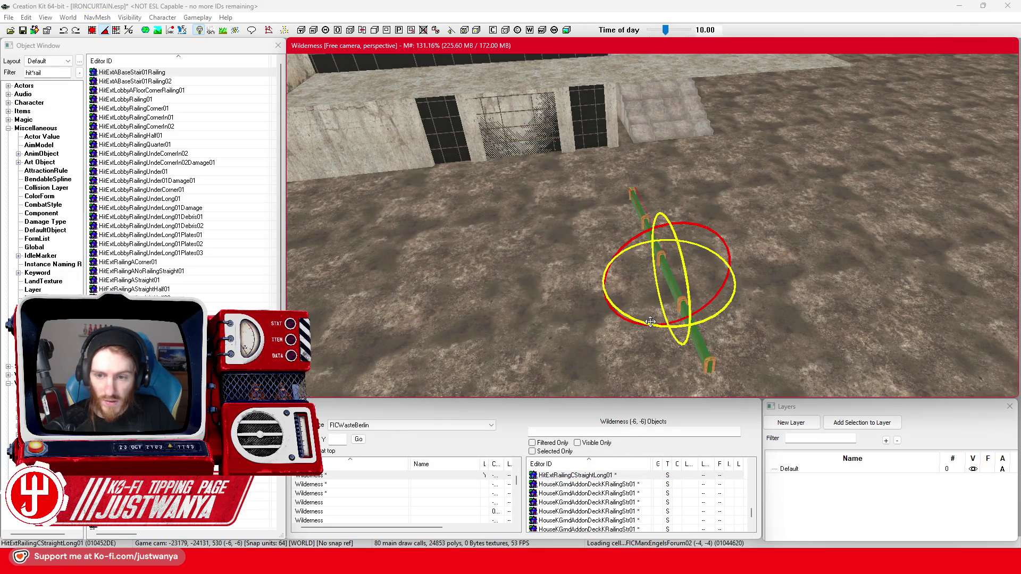
drag(650, 322, 665, 314)
key(w)
drag(665, 274, 680, 120)
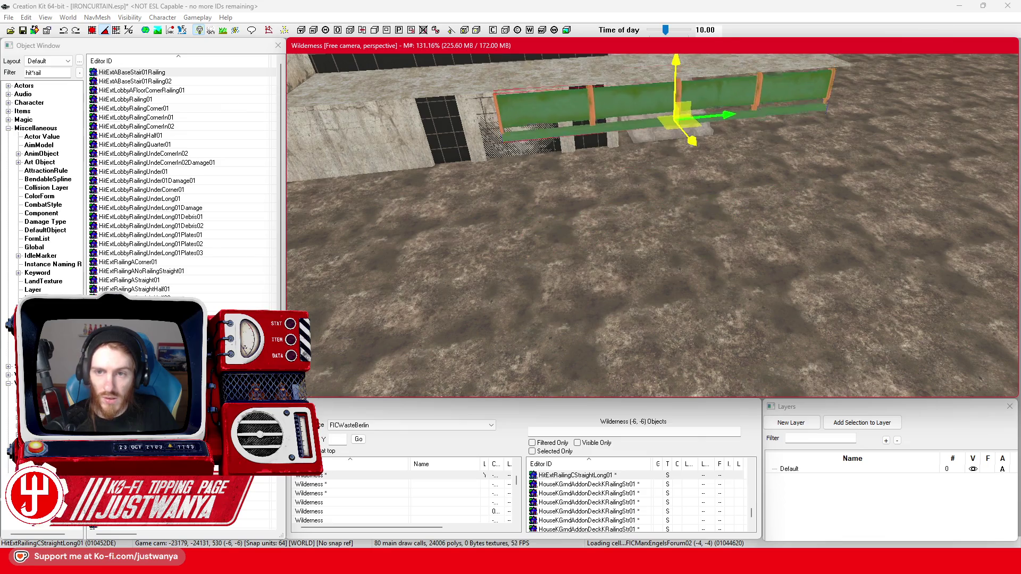
Step: Turn the railing to run along the wall and settle it on the slab edge
key(shift)
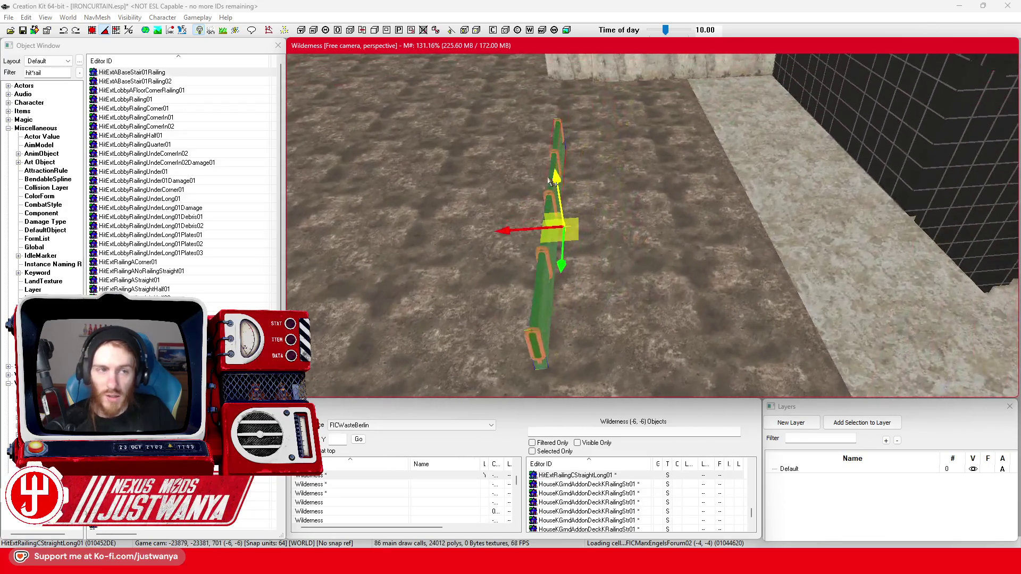
key(ctrl+y)
key(ctrl+y)
key(ctrl+y)
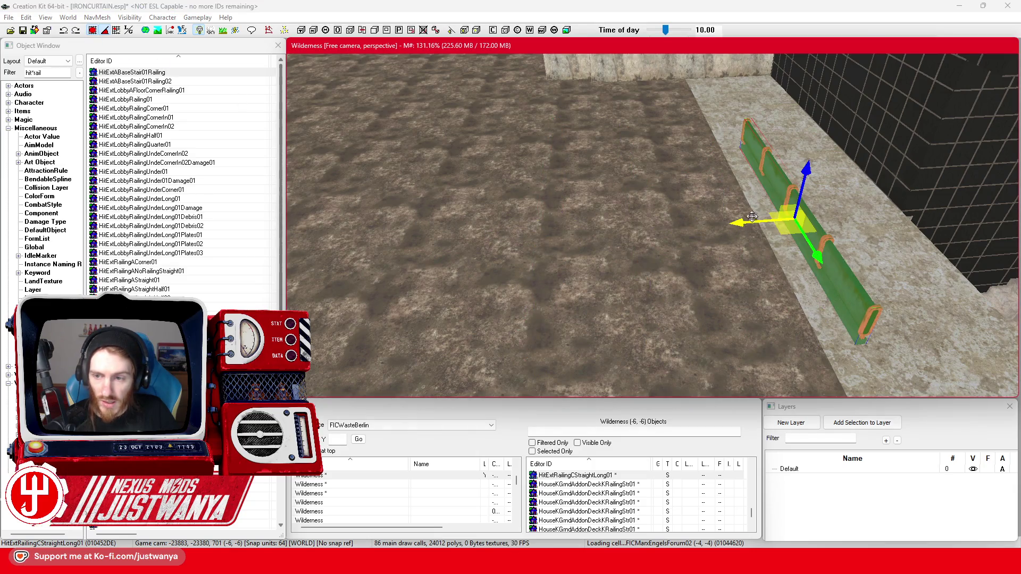
key(shift)
key(e)
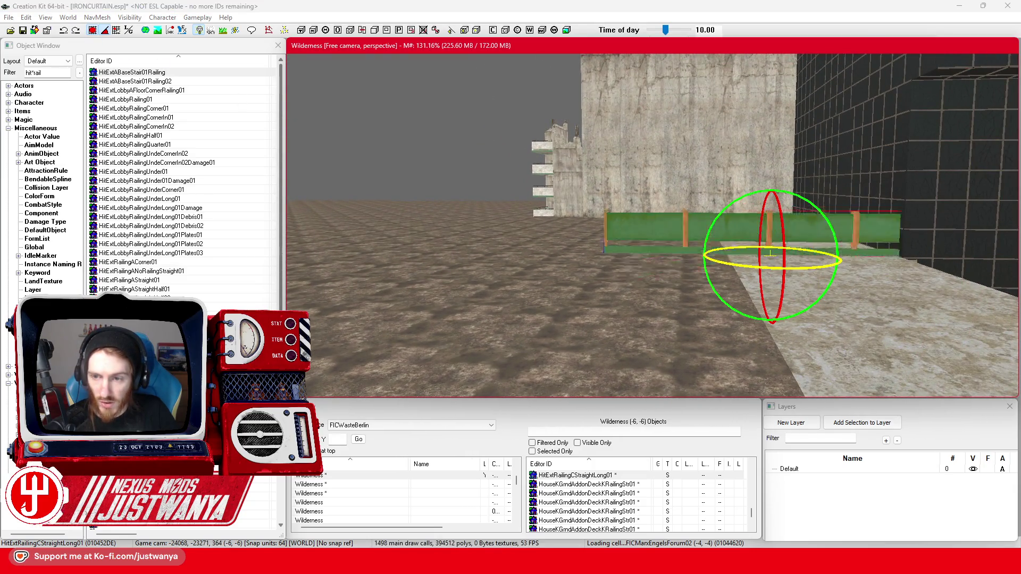
key(w)
drag(770, 261, 700, 269)
key(e)
key(w)
key(shift)
key(ctrl+z)
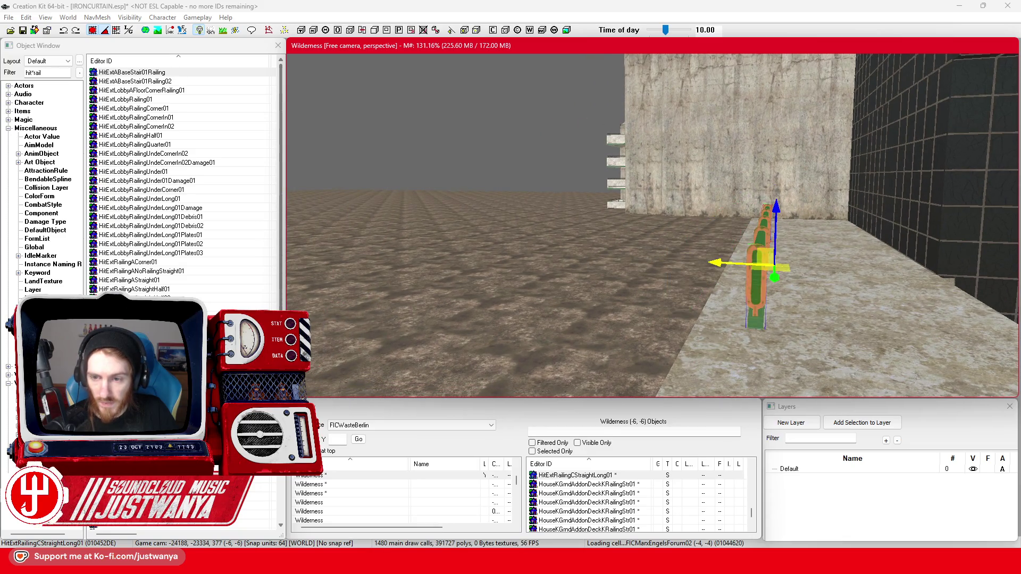
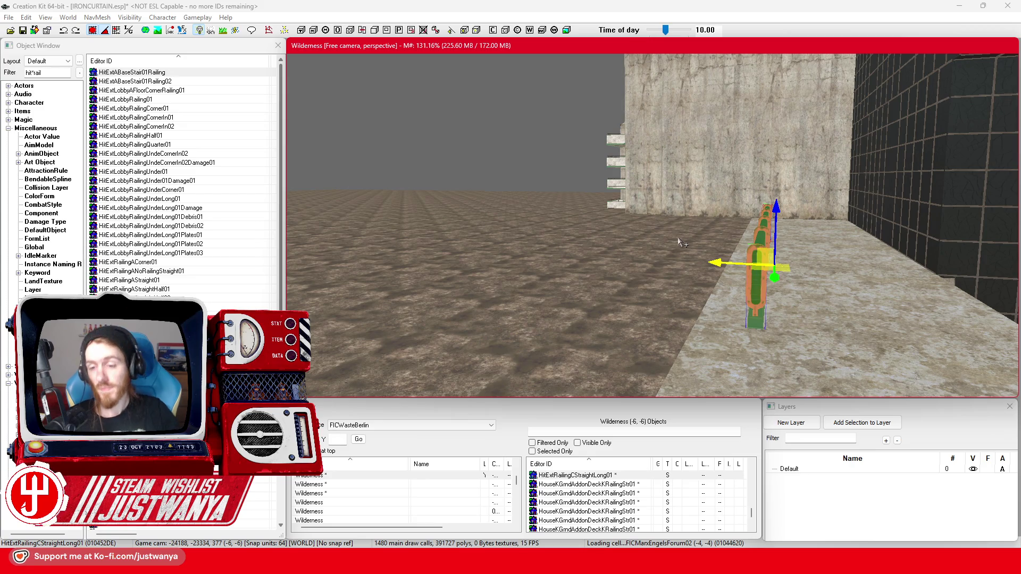
Step: Rotate the straight railing to run along the ledge and slide it onto the pillars
key(e)
drag(779, 294, 750, 294)
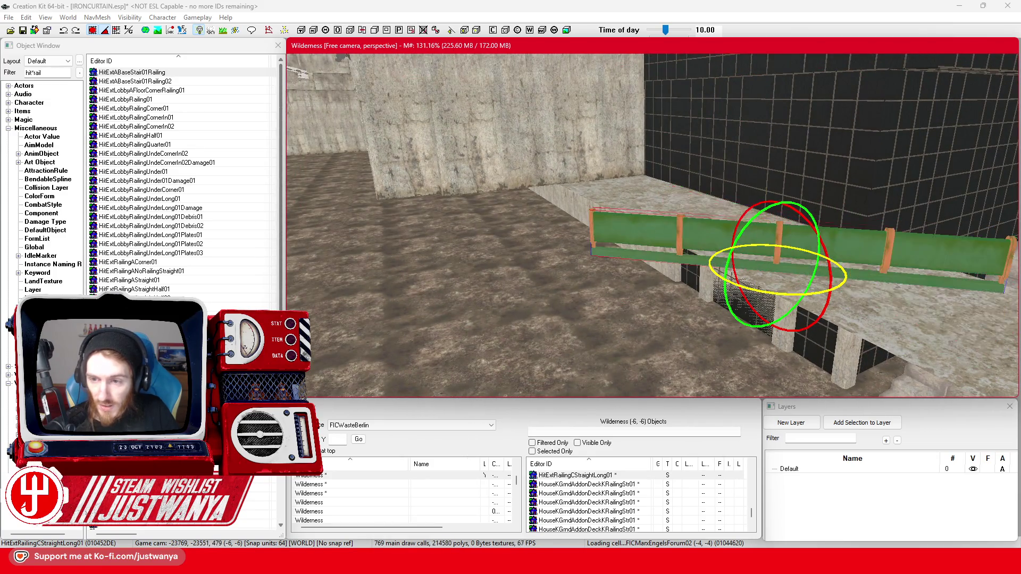
key(e)
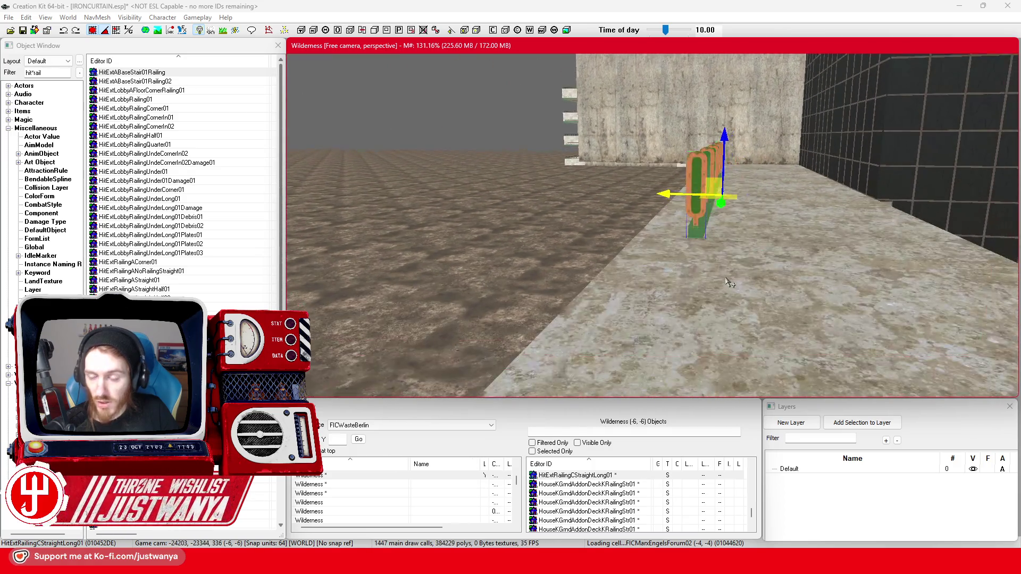
scroll(up, 3)
drag(706, 184, 659, 179)
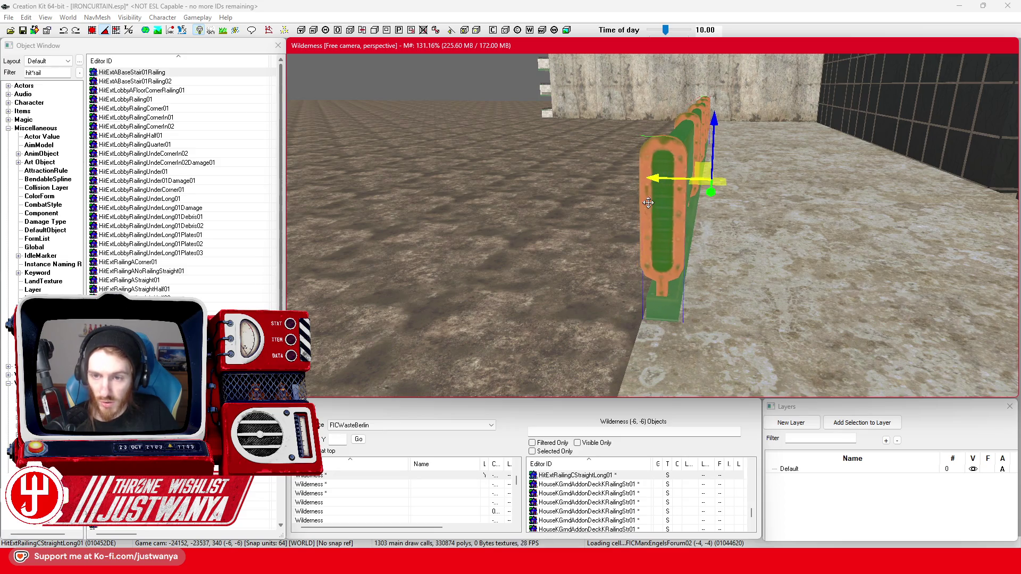
key(shift)
drag(655, 207, 423, 208)
Step: Duplicate the railing, change the copy to HitExtRailingCCornerIn01, and position it against the wall
key(ctrl+d)
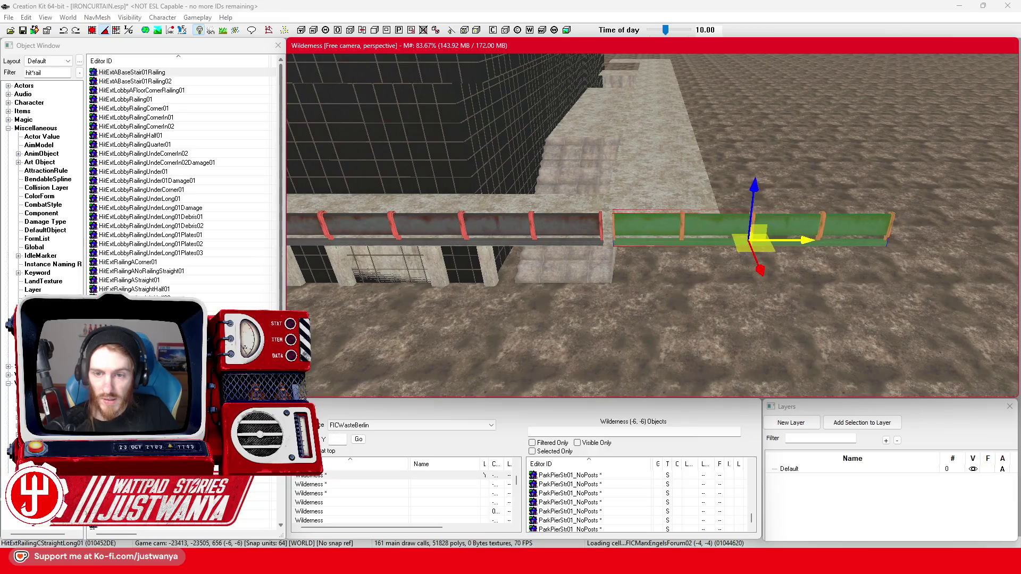
key(Tab)
key(Tab)
key(Tab)
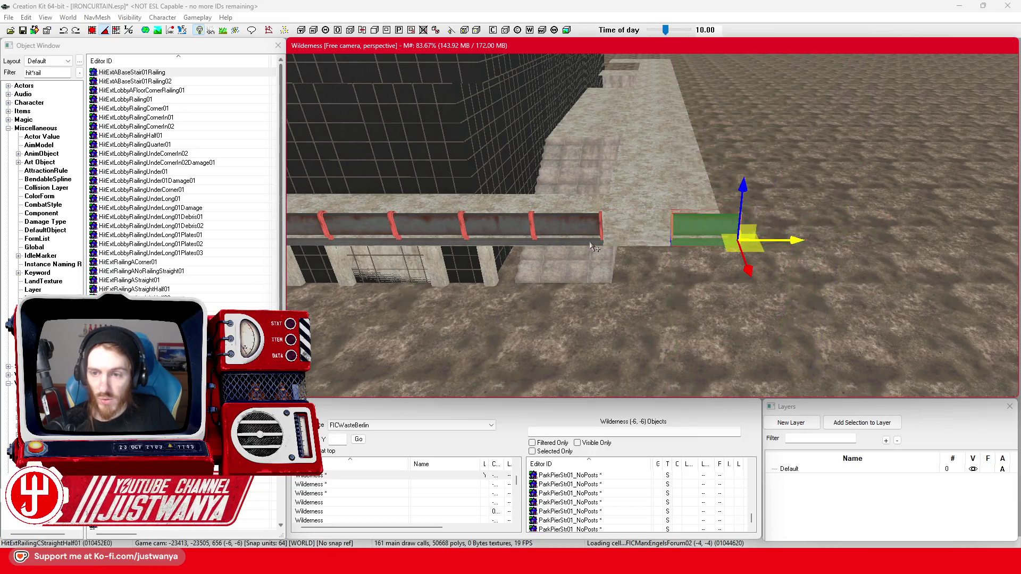
key(Tab)
scroll(up, 3)
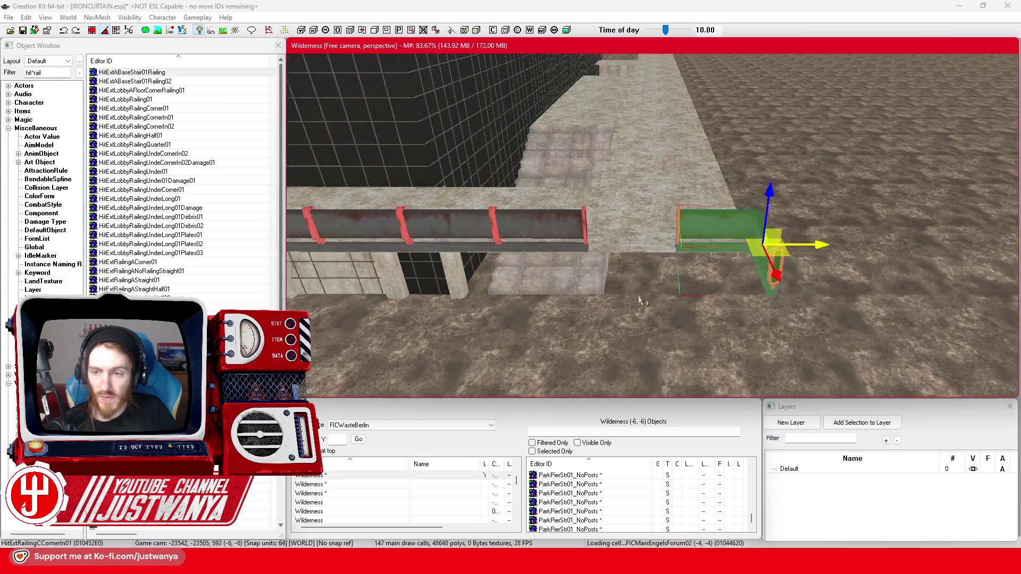
key(e)
key(Tab)
key(w)
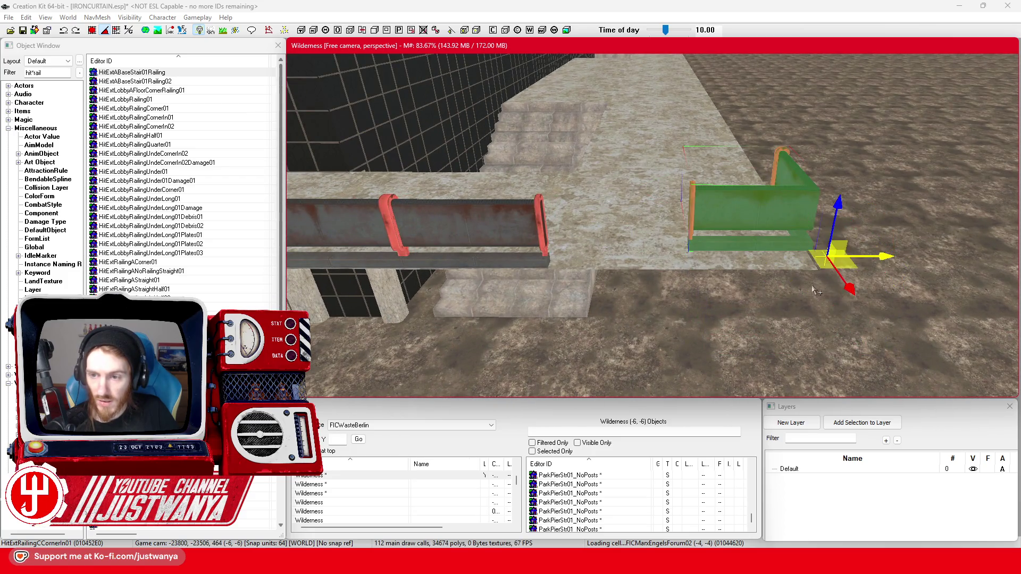
key(shift)
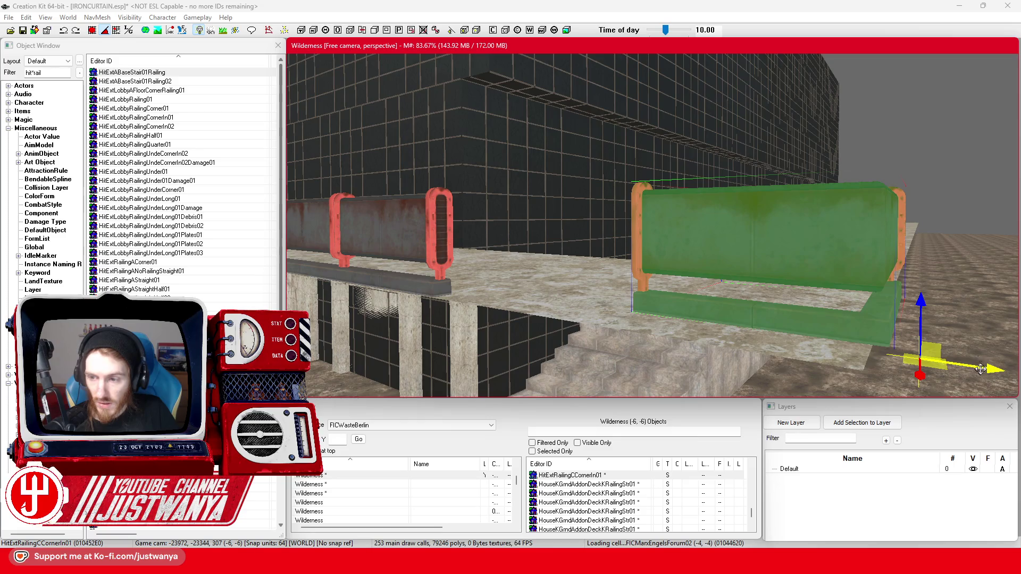
drag(755, 255, 760, 256)
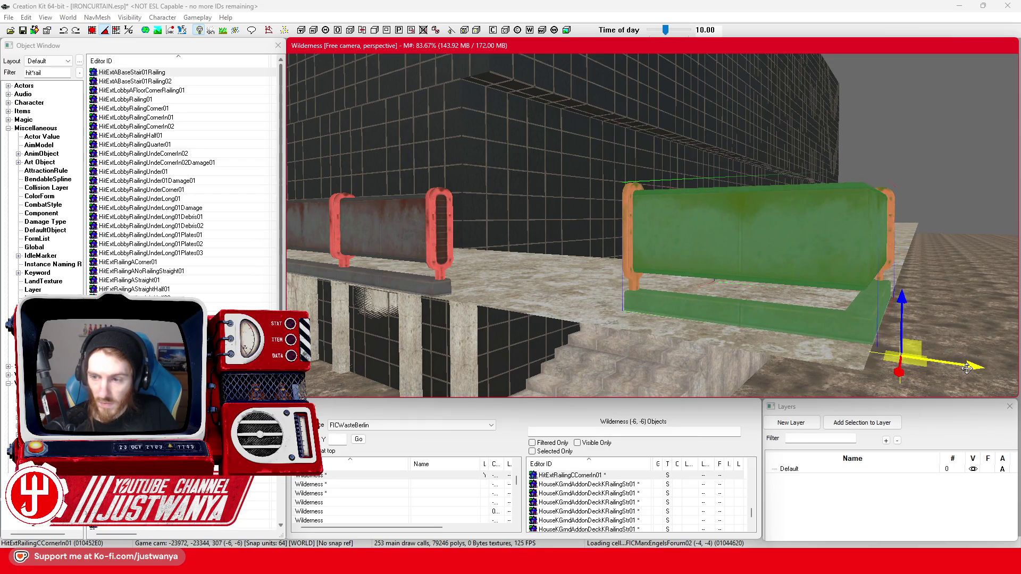
key(shift)
scroll(up, 3)
drag(798, 332, 674, 341)
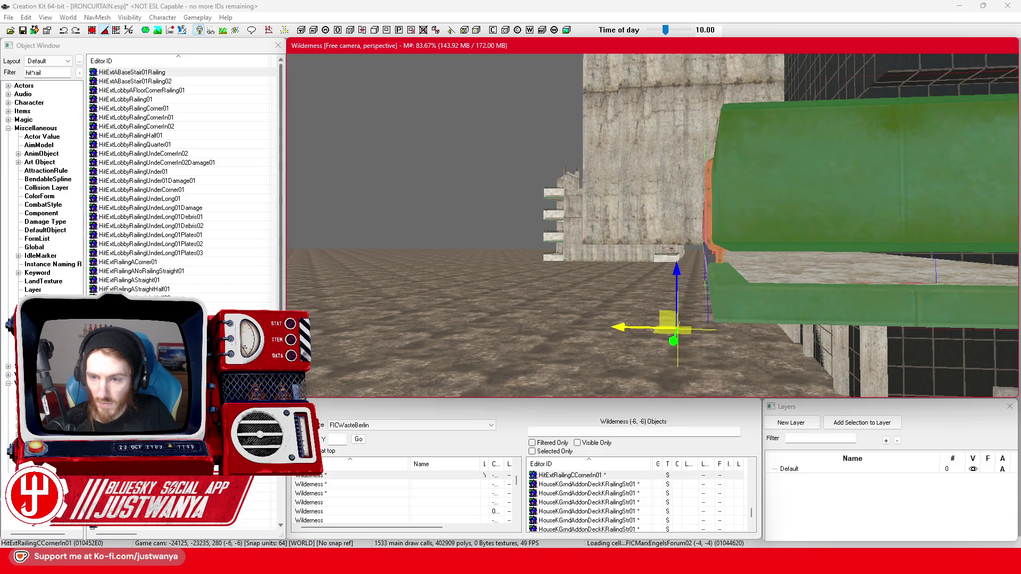
Step: Attach a HitExtRailingCStraight01 to the corner piece and rotate it to follow the pipe run
scroll(down, 3)
key(shift)
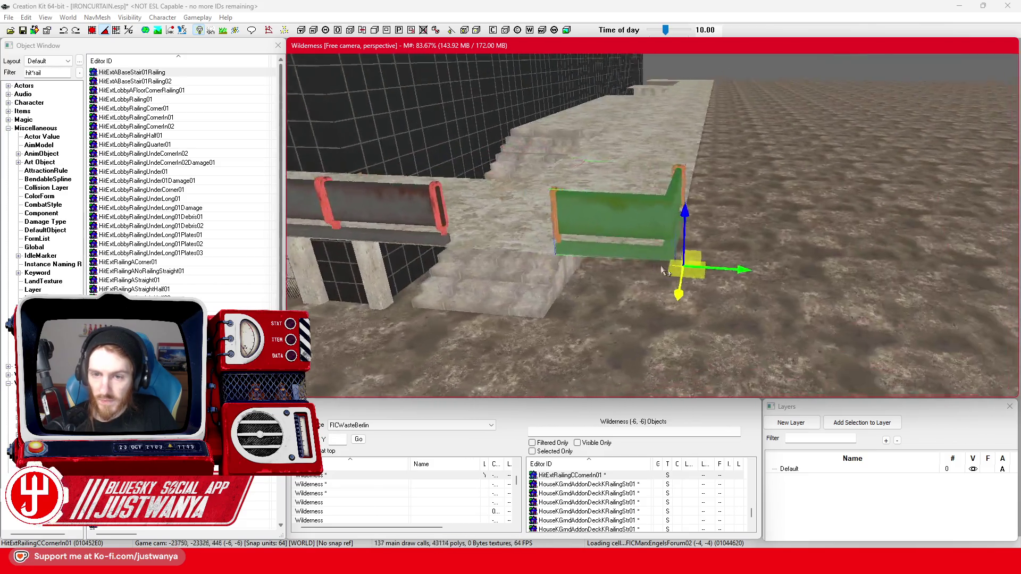
key(shift)
drag(130, 280, 641, 255)
key(e)
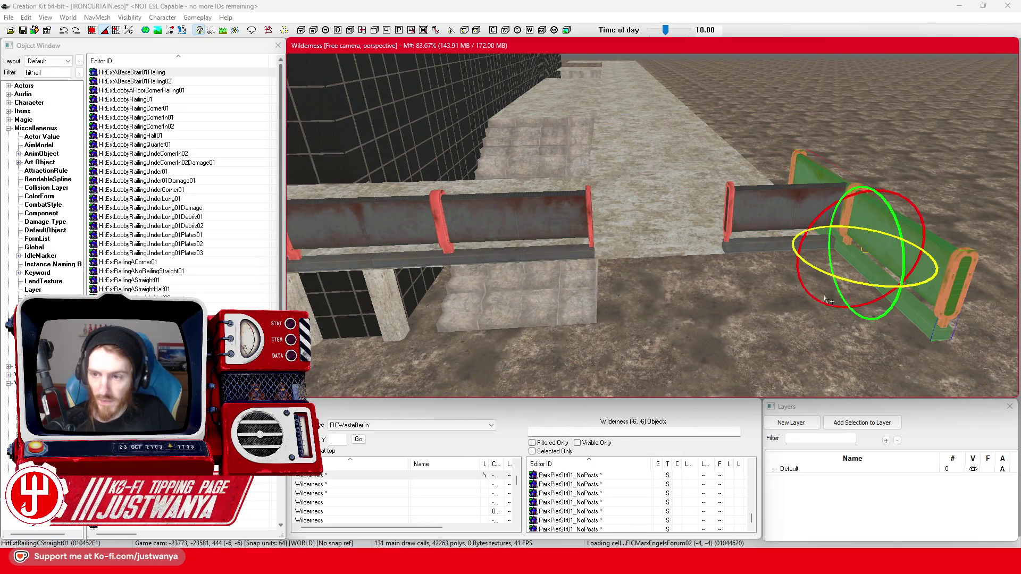
drag(851, 283, 642, 266)
key(w)
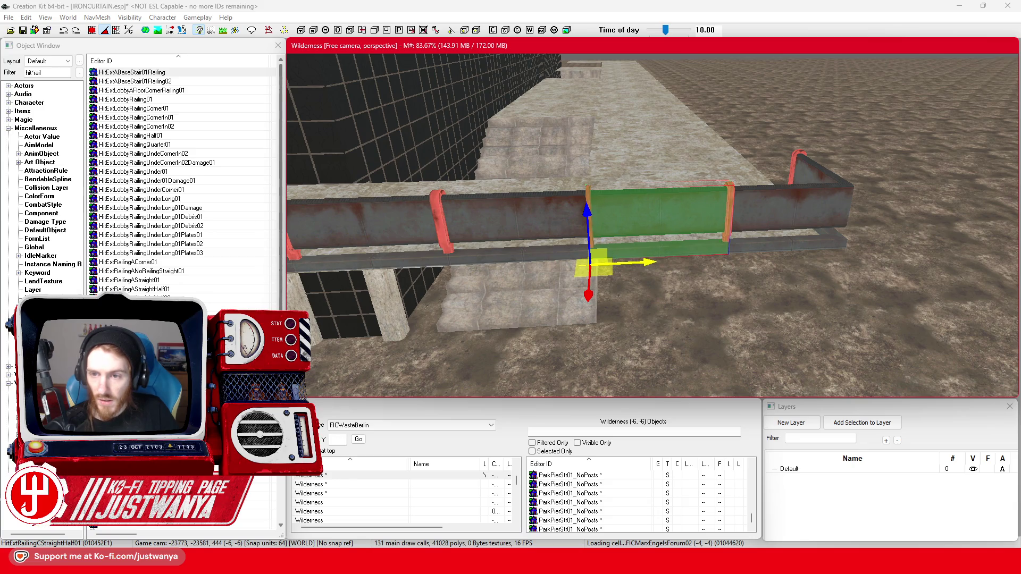
Step: Turn the terrace railing section 90 degrees and slide it along the ledge
scroll(up, 3)
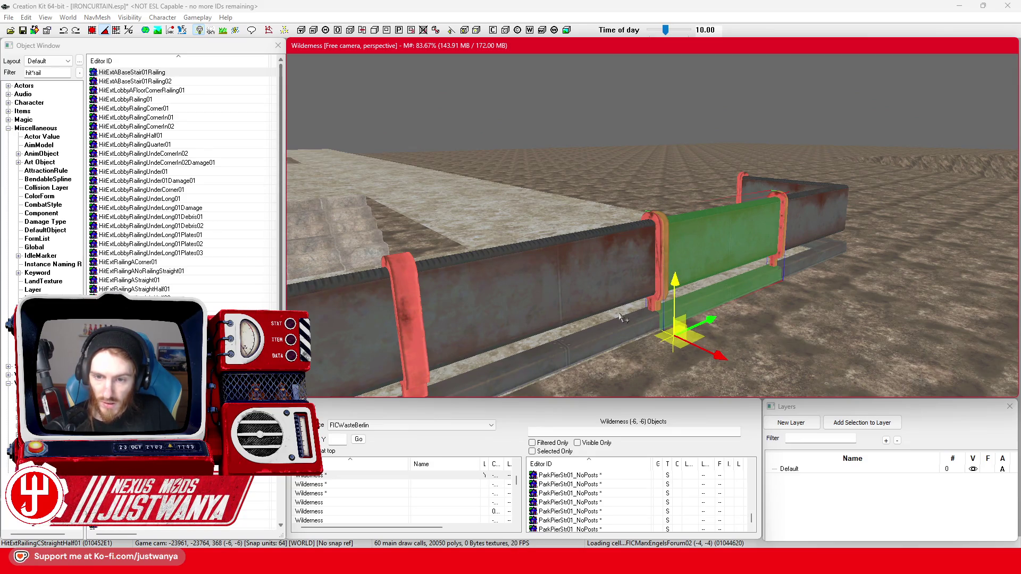
scroll(down, 3)
key(shift)
key(shift)
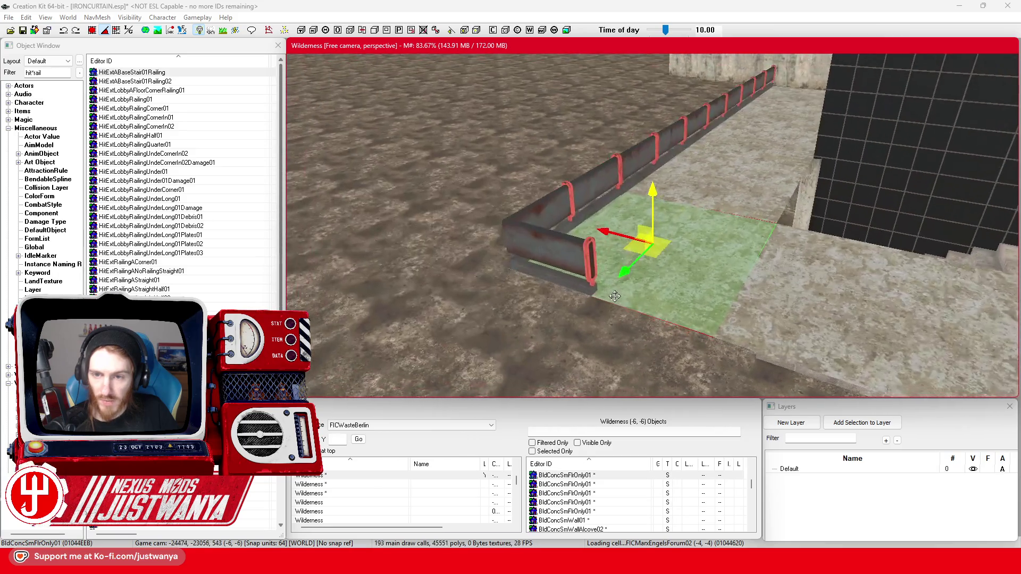
click(643, 143)
key(e)
drag(689, 178, 804, 393)
key(w)
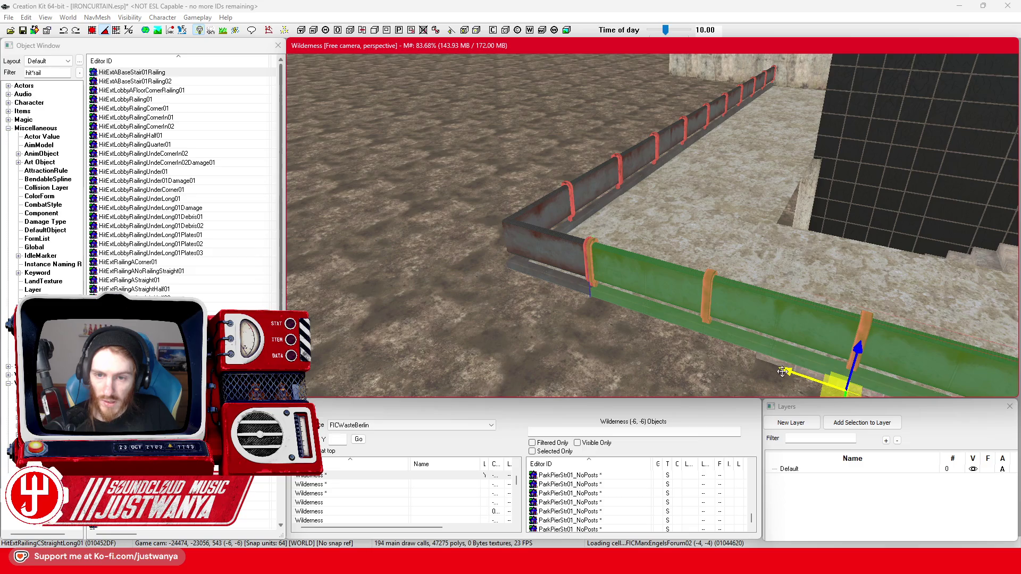
scroll(down, 3)
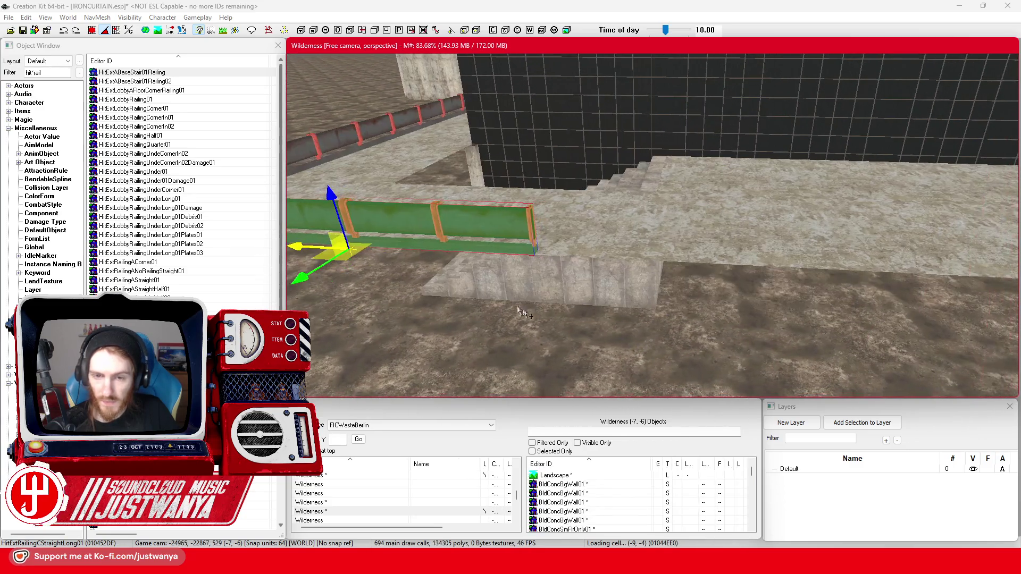
drag(426, 229, 813, 248)
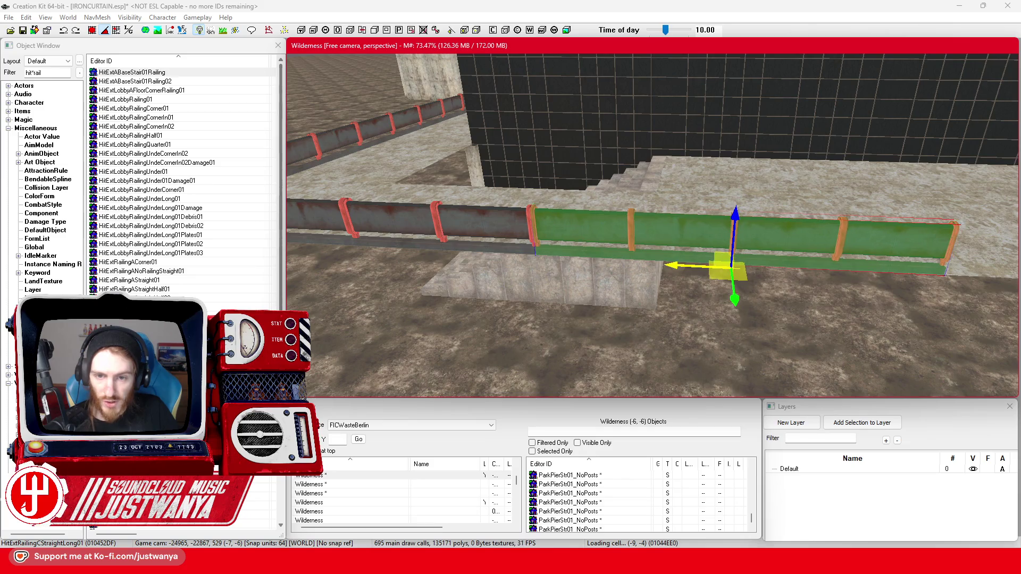
scroll(up, 3)
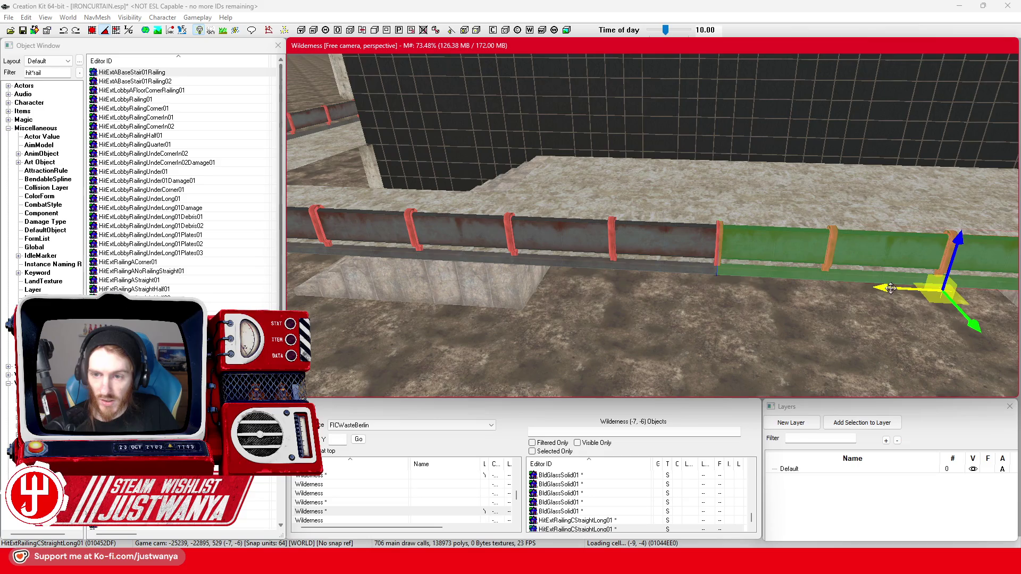
Step: Duplicate the railing three times, placing each copy further along the terrace ledge
key(ctrl+d)
drag(437, 246, 826, 263)
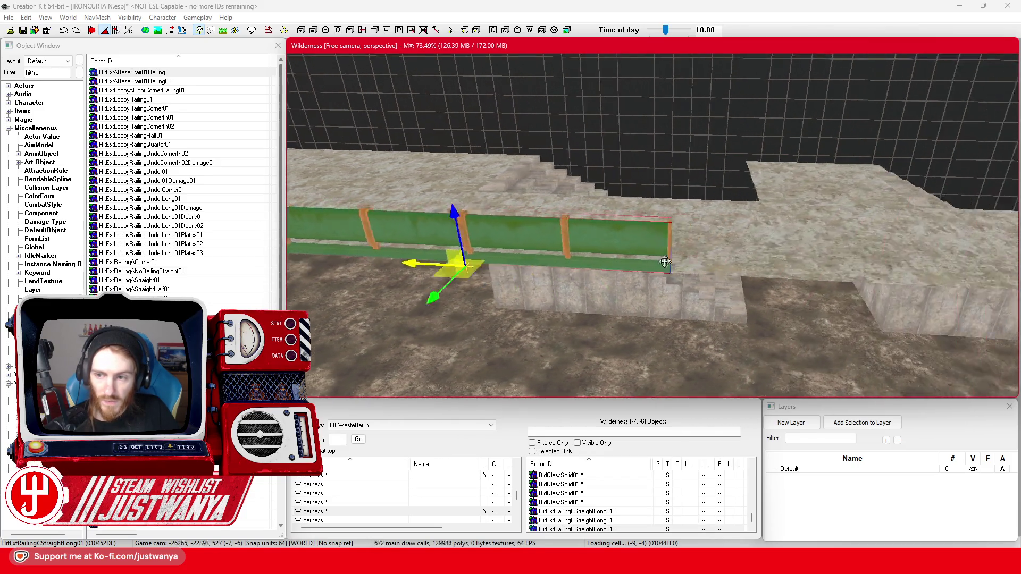
key(ctrl+d)
drag(357, 273, 785, 292)
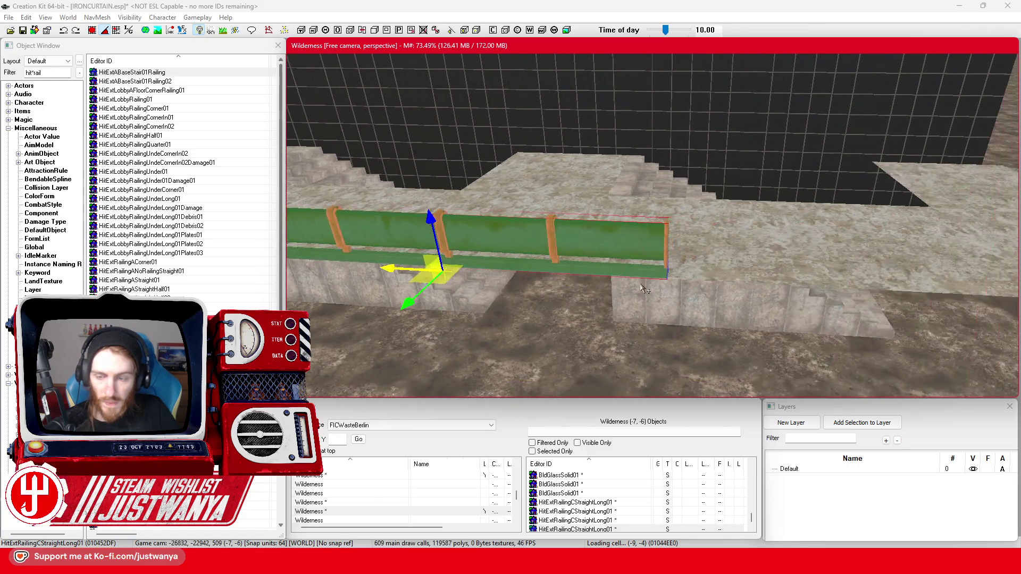
key(ctrl+d)
drag(394, 287, 867, 311)
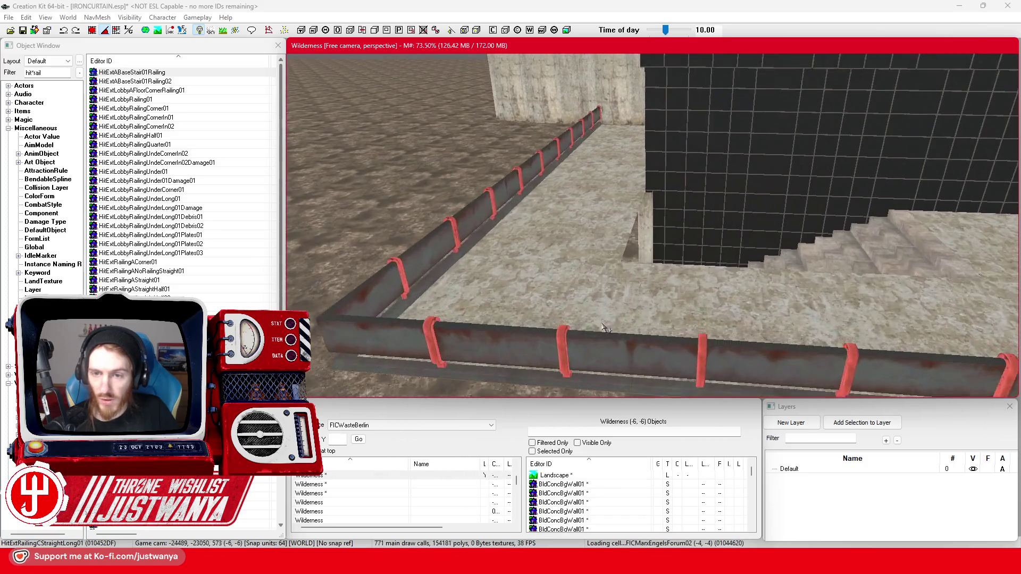
Step: Place a HitExtRailingCStraightHalf01 short railing beside the wall
click(436, 244)
click(511, 212)
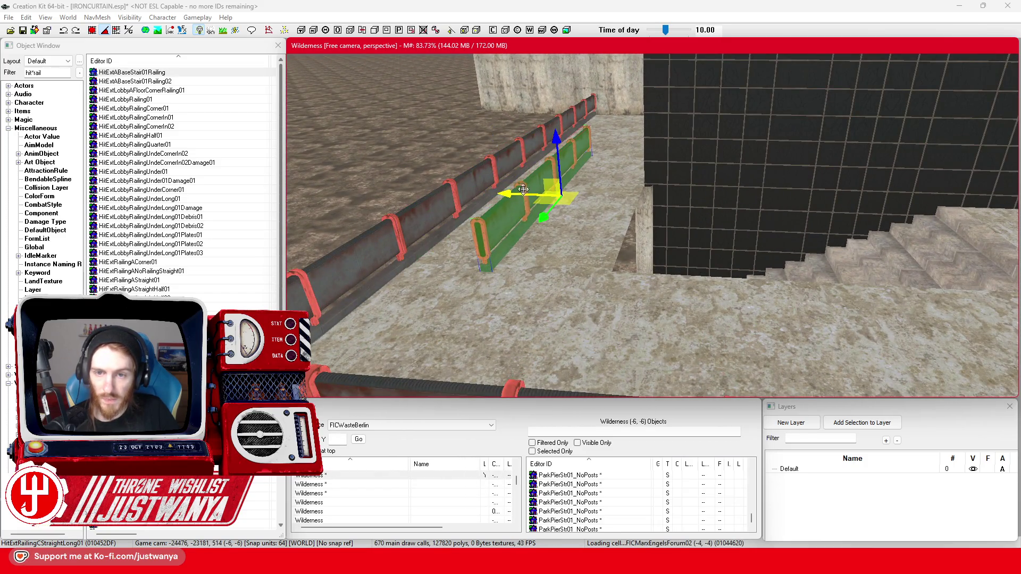
key(ctrl+z)
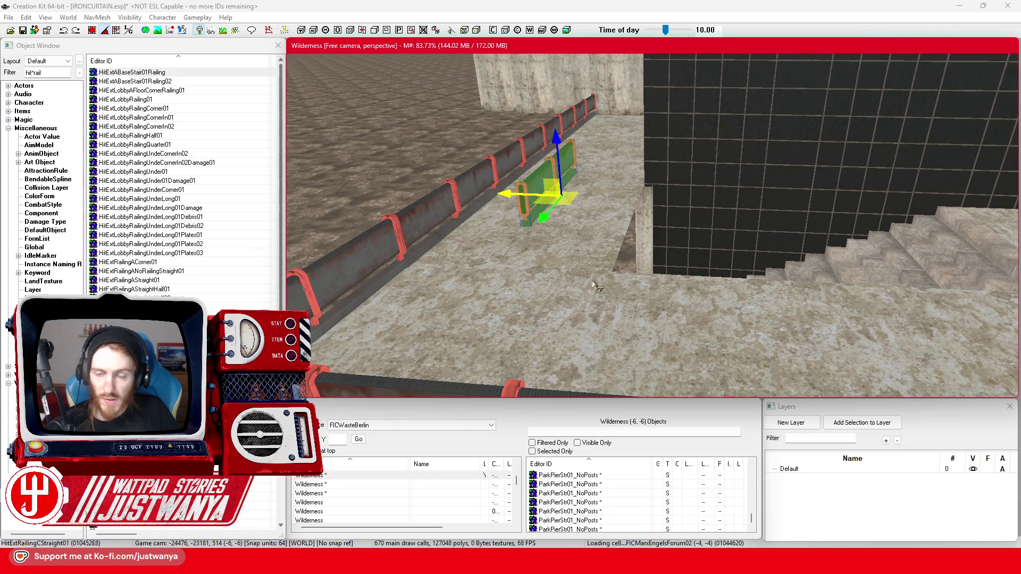
drag(518, 218, 585, 259)
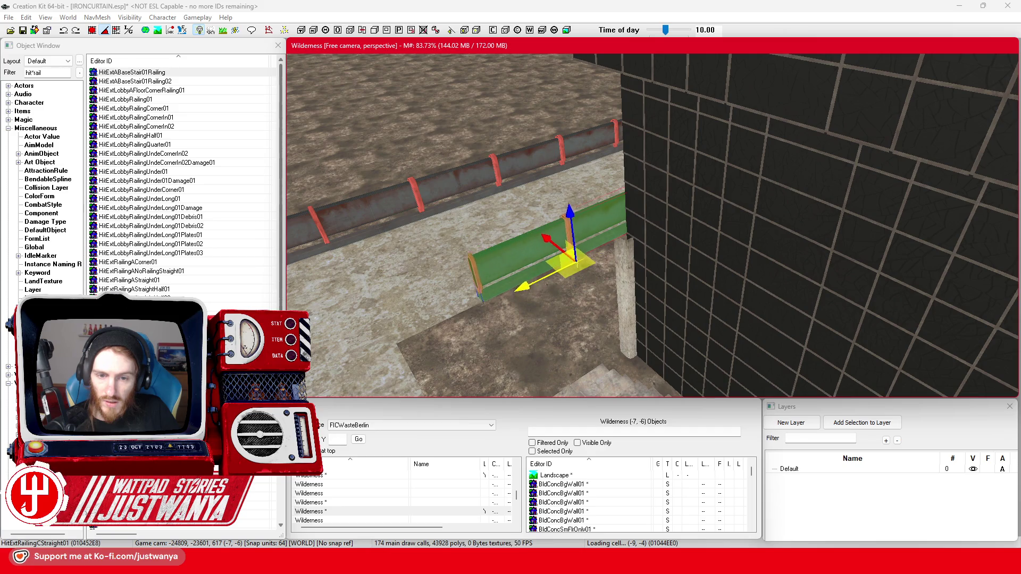
drag(526, 285, 505, 274)
Step: Add another short corner piece, butt it against the far railing, and align the wall-side straight railing
scroll(down, 3)
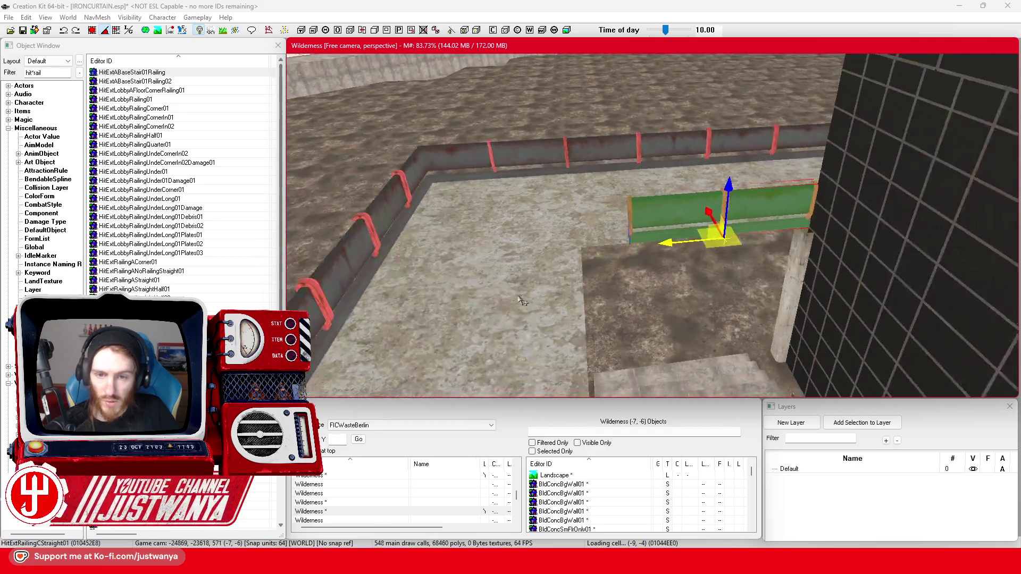
scroll(down, 3)
drag(136, 316, 545, 250)
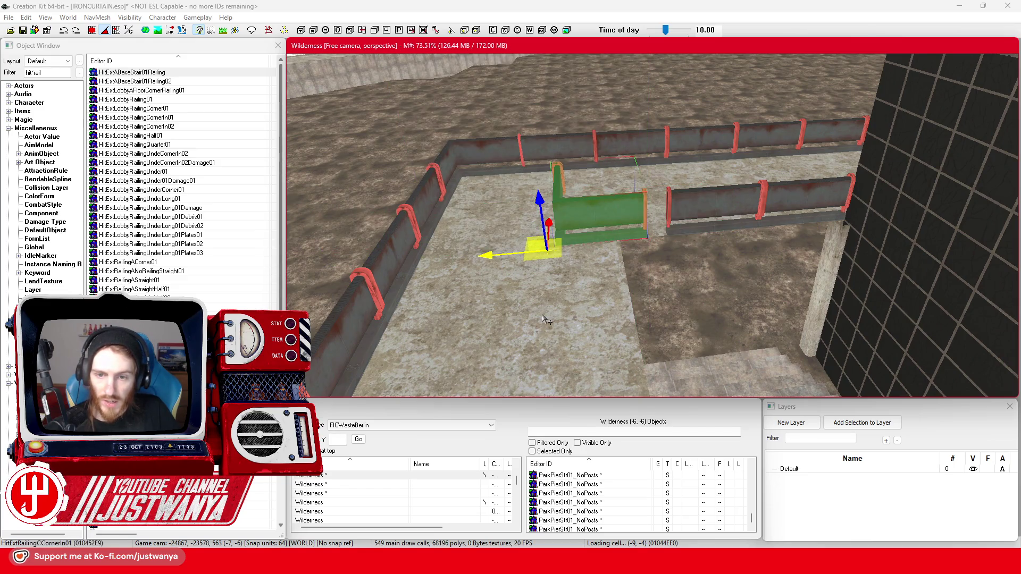
key(2)
key(1)
scroll(up, 3)
drag(540, 321, 534, 311)
drag(461, 264, 479, 218)
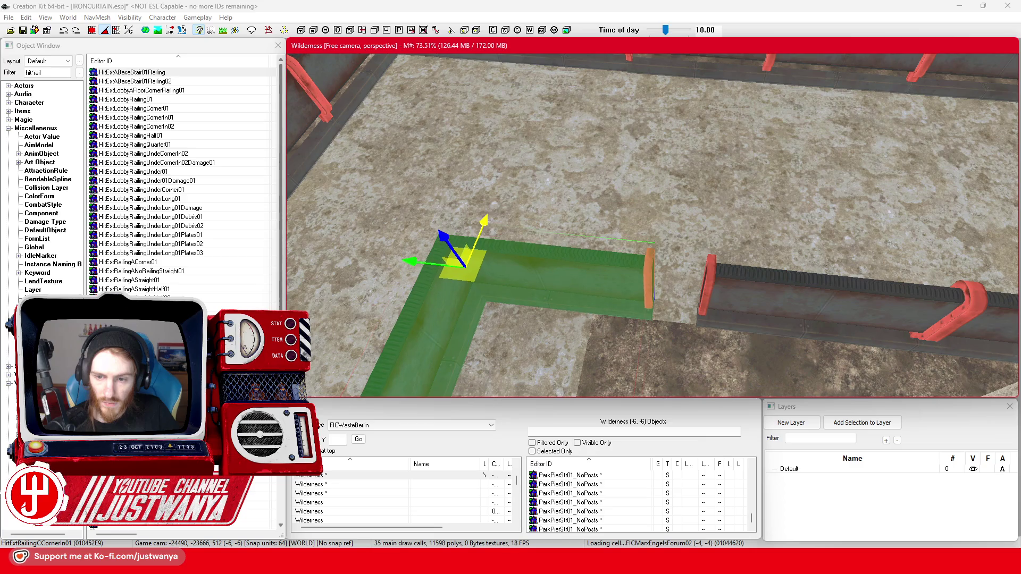
drag(461, 263, 563, 274)
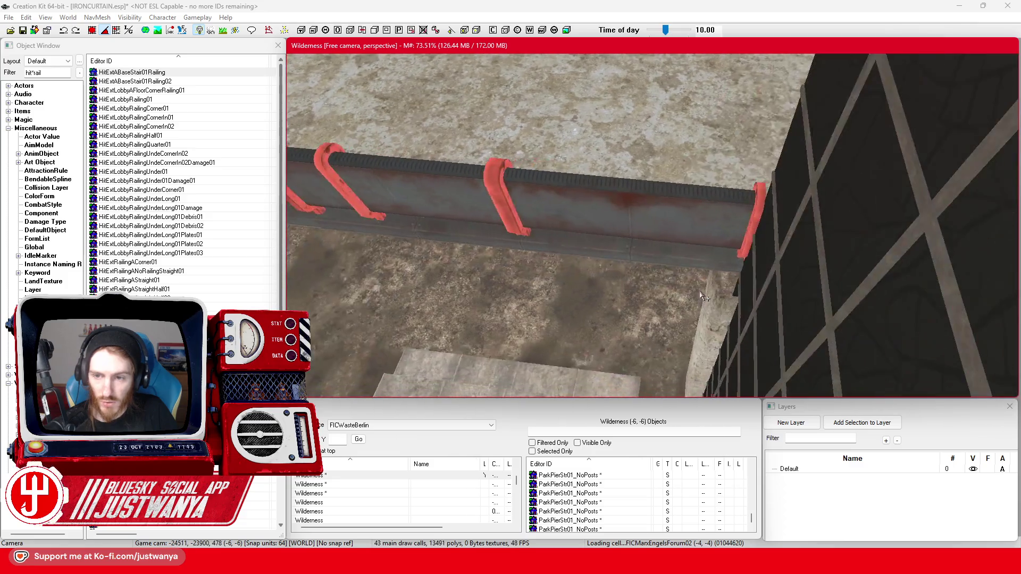
click(672, 213)
drag(660, 269, 661, 267)
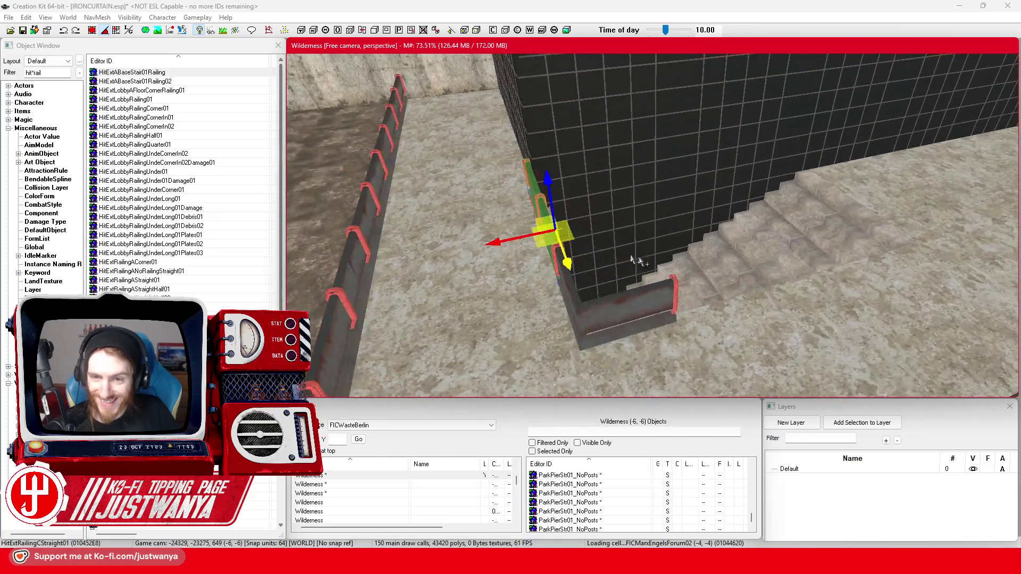
Step: Move the railing onto the staircase edge and nudge it back along the stairs
drag(548, 243, 774, 315)
key(w)
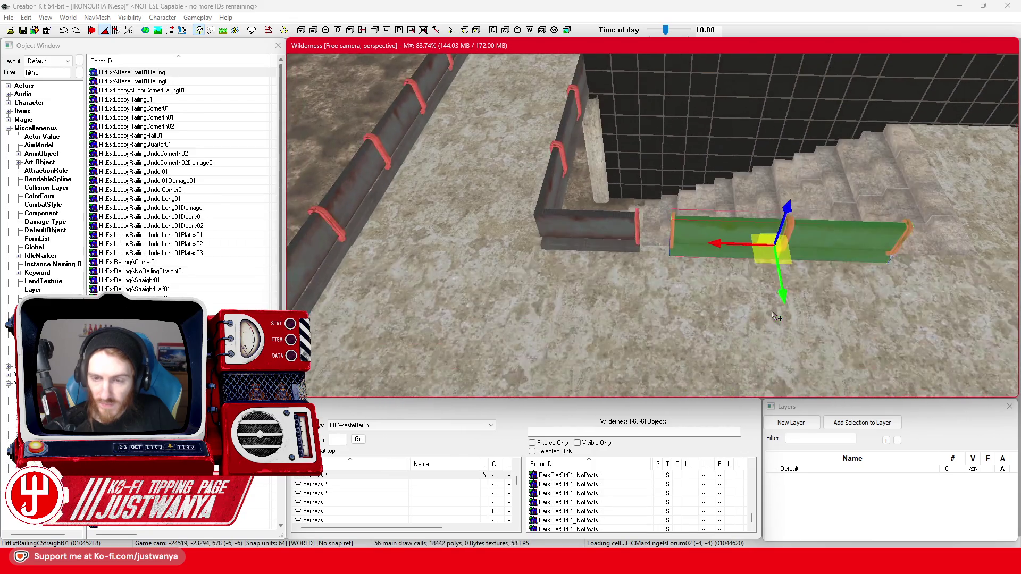
scroll(up, 3)
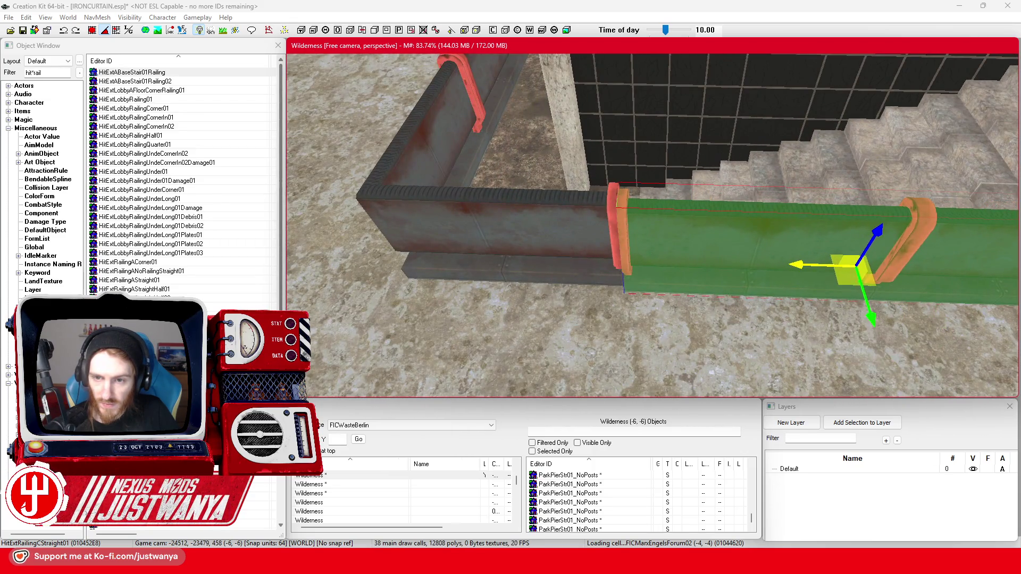
drag(855, 266, 854, 261)
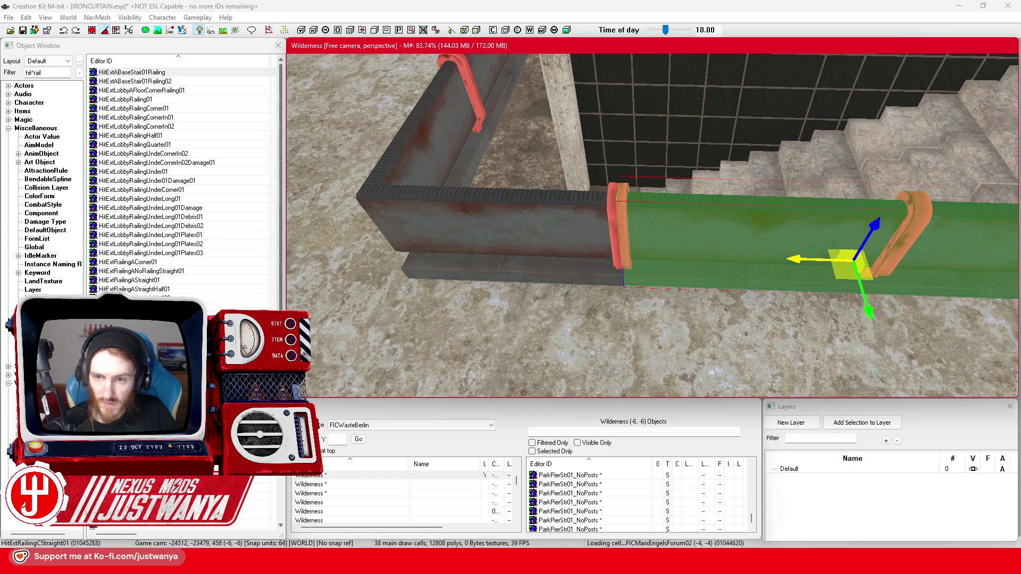
scroll(down, 3)
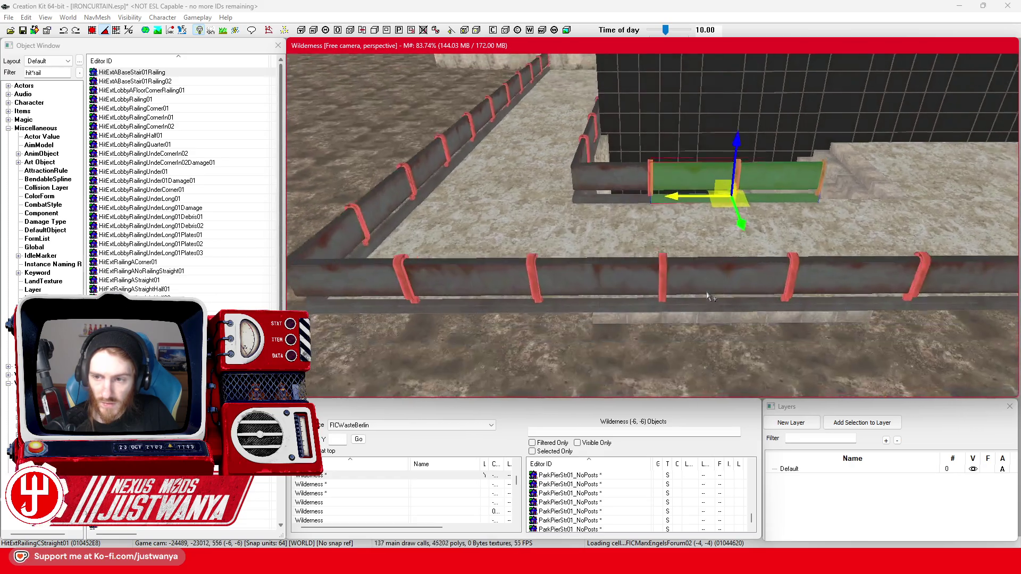
Step: Duplicate the stair railing and slide the copy further along the stair edge
key(ctrl+d)
drag(585, 268, 753, 269)
key(ctrl+z)
key(ctrl+z)
key(ctrl+z)
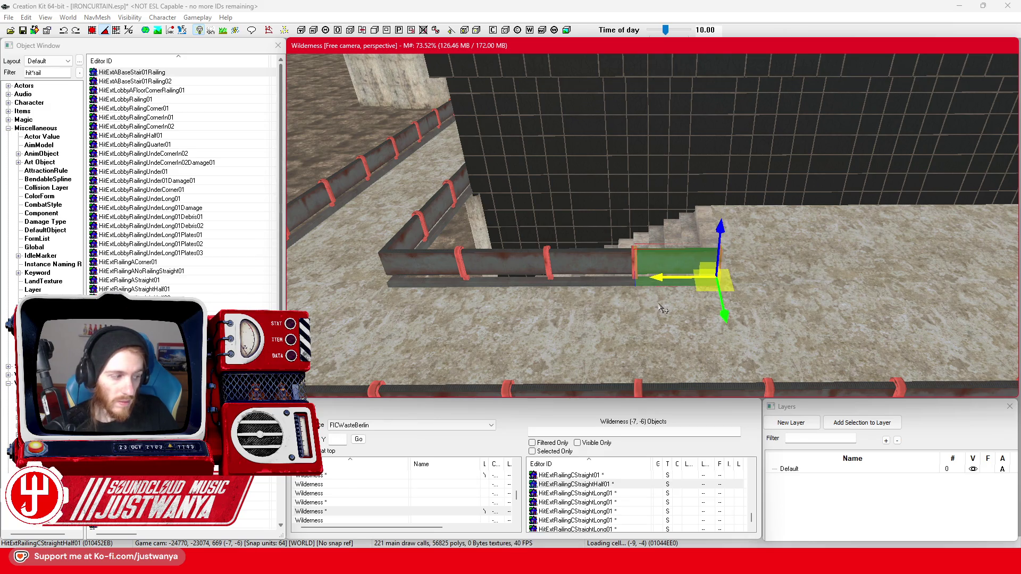
scroll(up, 3)
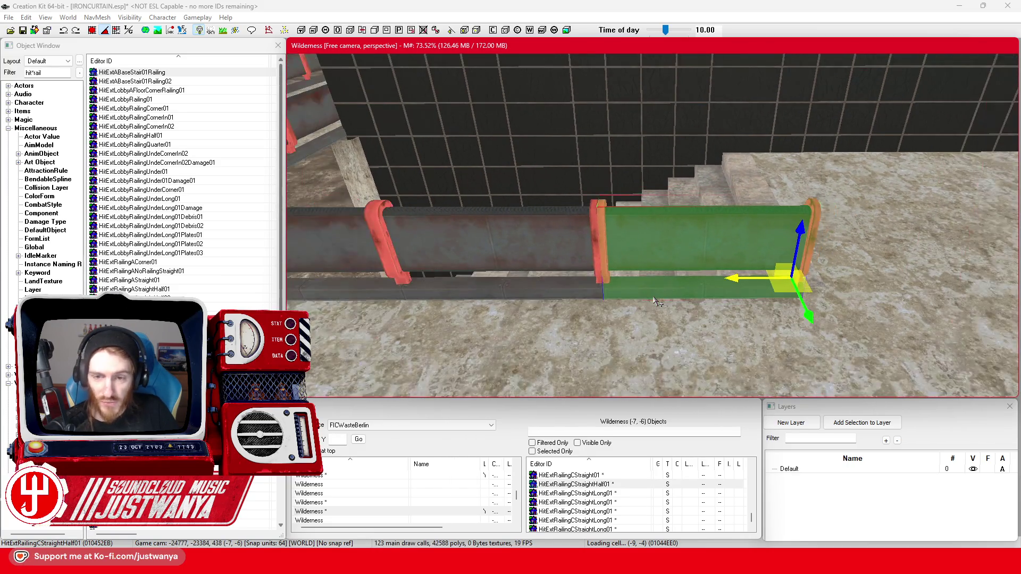
scroll(down, 3)
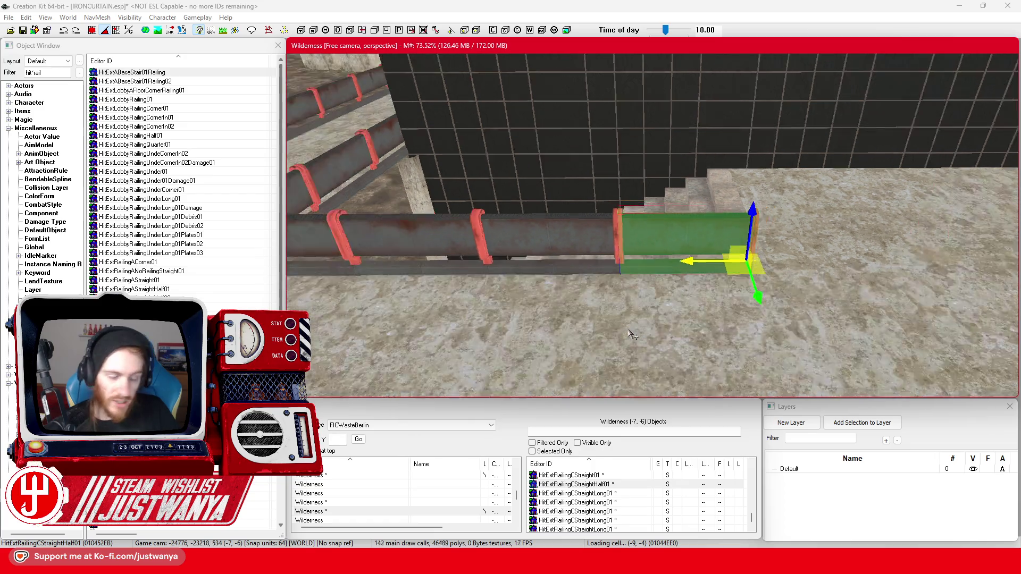
scroll(down, 3)
scroll(down, 3)
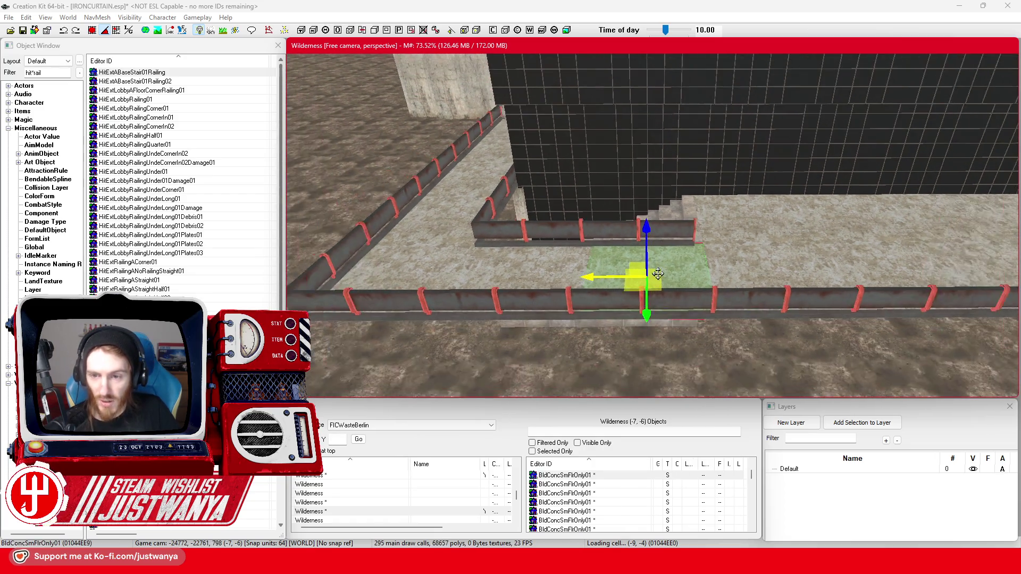
Step: Save the IRONCURTAIN plugin and bring up the DeepL translator window
click(25, 32)
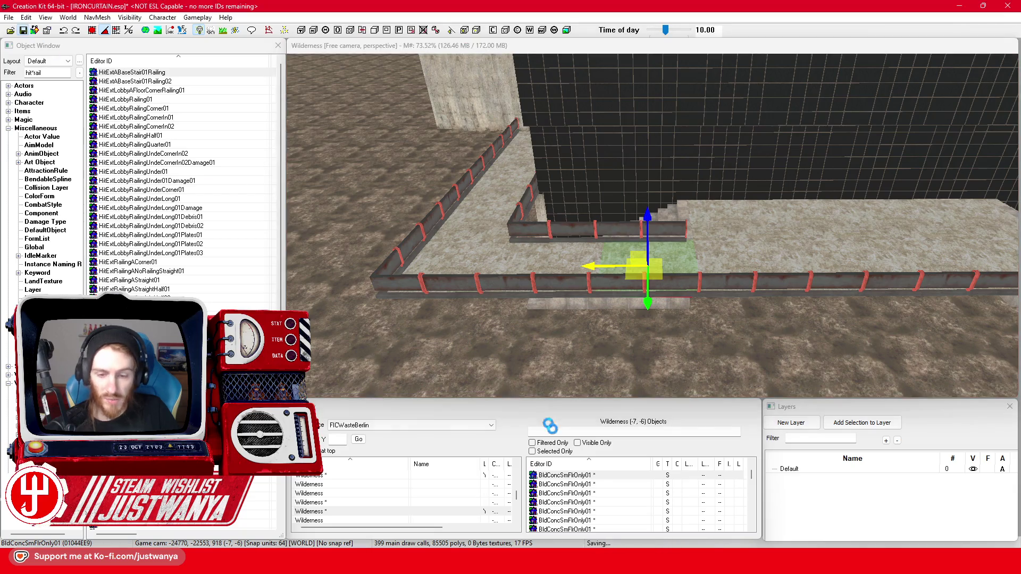
mouse_move(558, 564)
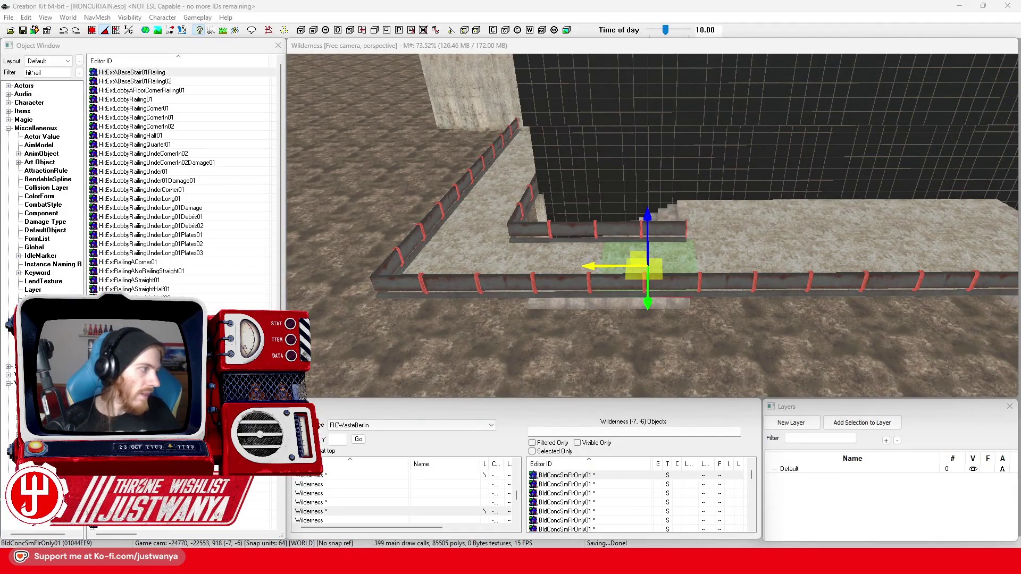
key(alt+Tab)
drag(365, 137, 502, 96)
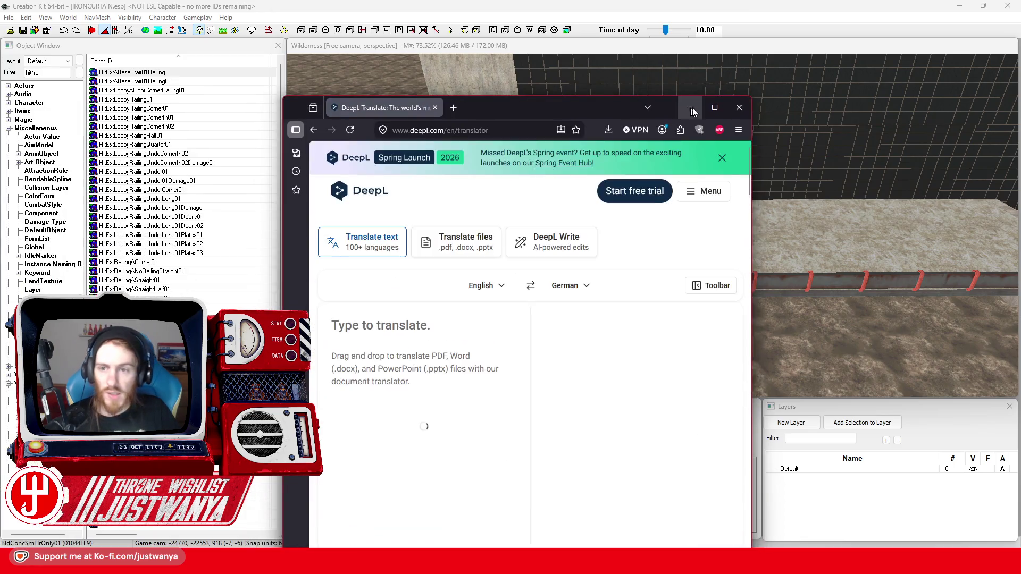
Step: Translate 'meticulous' to German ('sorgfältig') in DeepL, then clear the source text
click(718, 108)
text(meticulous)
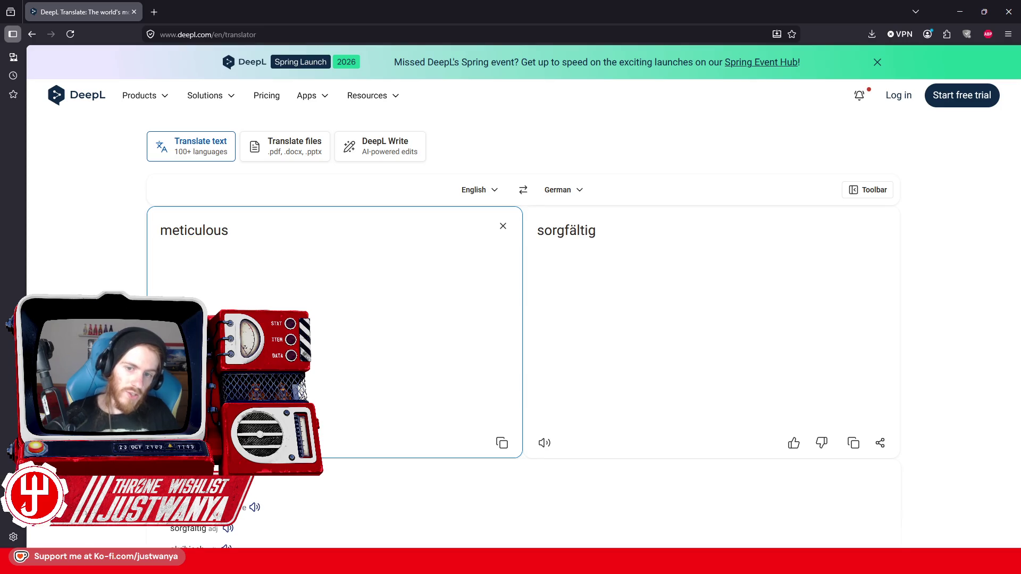
key(ctrl+a)
key(BackSpace)
scroll(down, 3)
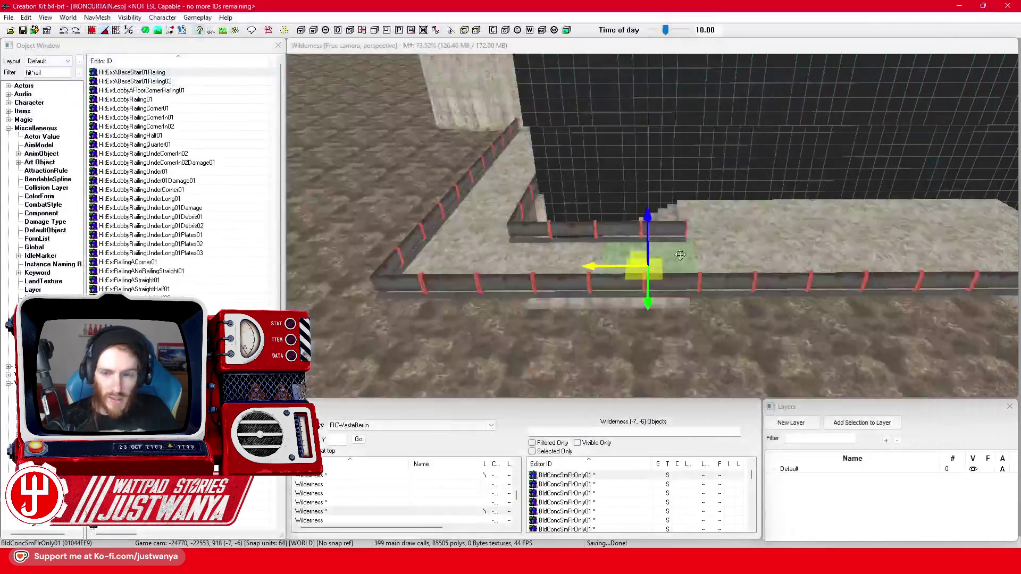
Step: Save the IRONCURTAIN plugin again, zoom in on the stair railings, and select the inner corner piece
drag(517, 264, 554, 293)
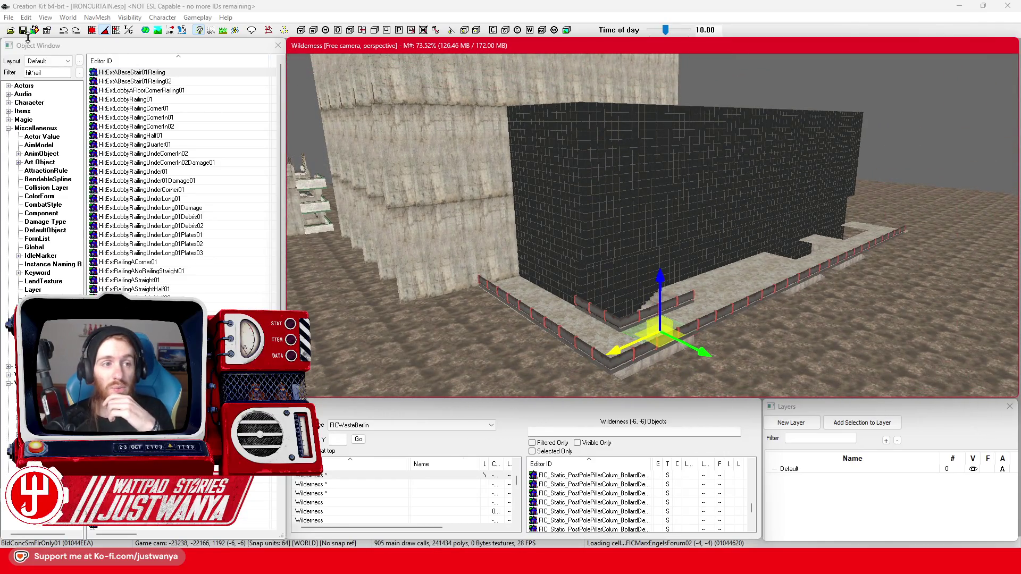
click(24, 31)
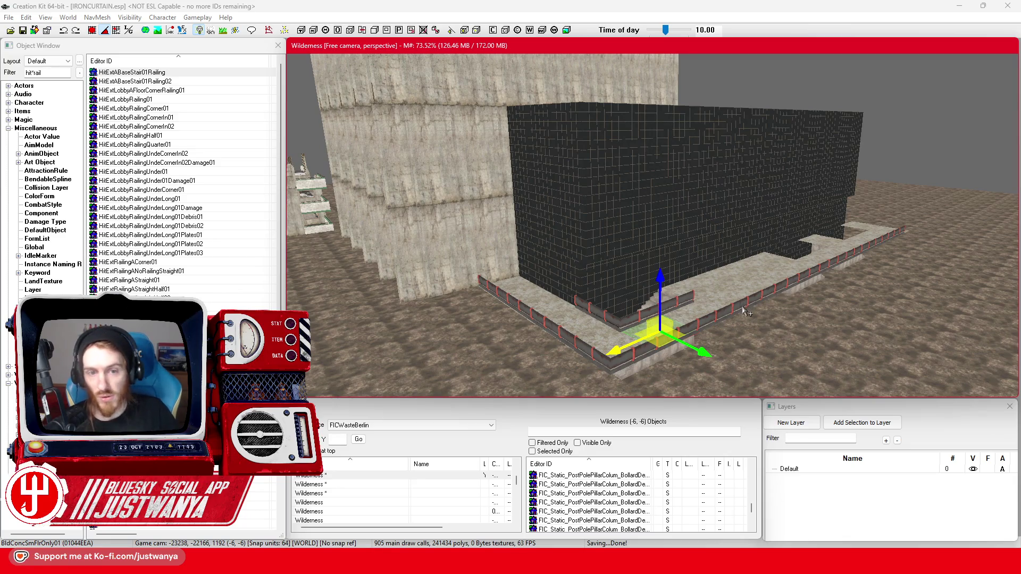
scroll(up, 3)
scroll(up, 3)
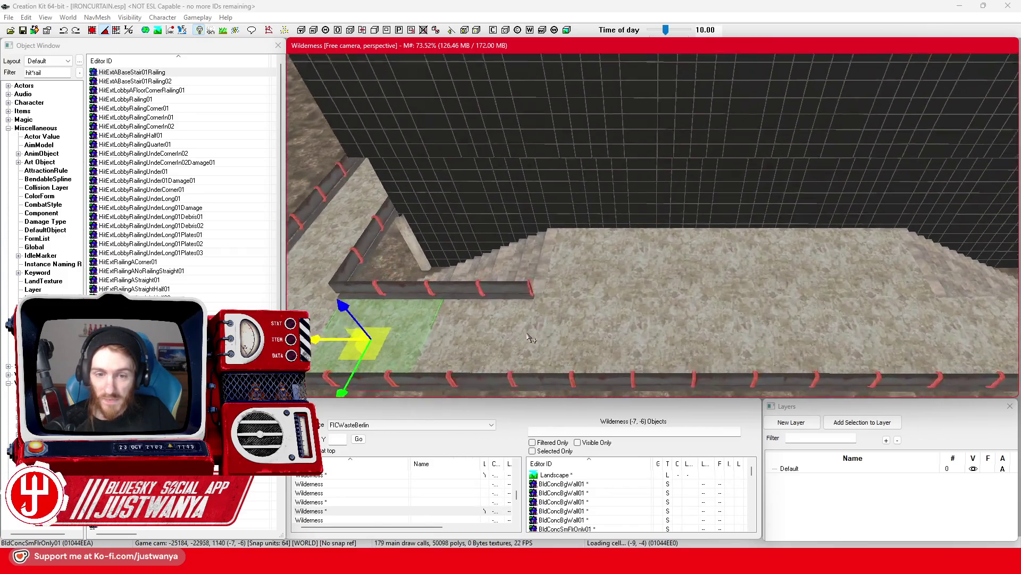
click(340, 292)
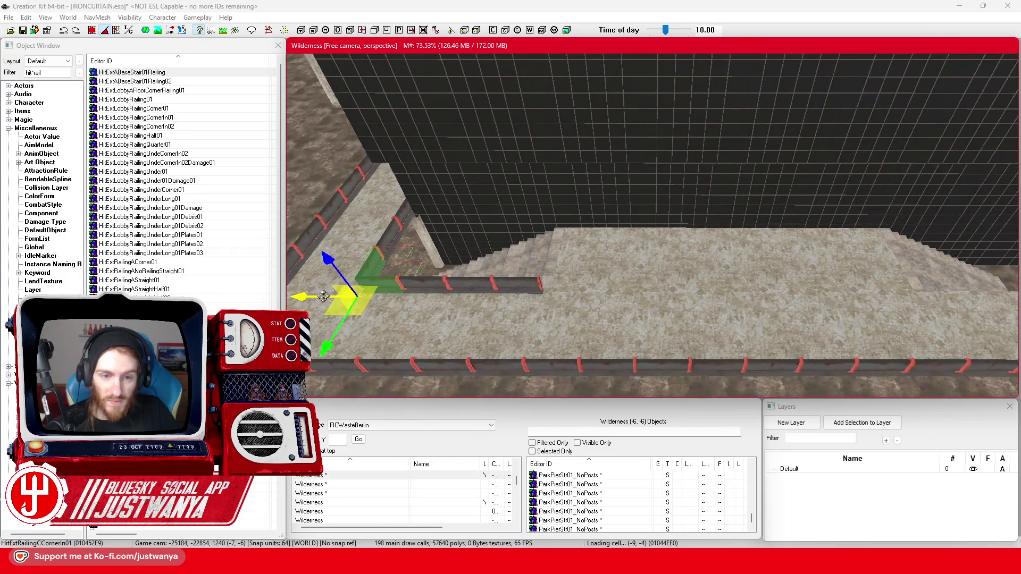
Step: Move the HitExtRailingCCornerIn01 piece sideways and rotate it 180°
drag(304, 296, 591, 301)
scroll(up, 3)
drag(468, 296, 739, 293)
scroll(up, 3)
key(2)
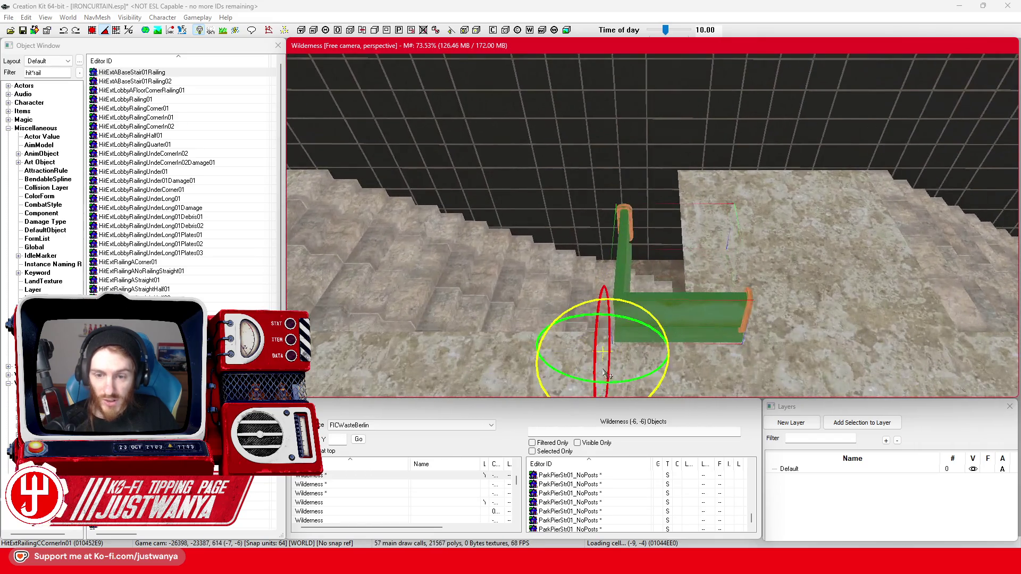
drag(598, 356, 601, 340)
key(1)
scroll(up, 3)
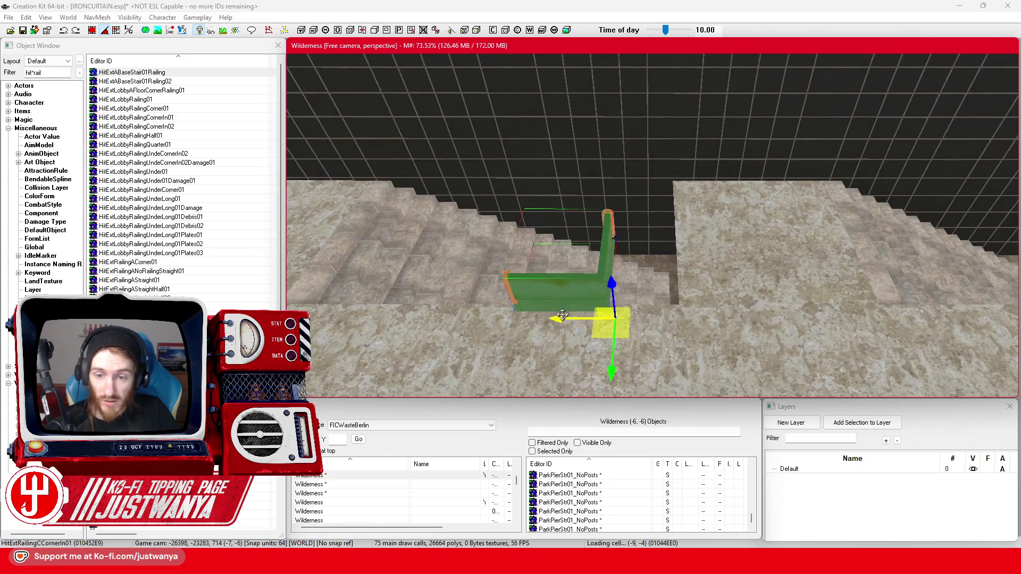
Step: Slide the corner railing into the wall corner at the top of the stairs, then duplicate it
drag(687, 319, 702, 319)
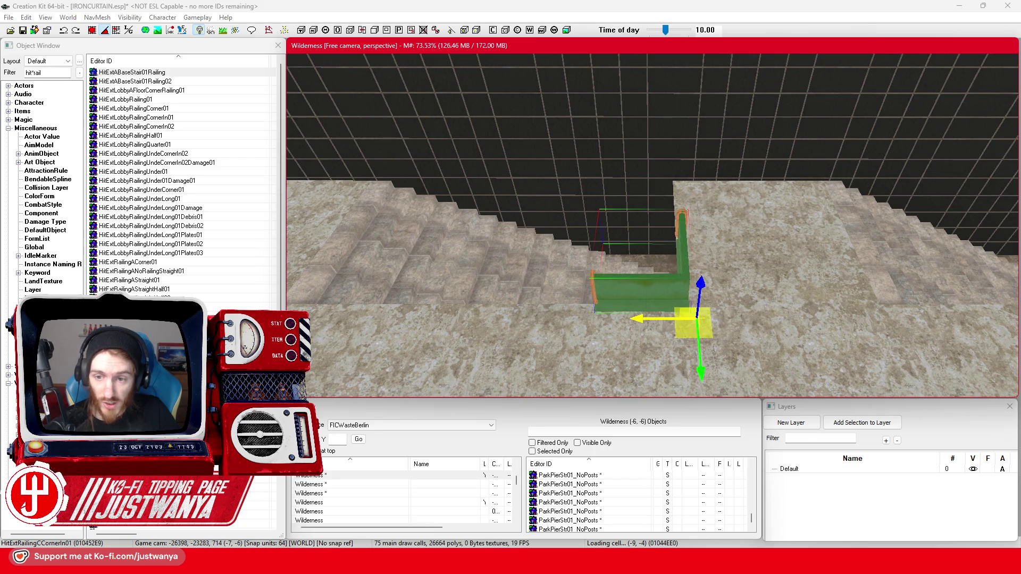
drag(646, 291, 416, 329)
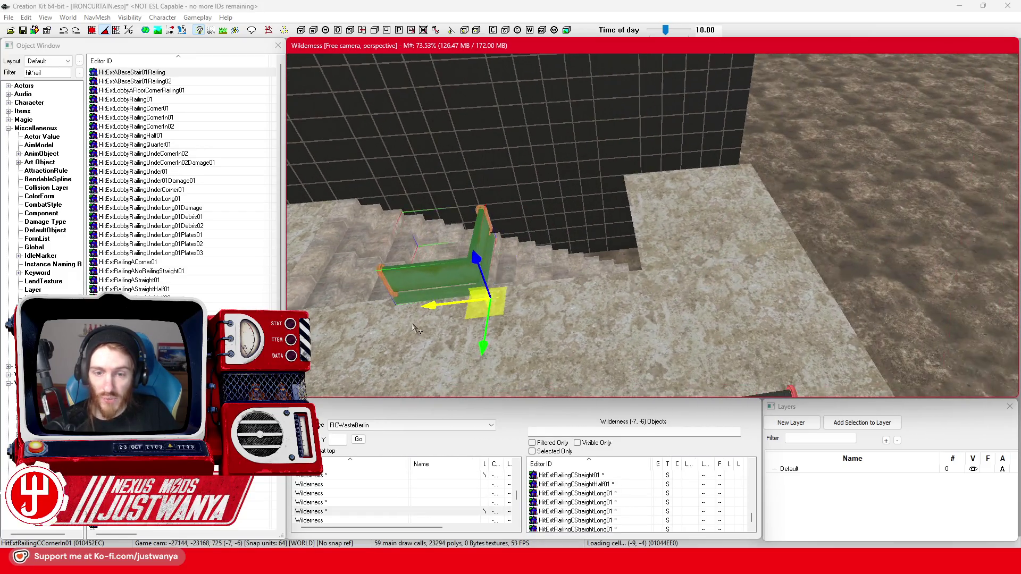
drag(490, 298, 659, 277)
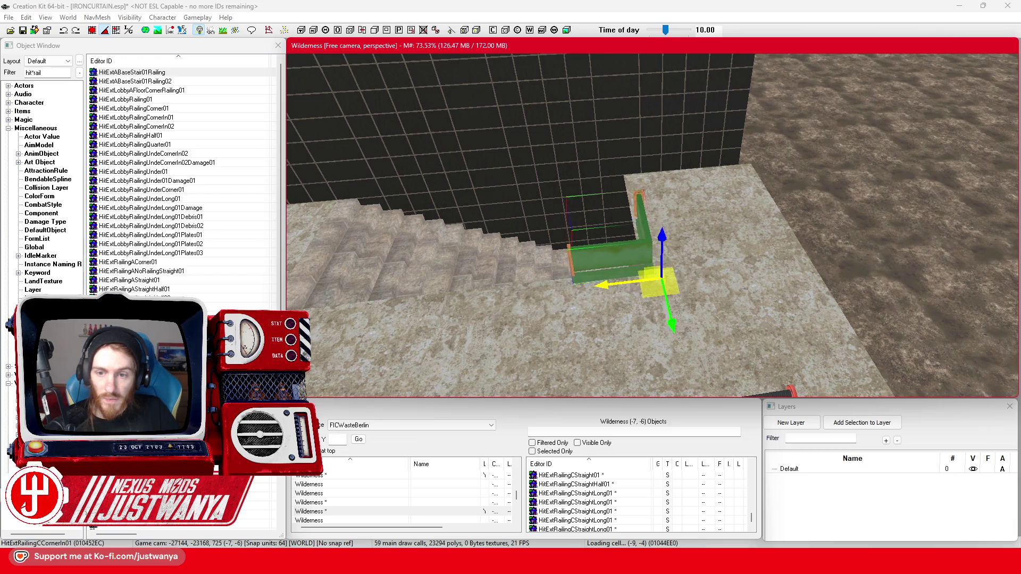
drag(559, 299, 657, 295)
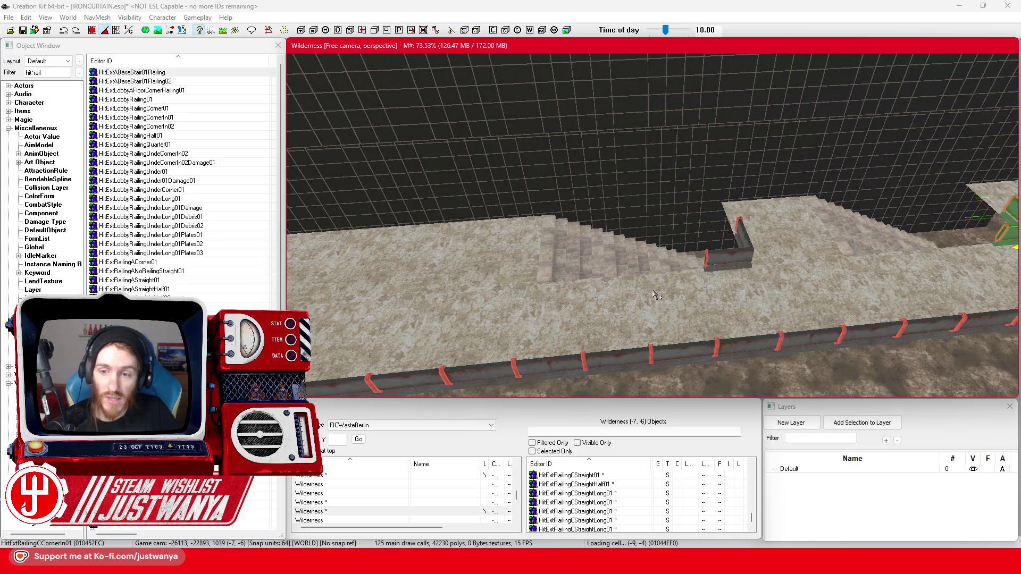
click(737, 260)
key(ctrl+d)
Step: Move the copied railing toward the stairs and rotate it flat to horizontal
drag(737, 260, 539, 326)
scroll(down, 3)
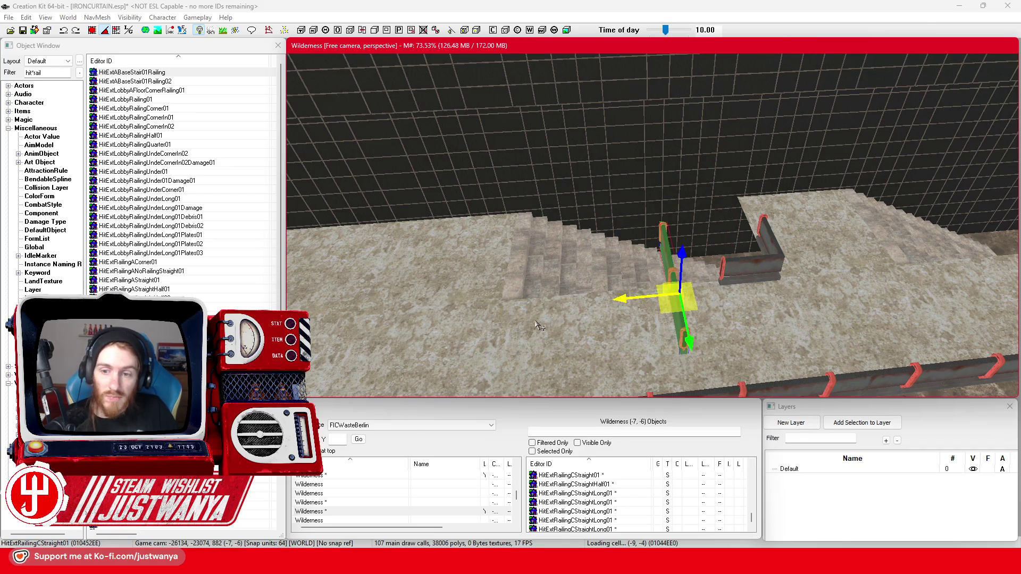
key(e)
drag(644, 336, 686, 340)
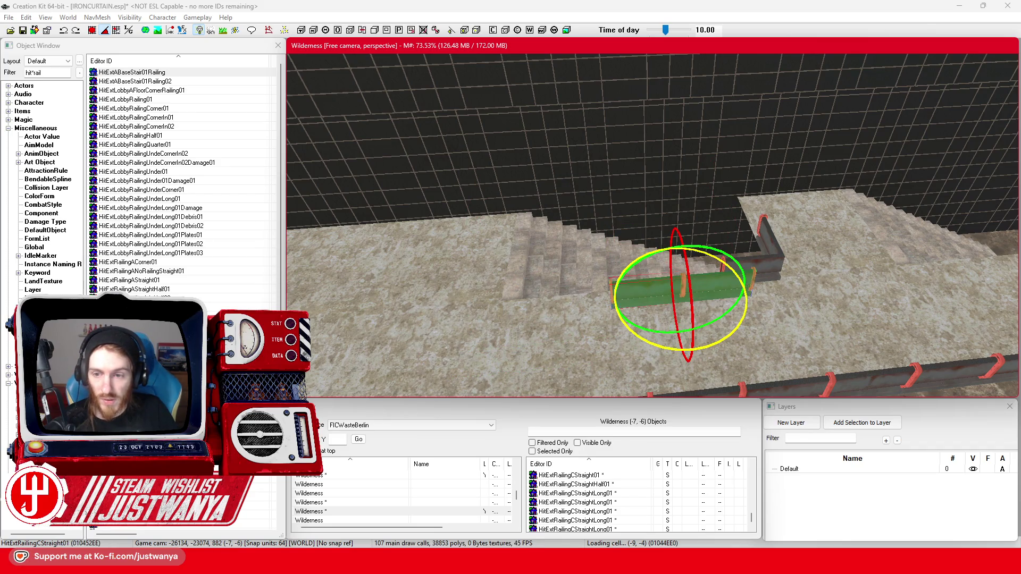
key(w)
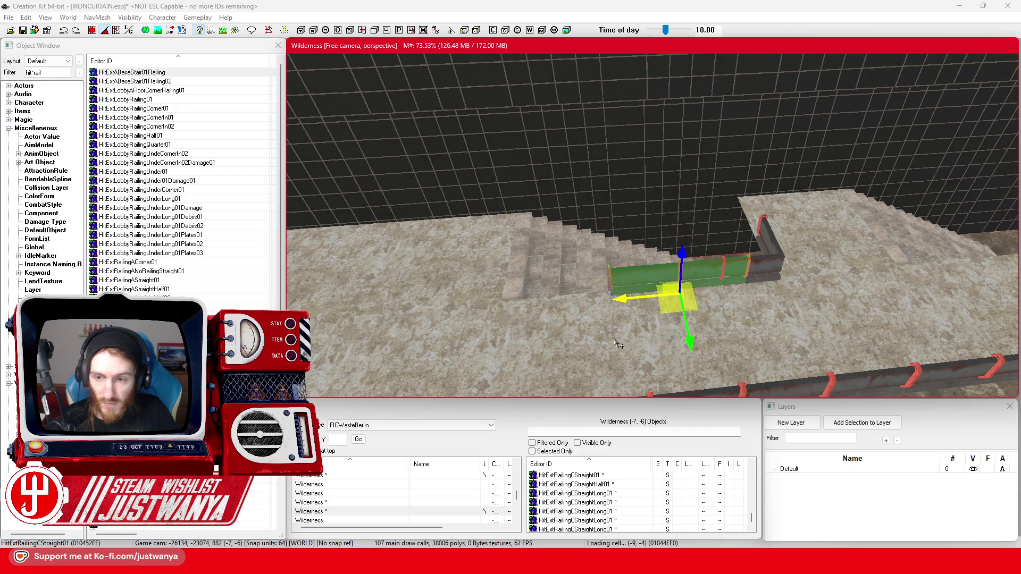
scroll(up, 3)
drag(581, 287, 536, 287)
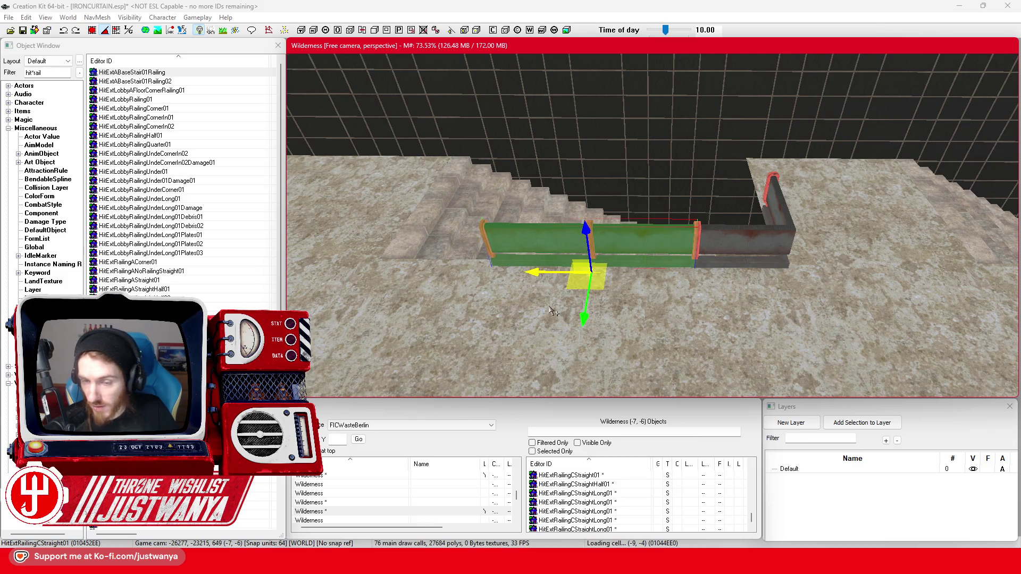
scroll(down, 3)
Step: Select the half railing and long railing together and slide both up to the corner railing
drag(557, 270, 414, 282)
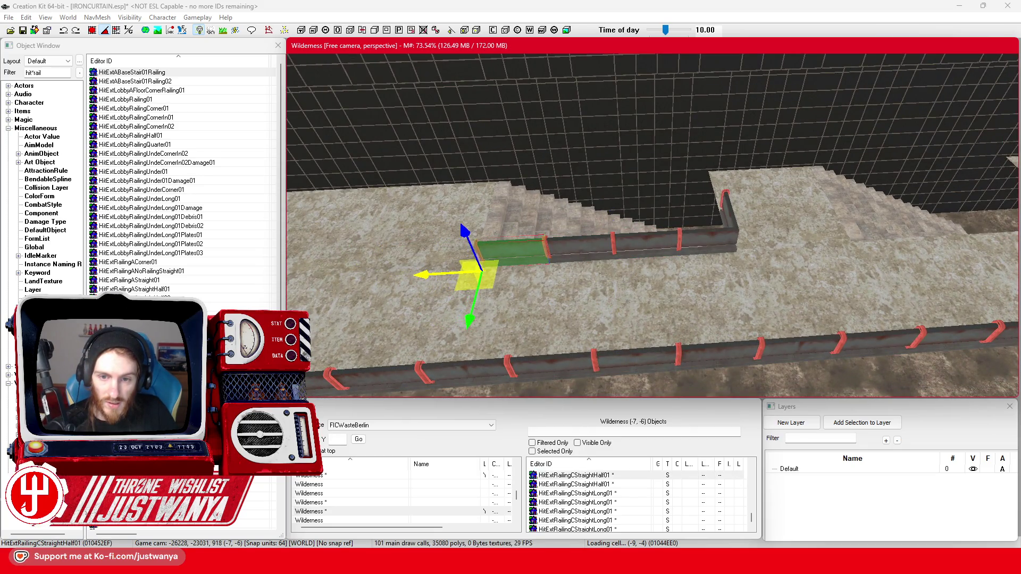
click(587, 268)
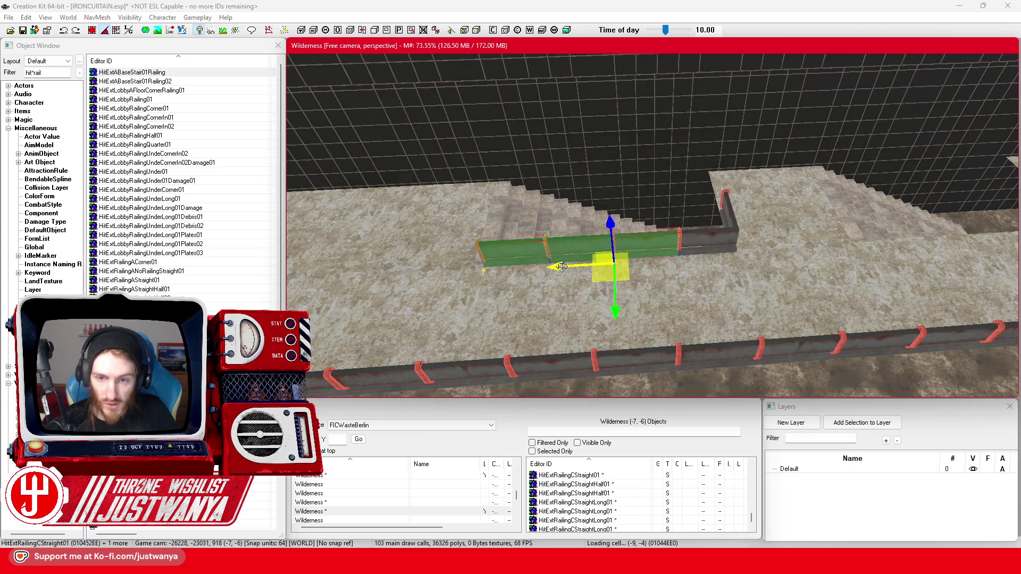
drag(586, 268, 824, 256)
scroll(up, 3)
drag(399, 269, 414, 266)
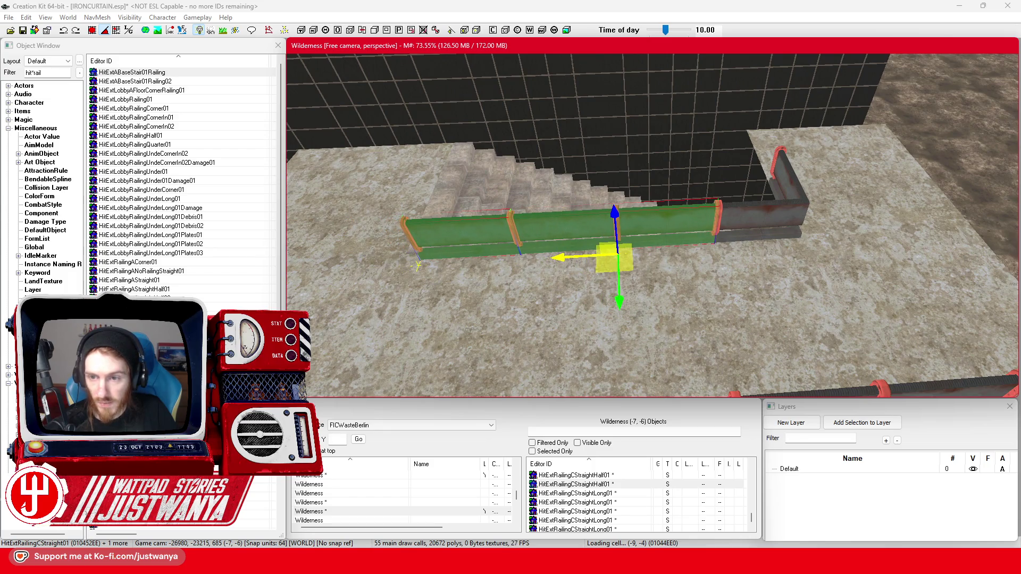
key(shift)
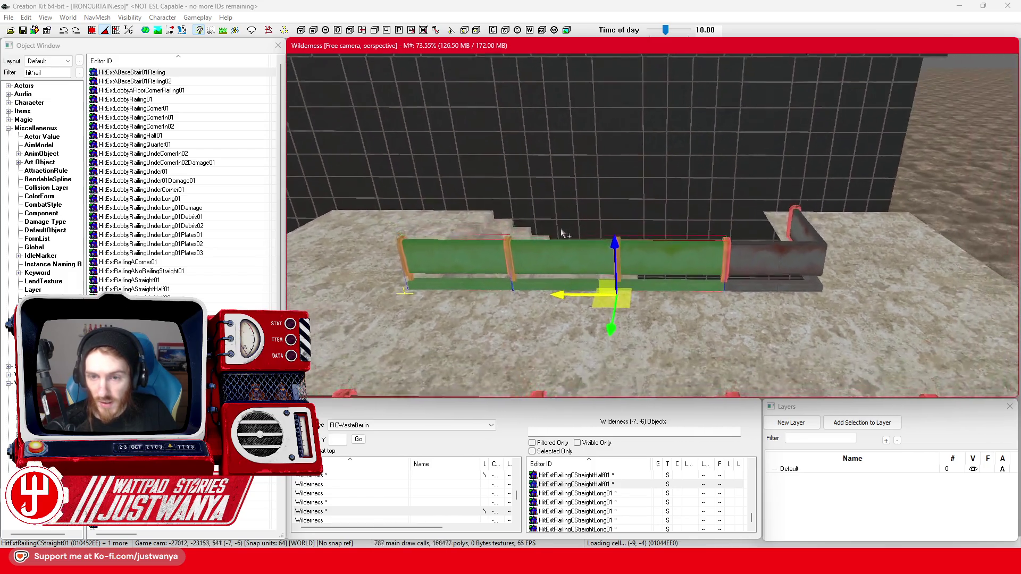
key(shift)
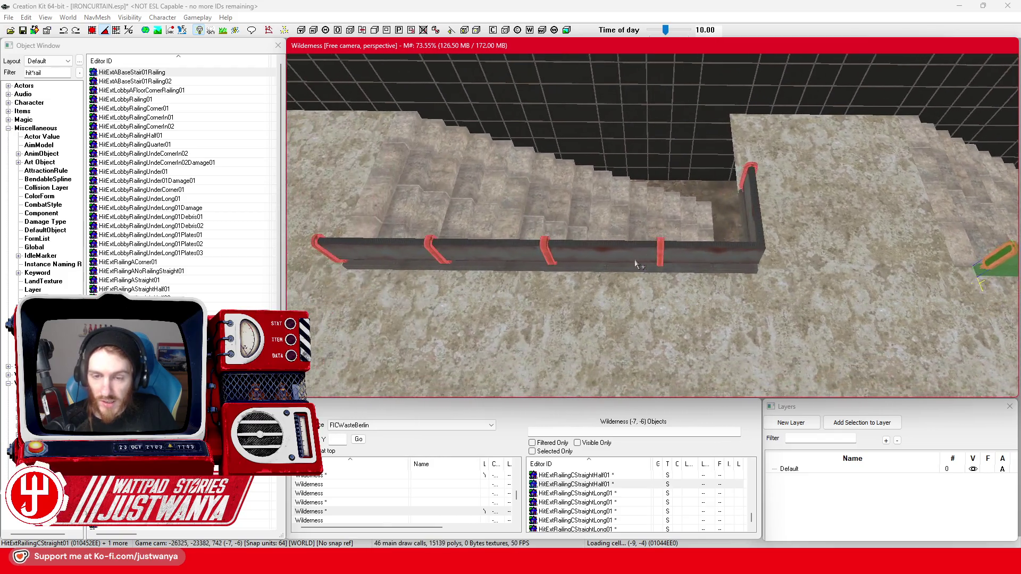
Step: Move the left half-length railing to the landing corner, stand it upright, and duplicate it
click(635, 249)
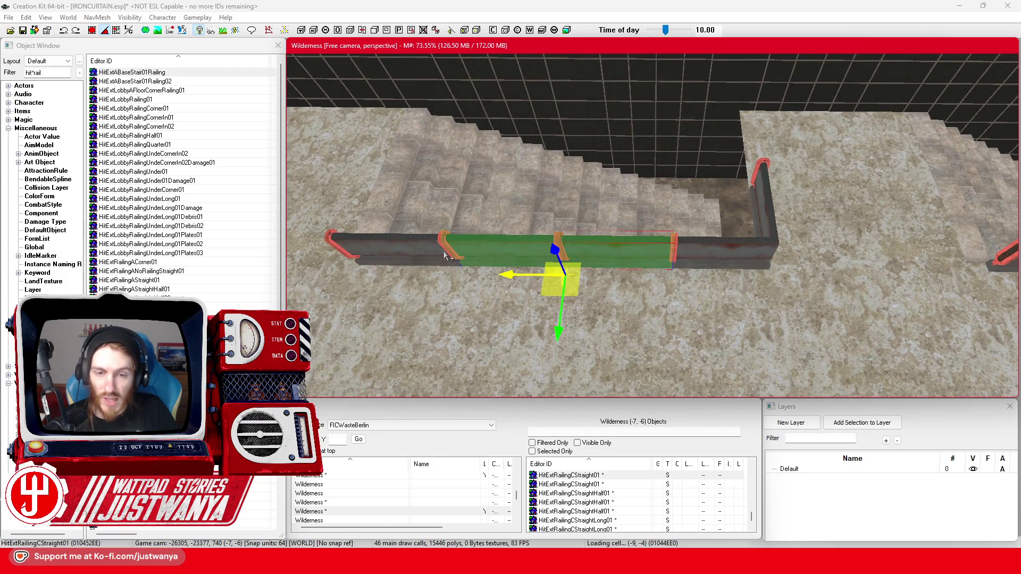
click(434, 256)
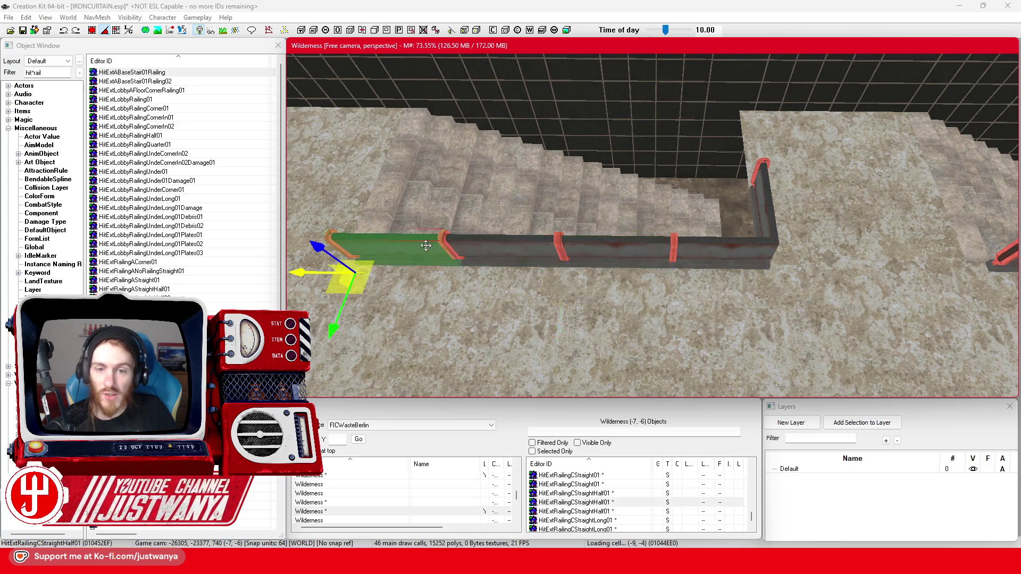
drag(434, 257, 787, 164)
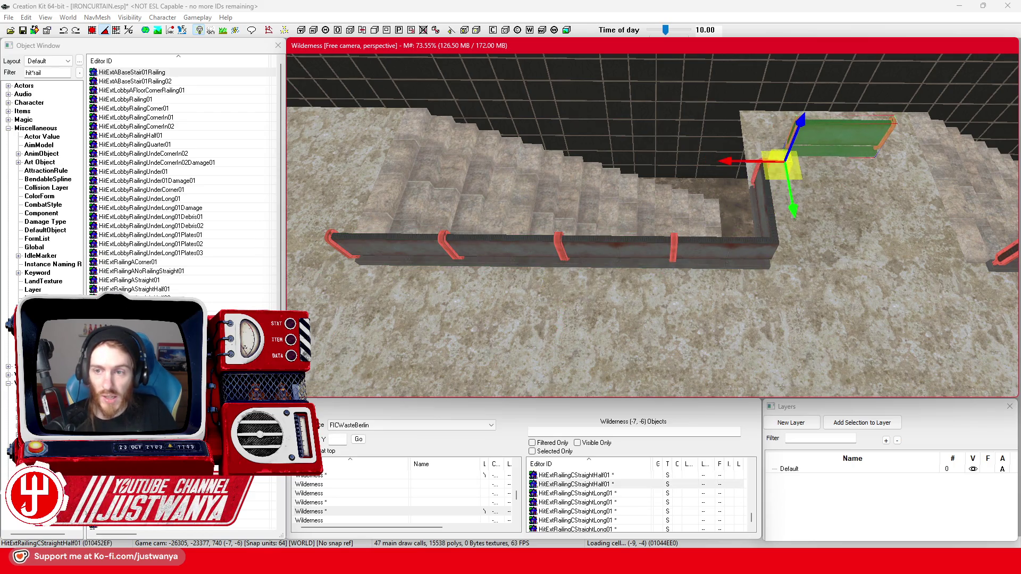
key(e)
drag(780, 213, 780, 175)
key(w)
scroll(up, 3)
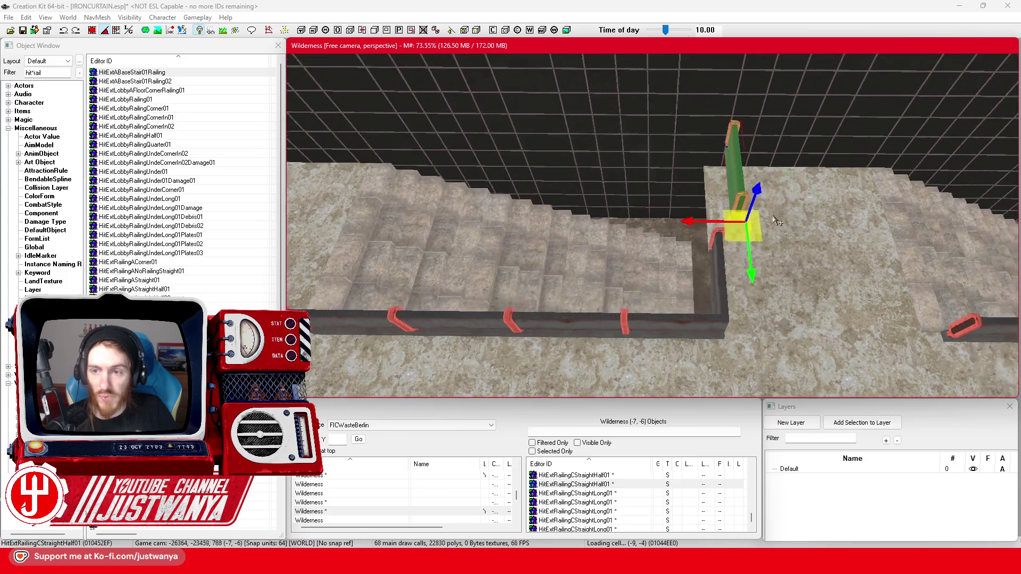
drag(759, 239, 714, 238)
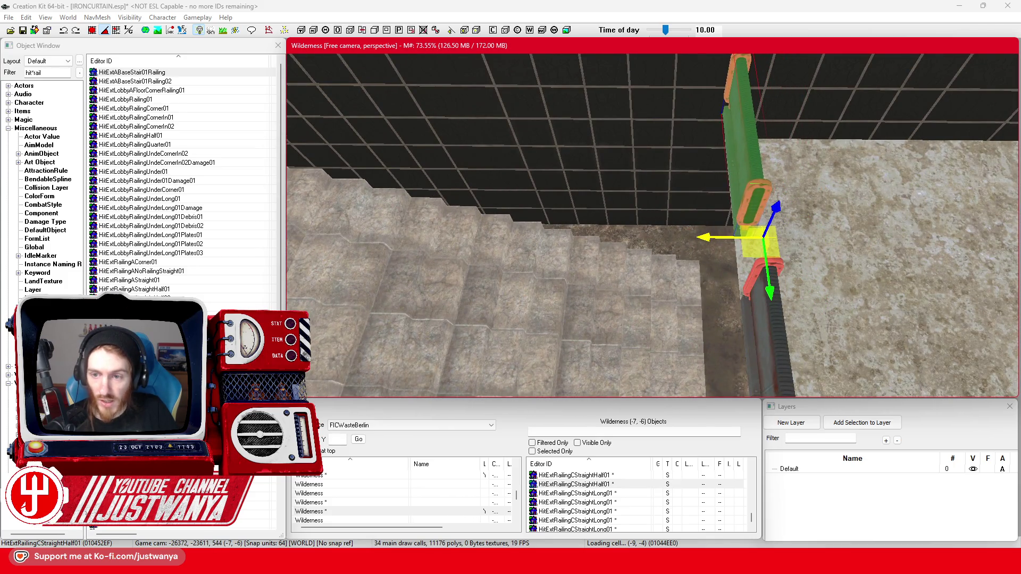
key(ctrl+d)
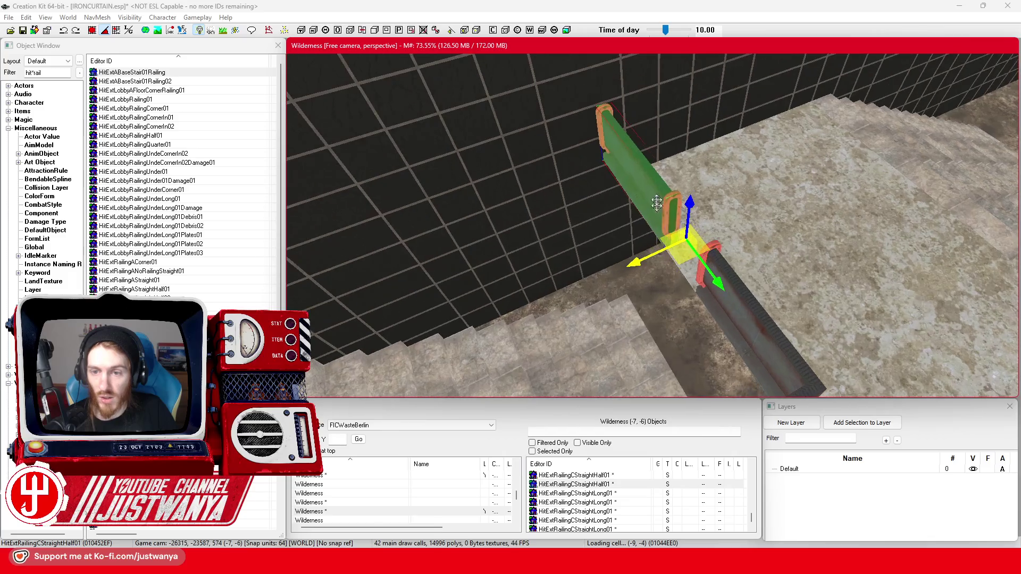
key(shift)
scroll(up, 3)
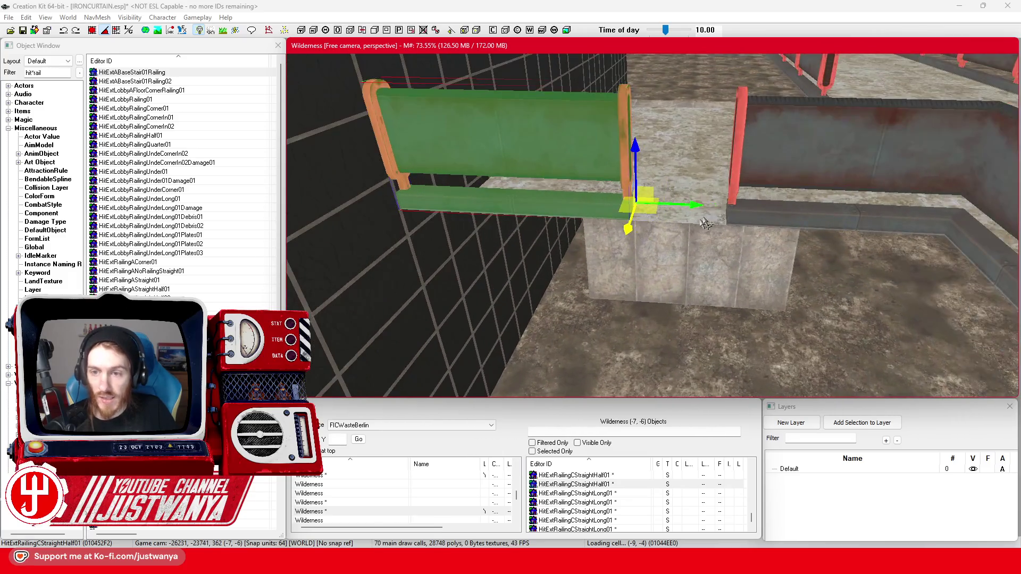
Step: Slide the green railing along X until it meets the red railing
drag(697, 202, 564, 200)
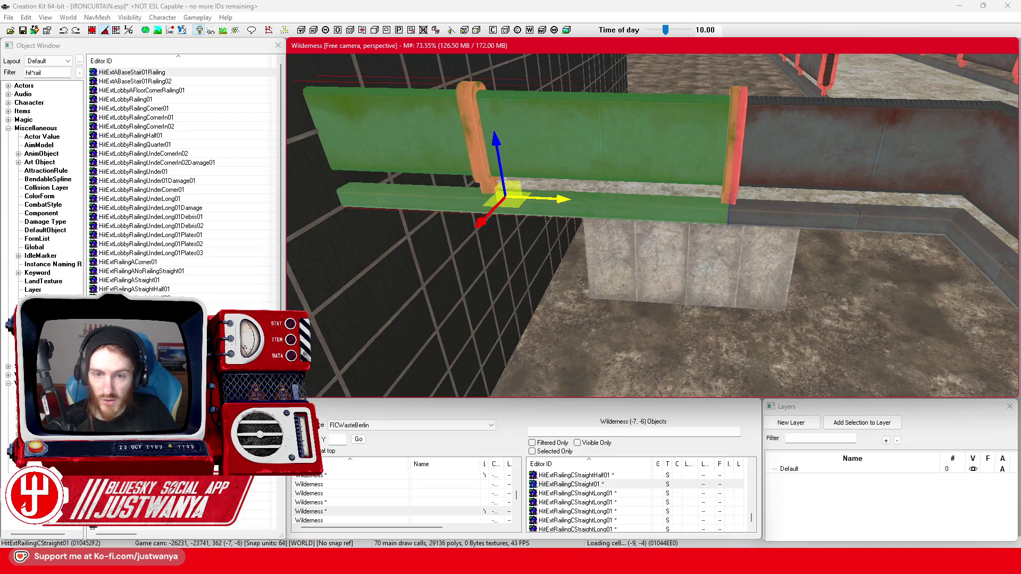
scroll(up, 3)
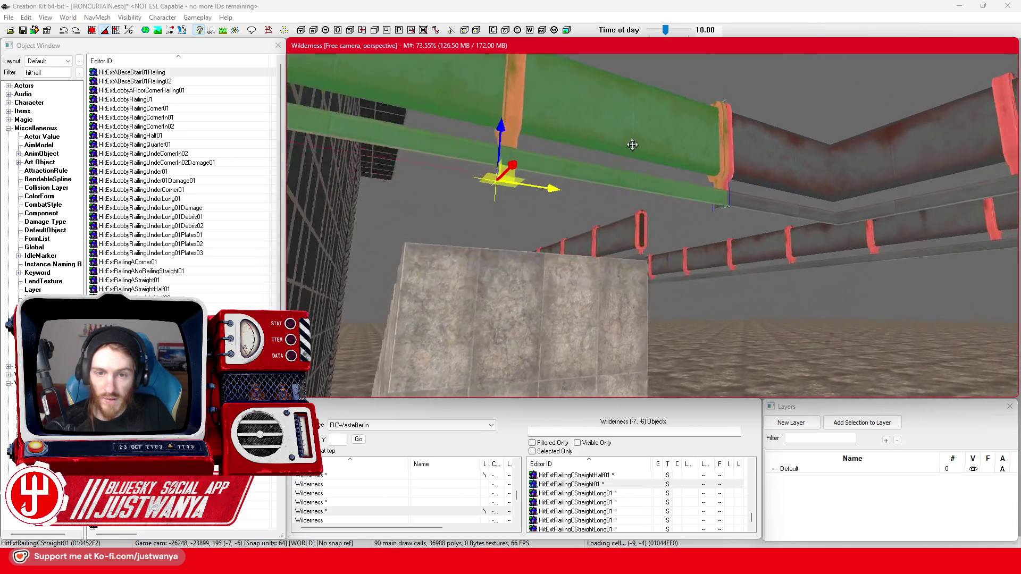
drag(625, 168, 468, 184)
Step: Swap the piece to HitExtRailingCCornerIn01, rotate it, and fit it into the terrace corner
key(period)
key(period)
key(period)
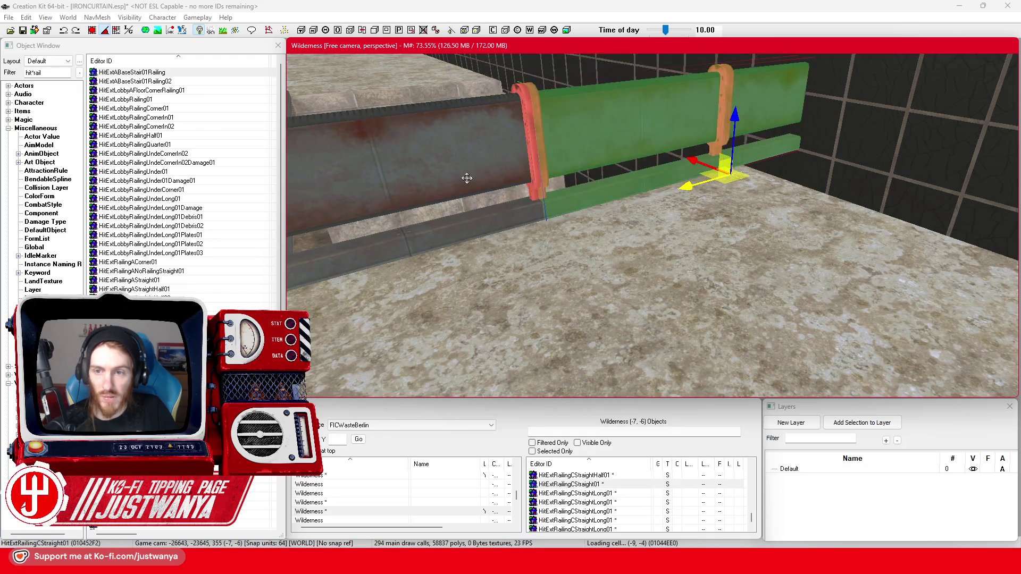
key(e)
drag(615, 220, 634, 274)
key(w)
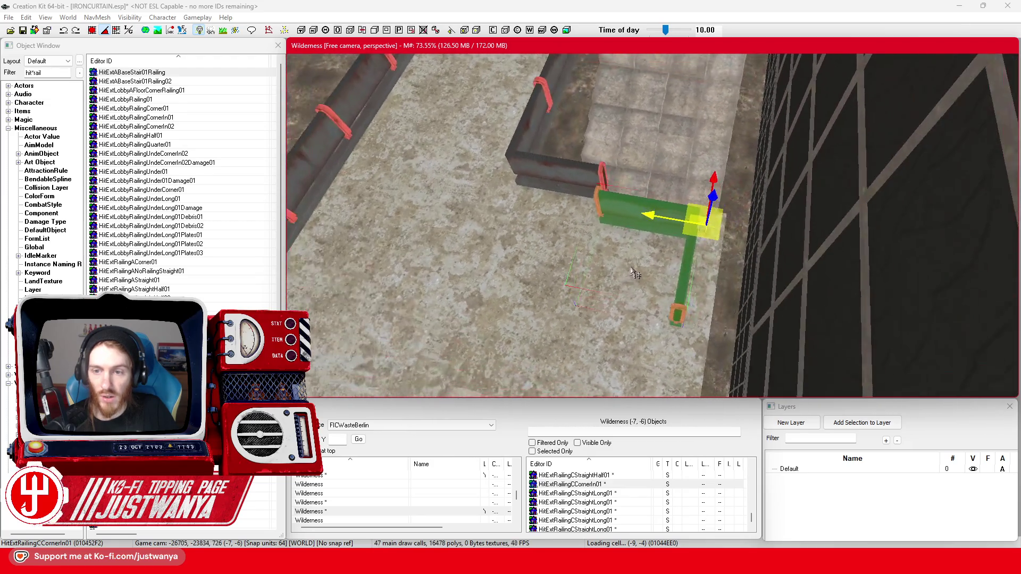
drag(657, 218, 635, 255)
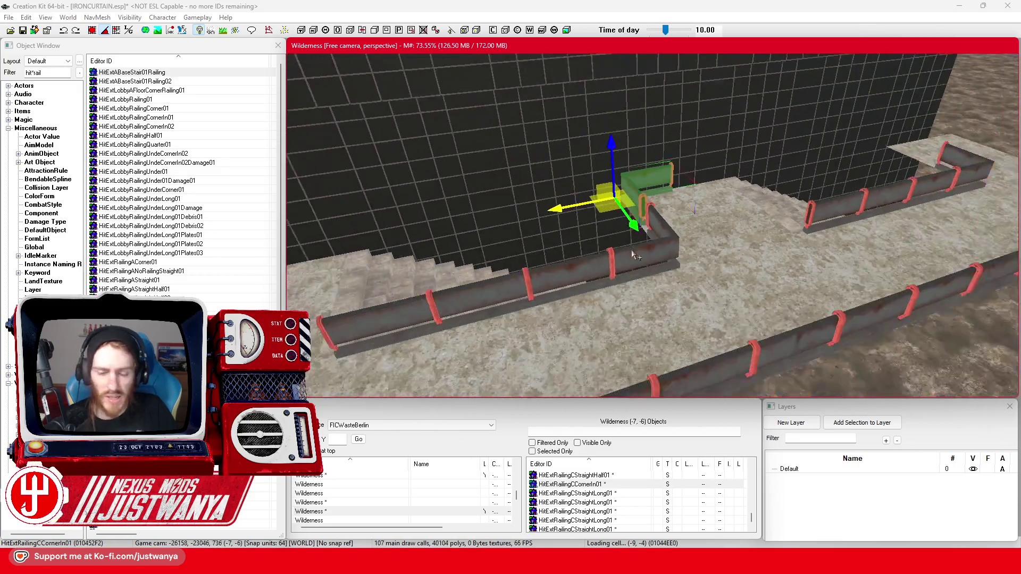
Step: Bring up Firefox, glance at the 6040387.jpg reference, then return to the construction plan results
mouse_move(558, 555)
click(580, 515)
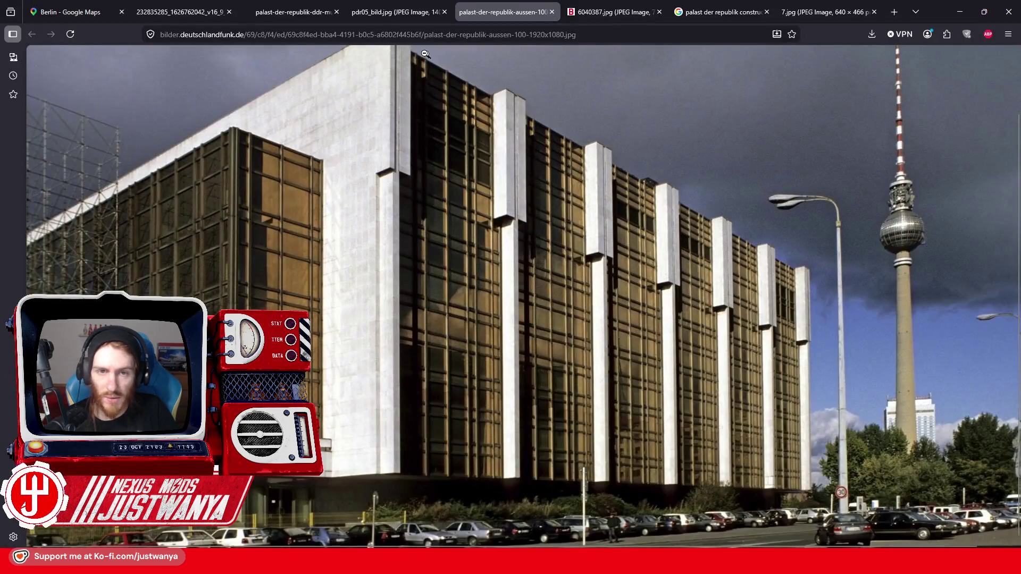
click(600, 8)
click(700, 10)
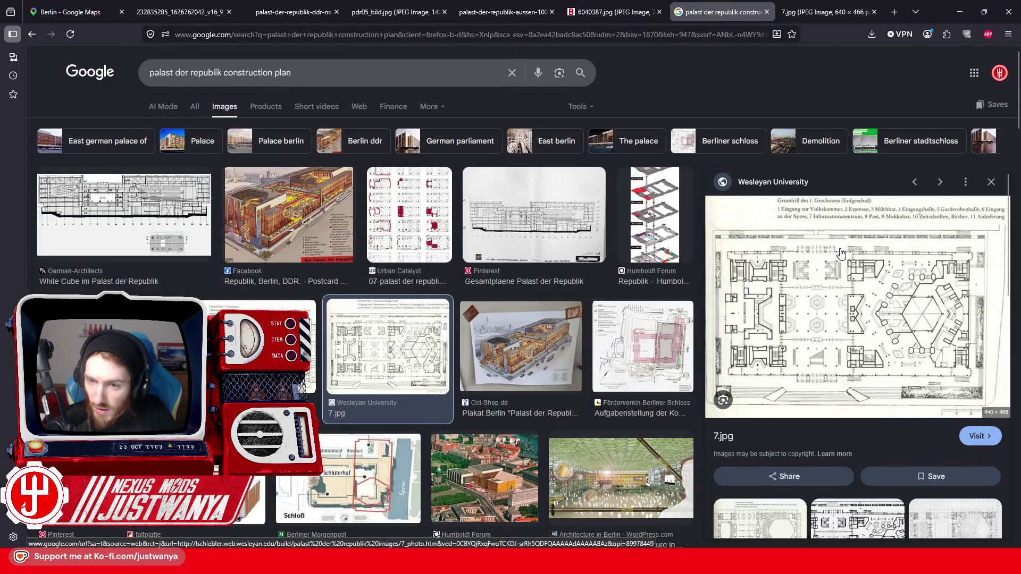
Step: Preview the c.jpg, Urban Catalyst, Berliner Schloss, faltplatte, BauZeitschrift and 3D Warehouse plan results
scroll(down, 3)
click(296, 233)
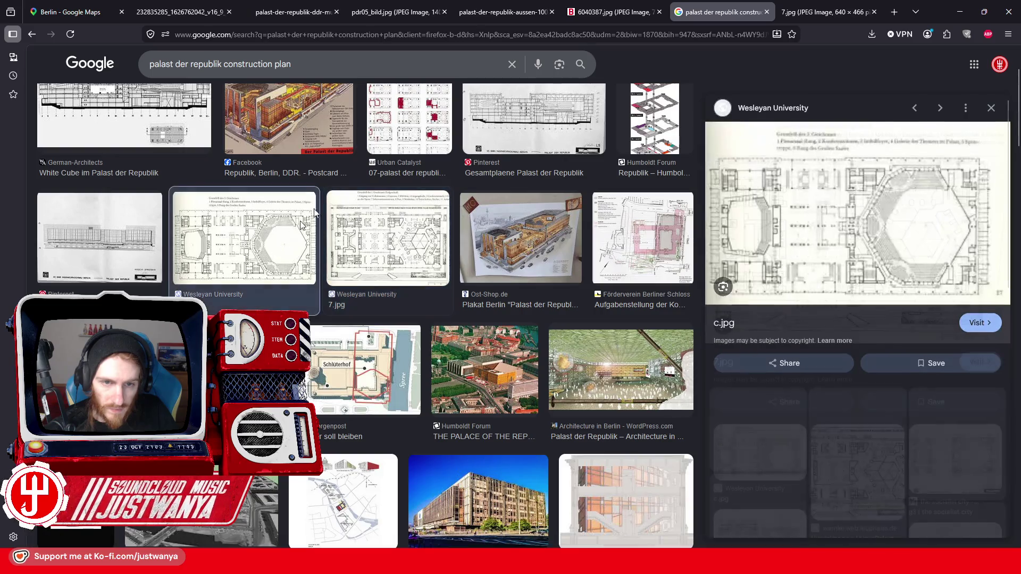
click(410, 128)
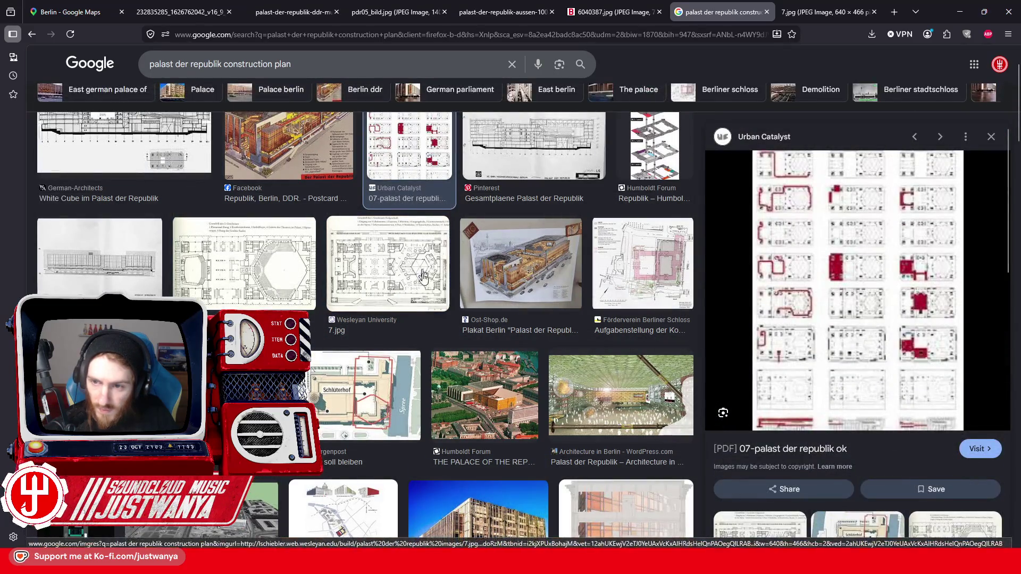
scroll(down, 3)
click(668, 118)
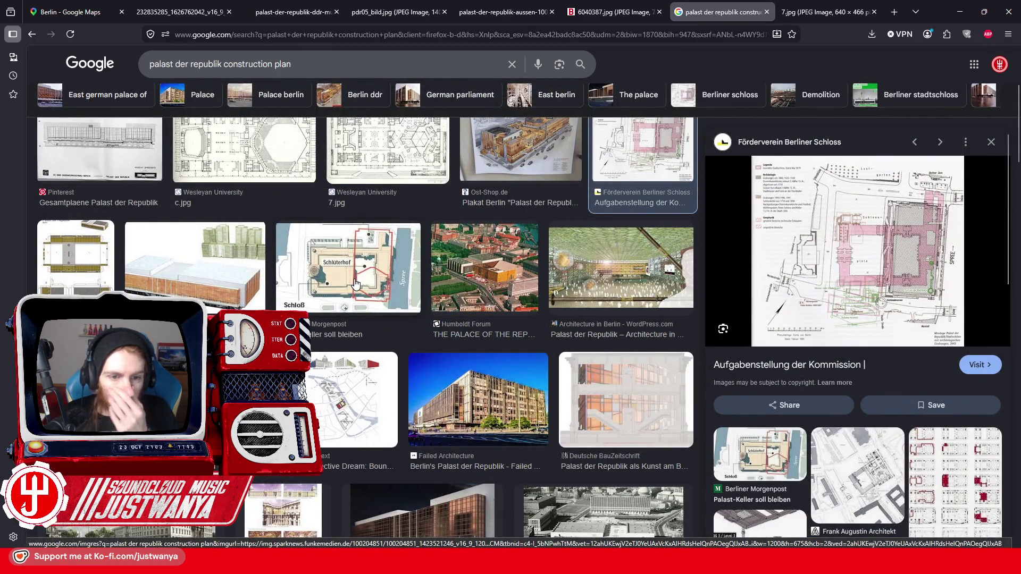
scroll(down, 3)
click(236, 239)
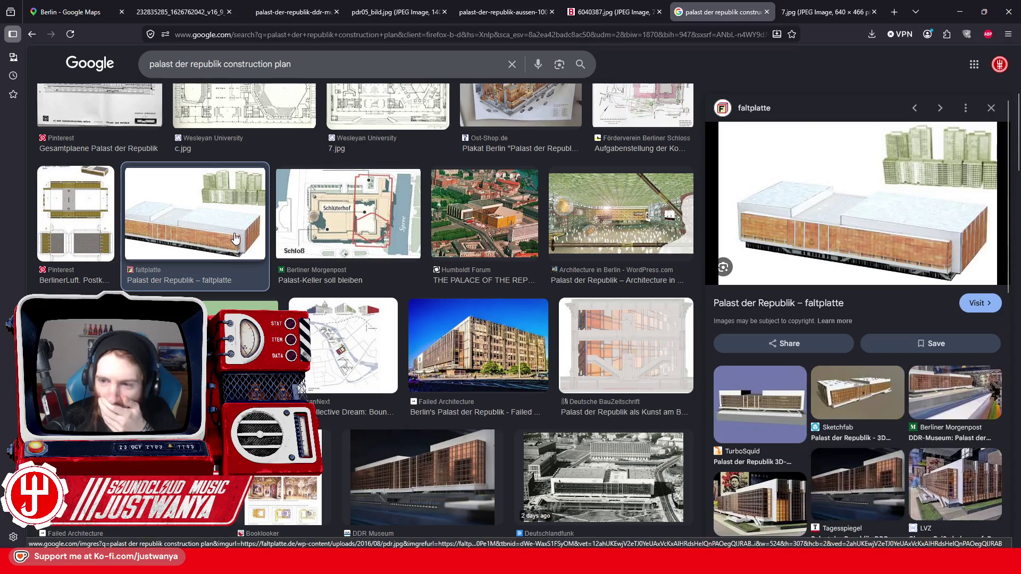
scroll(down, 3)
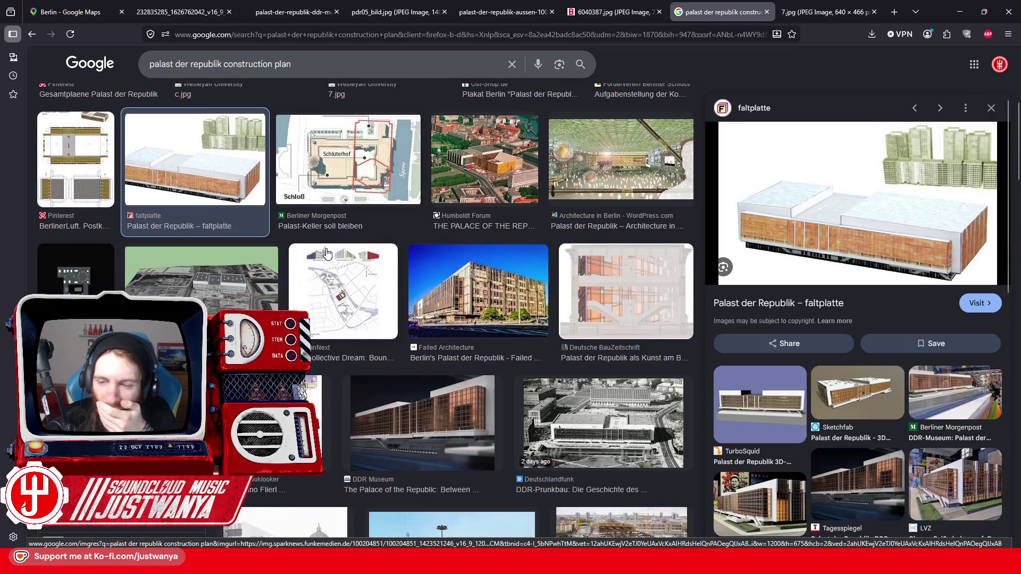
click(640, 320)
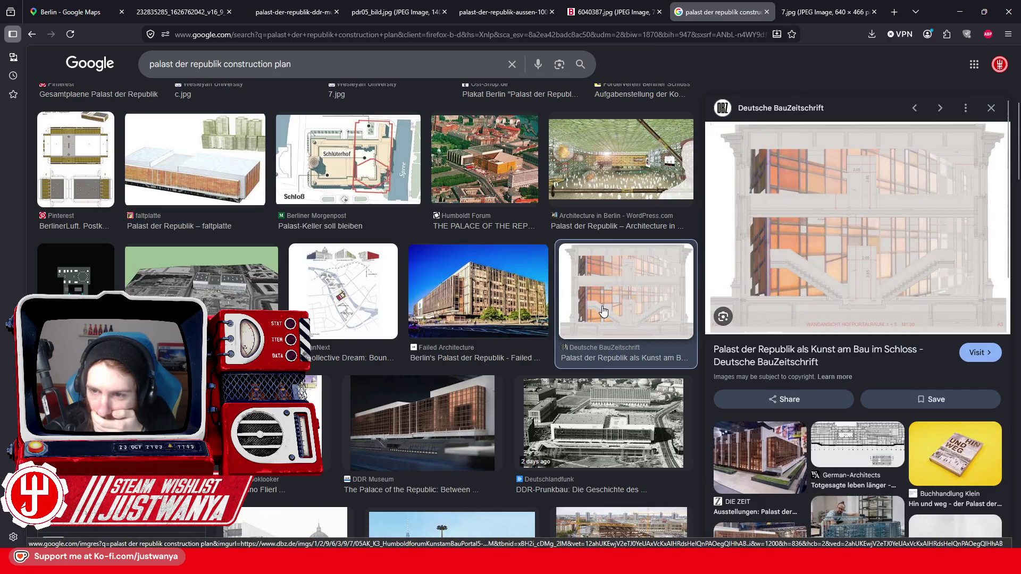
scroll(down, 3)
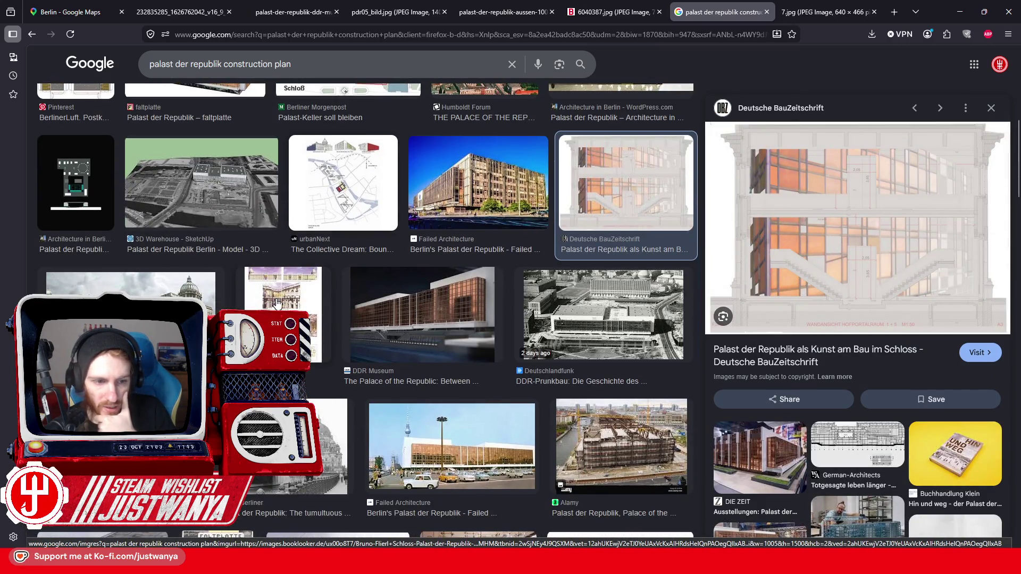
click(238, 216)
Step: Preview the Deutschlandfunk, DDR Museum, Failed Architecture, The Berliner and Wikipedia Palace of the Republic photos
scroll(down, 3)
scroll(down, 3)
click(583, 173)
click(422, 154)
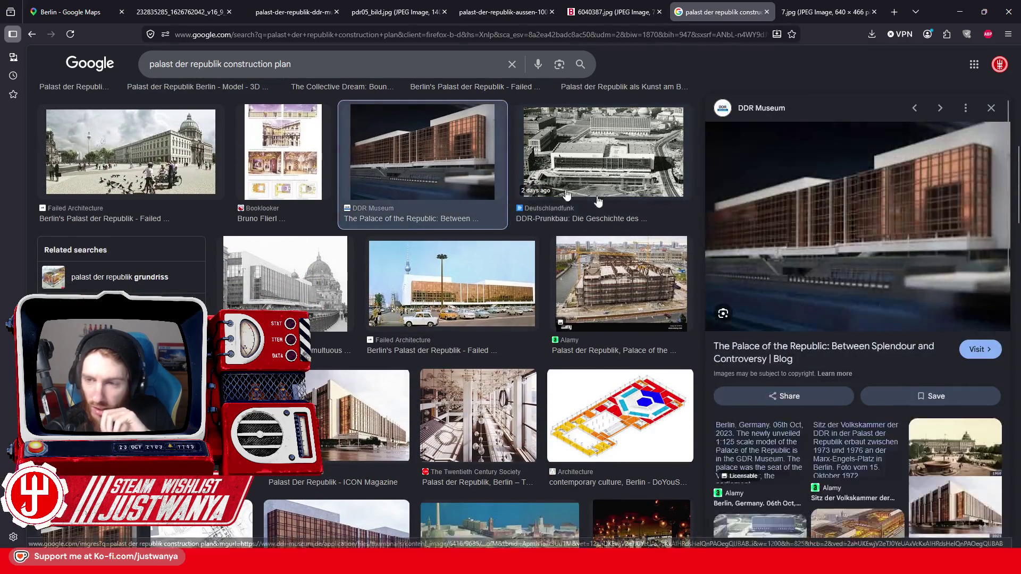
scroll(down, 3)
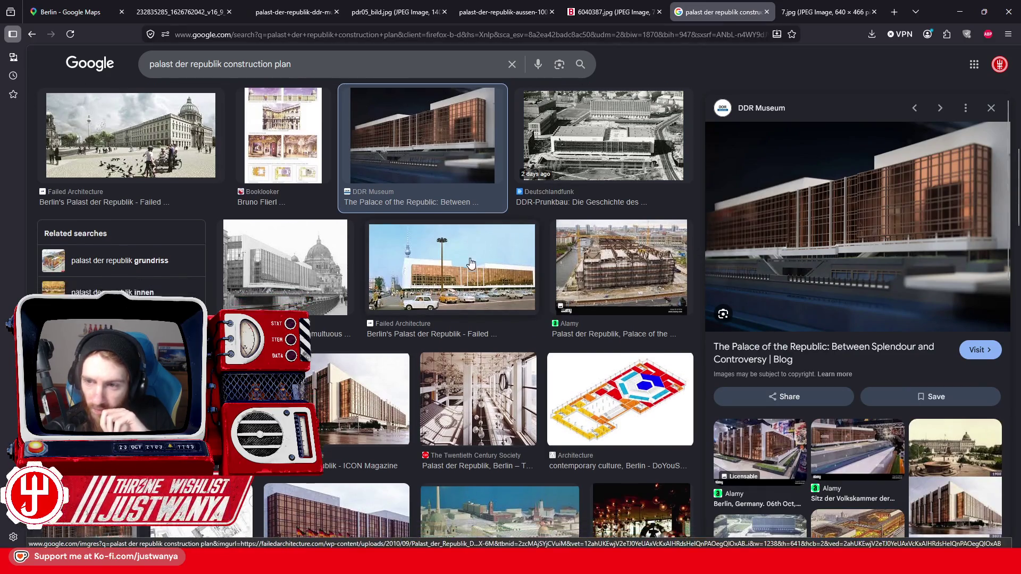
click(471, 179)
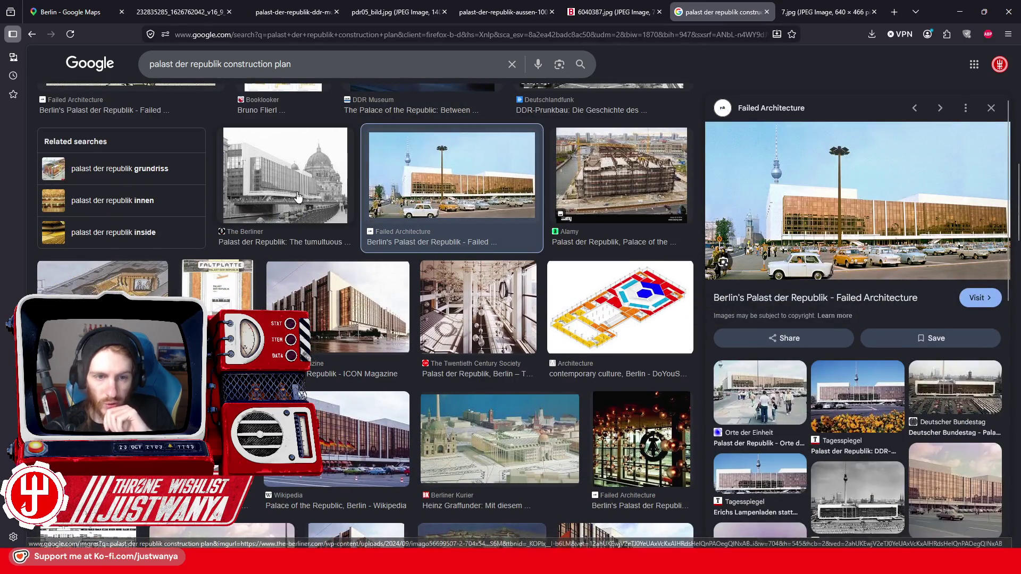
click(298, 198)
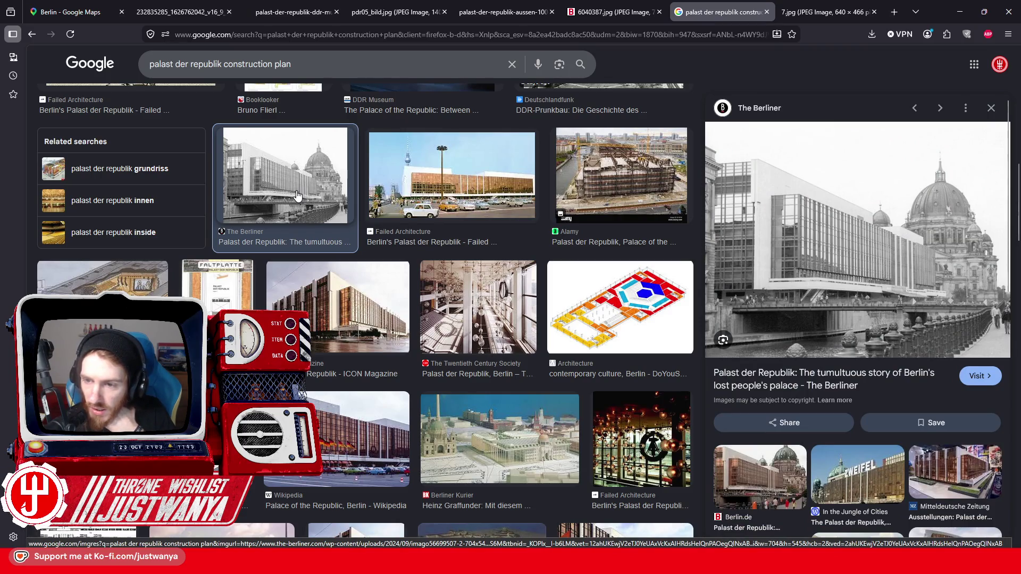
scroll(down, 3)
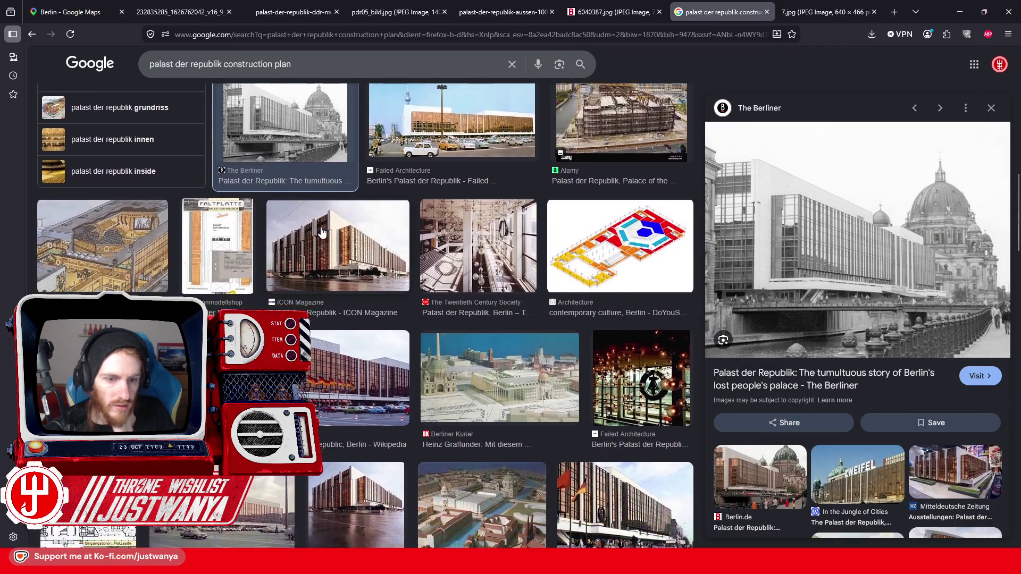
click(334, 280)
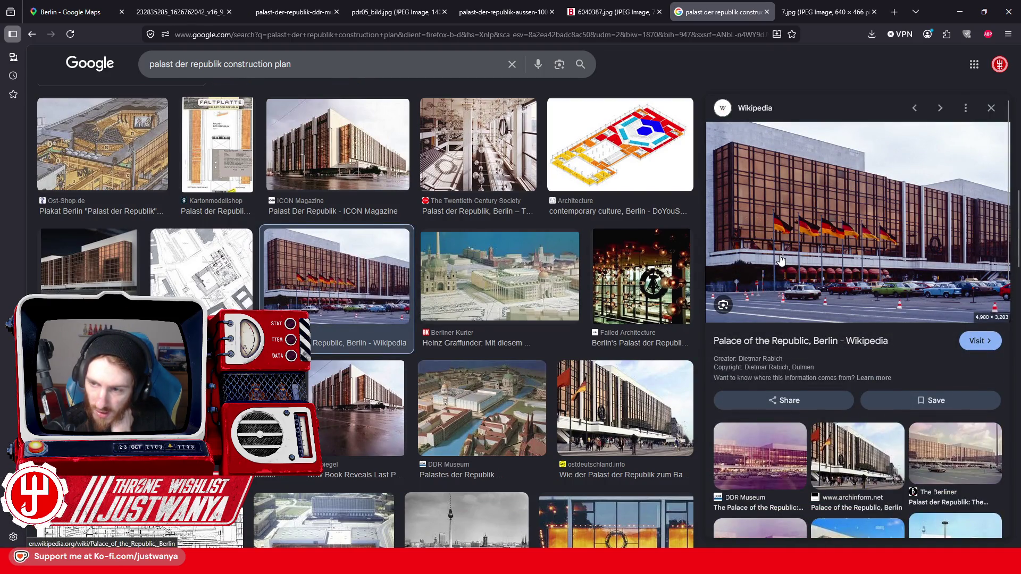
scroll(down, 3)
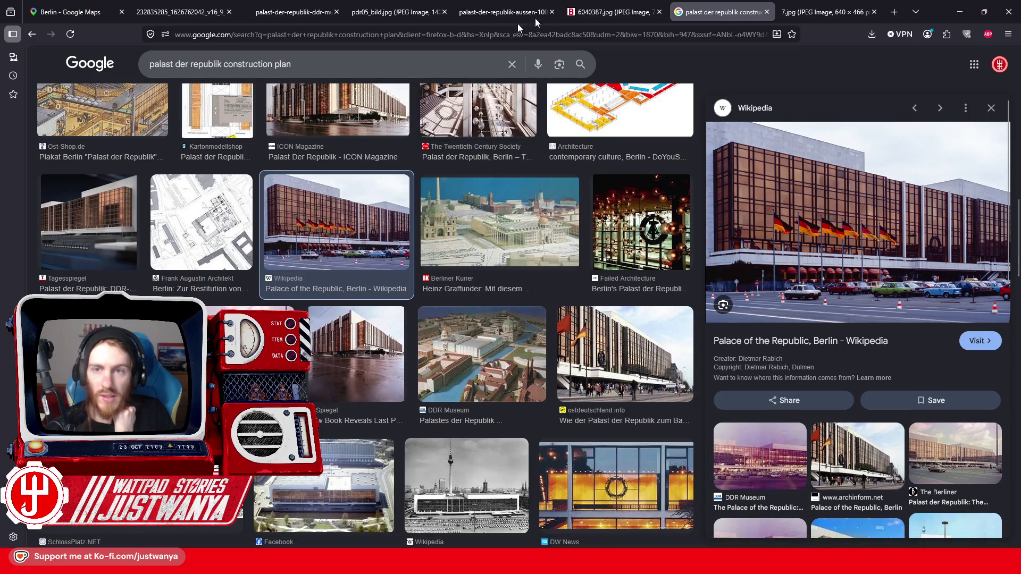
click(584, 5)
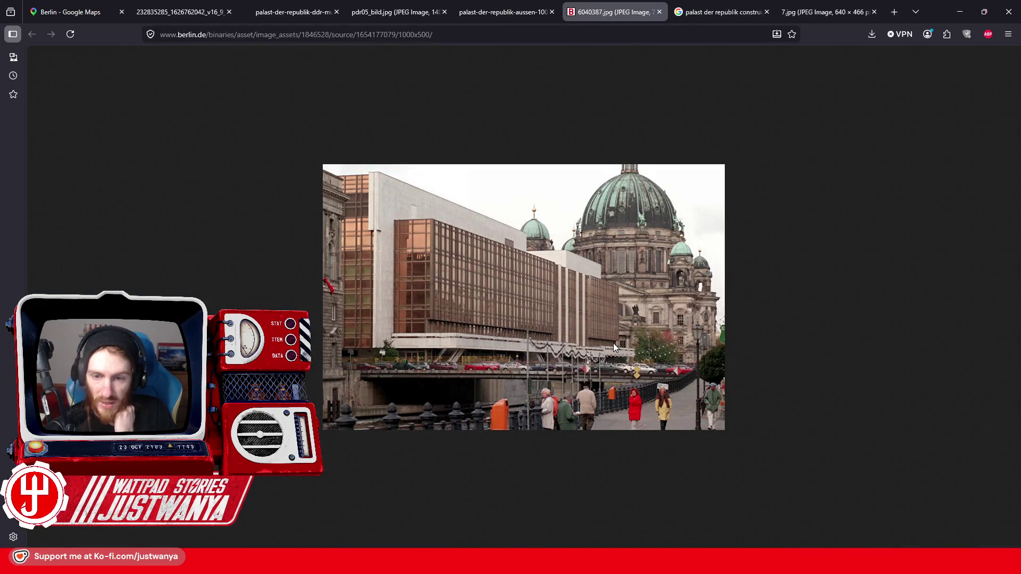
Step: Flip through the 7.jpg floor plan, exterior, riverside and cathedral tabs, settling on the zeit.de museum model
click(821, 16)
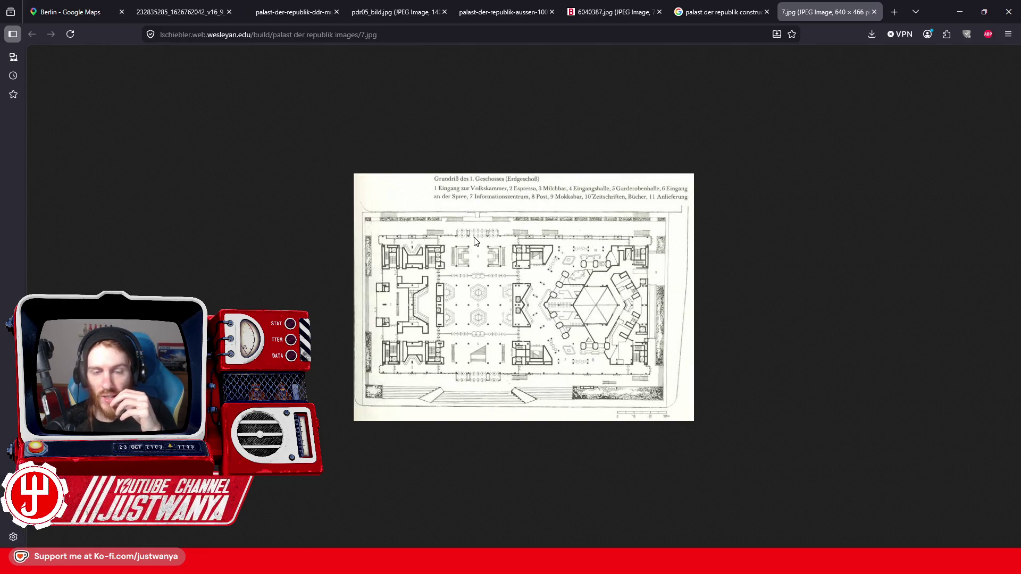
click(691, 14)
click(612, 11)
click(503, 12)
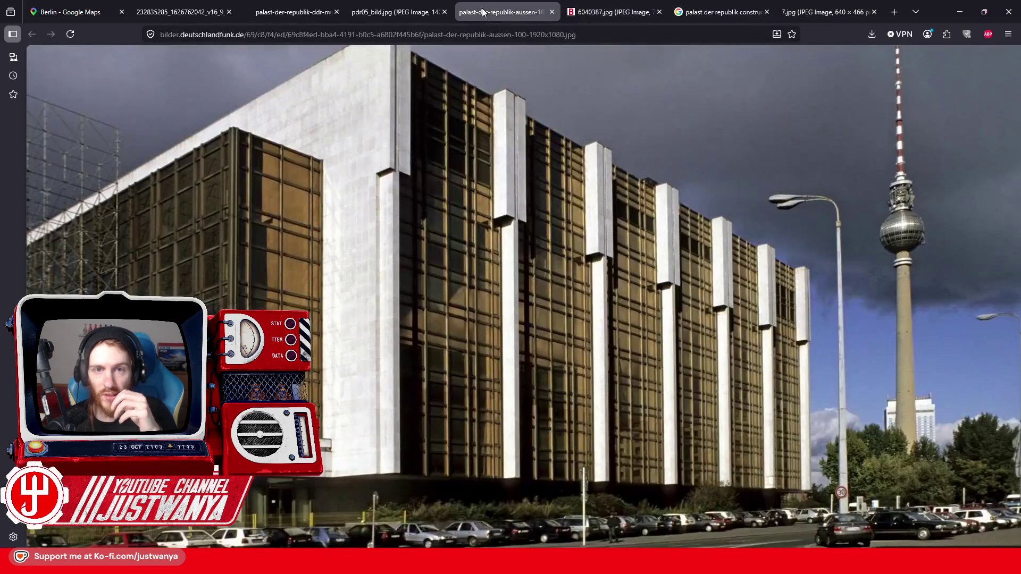
click(382, 12)
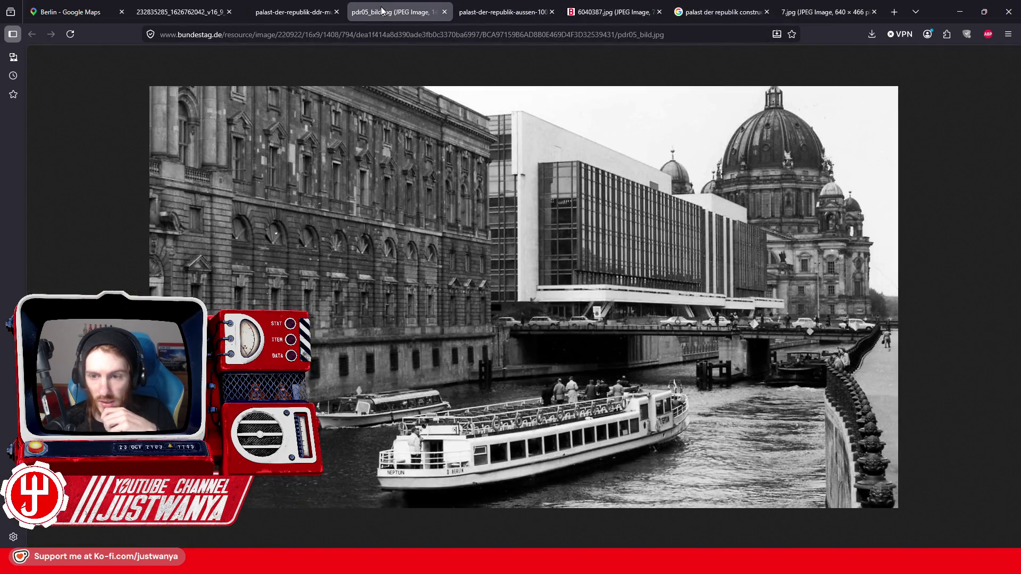
click(294, 13)
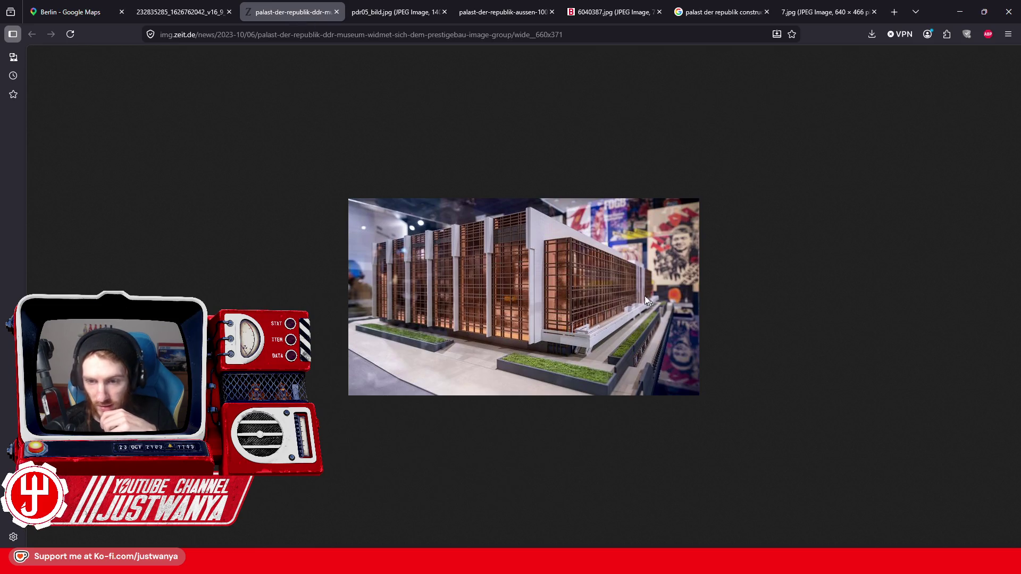
click(175, 6)
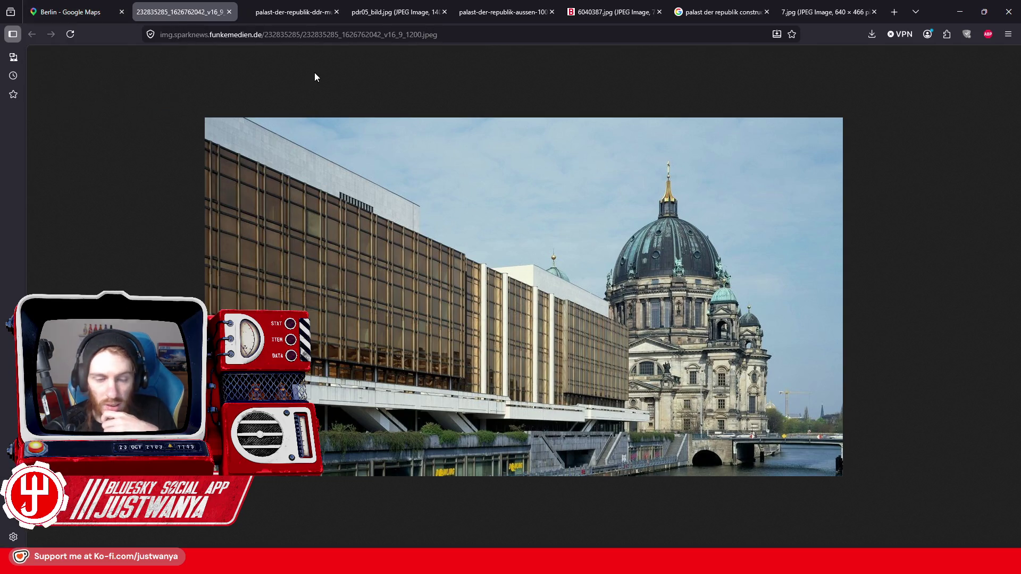
click(285, 6)
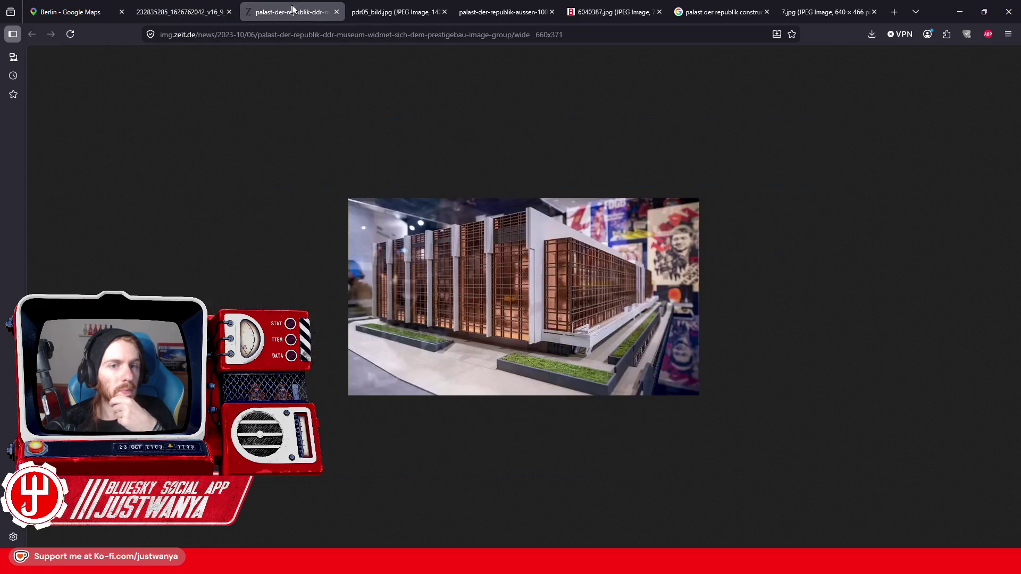
Step: Preview the HyperPalast floor plan, Zum Palast cross-section, Wikipedia photo, DIE ZEIT model and gewerkdesign elevation
click(394, 12)
click(718, 11)
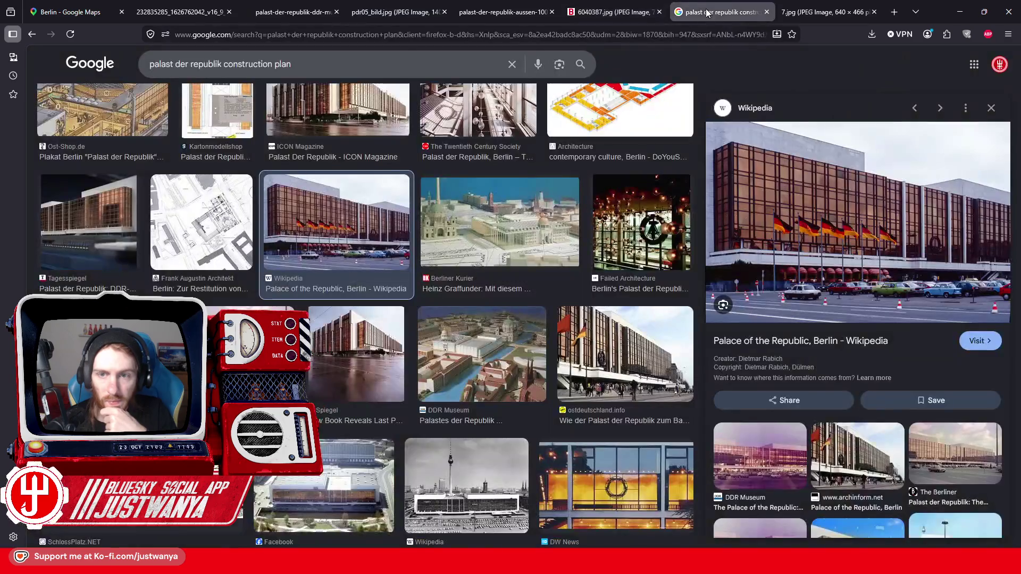
scroll(down, 3)
click(111, 268)
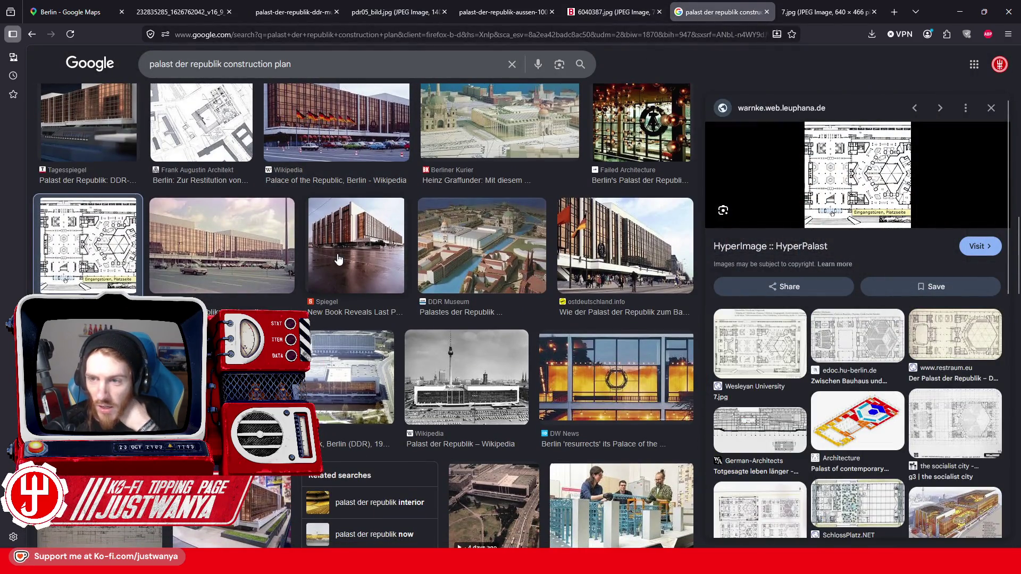
scroll(down, 3)
click(858, 503)
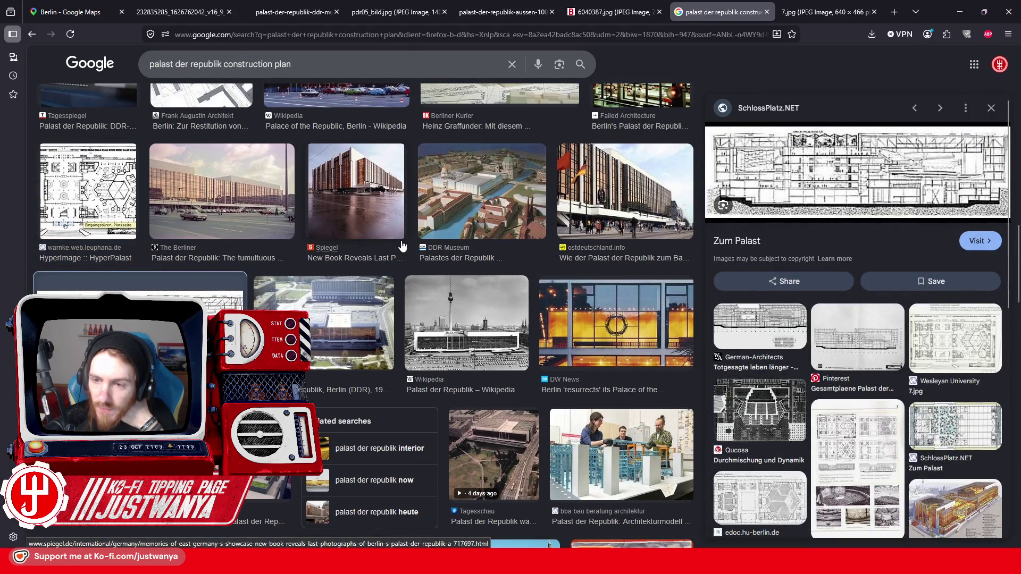
scroll(down, 3)
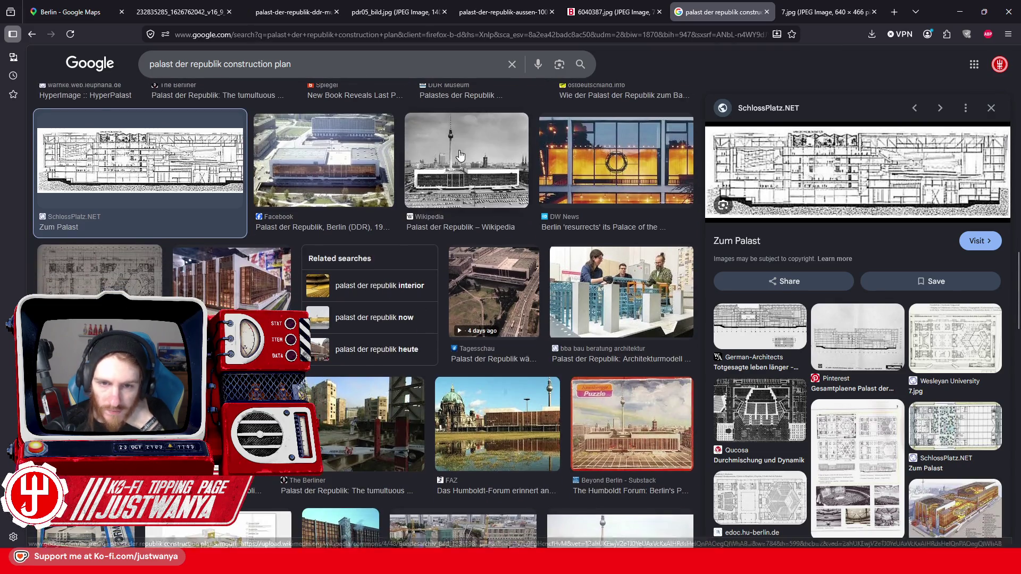
click(460, 156)
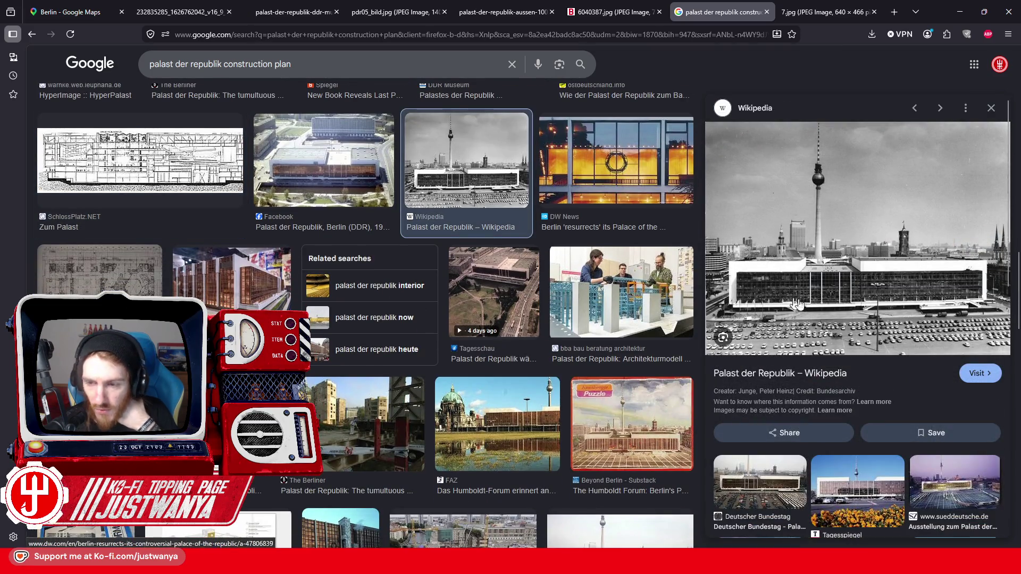
scroll(down, 3)
click(252, 189)
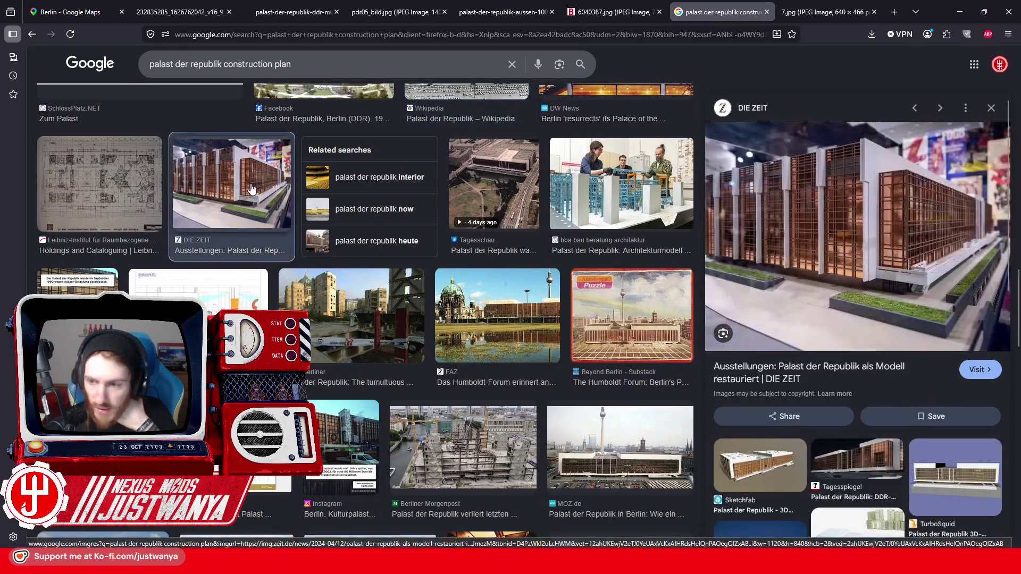
scroll(down, 3)
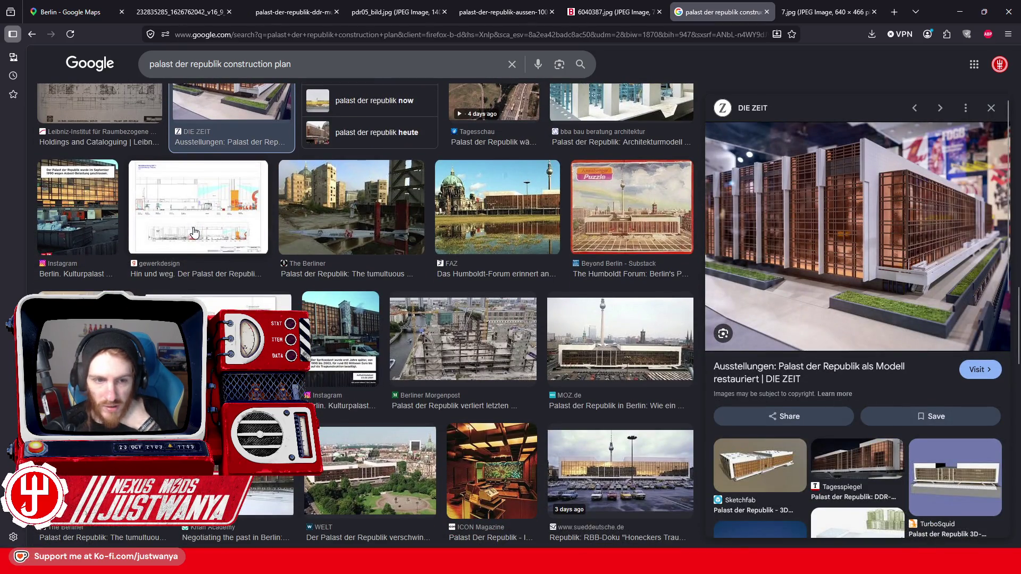
click(224, 208)
Step: Preview the Formo kit and brot & salz cutaway, then open the Minecraft Reddit build in a new tab
scroll(down, 3)
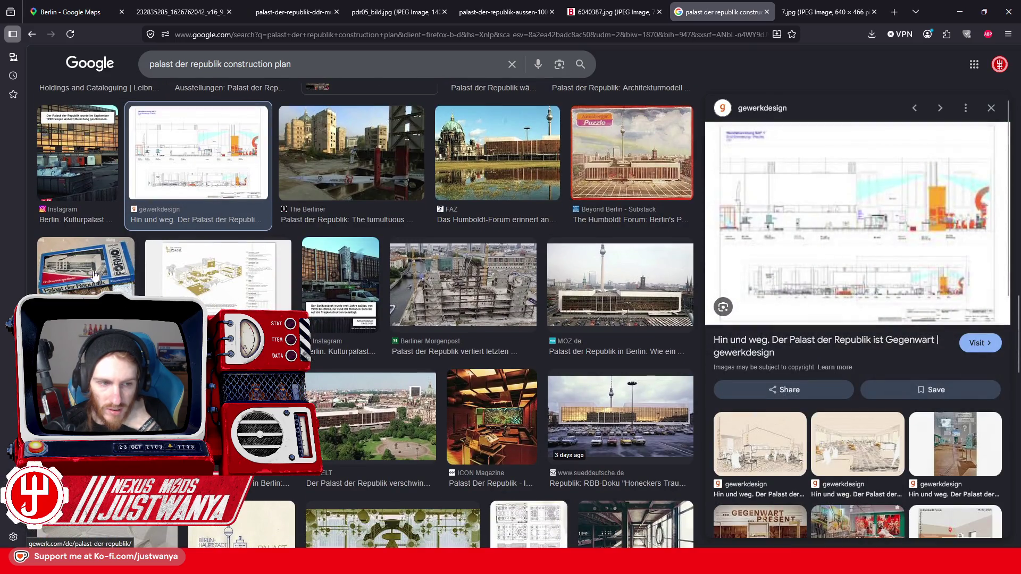
click(77, 280)
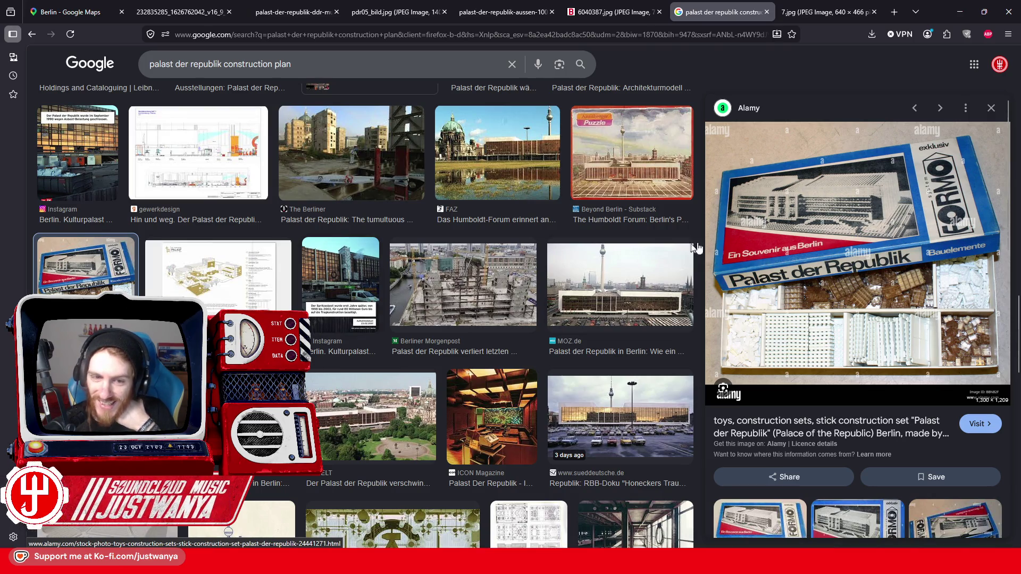
click(203, 299)
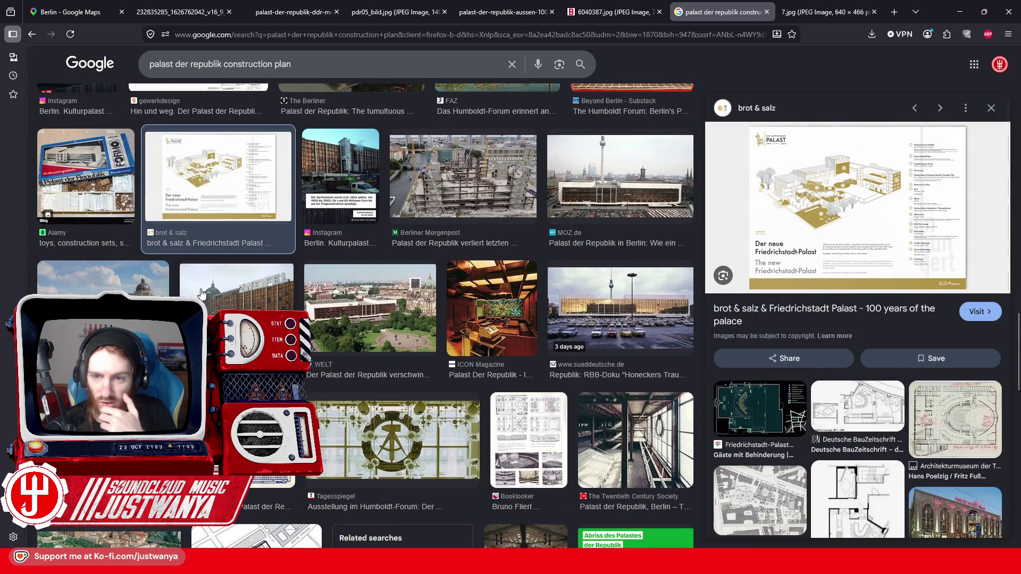
scroll(down, 3)
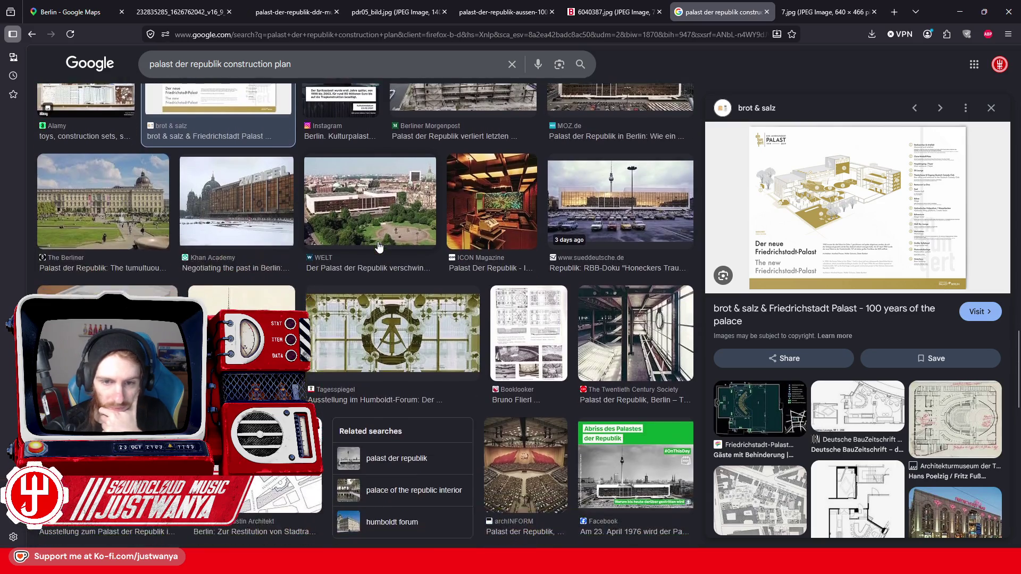
scroll(down, 3)
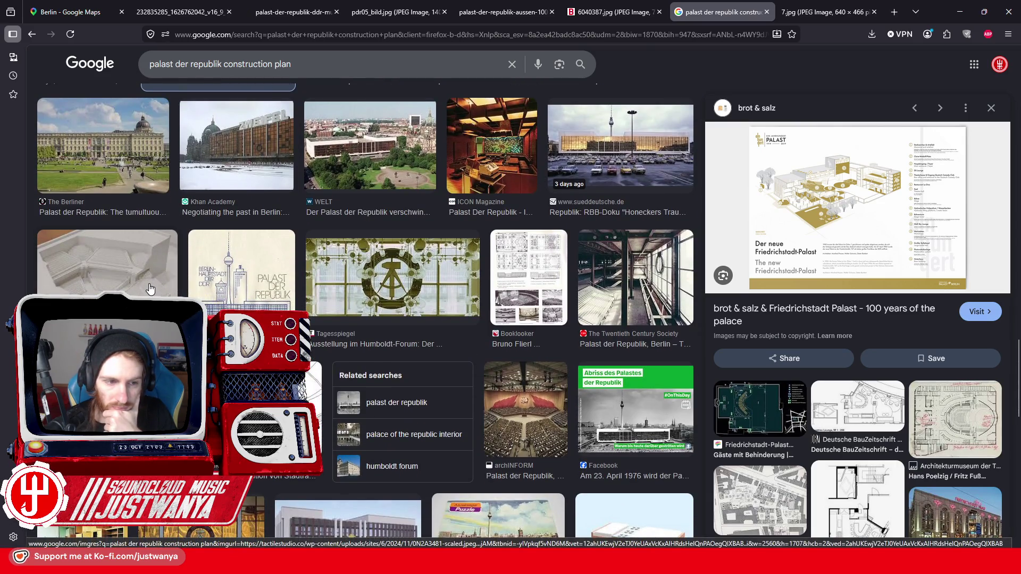
scroll(down, 3)
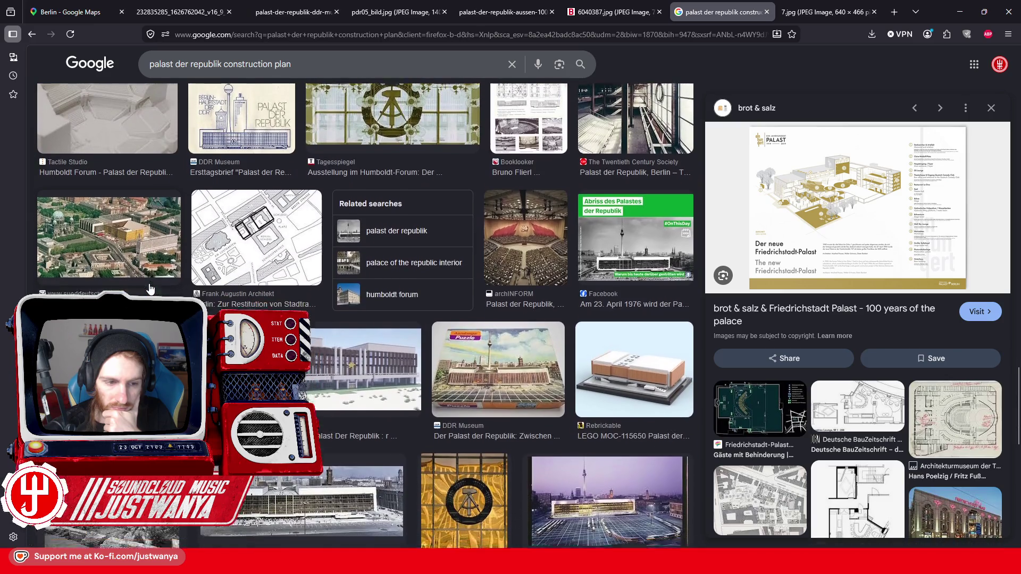
click(355, 219)
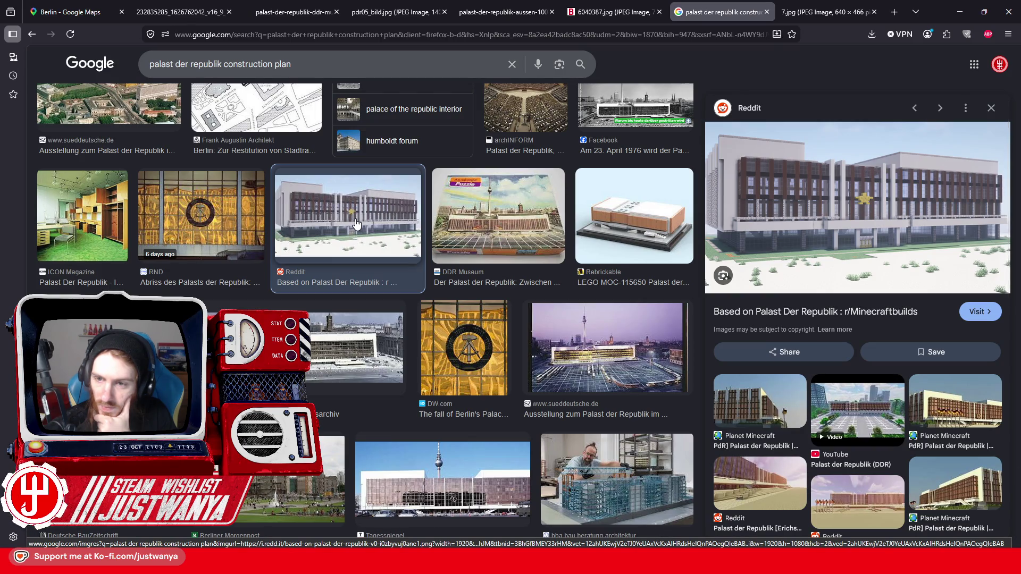
right_click(781, 318)
click(808, 326)
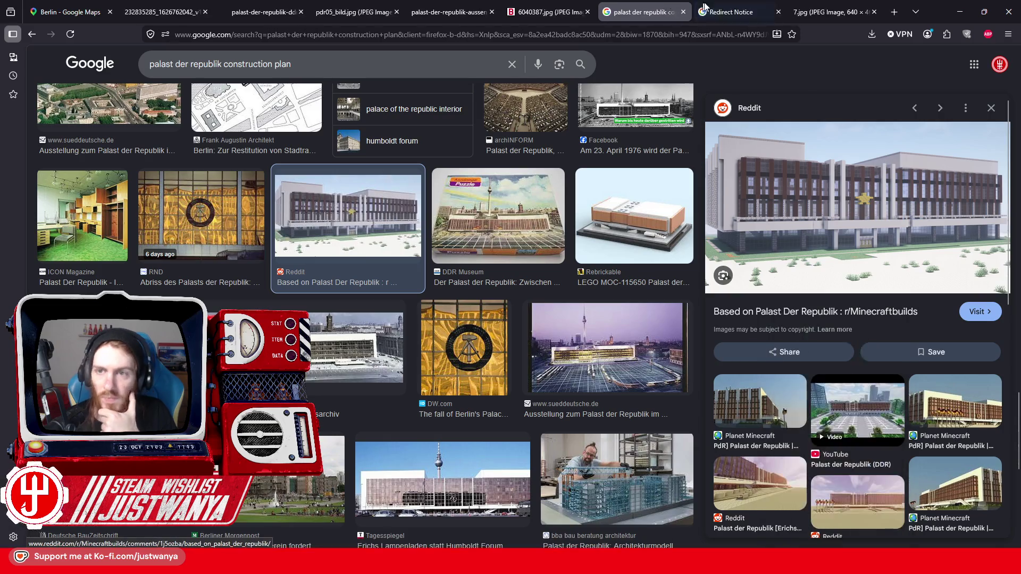
Step: View the Reddit Minecraft palace post's exterior and auditorium images, then close the post
click(391, 97)
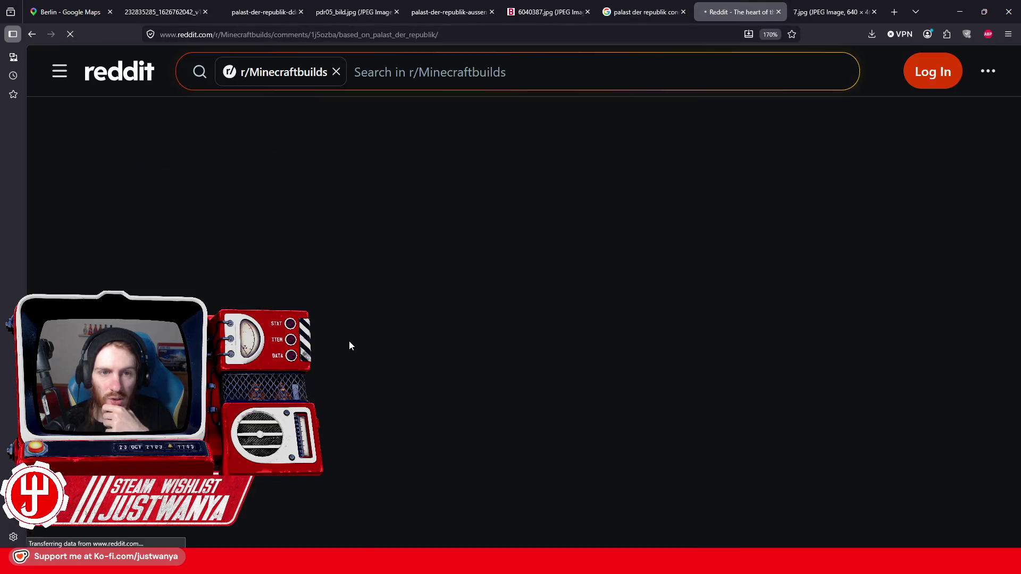
scroll(down, 3)
click(687, 275)
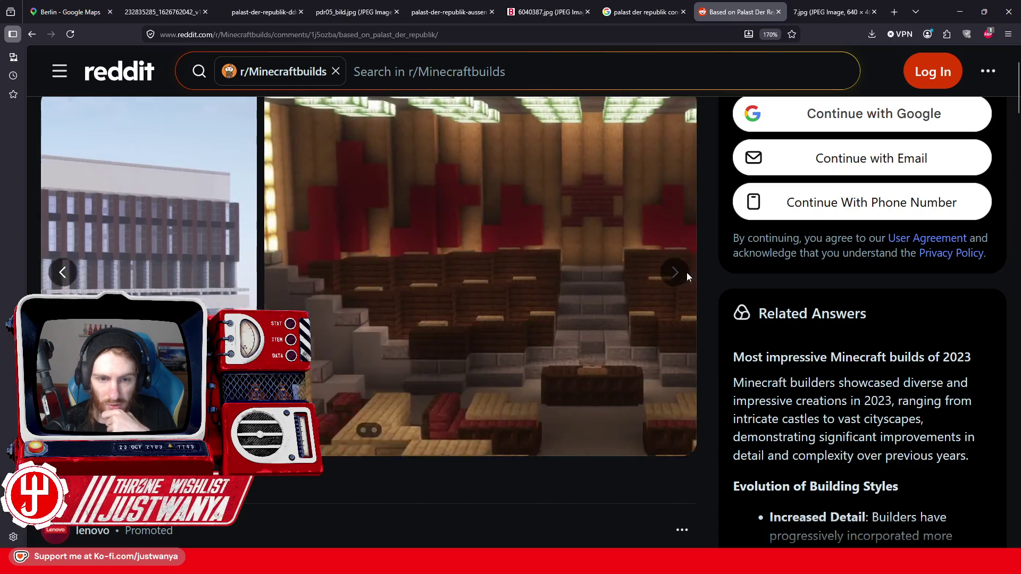
click(64, 272)
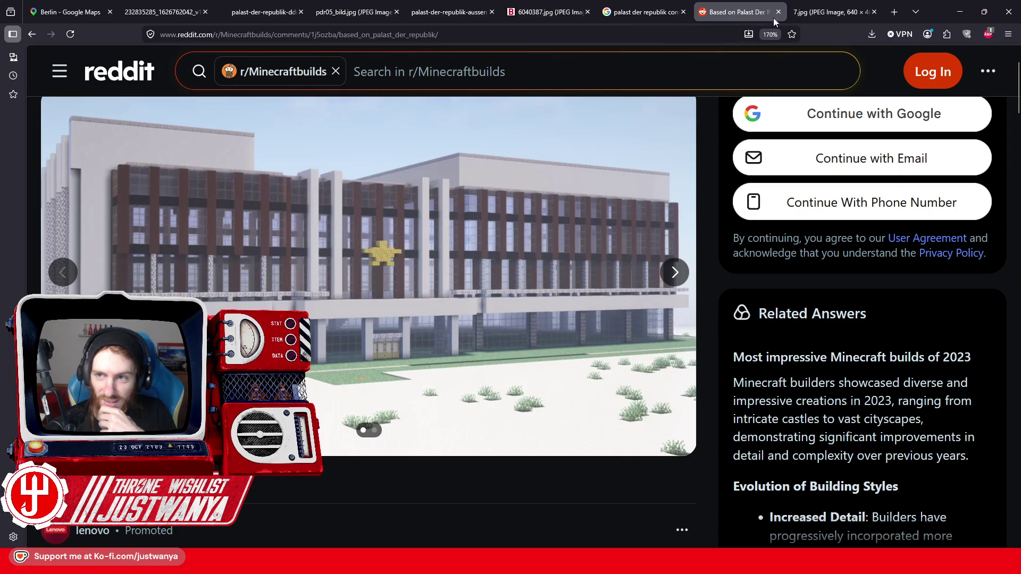
click(778, 13)
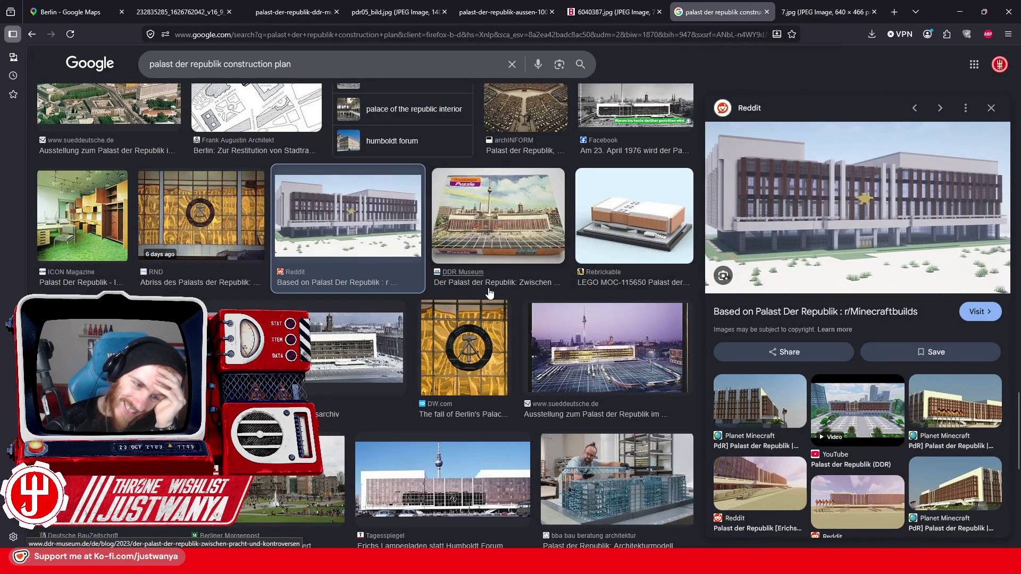
Step: Preview the Bundesarchiv aerial, Digital Cosmonaut demolition aerial and The Berliner photos, ending on TurboSquid's 3D model
click(319, 343)
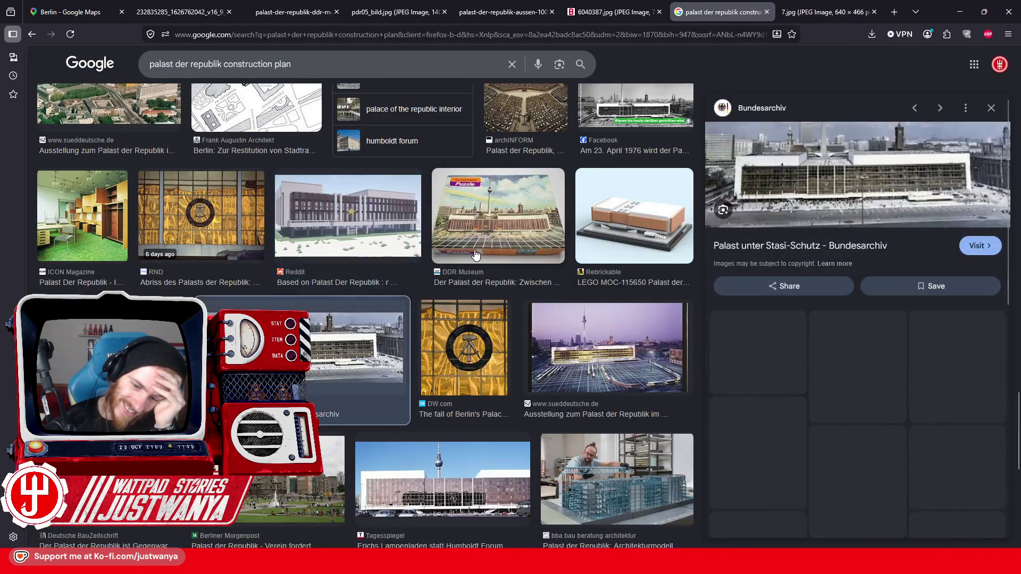
scroll(down, 3)
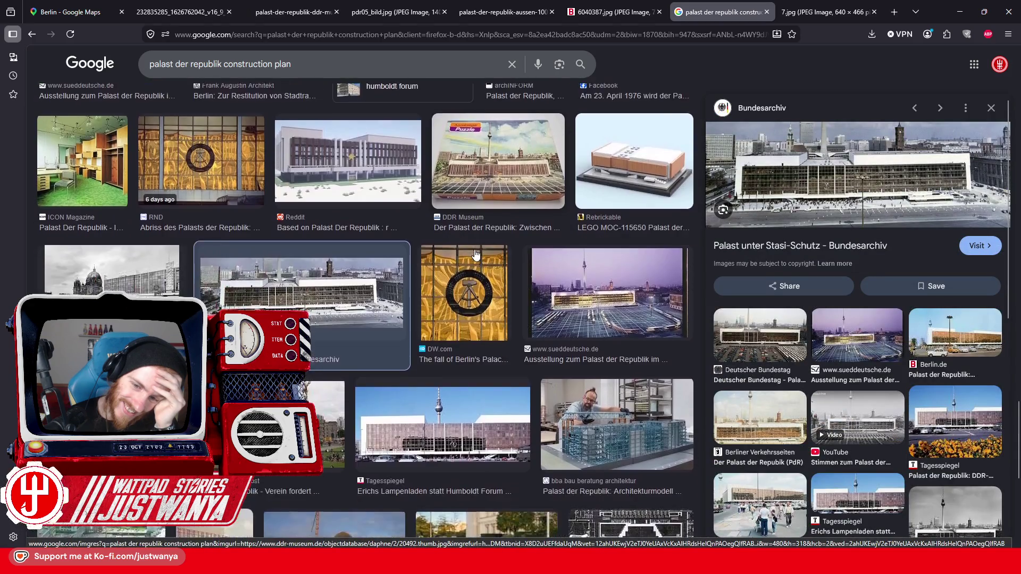
scroll(down, 3)
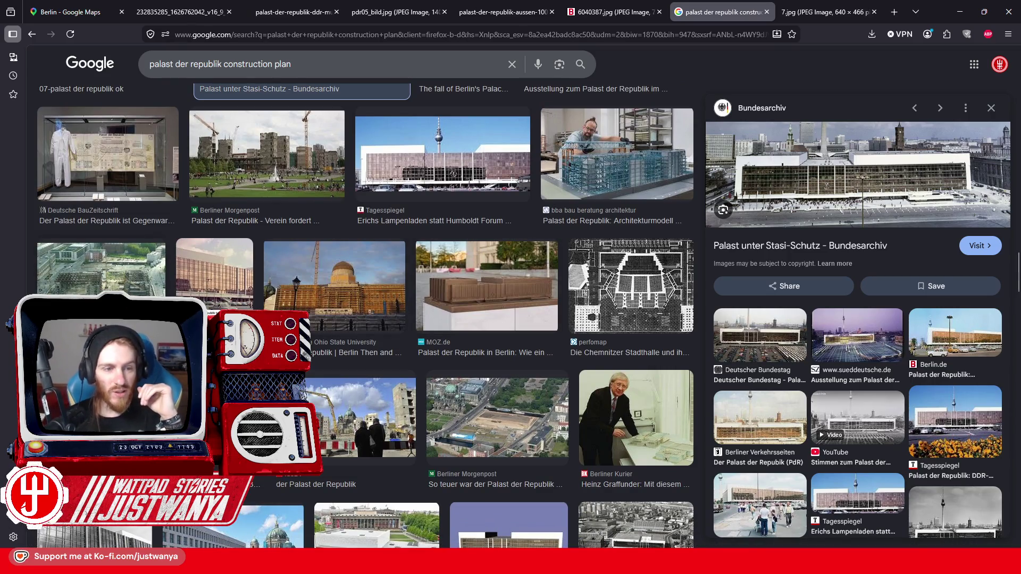
click(101, 269)
scroll(down, 3)
scroll(down, 3)
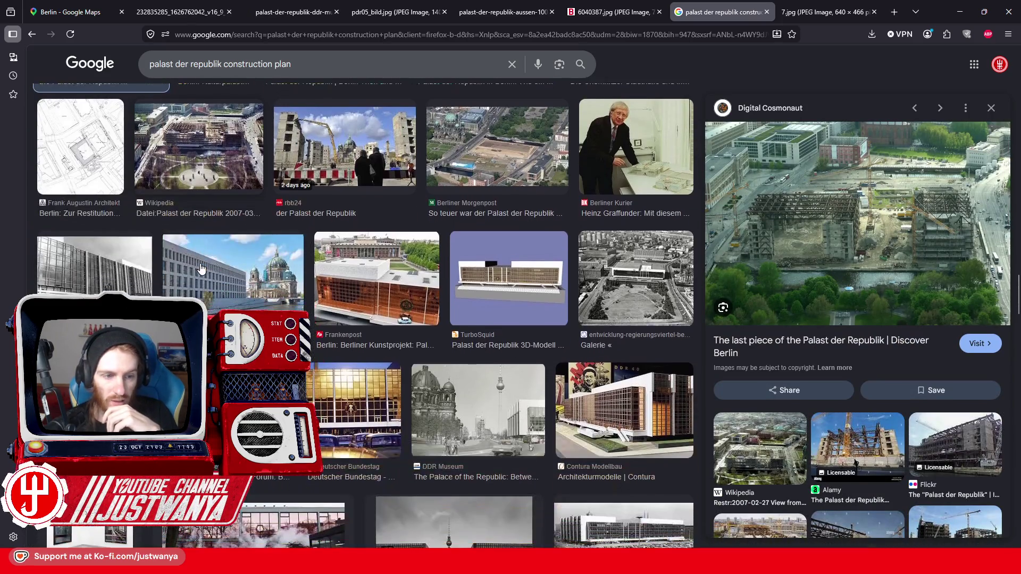
click(288, 267)
scroll(down, 3)
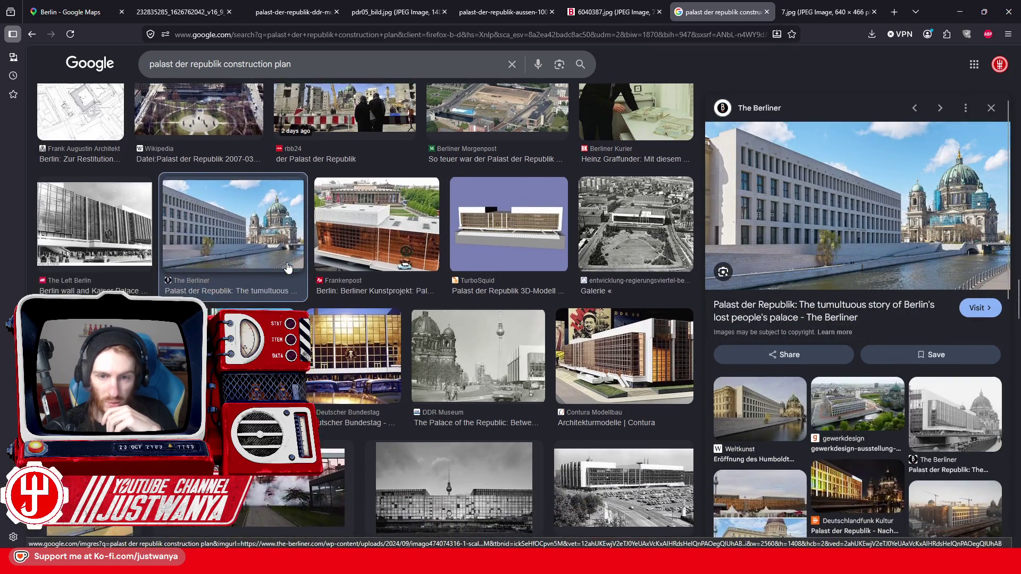
click(503, 183)
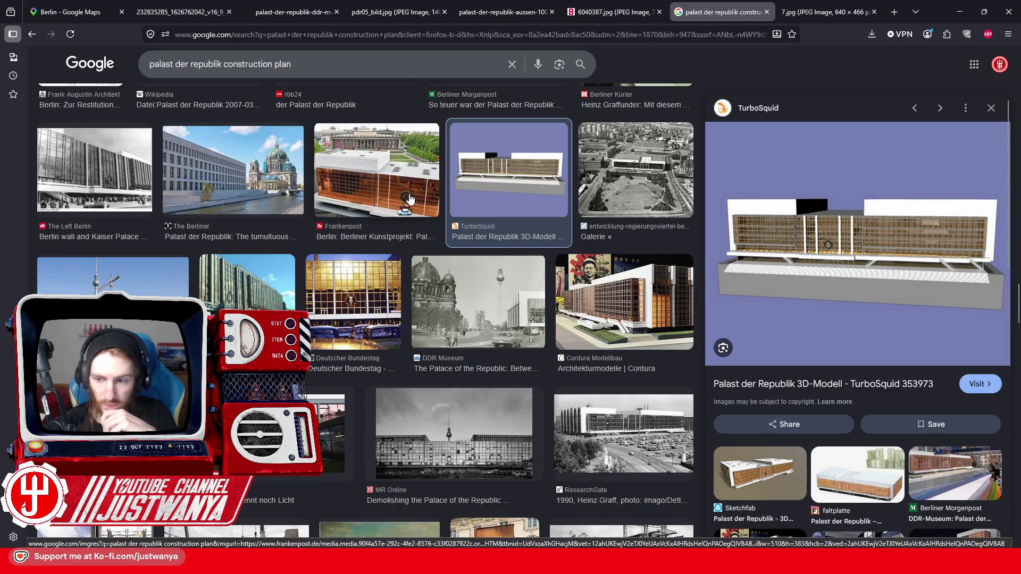
right_click(766, 169)
key(Escape)
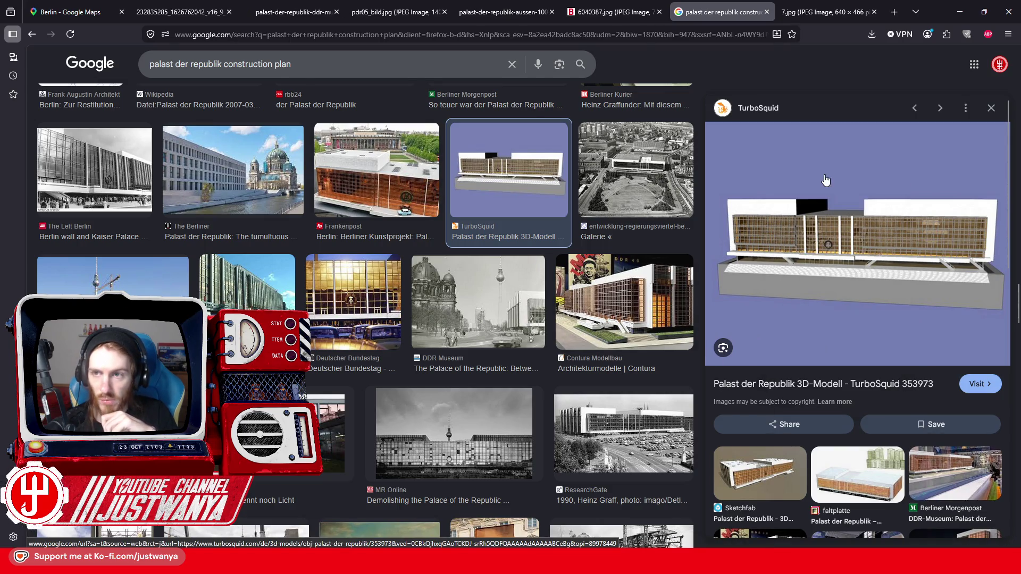
Step: Open the $39.99 TurboSquid palace model page, cycle through its renders and wireframe, then close it
click(825, 181)
click(399, 103)
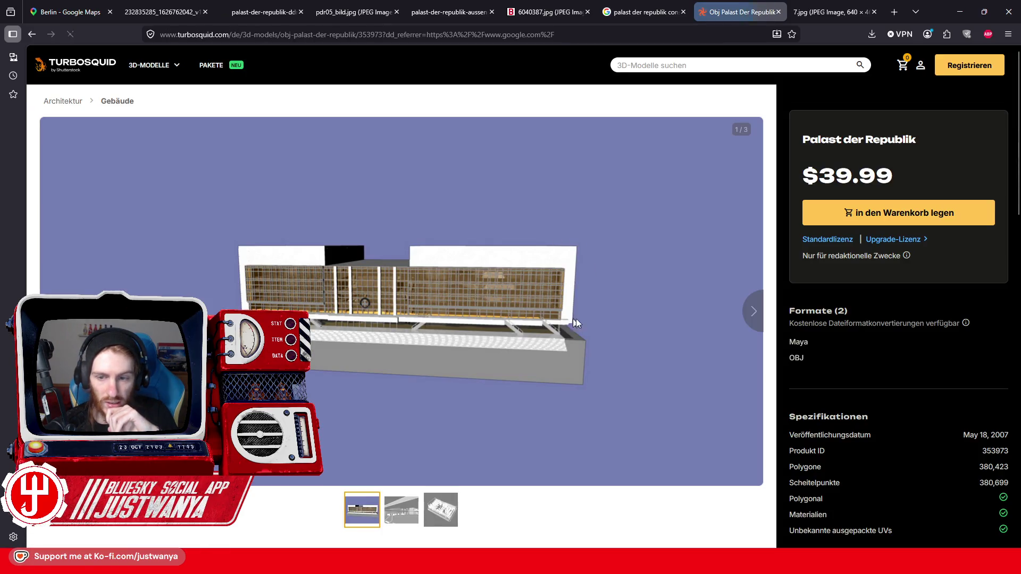
click(754, 318)
click(756, 318)
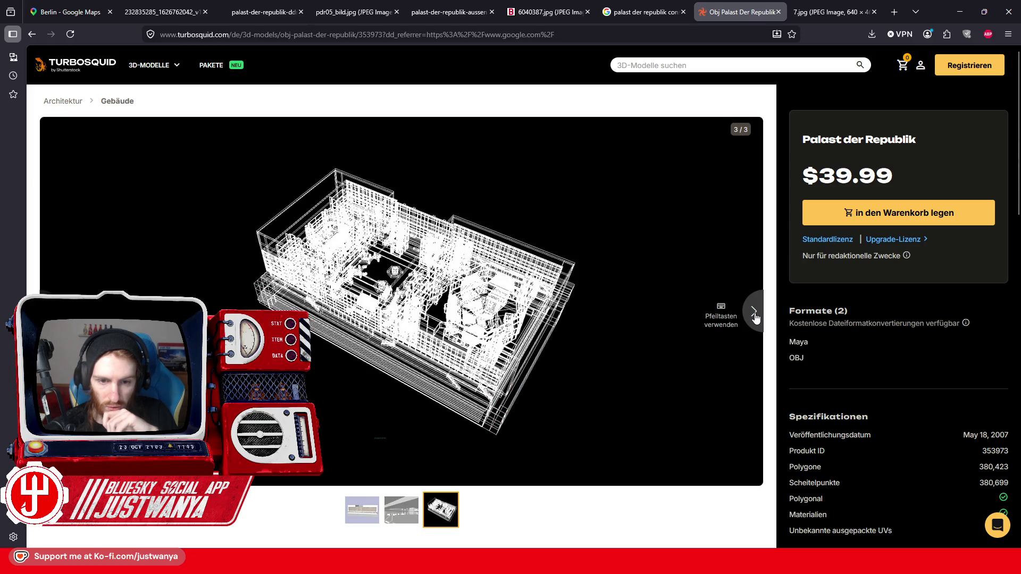
click(754, 319)
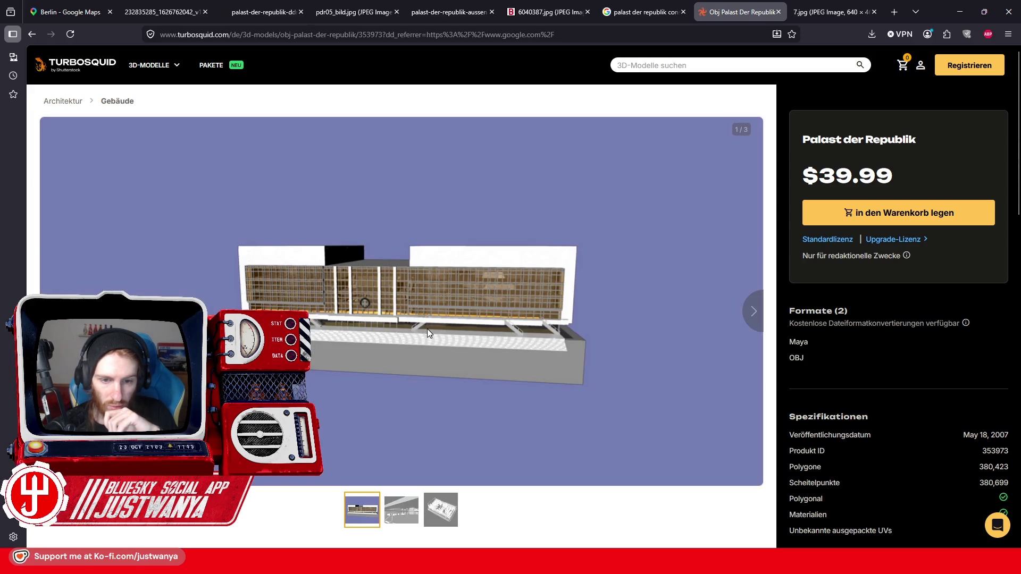
scroll(down, 3)
scroll(up, 3)
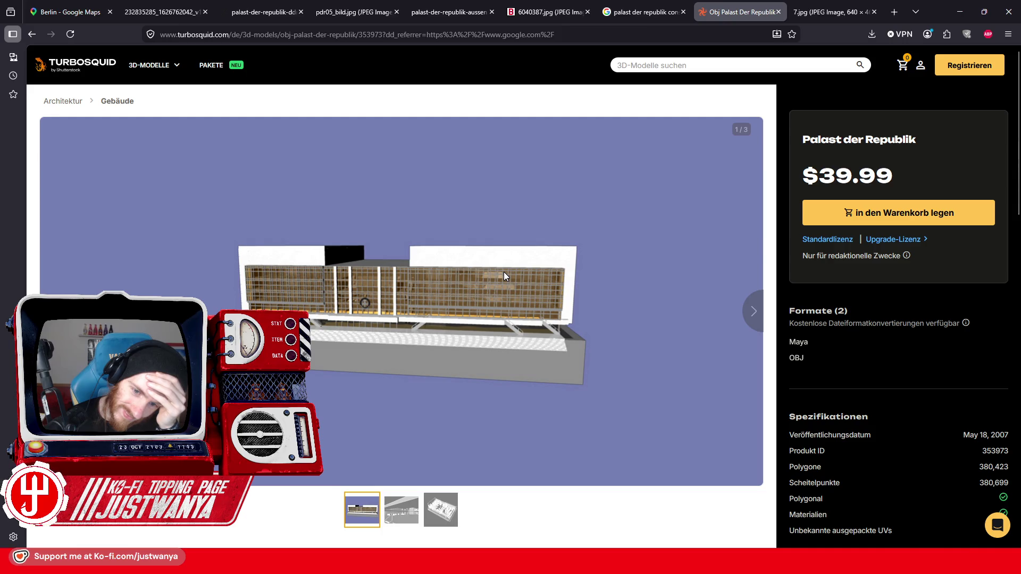
click(779, 12)
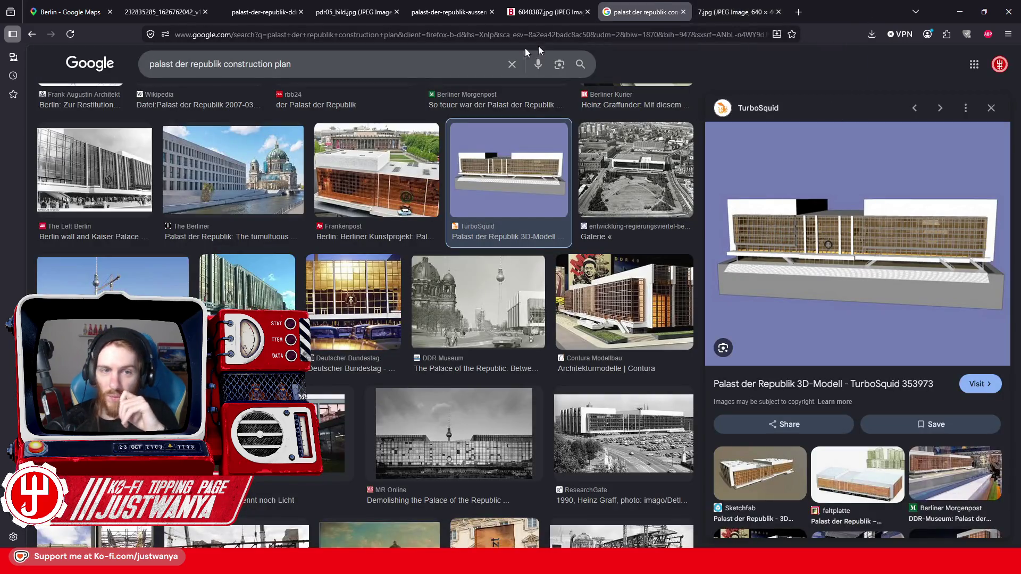
Step: Search for Palast der Republik 3D models, open the Sketchfab model page, then return to Creation Kit
text(3D Mode)
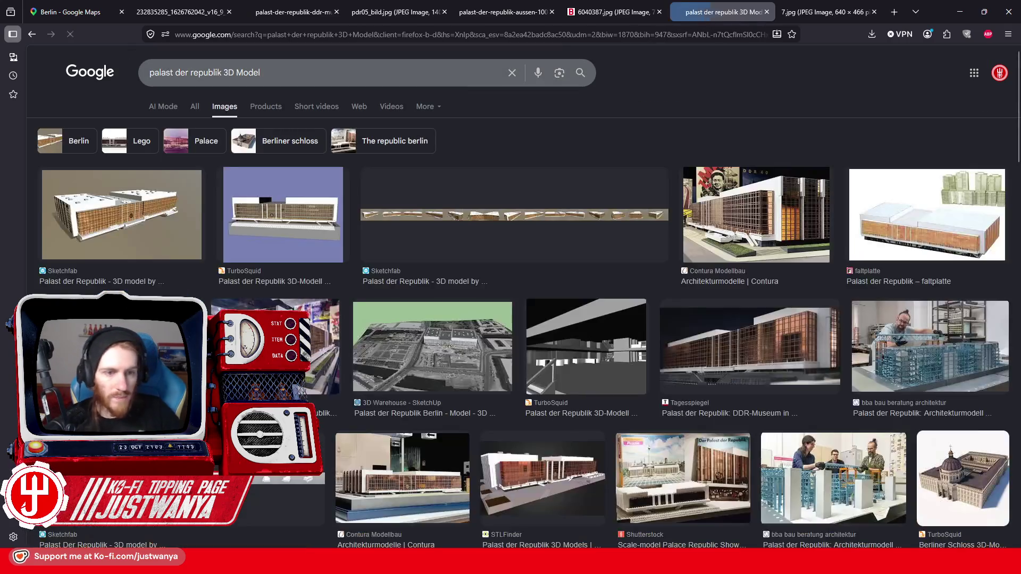
click(107, 238)
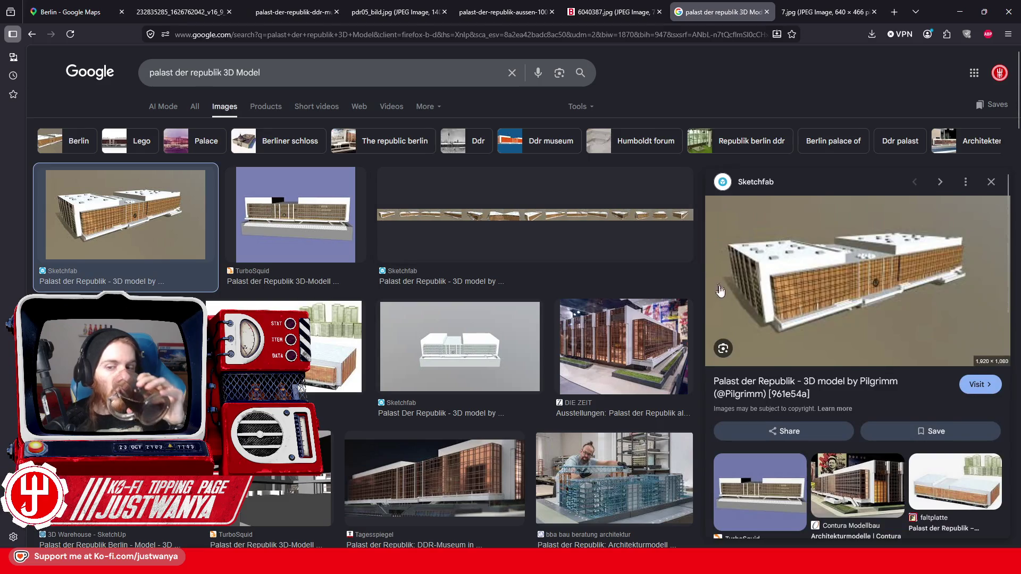
right_click(786, 176)
click(835, 180)
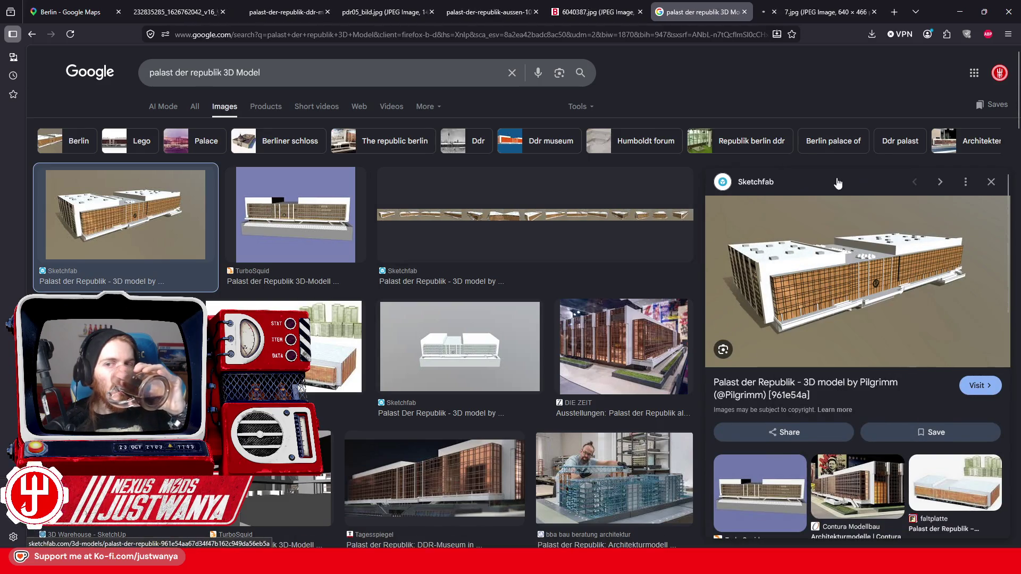
click(437, 99)
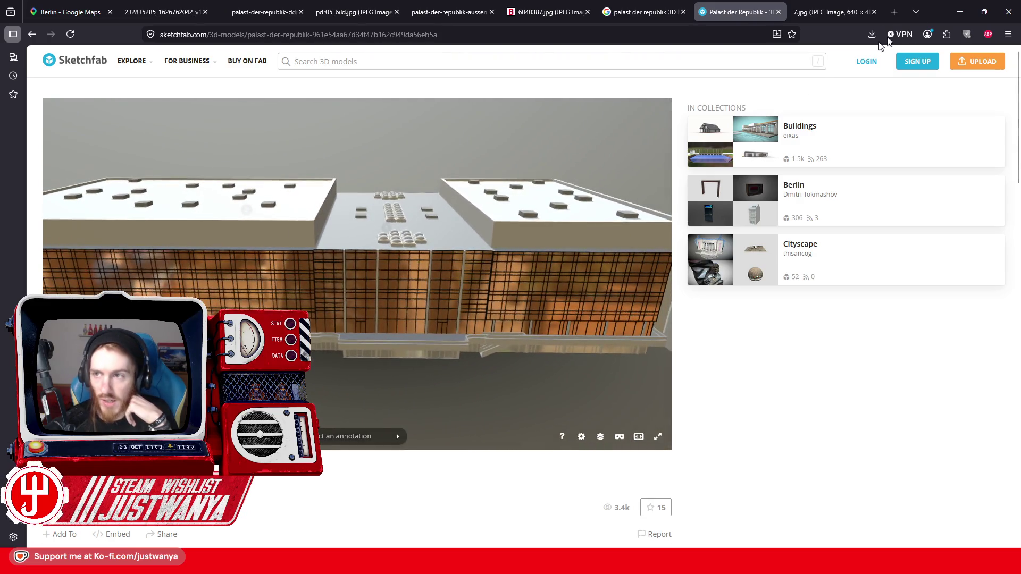
click(962, 12)
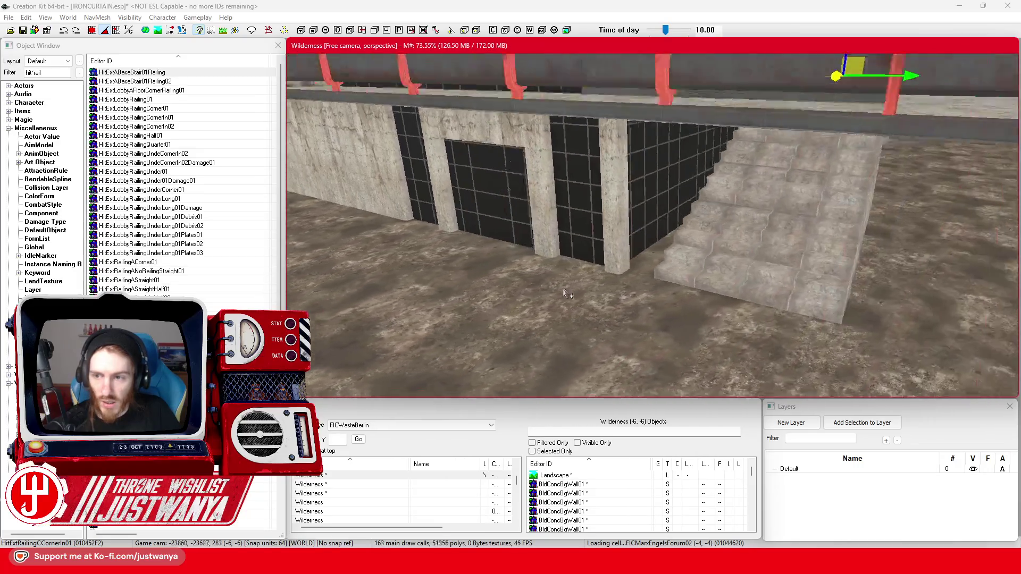
Step: Slide the small stair block sideways and check it from the side and above
click(663, 279)
drag(684, 271, 658, 270)
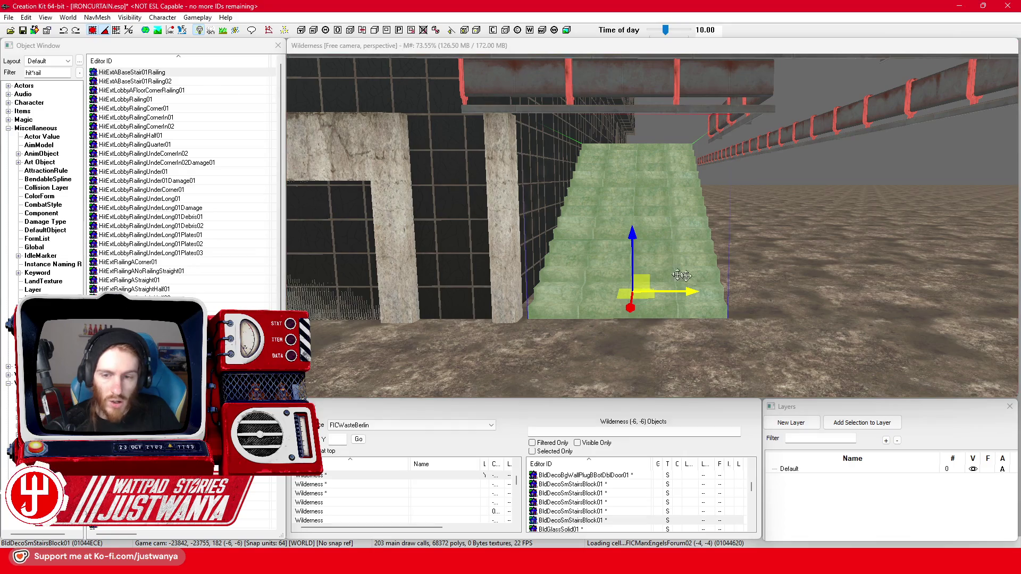
key(shift)
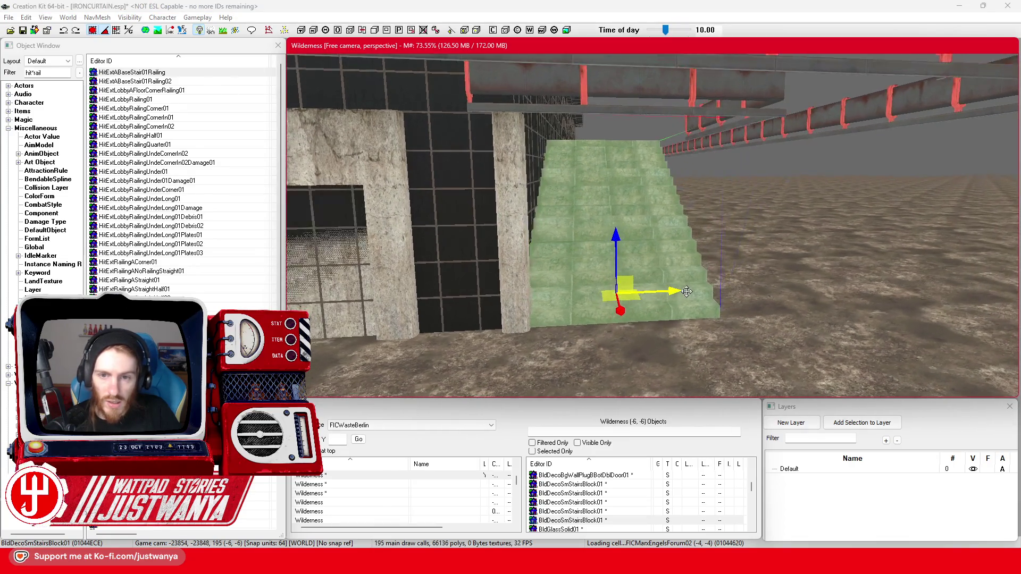
key(shift)
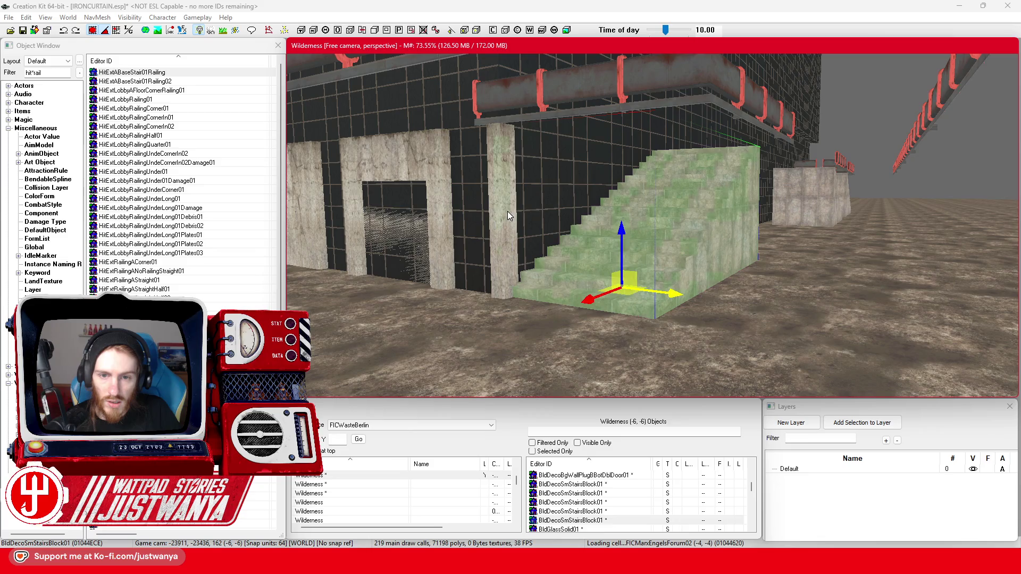
click(510, 217)
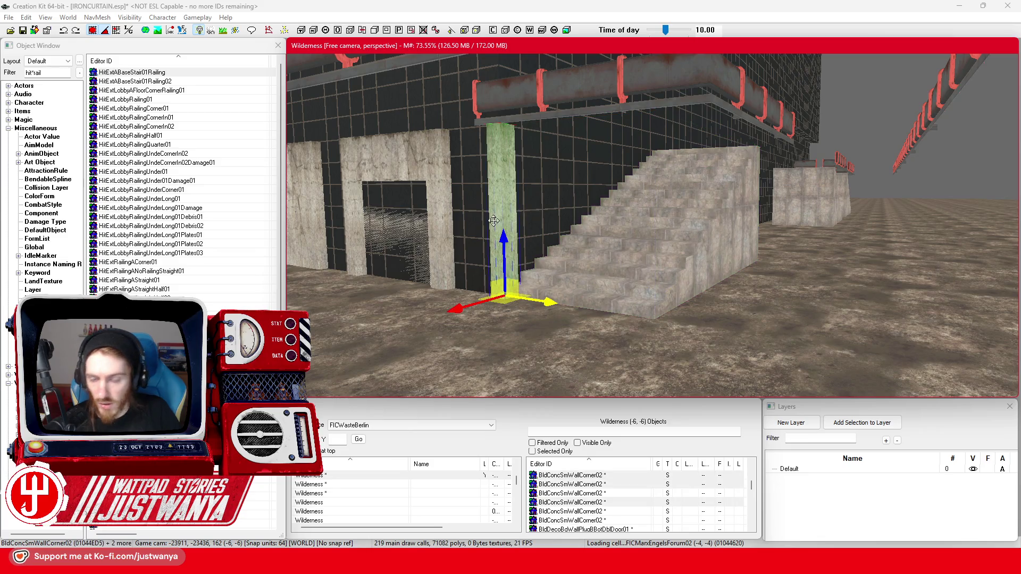
click(612, 282)
scroll(up, 3)
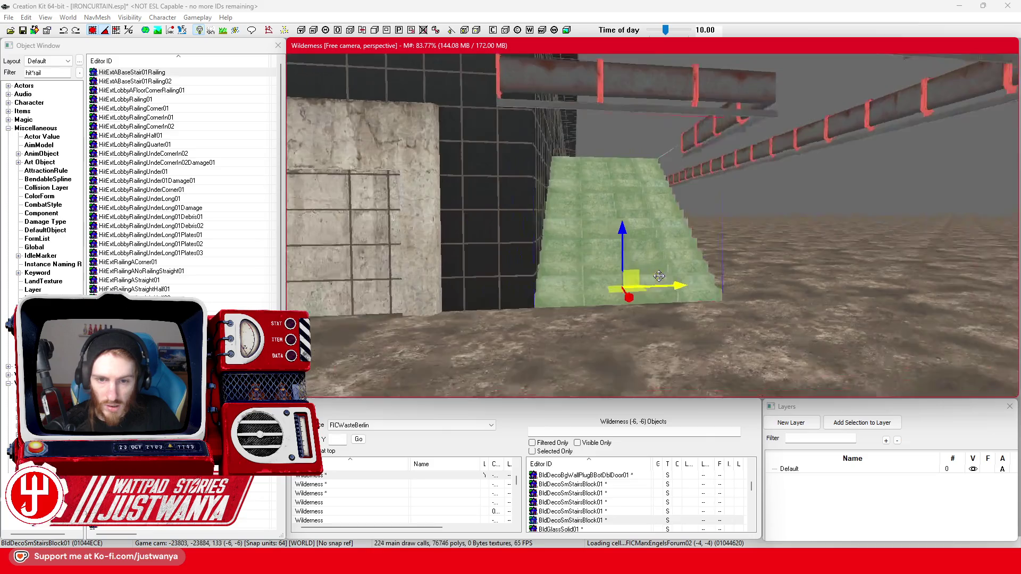
key(shift)
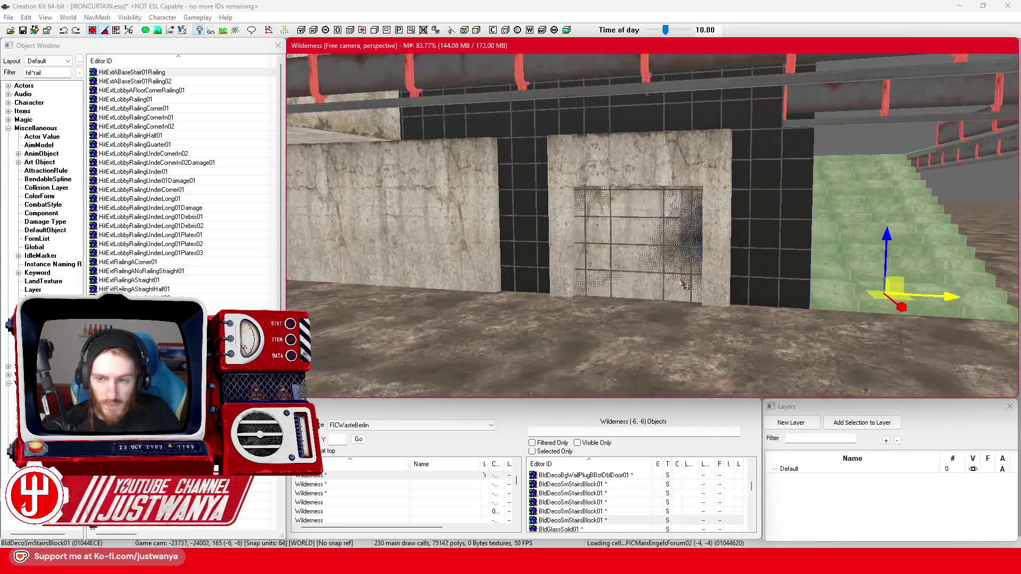
key(shift)
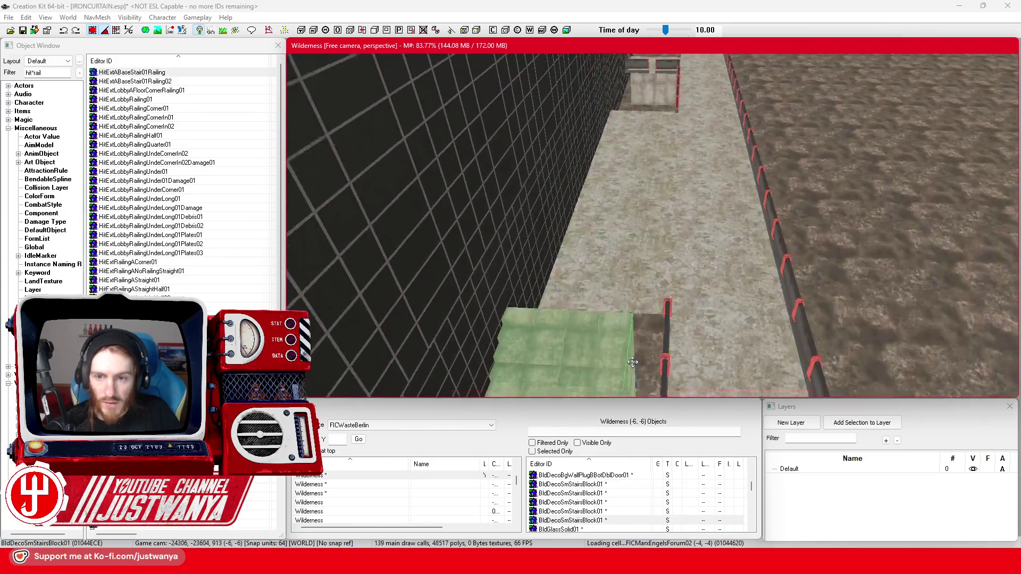
Step: Select the floor pieces above the stairs and along the walkway, inspecting them from several angles
click(668, 250)
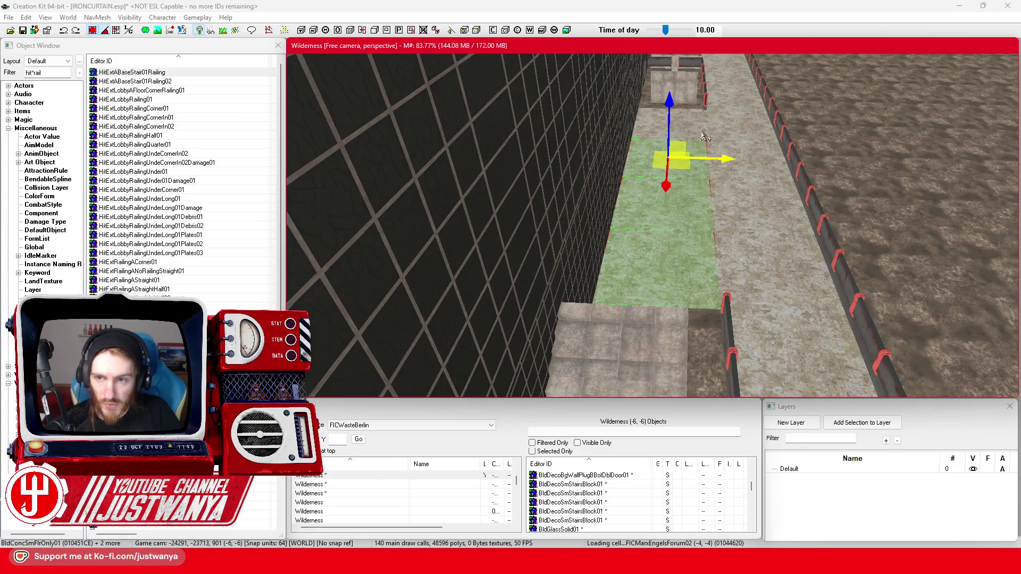
click(681, 125)
click(774, 289)
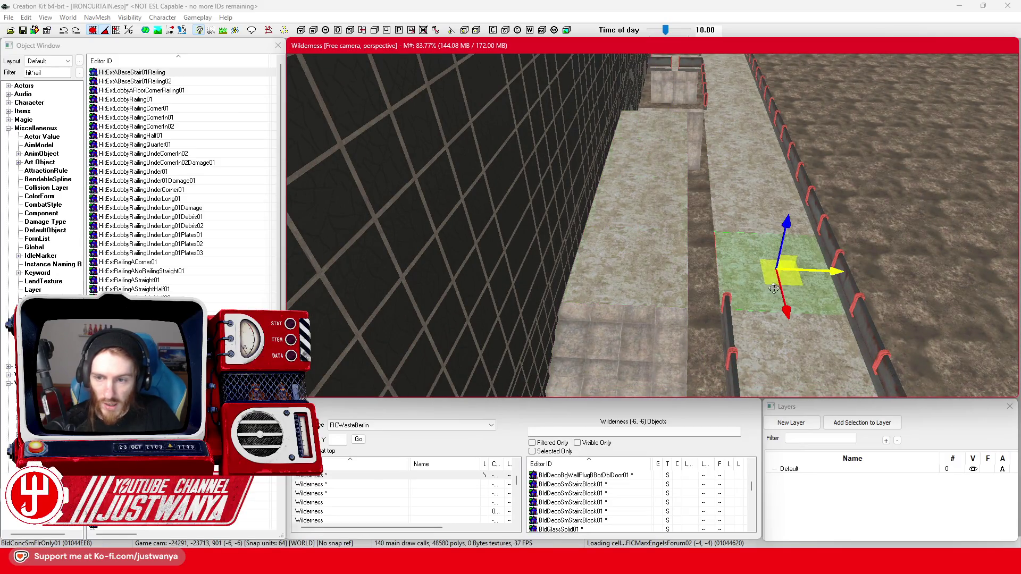
click(743, 209)
click(736, 165)
click(730, 134)
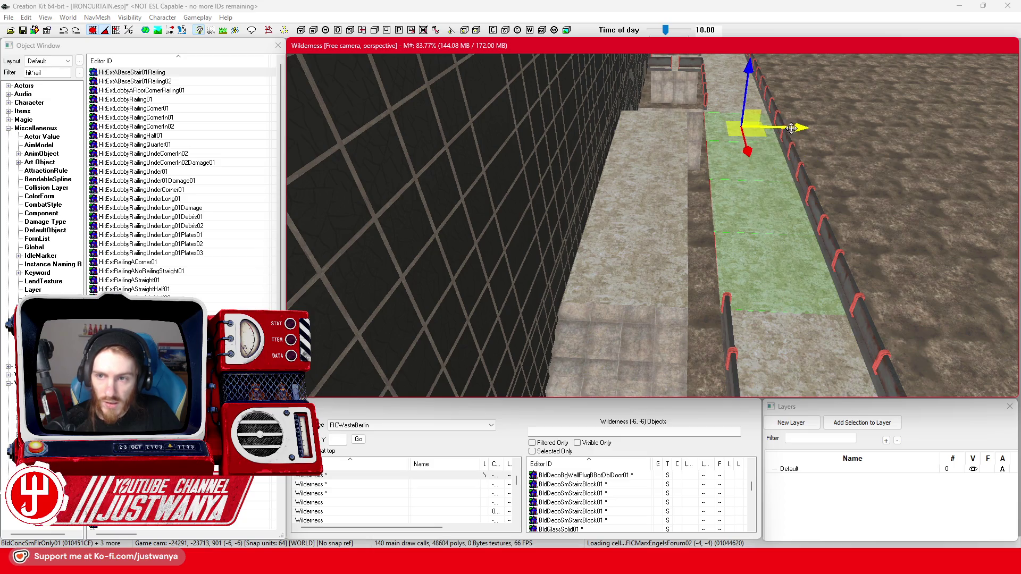
key(shift)
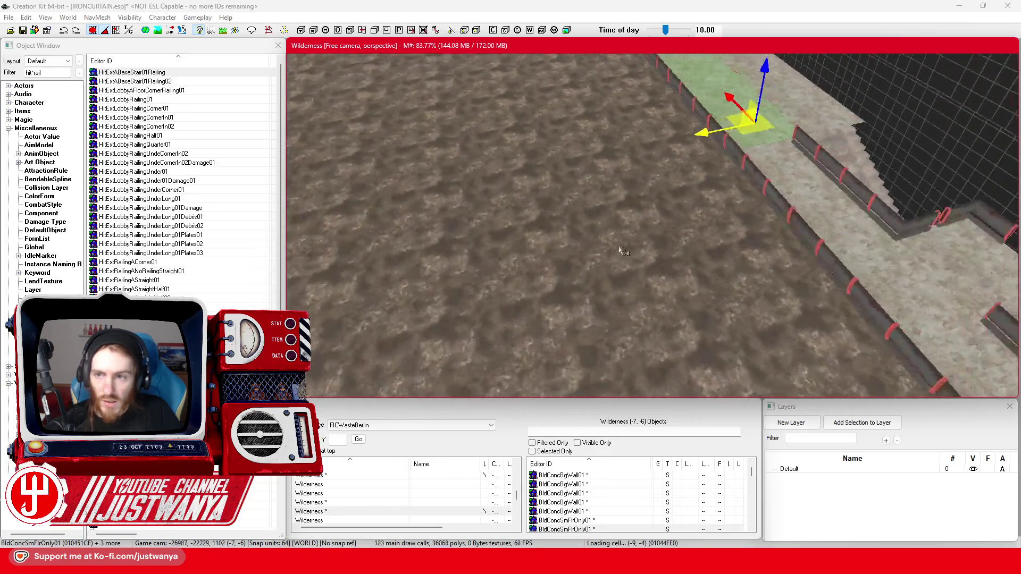
click(654, 287)
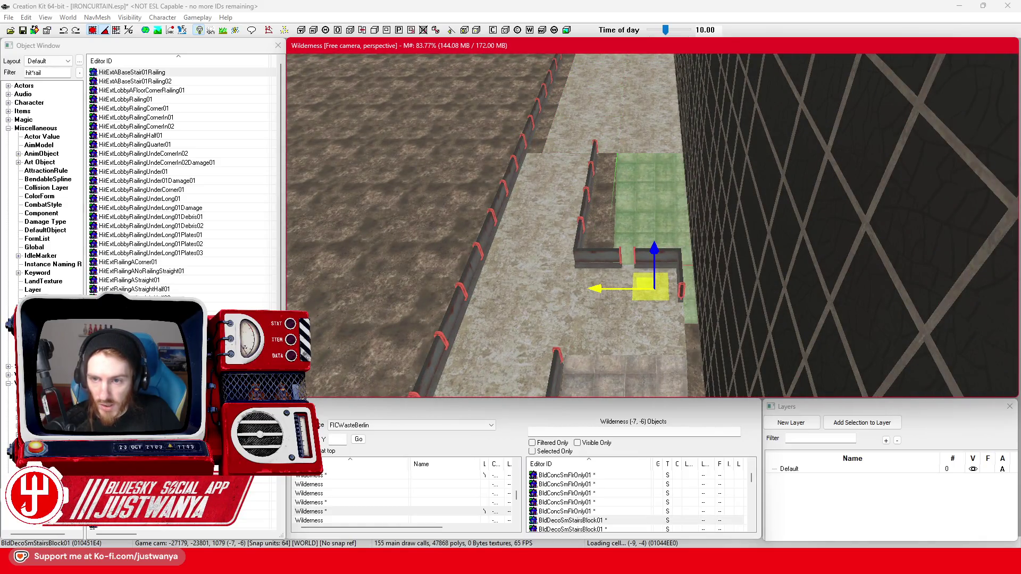
key(shift)
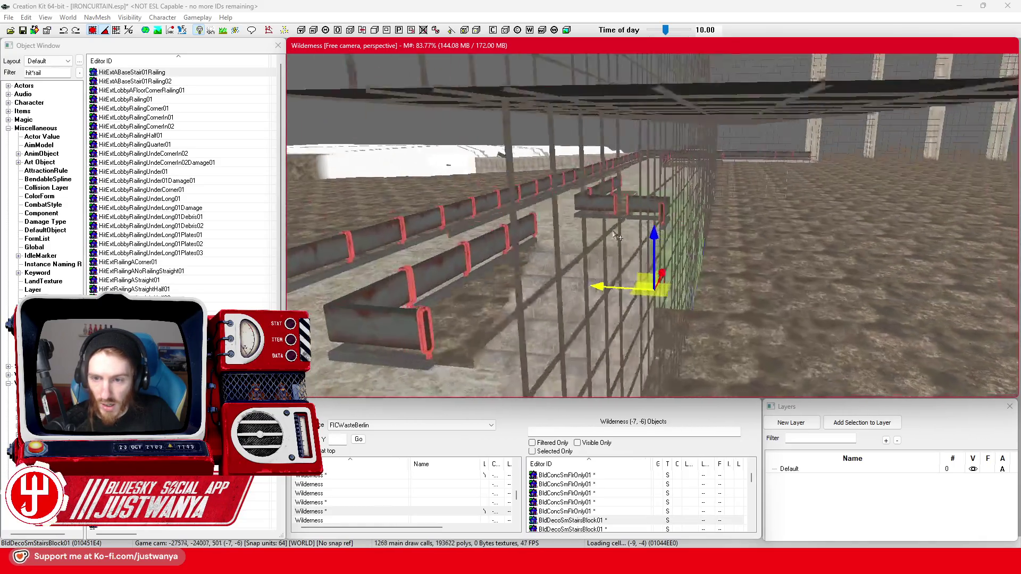
key(shift)
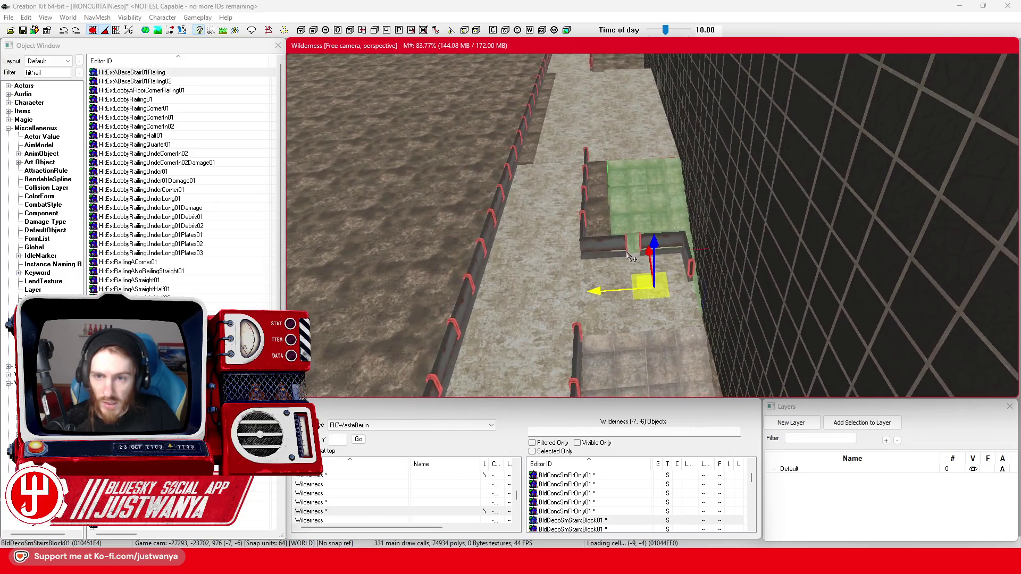
key(shift)
Step: Shift the floor tile beside the railing toward it and delete the unwanted railing piece
click(551, 183)
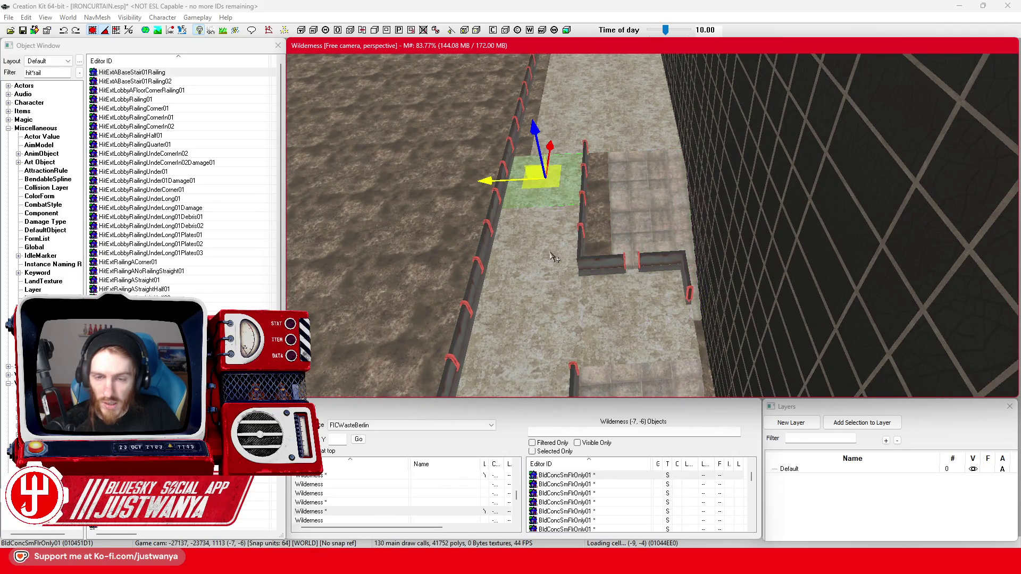
drag(499, 244, 546, 247)
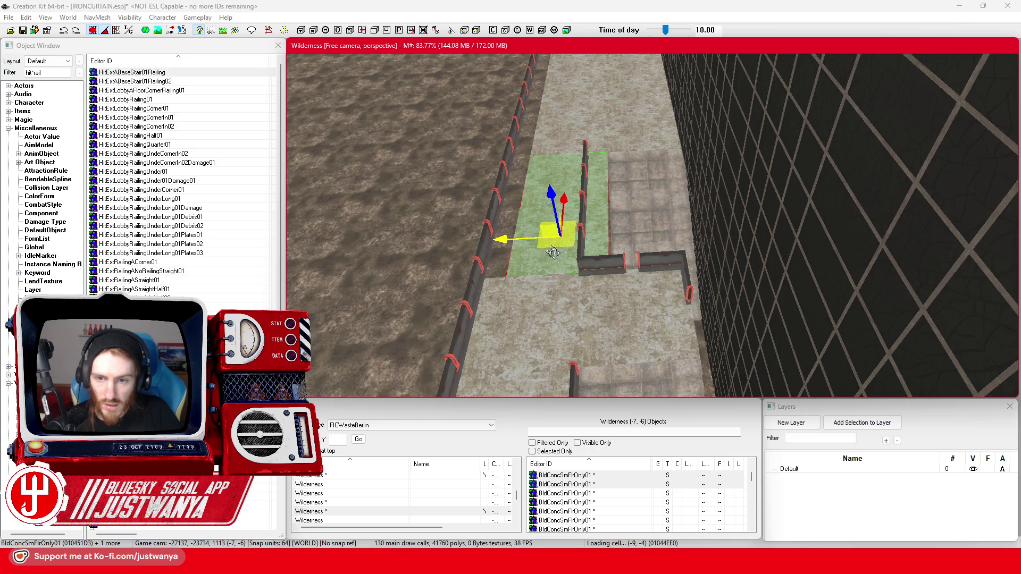
click(667, 263)
key(Delete)
Step: Select the lower-left floor tiles and stair block, then gather several more floor tiles into a selection
click(587, 323)
click(587, 326)
scroll(up, 3)
click(630, 371)
drag(646, 388, 590, 264)
click(590, 264)
scroll(down, 3)
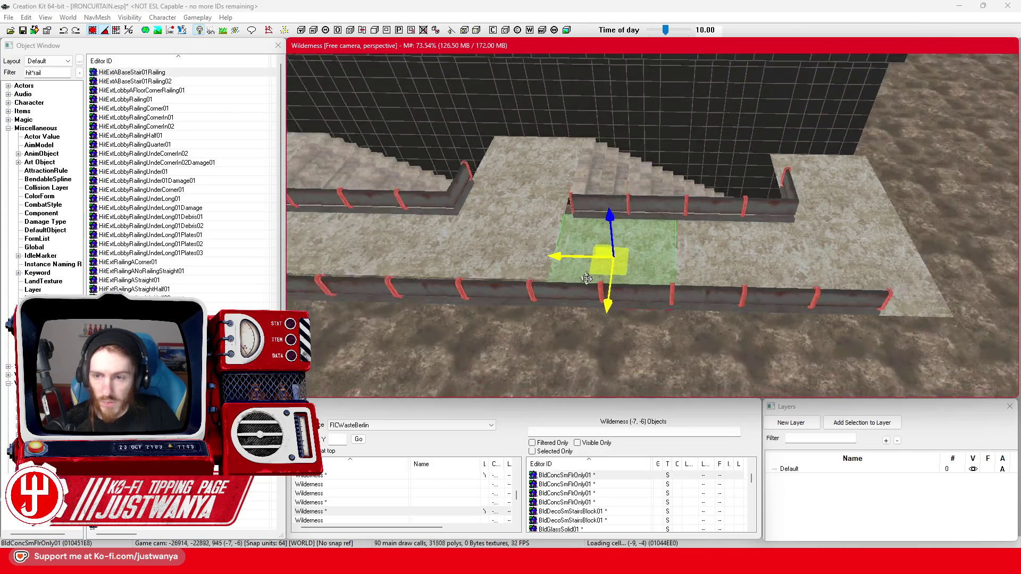
click(755, 253)
click(850, 238)
click(837, 163)
Step: Select the walkway tiles near the stairs, view them from above, and pick the corner railing piece
drag(604, 238, 842, 279)
click(841, 279)
click(722, 287)
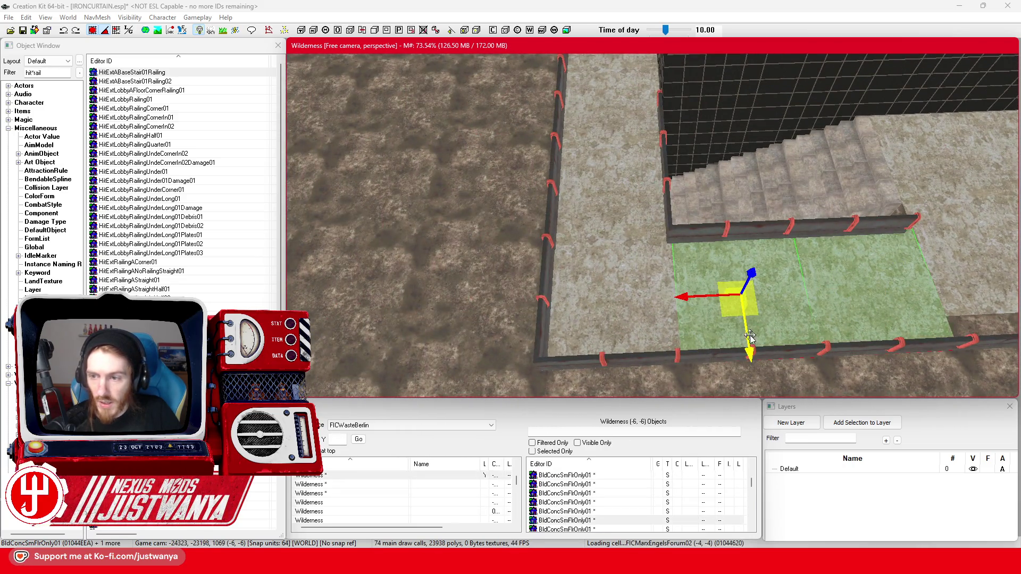
click(612, 324)
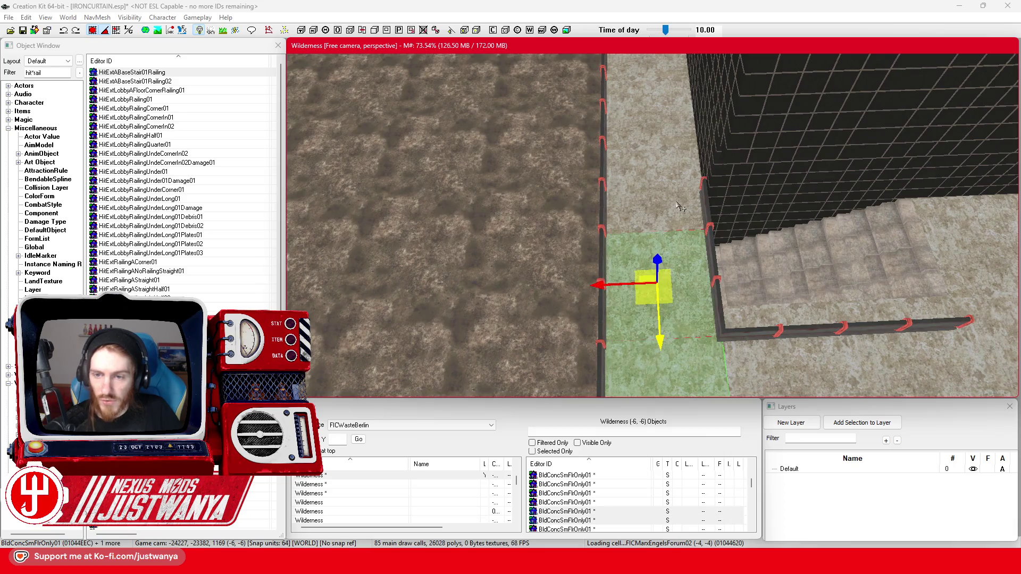
click(661, 126)
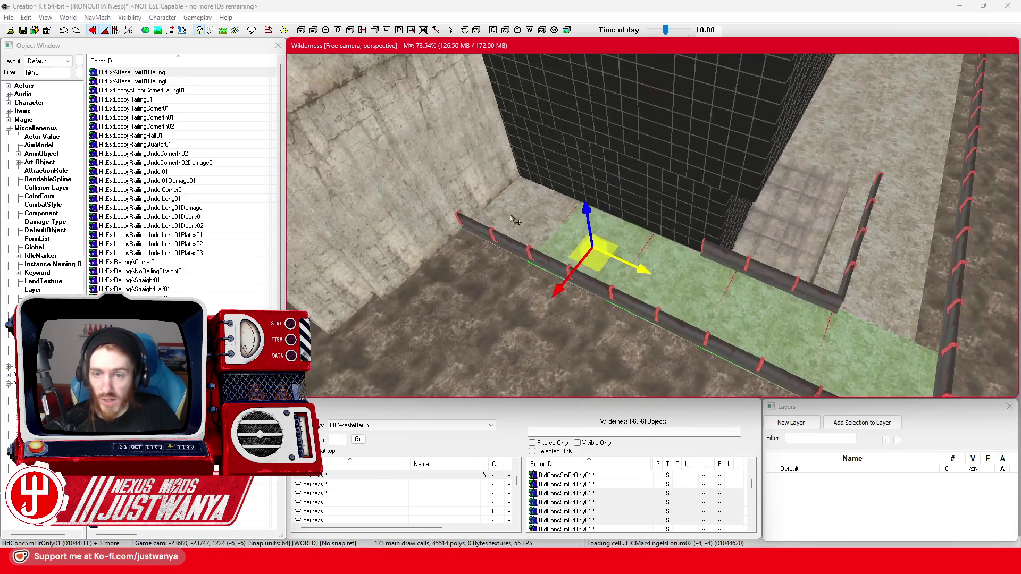
click(550, 217)
key(shift)
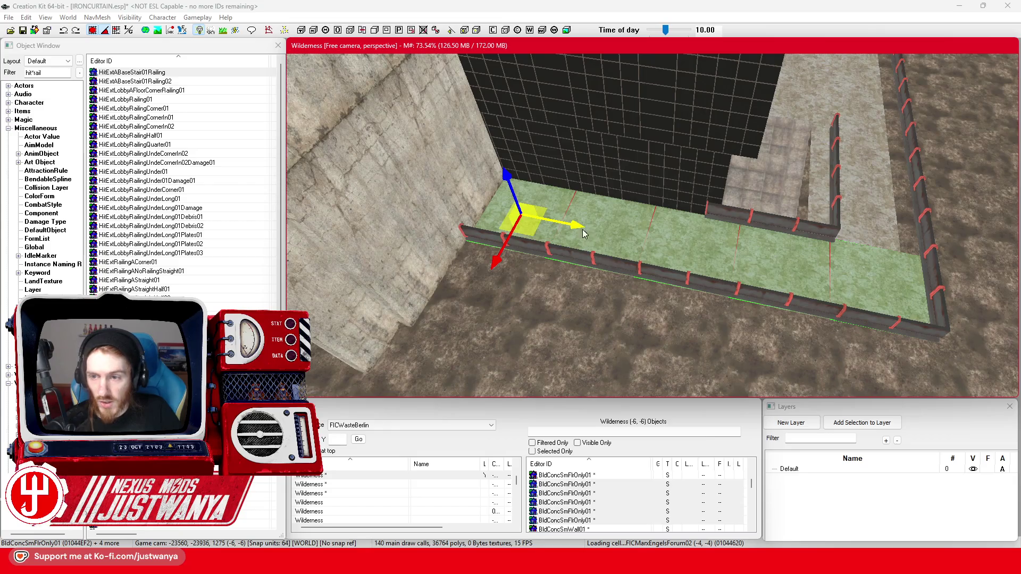
key(shift)
key(shift)
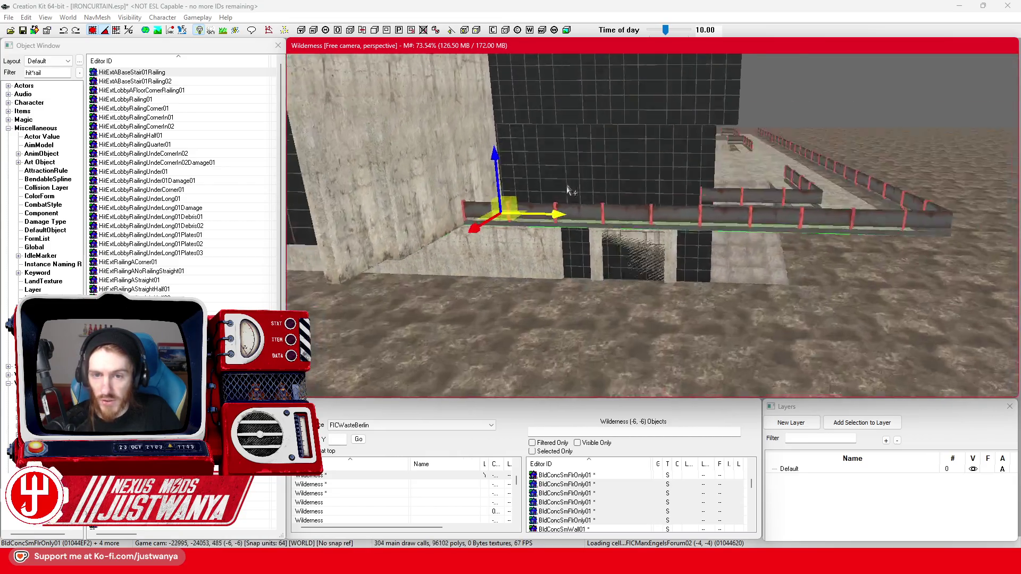
key(shift)
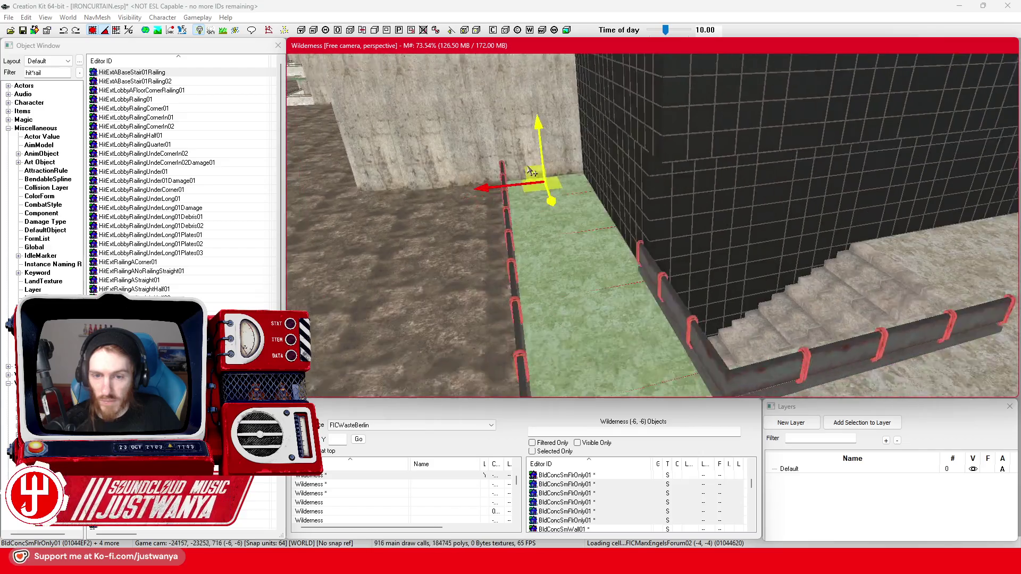
click(699, 282)
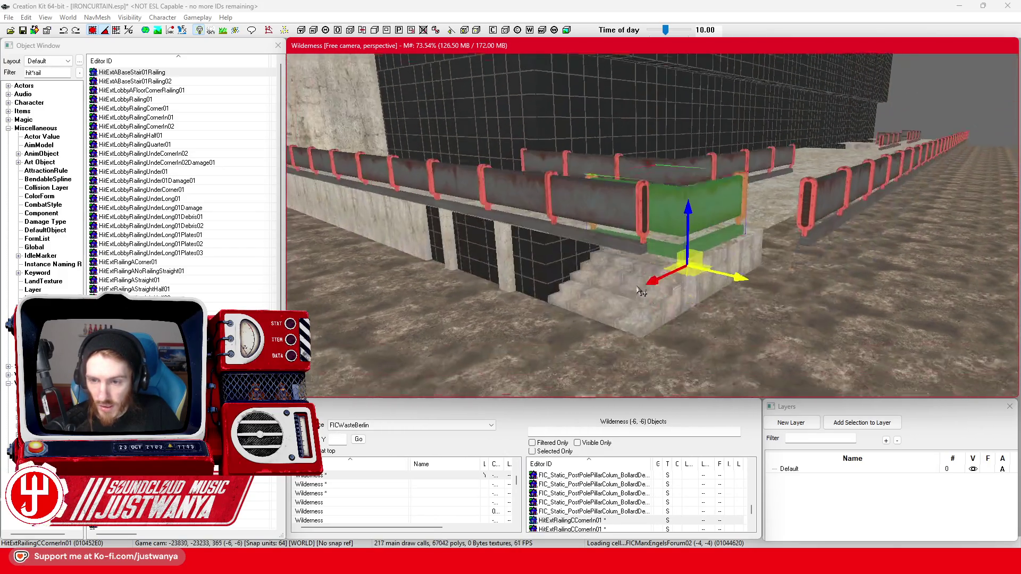
Step: Rotate the long railing beside the wall into line with the wall
click(683, 219)
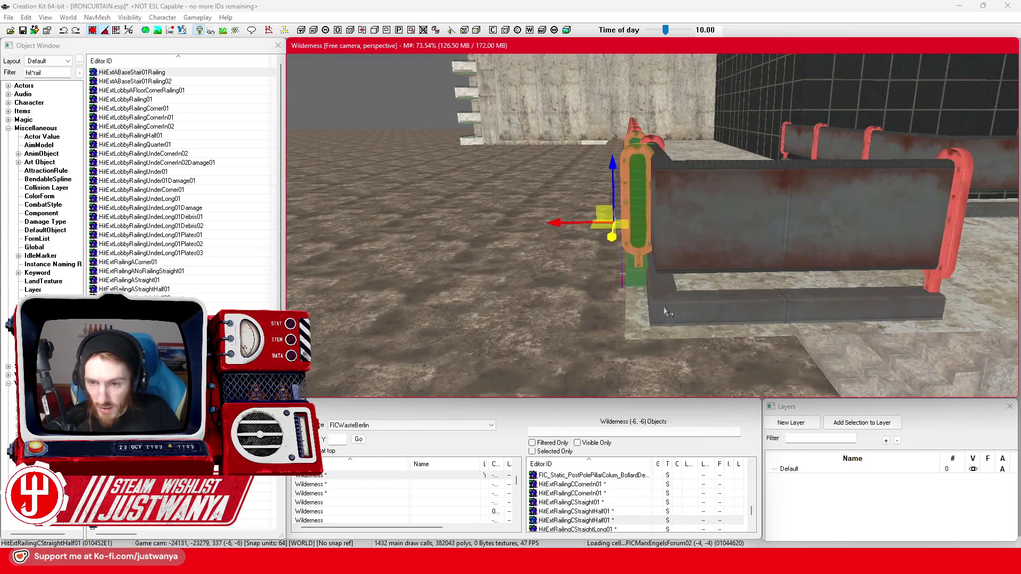
click(665, 302)
drag(665, 304, 654, 259)
click(661, 224)
click(673, 284)
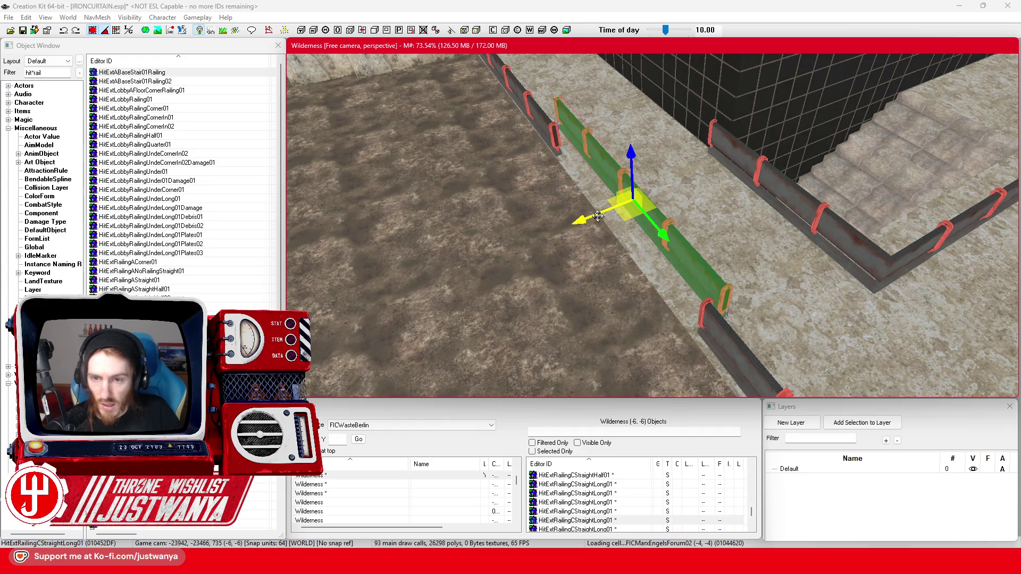
key(3)
drag(619, 245, 617, 242)
key(2)
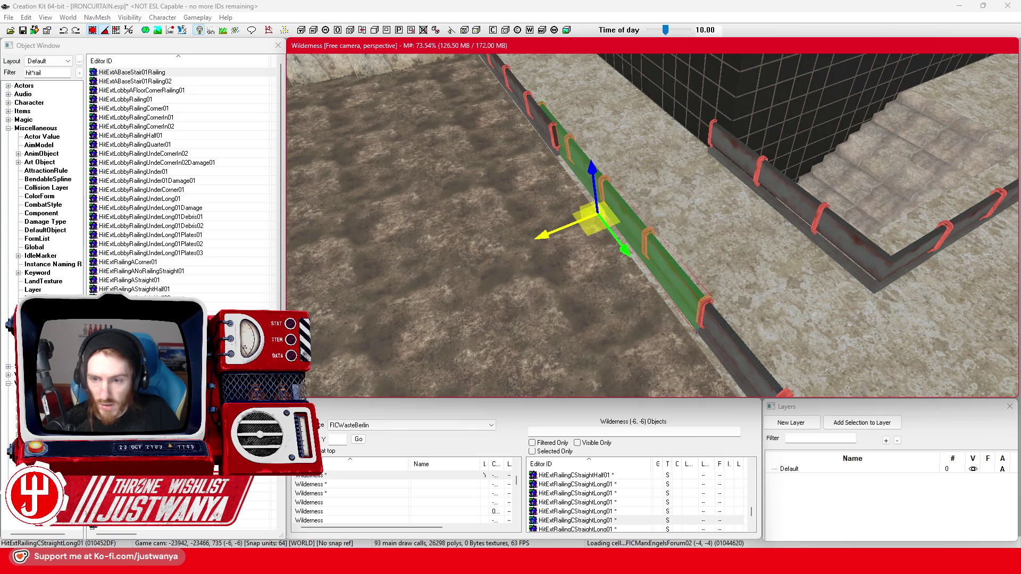
Step: Delete the stray diagonal railing and the lower section of the right-hand railing
click(580, 247)
drag(580, 248, 603, 292)
click(565, 247)
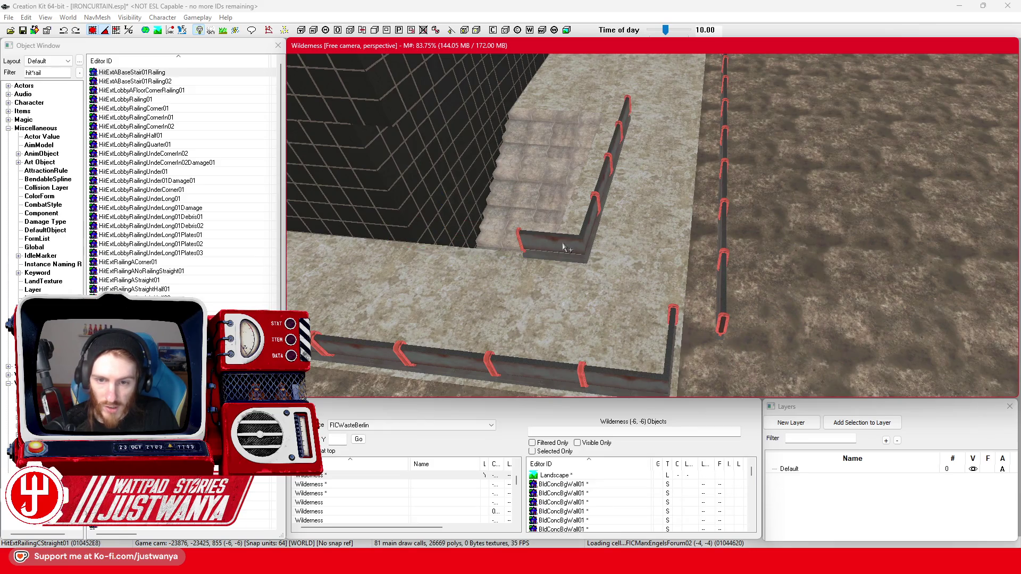
click(604, 186)
key(Delete)
click(726, 229)
key(Delete)
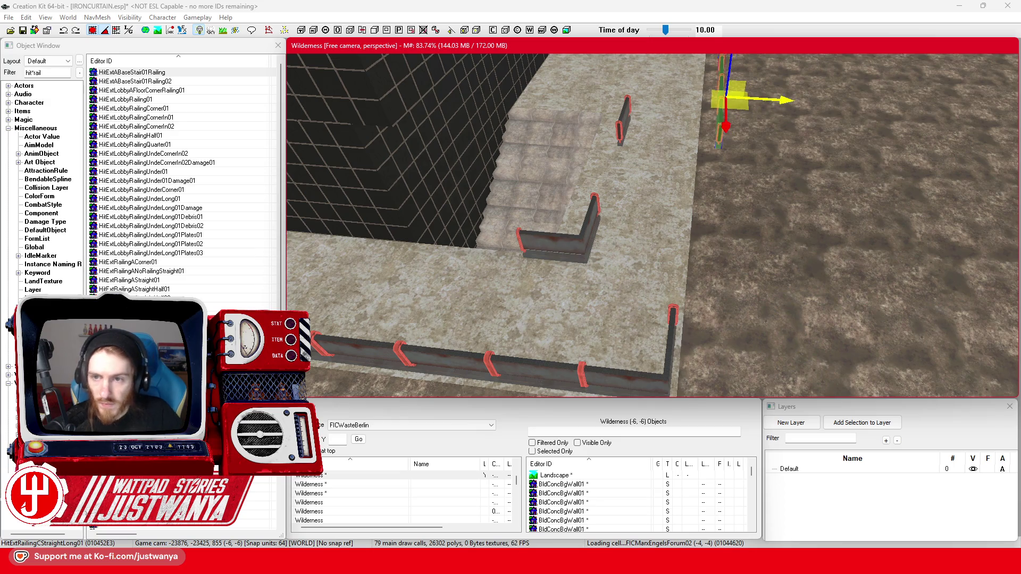
Step: Slide a railing piece down along the slab edge and delete a stray row of railings
drag(784, 84, 759, 83)
drag(698, 126, 689, 290)
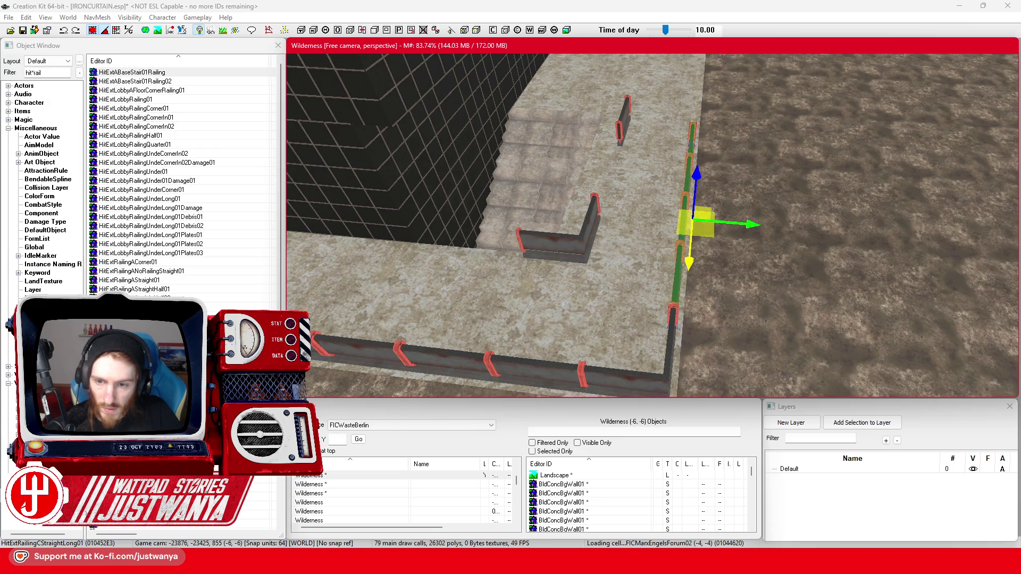
scroll(down, 3)
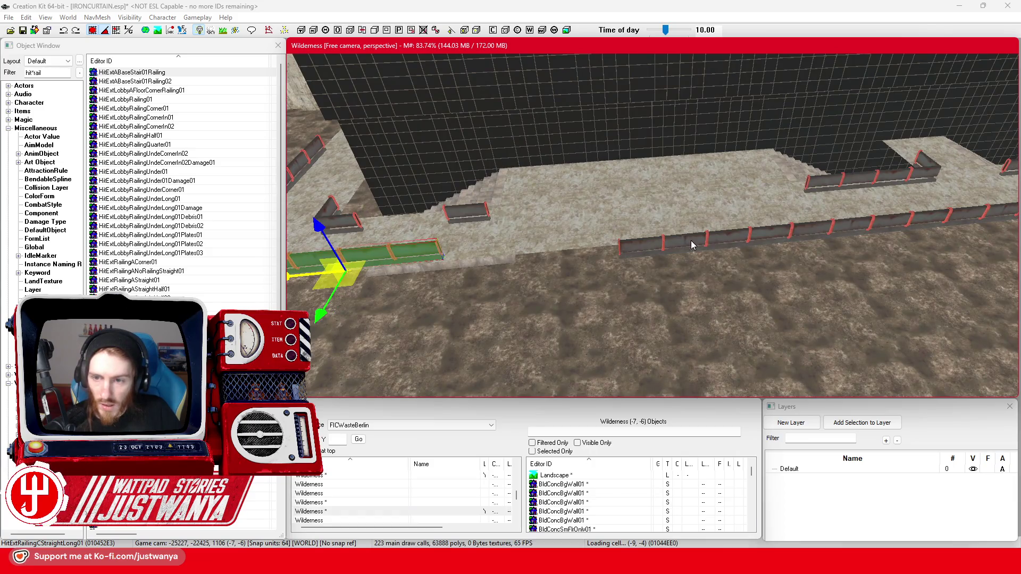
click(692, 245)
click(830, 226)
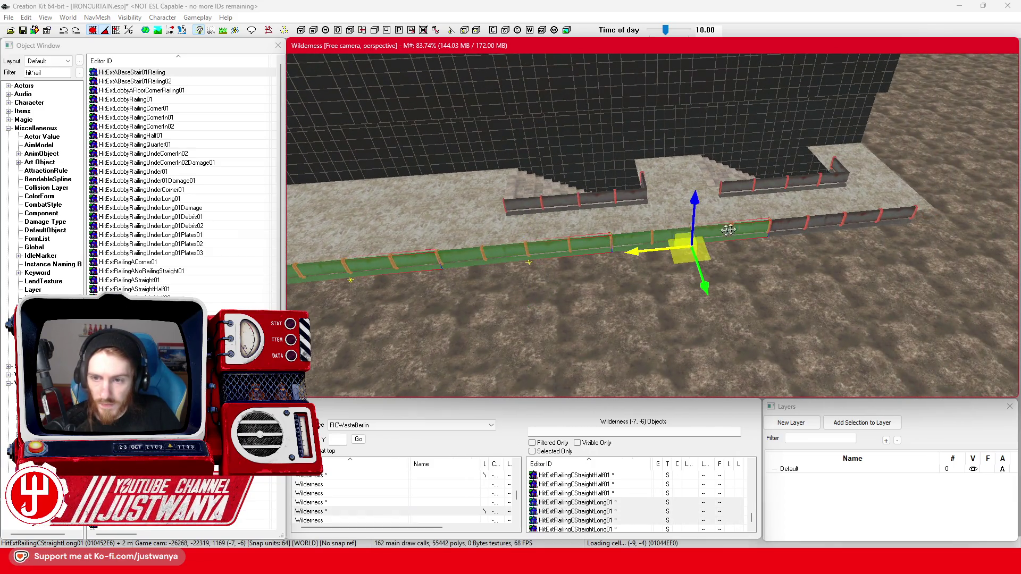
click(803, 228)
key(Delete)
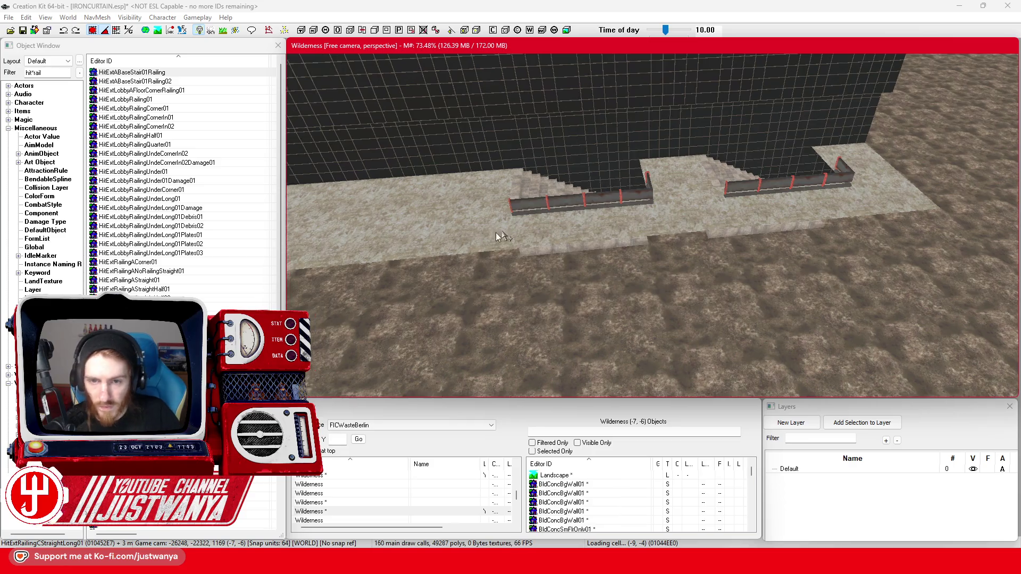
Step: Move the front railing piece to the right end of the front row
drag(492, 237, 678, 229)
click(653, 251)
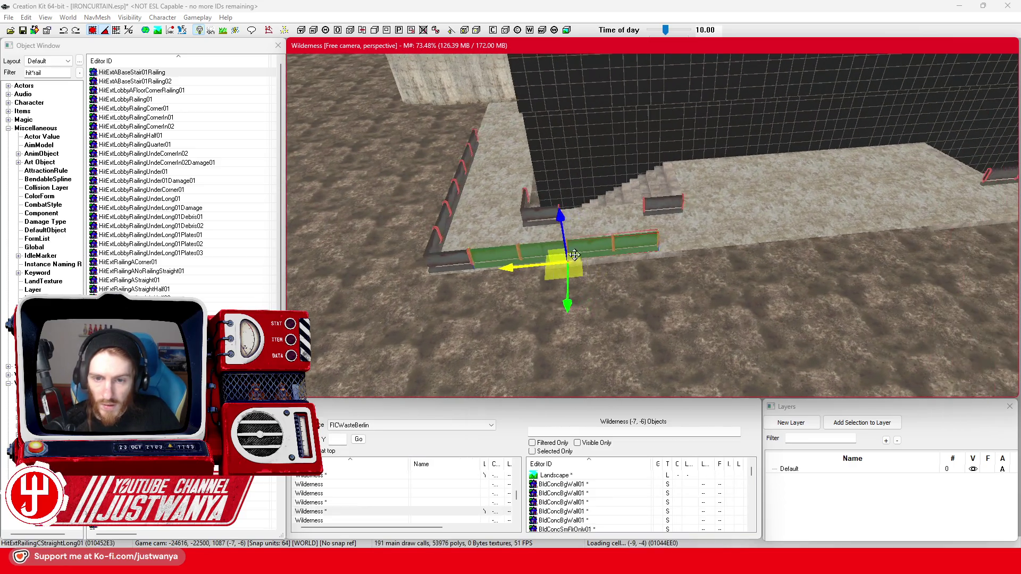
drag(649, 253, 708, 250)
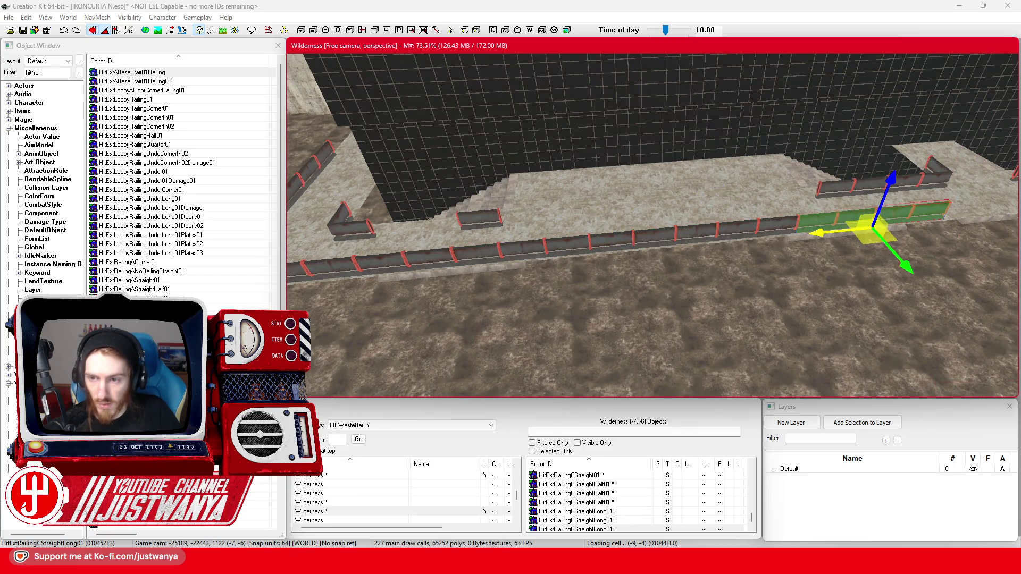
drag(653, 257, 662, 264)
drag(494, 278, 744, 325)
Step: Slide the lower half railing along the wall sideways into place
click(711, 220)
click(718, 255)
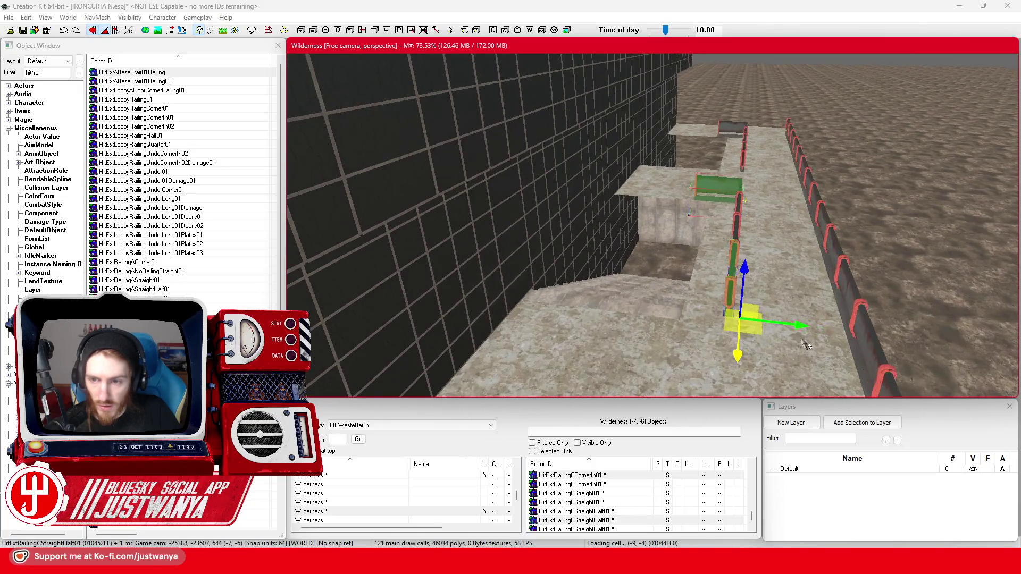
drag(712, 201, 733, 344)
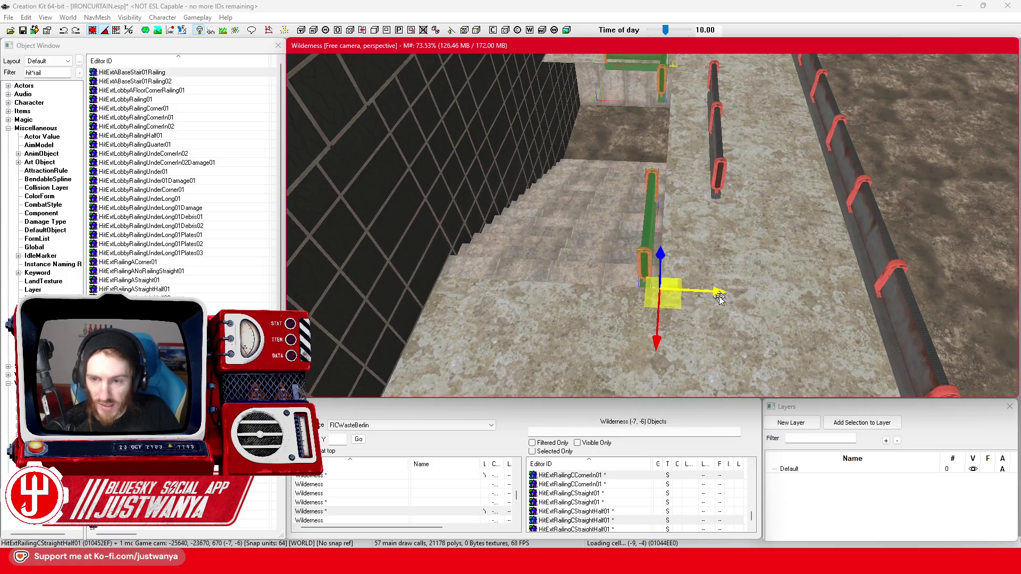
drag(720, 296, 778, 295)
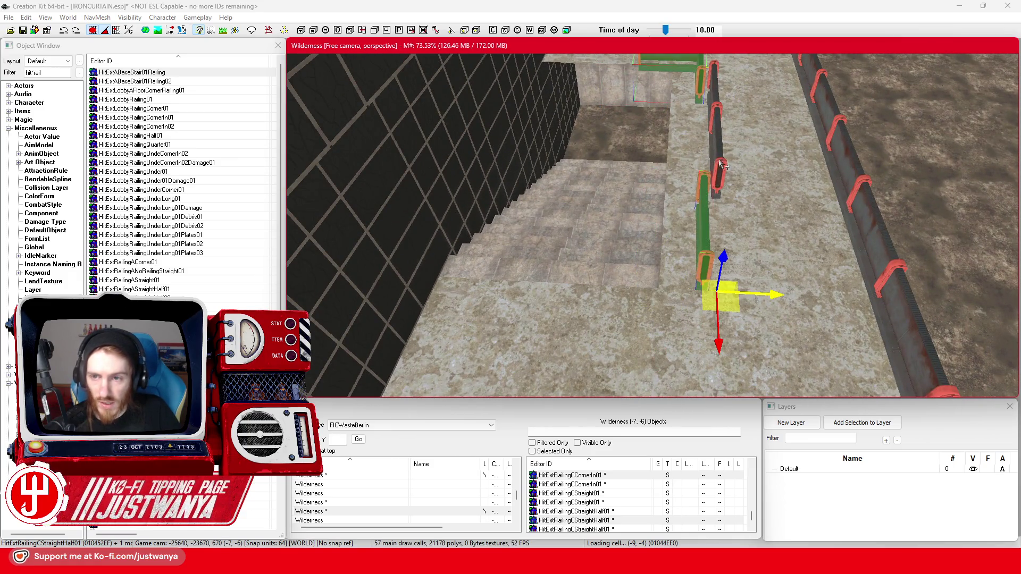
click(703, 128)
drag(778, 143, 601, 144)
click(625, 234)
Step: Multi-select the long outer terrace railing pieces together with the corner railing
key(f)
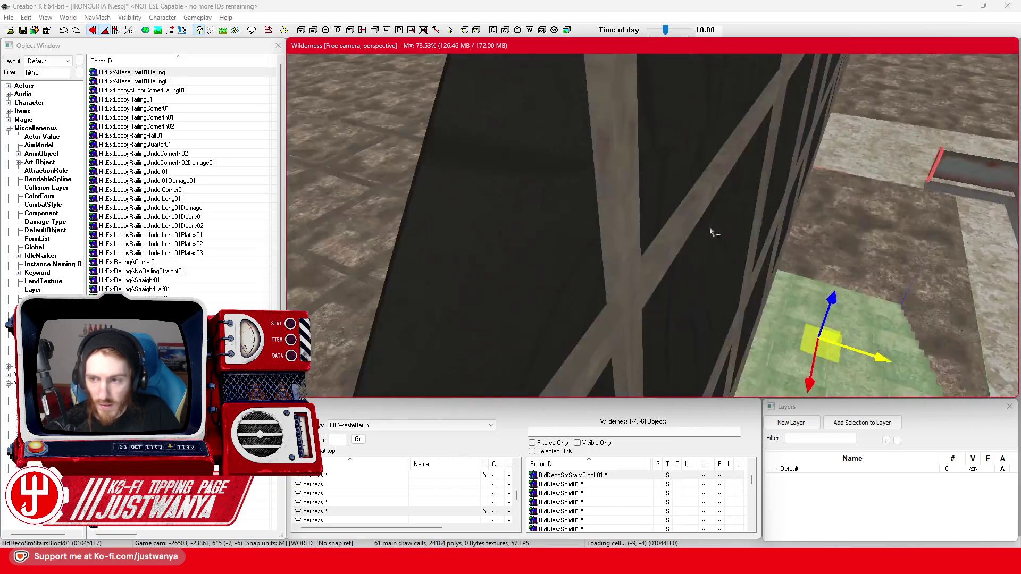
click(826, 114)
click(813, 251)
key(f)
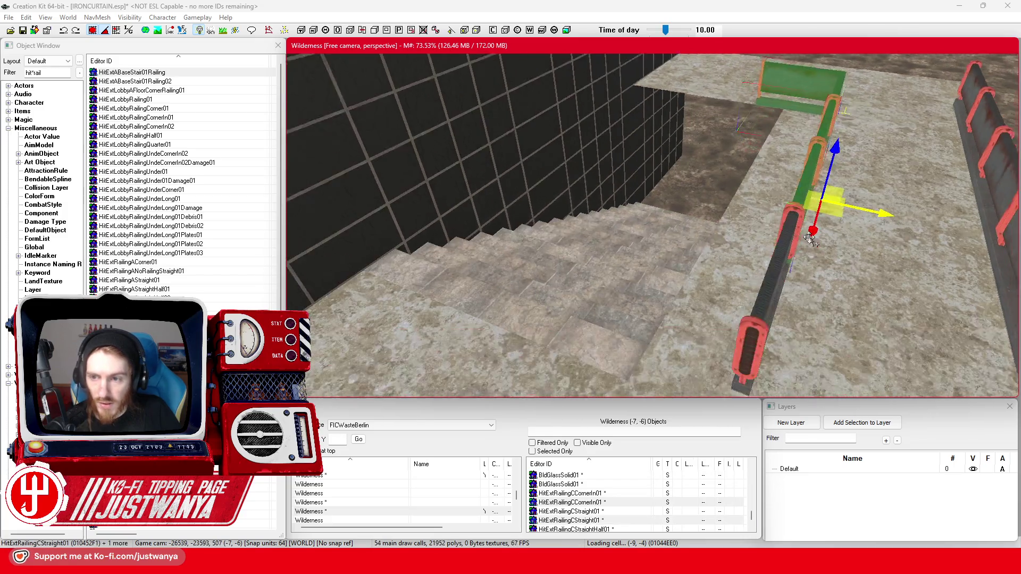
scroll(down, 3)
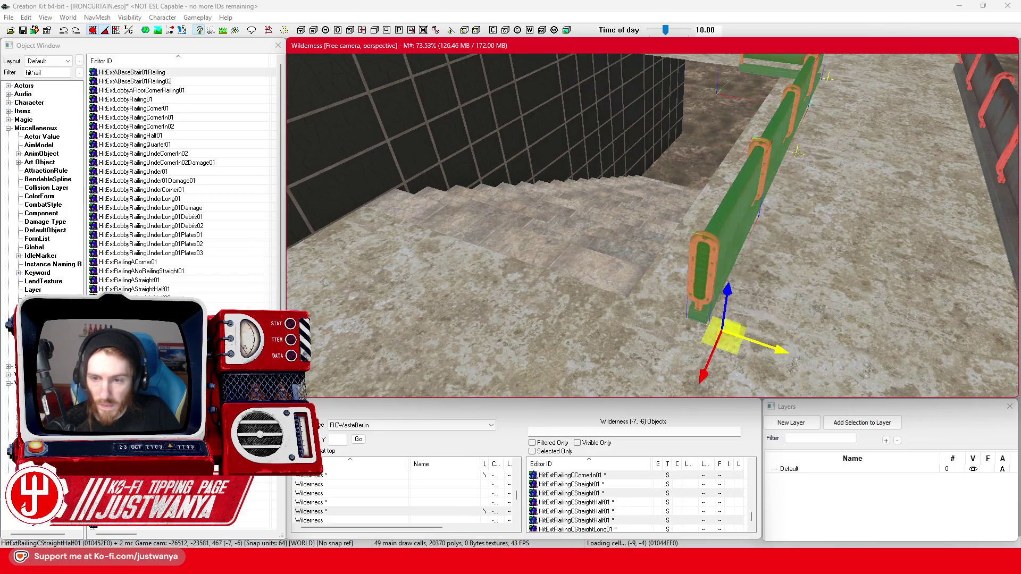
scroll(down, 3)
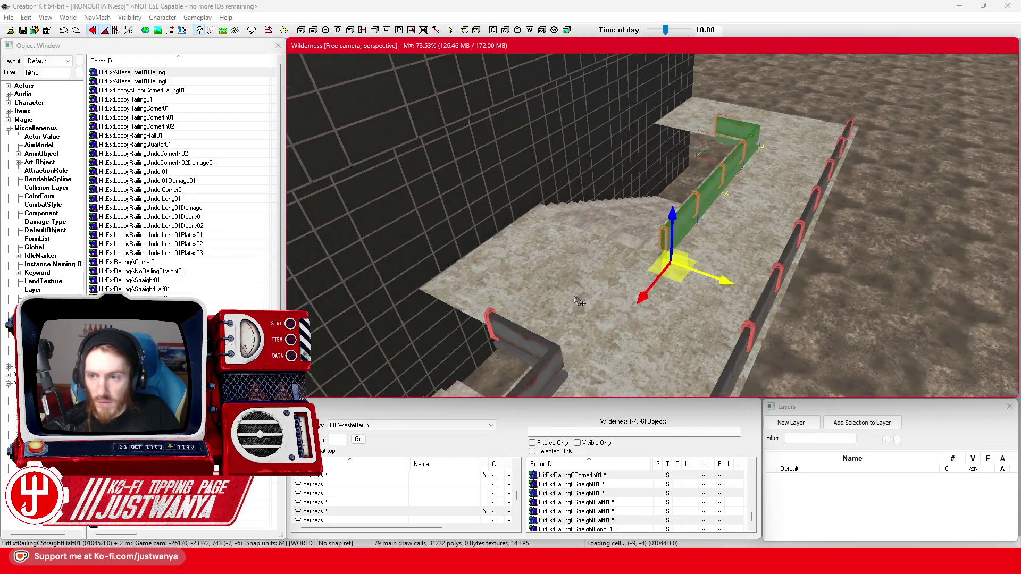
click(693, 257)
click(691, 257)
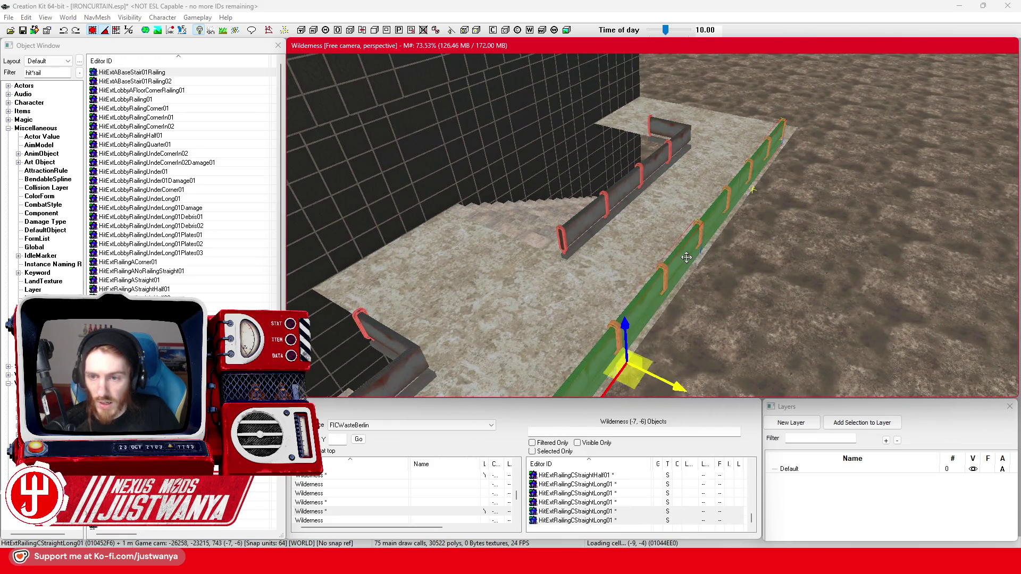
scroll(up, 3)
click(603, 300)
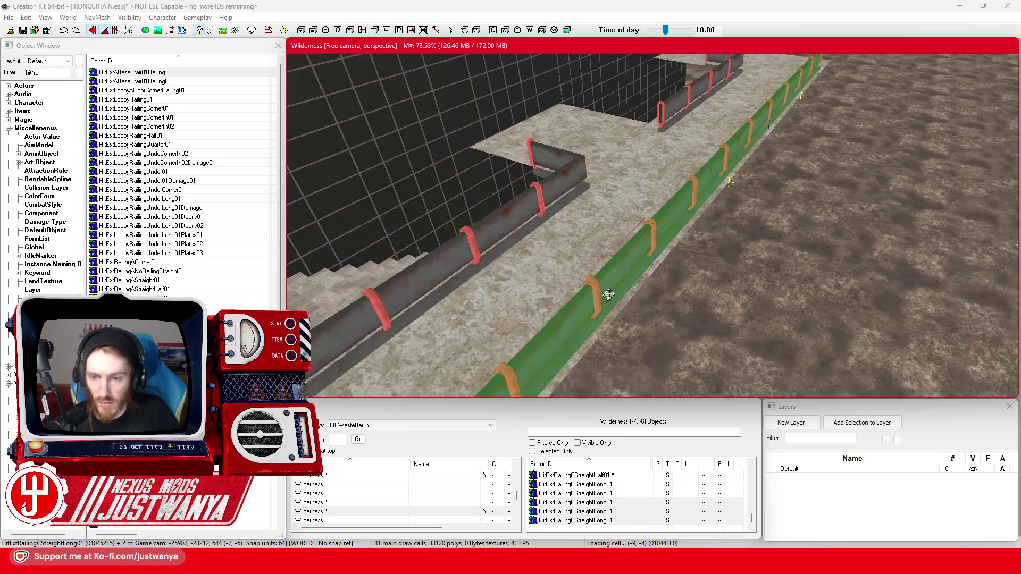
scroll(up, 3)
scroll(up, 3)
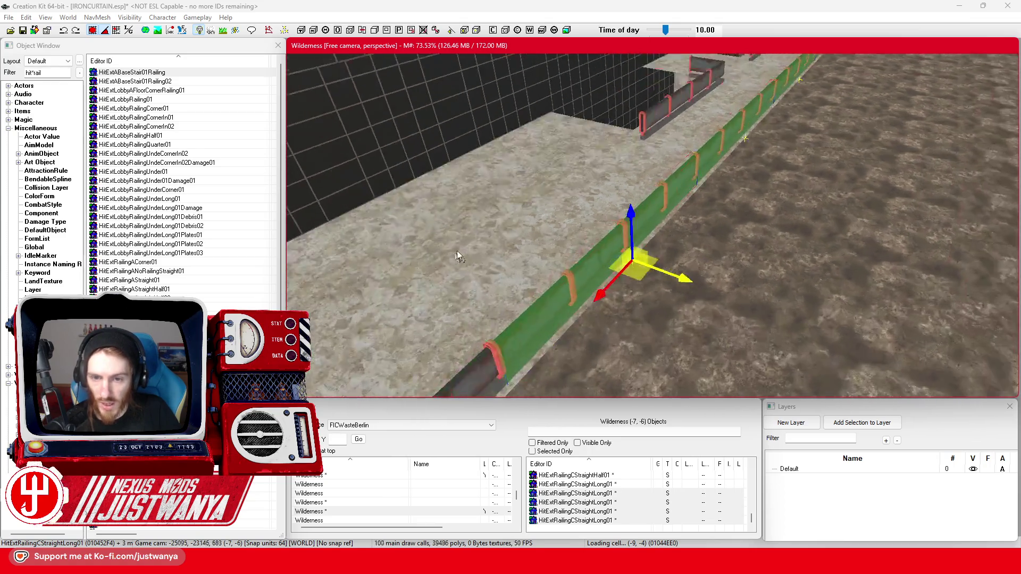
click(572, 274)
scroll(down, 3)
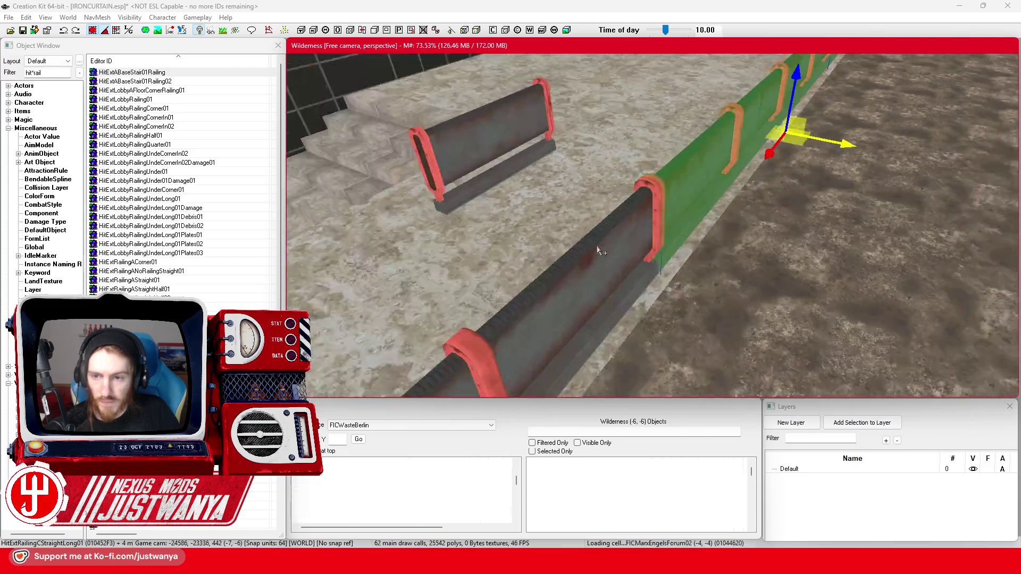
scroll(down, 3)
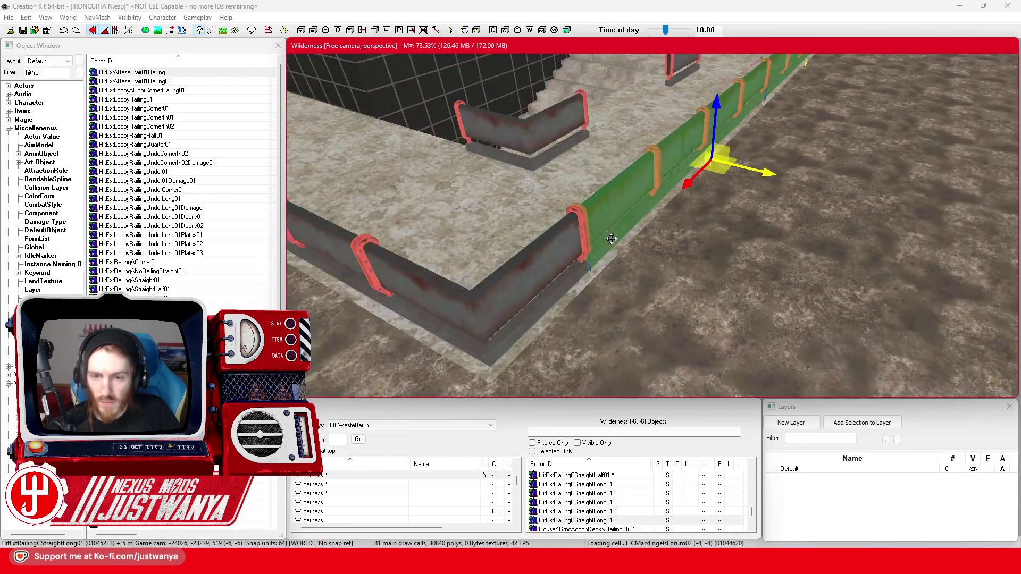
click(615, 210)
scroll(up, 3)
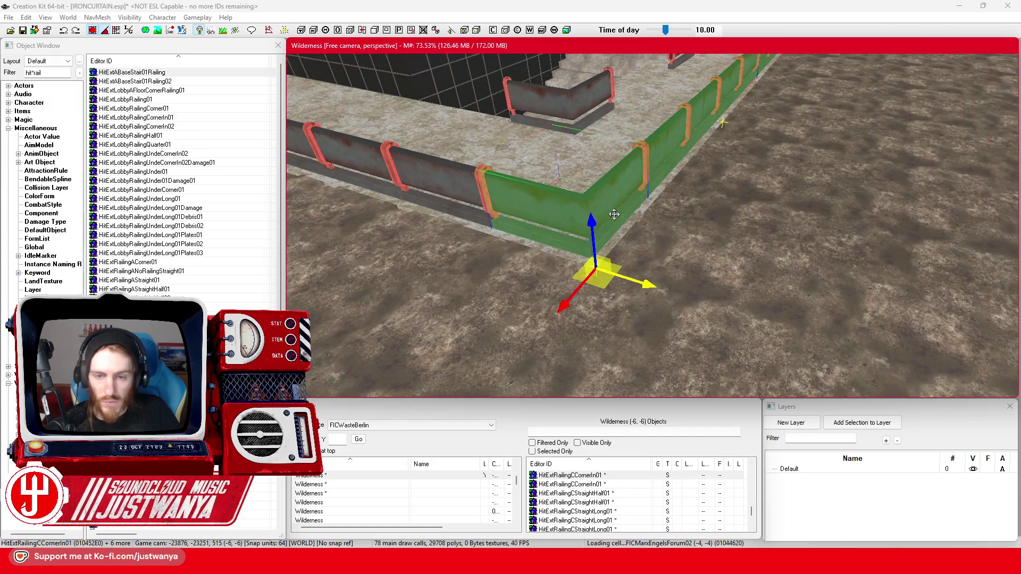
Step: Shift the selected railings and corner together right onto the slab edge
click(92, 31)
drag(563, 312, 557, 318)
drag(647, 308, 656, 314)
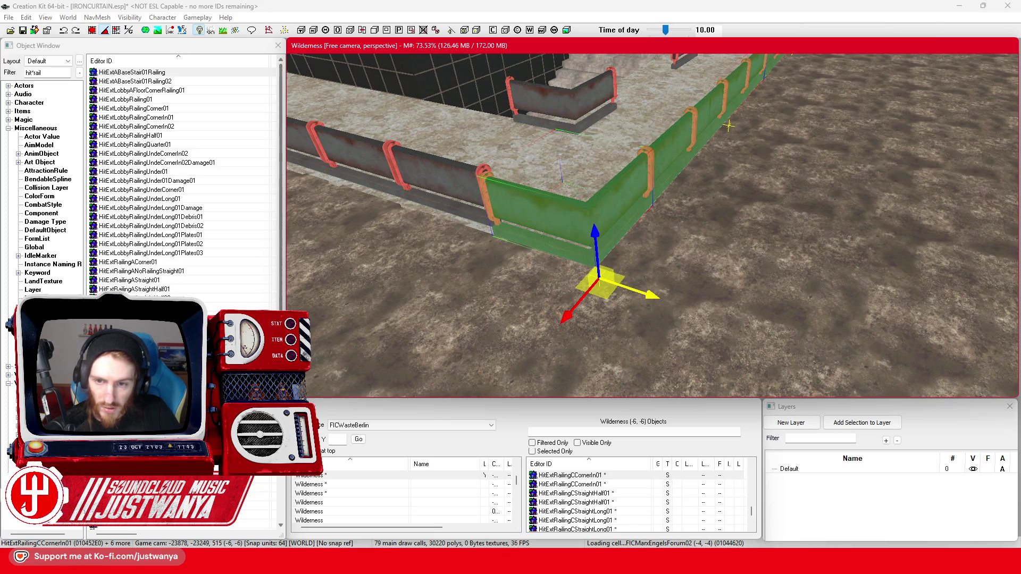
key(shift)
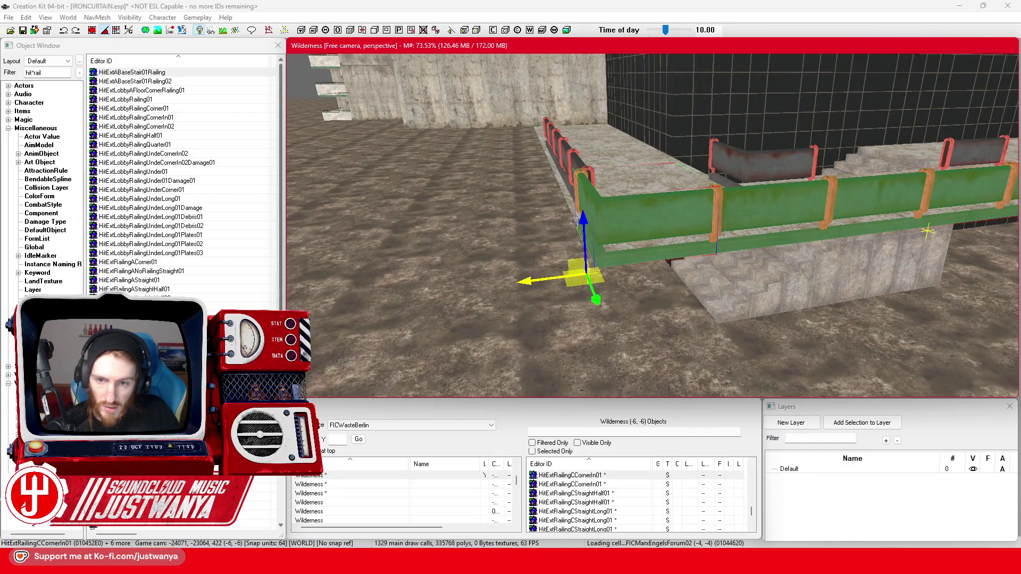
Step: Delete the stray straight half railing piece
click(587, 213)
key(shift)
drag(580, 314, 568, 316)
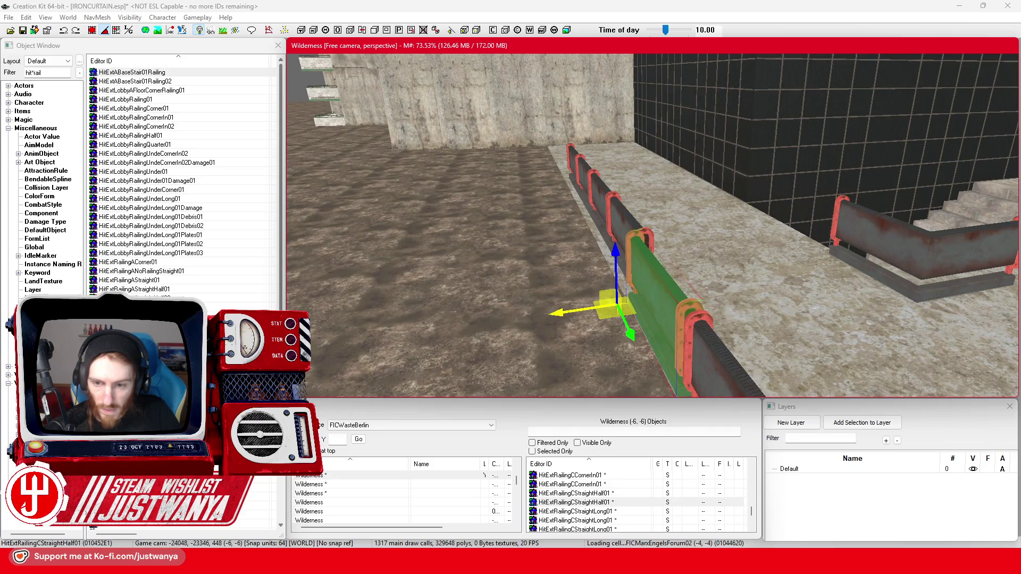
key(shift)
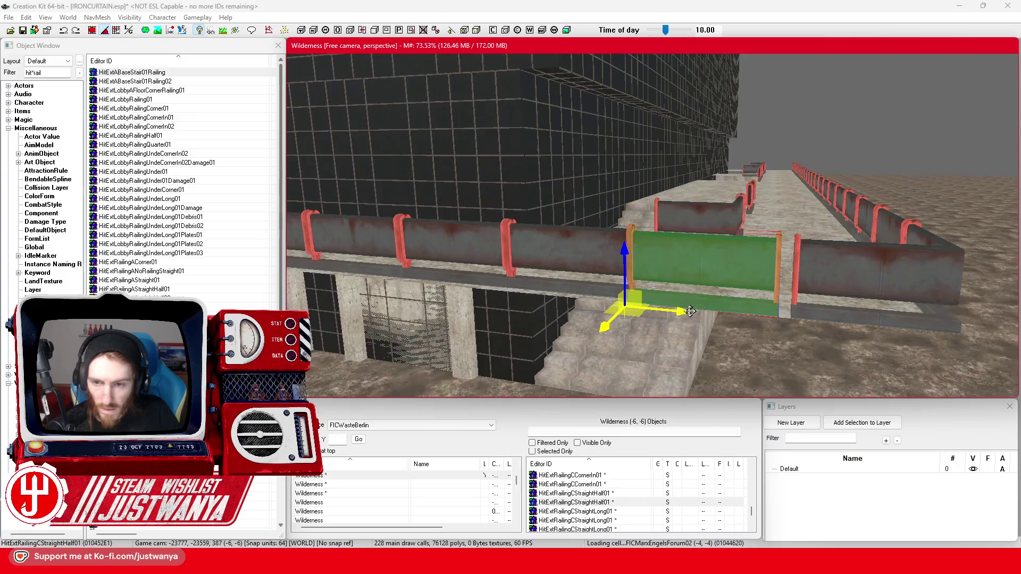
key(Delete)
Step: Slide the long left railing along the terrace edge into position
click(587, 266)
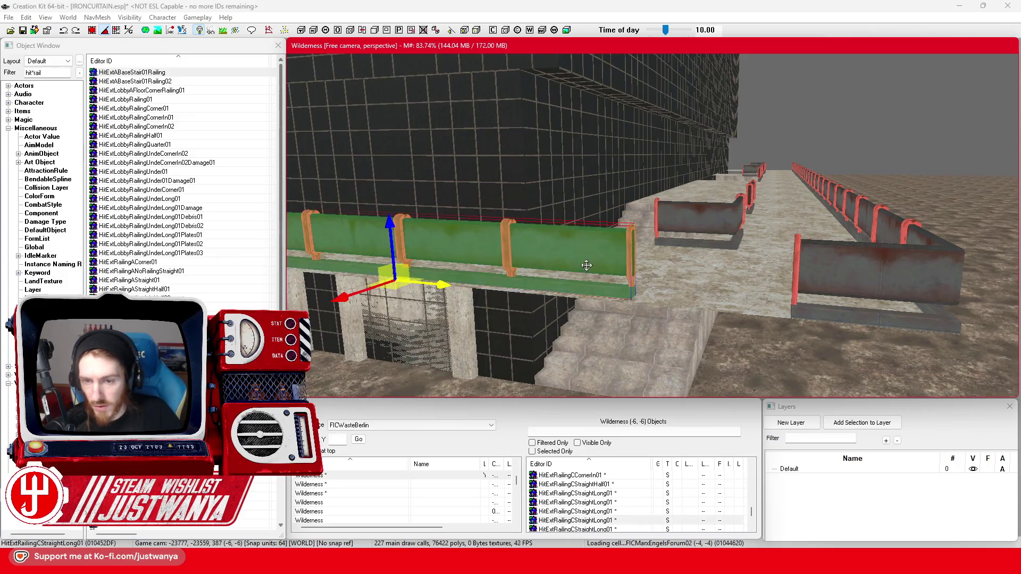
drag(586, 266, 581, 266)
key(shift)
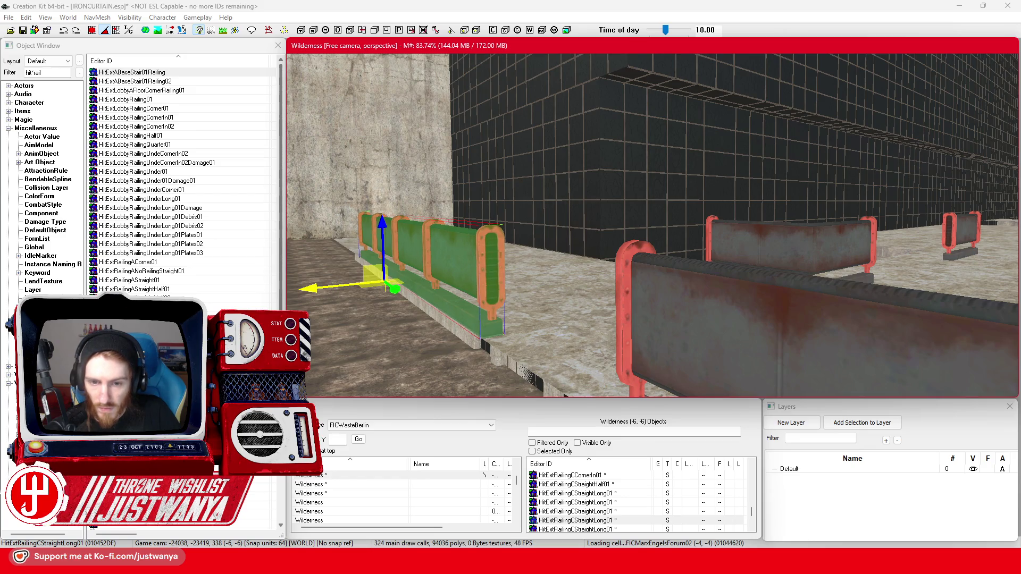
key(shift)
drag(405, 298, 527, 305)
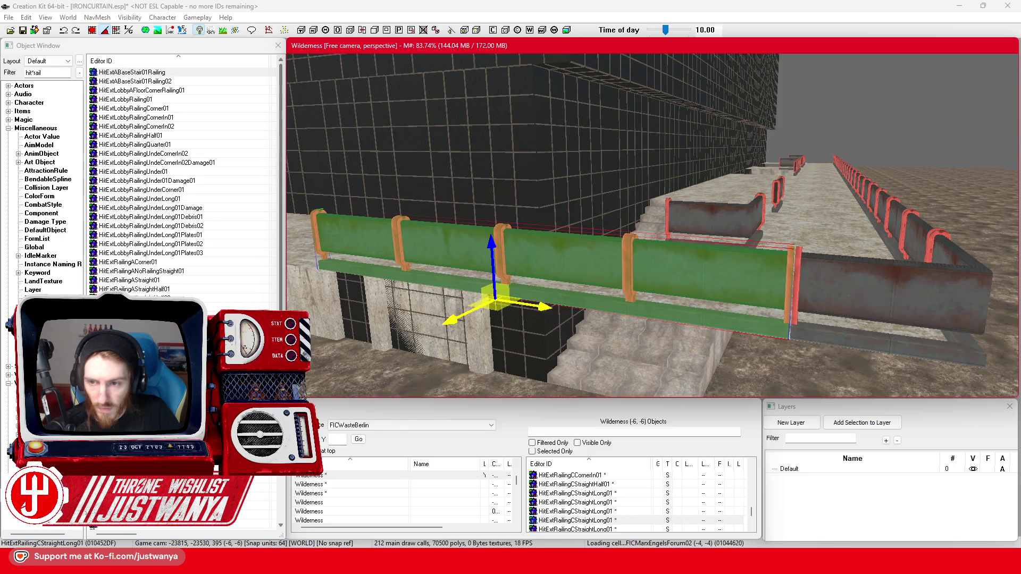
scroll(down, 3)
key(shift)
Step: Duplicate the long railing section to its left and move the half railing to the left end
key(ctrl+d)
drag(772, 291, 500, 272)
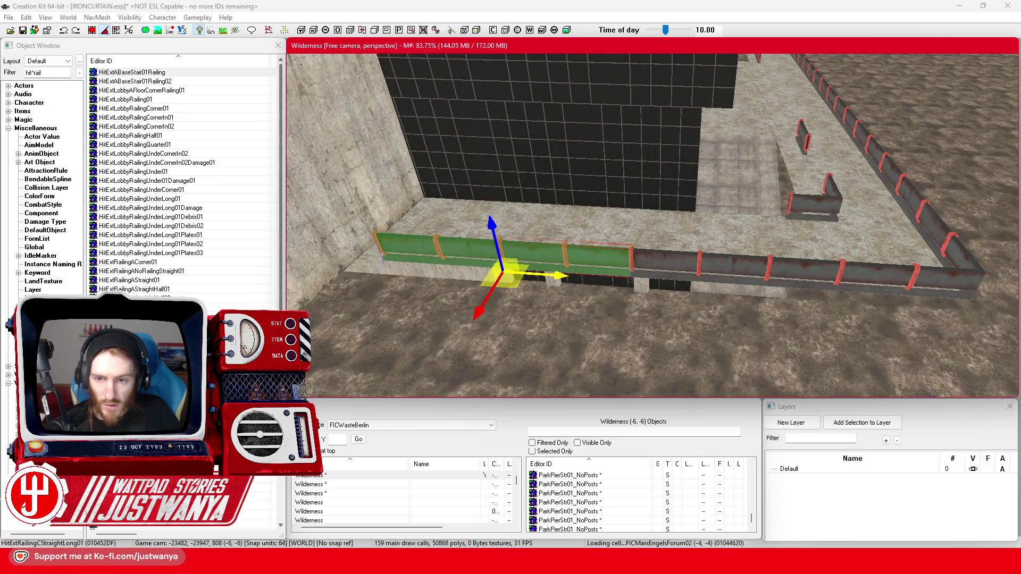
key(f)
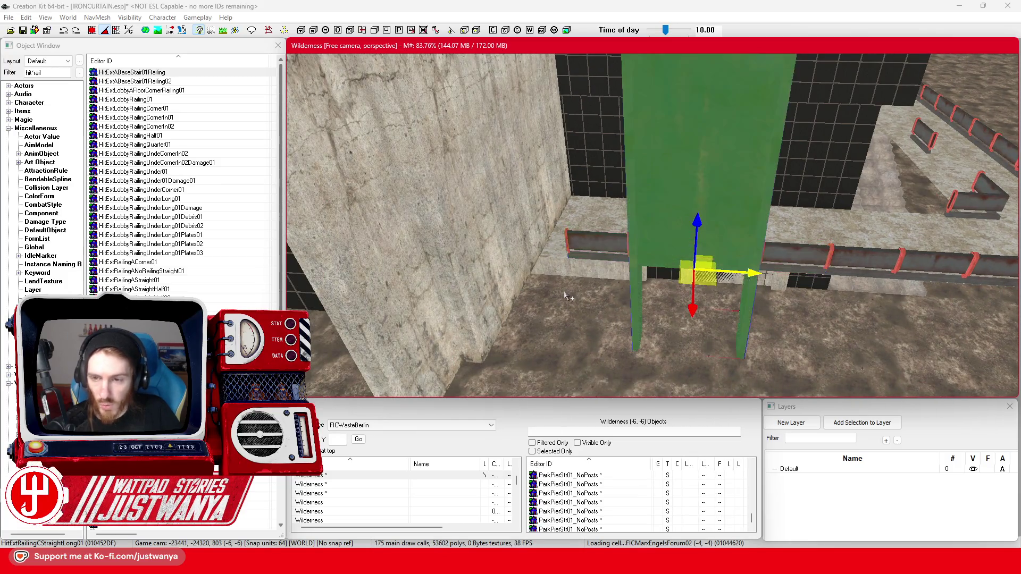
key(ctrl+z)
drag(750, 272, 557, 260)
scroll(up, 3)
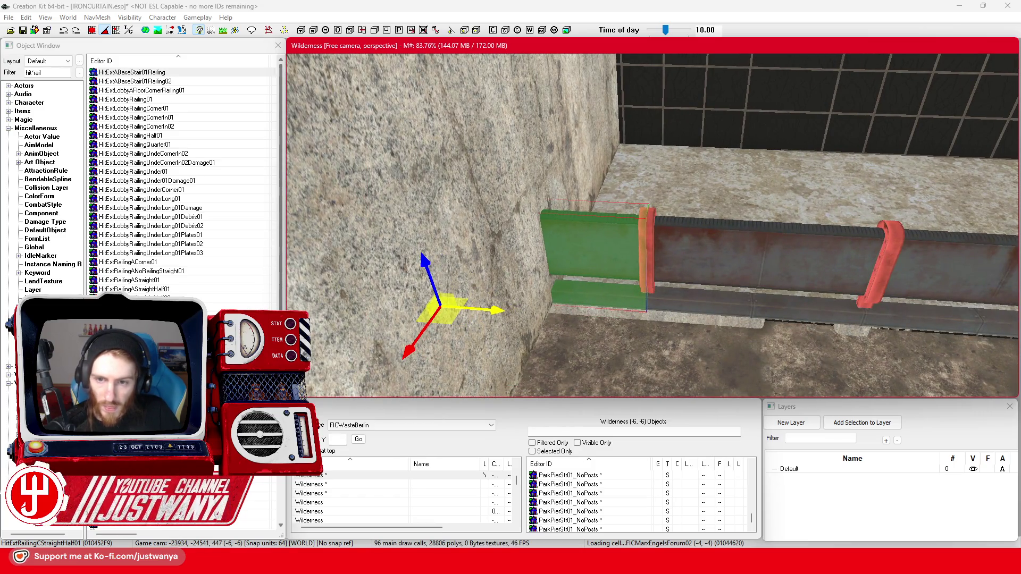
scroll(down, 3)
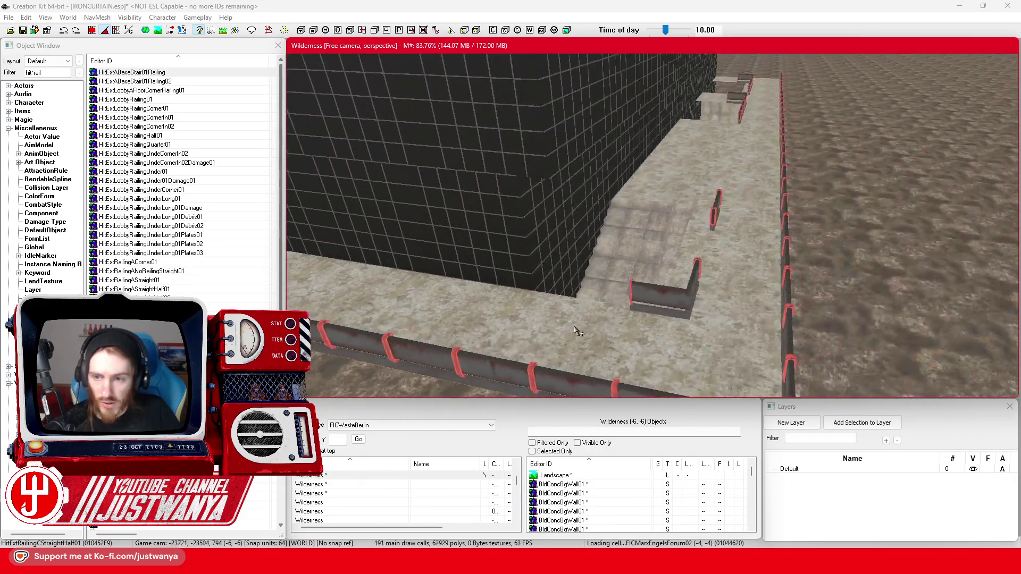
Step: Shift the inner corner railing left into place against the wall
click(642, 345)
scroll(up, 3)
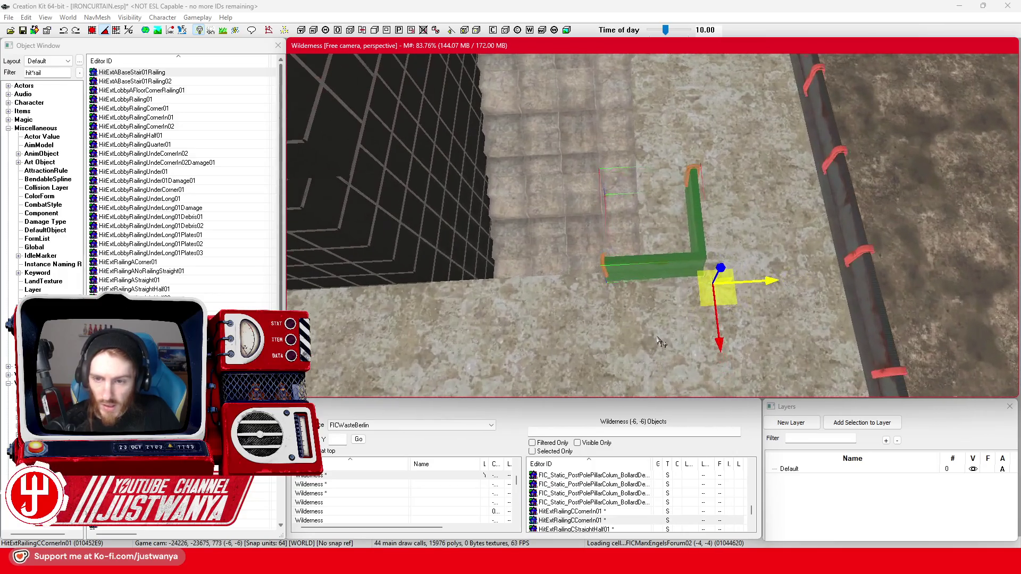
drag(773, 286, 739, 310)
click(742, 118)
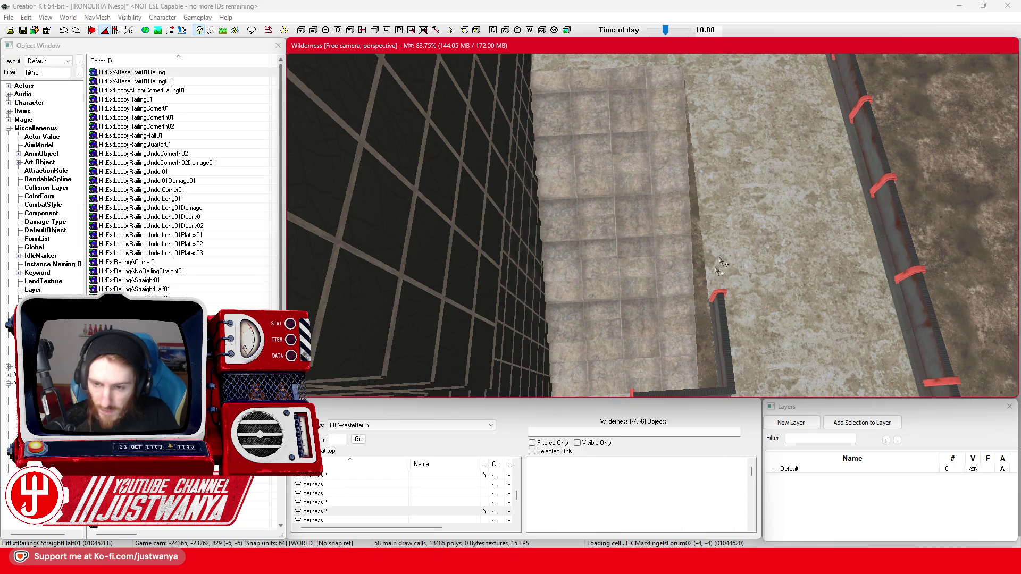
scroll(down, 3)
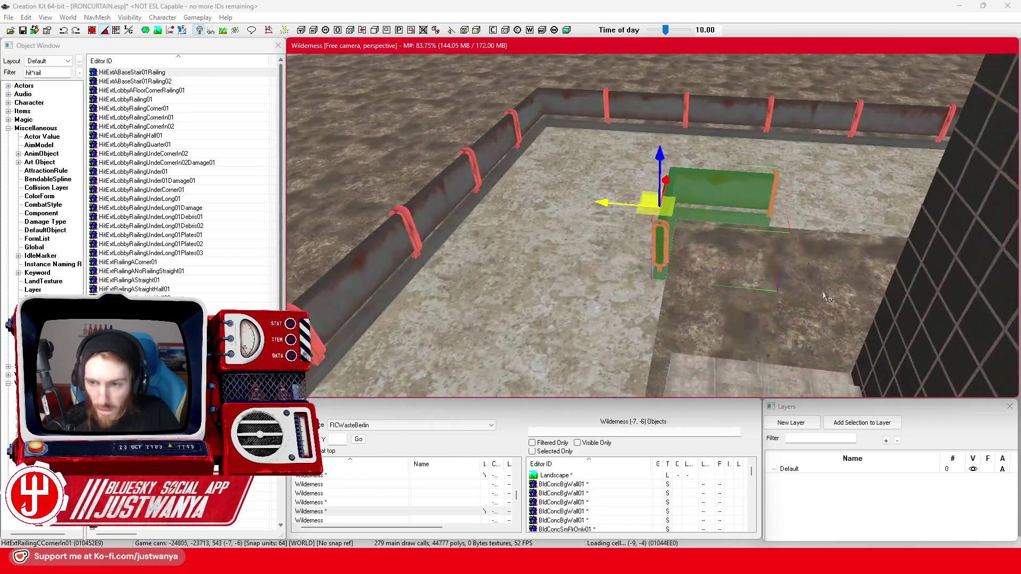
drag(816, 271, 555, 281)
click(555, 281)
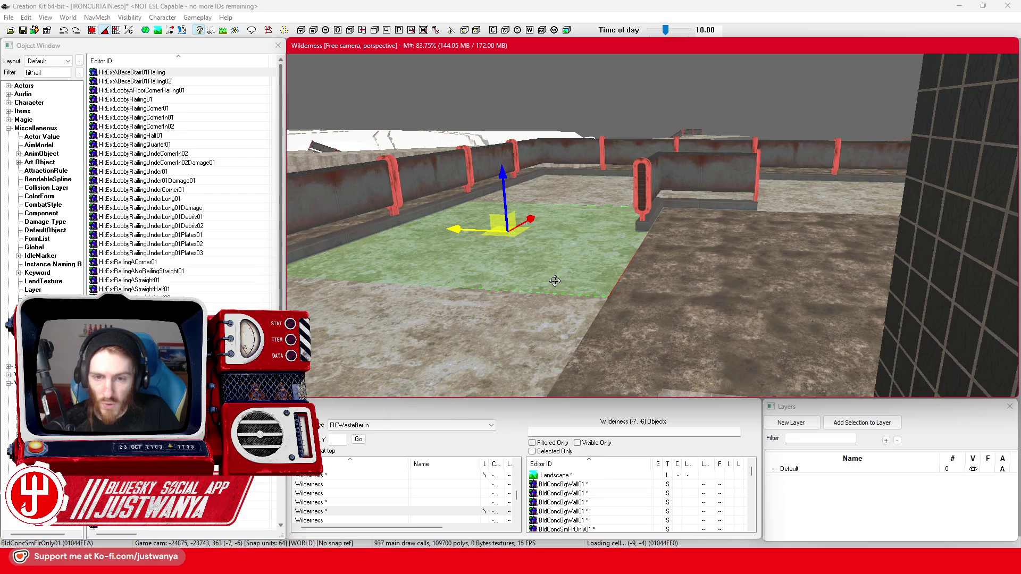
double_click(555, 281)
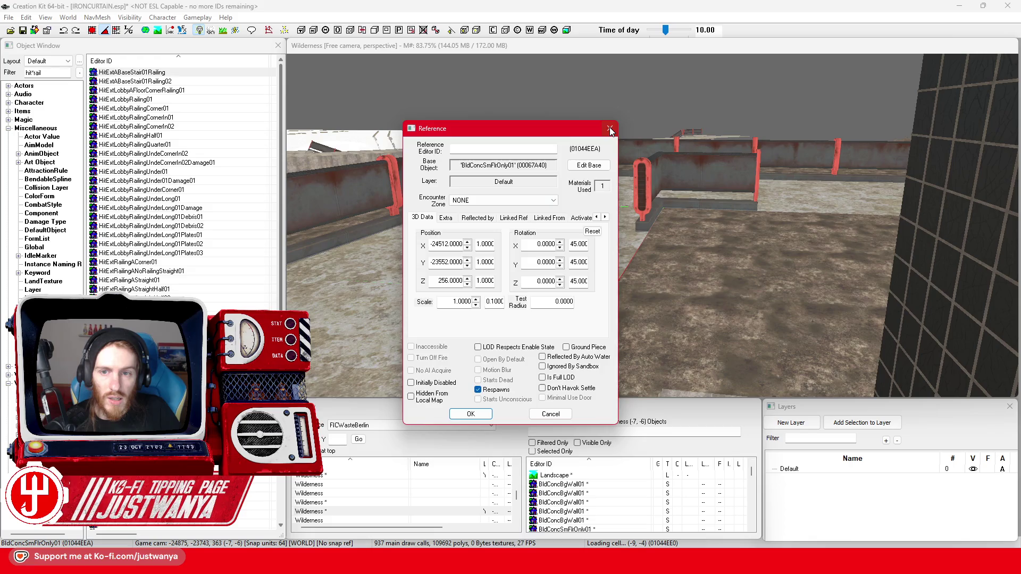
click(610, 129)
click(662, 174)
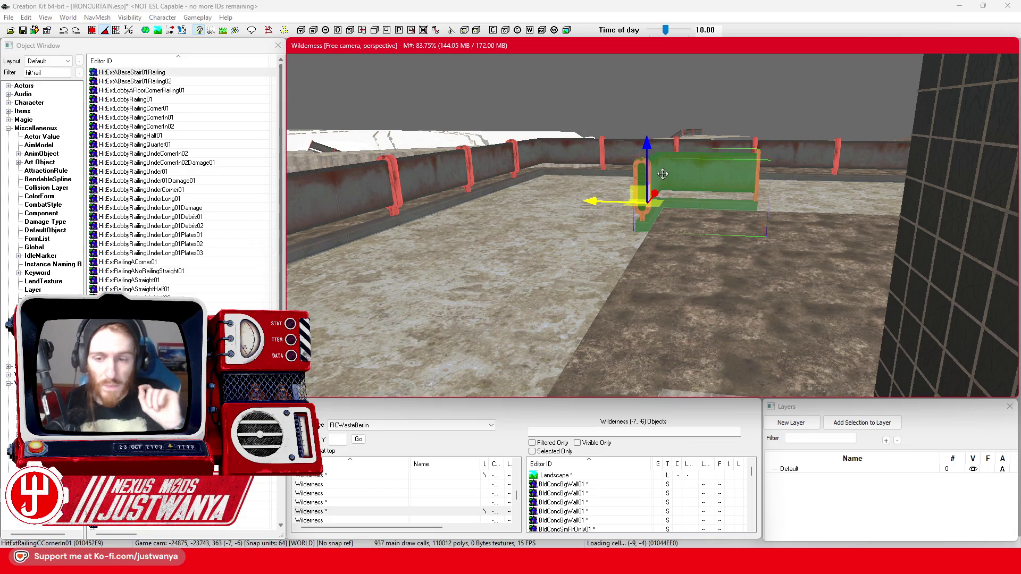
click(610, 248)
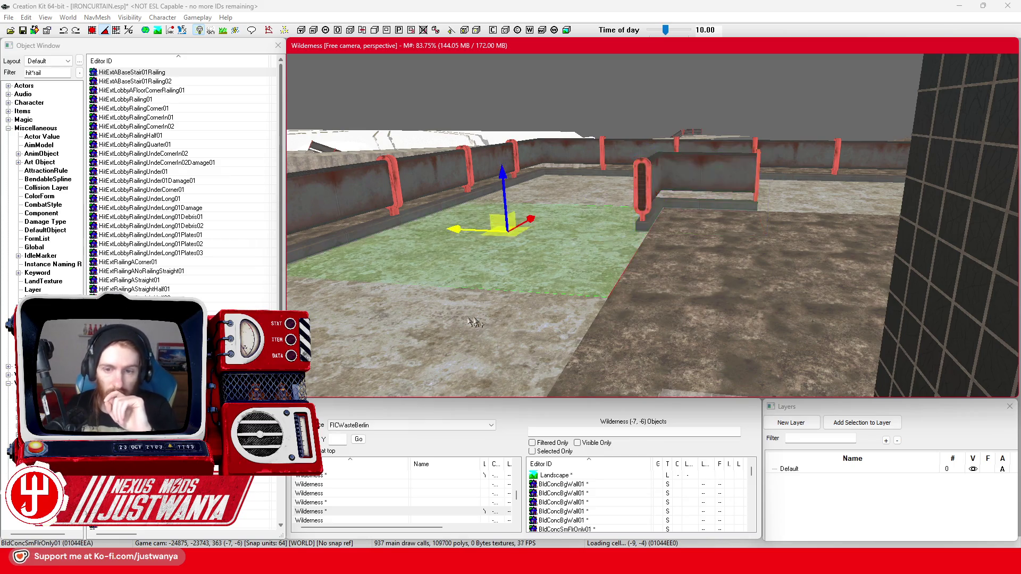
Step: Replace the stair-top corner railing with a half straight piece rotated 90° and butted against the railing
click(706, 187)
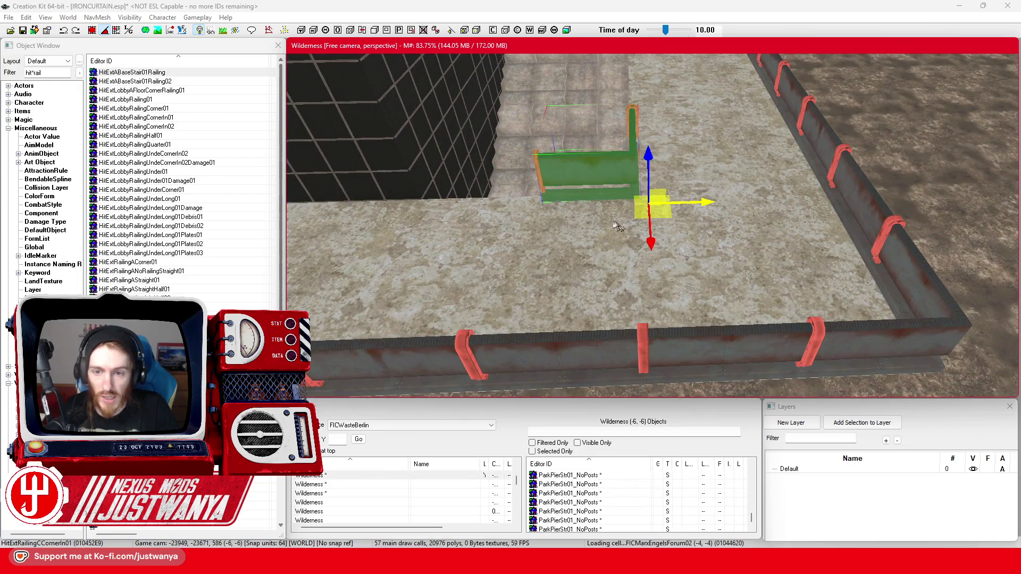
drag(641, 253, 661, 257)
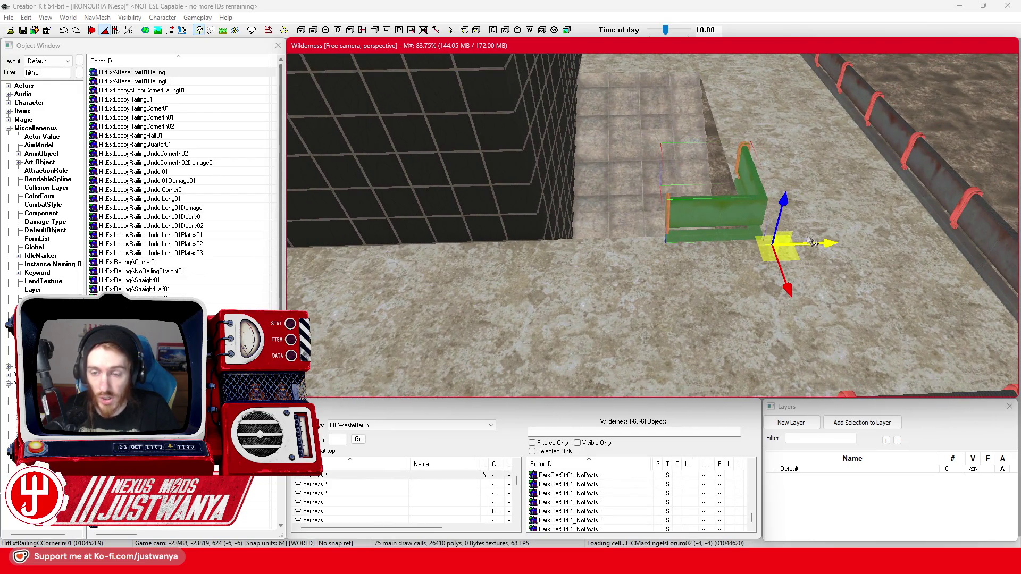
key(ctrl+v)
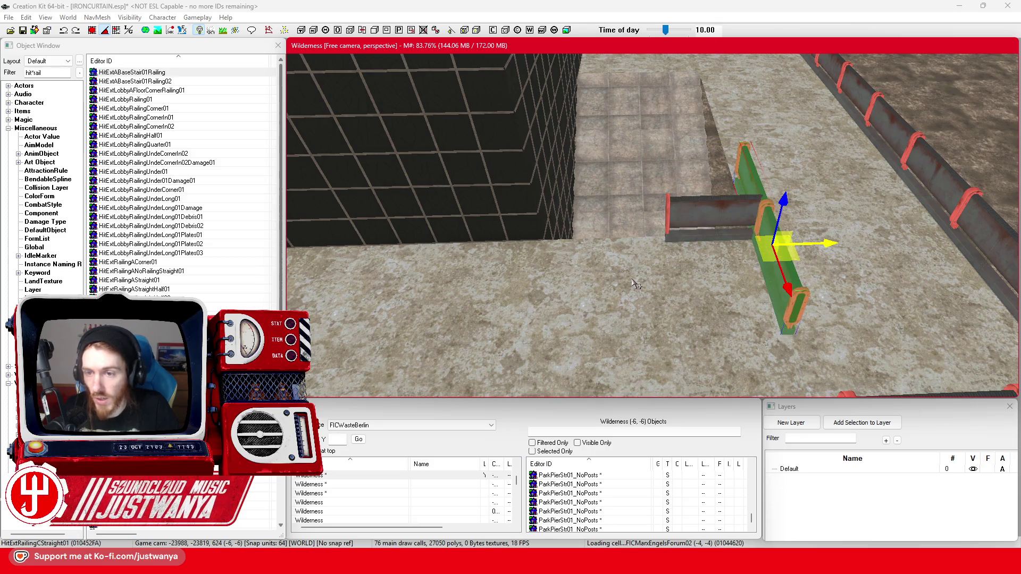
key(e)
key(Delete)
key(ctrl+v)
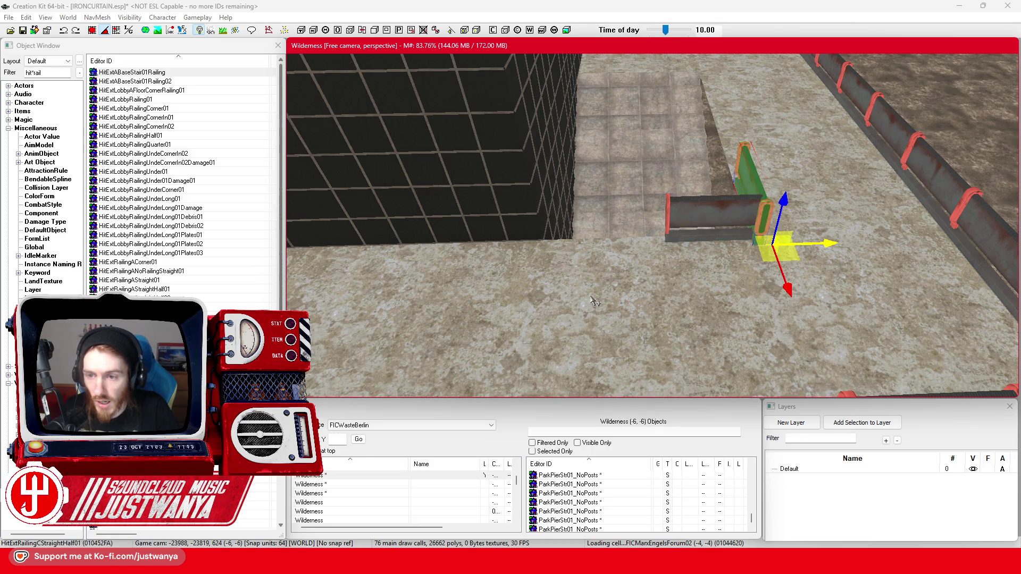
key(e)
drag(764, 302, 787, 285)
key(w)
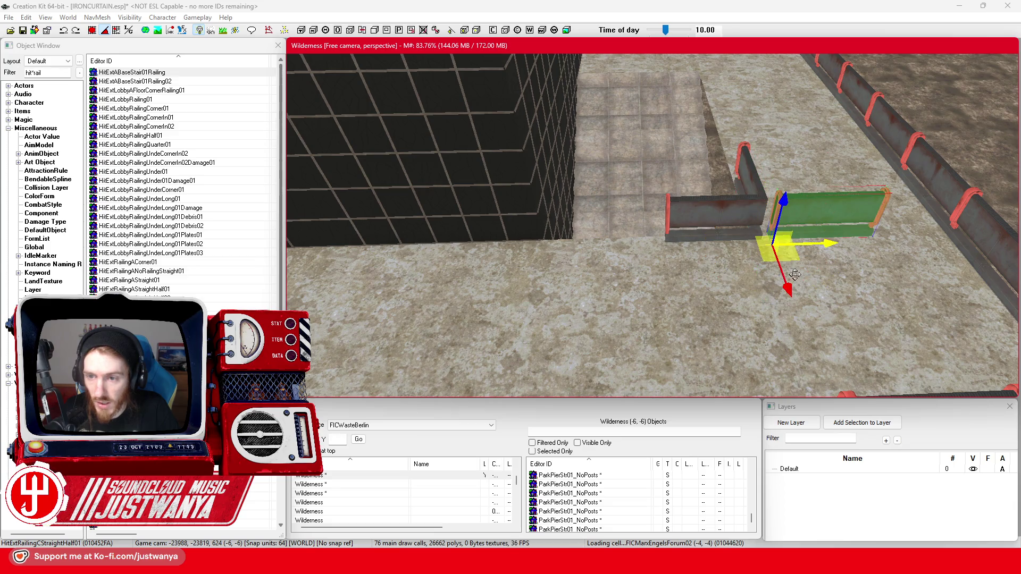
drag(818, 247, 601, 249)
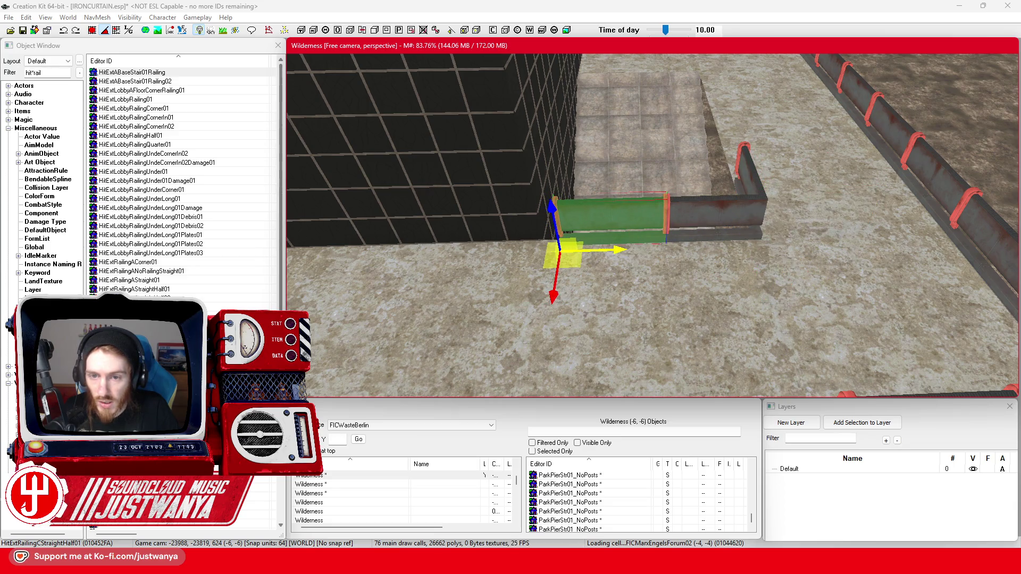
Step: Fine-tune the green railing's position left and right so it sits flush
scroll(up, 3)
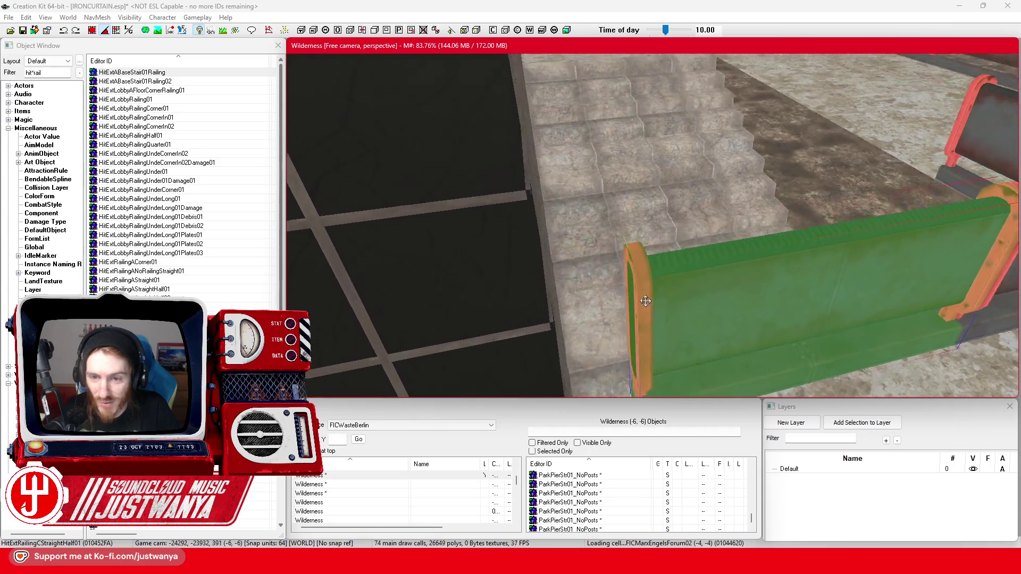
scroll(down, 3)
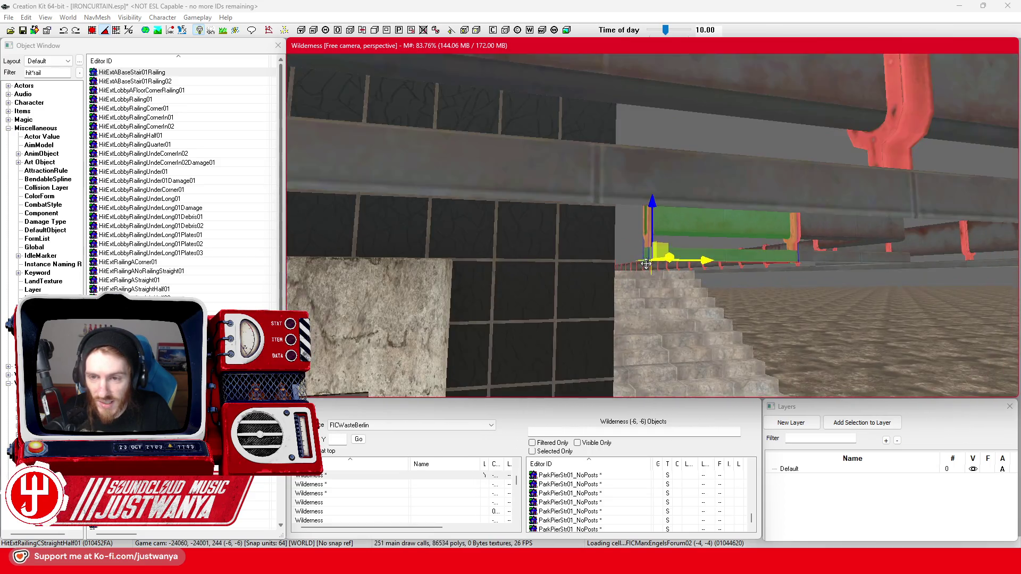
scroll(up, 3)
drag(734, 175, 724, 176)
drag(691, 228, 601, 227)
drag(664, 202, 678, 202)
drag(681, 263, 824, 342)
Step: Swap the second corner for a half straight railing butted against the grey railing
key(ctrl+z)
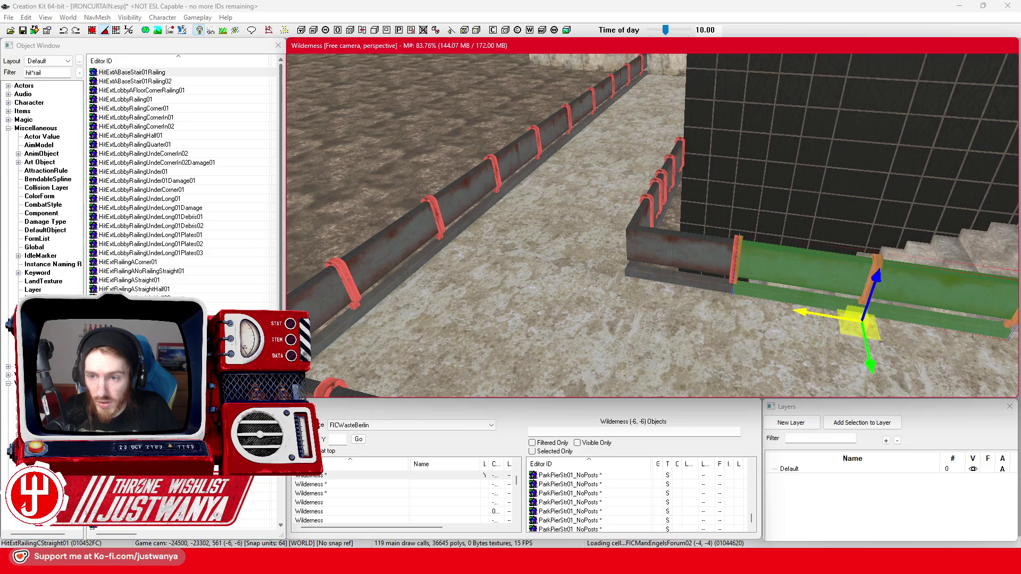
drag(801, 308, 771, 298)
key(ctrl+z)
drag(602, 272, 755, 250)
click(756, 256)
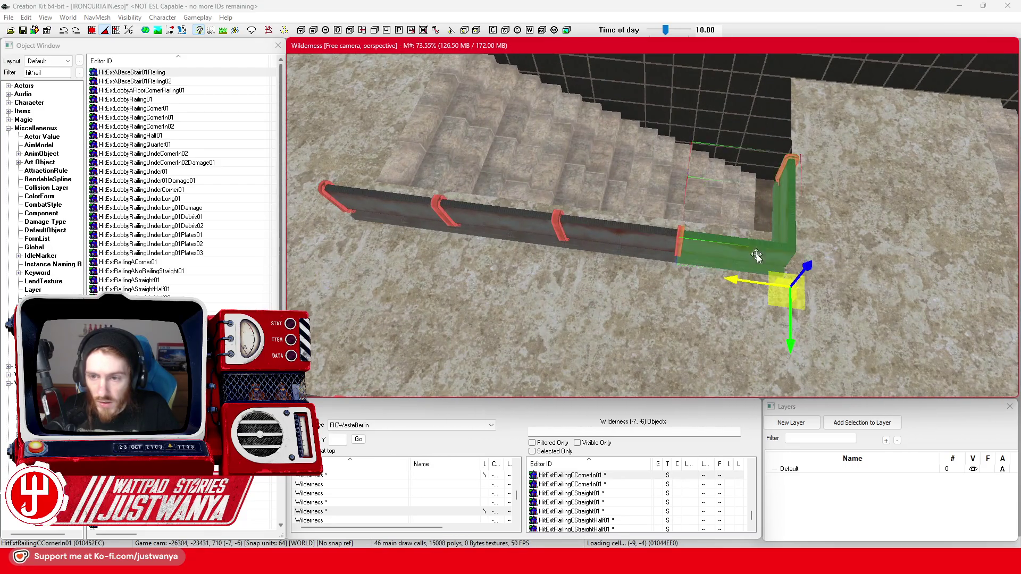
Step: Move the HitExtRailingCStraight01 section off the stair run onto the wall top above the stairs
scroll(up, 3)
click(564, 292)
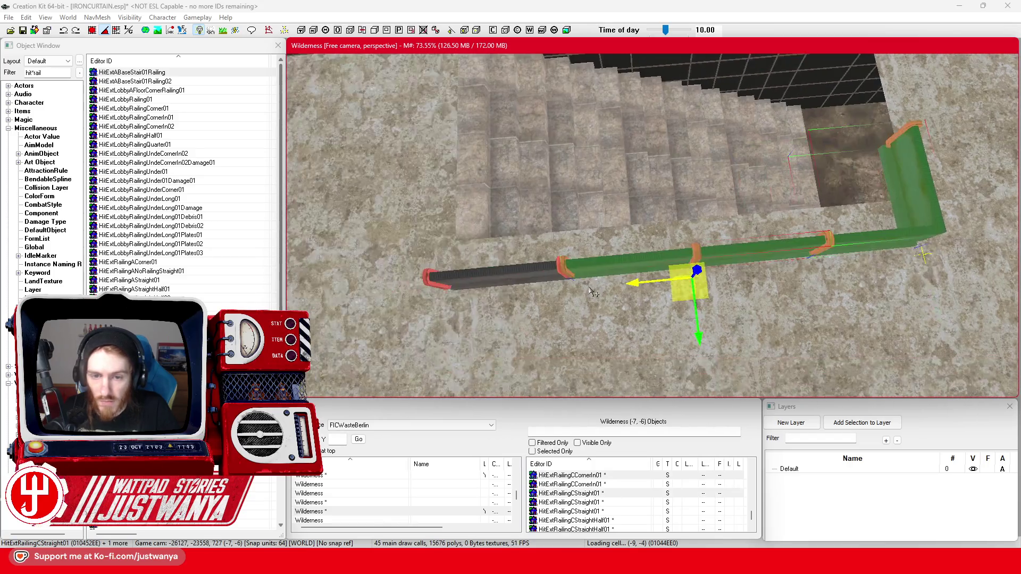
click(521, 279)
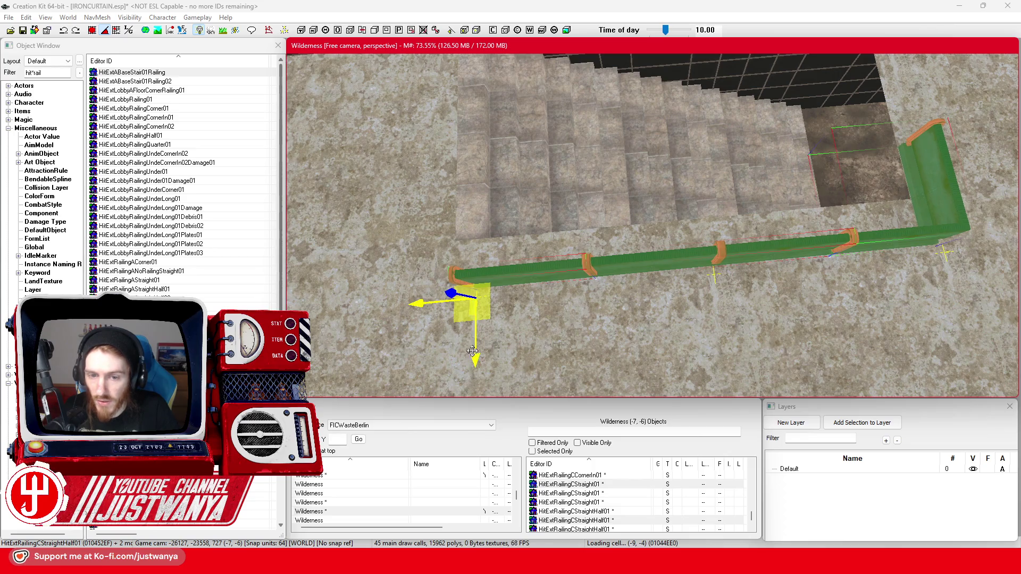
key(shift)
key(shift)
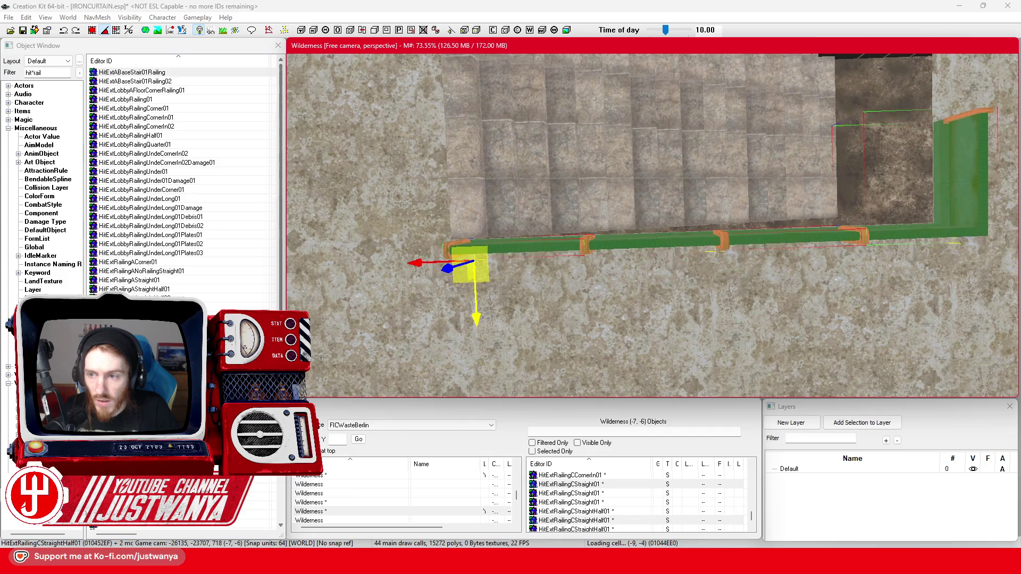
key(shift)
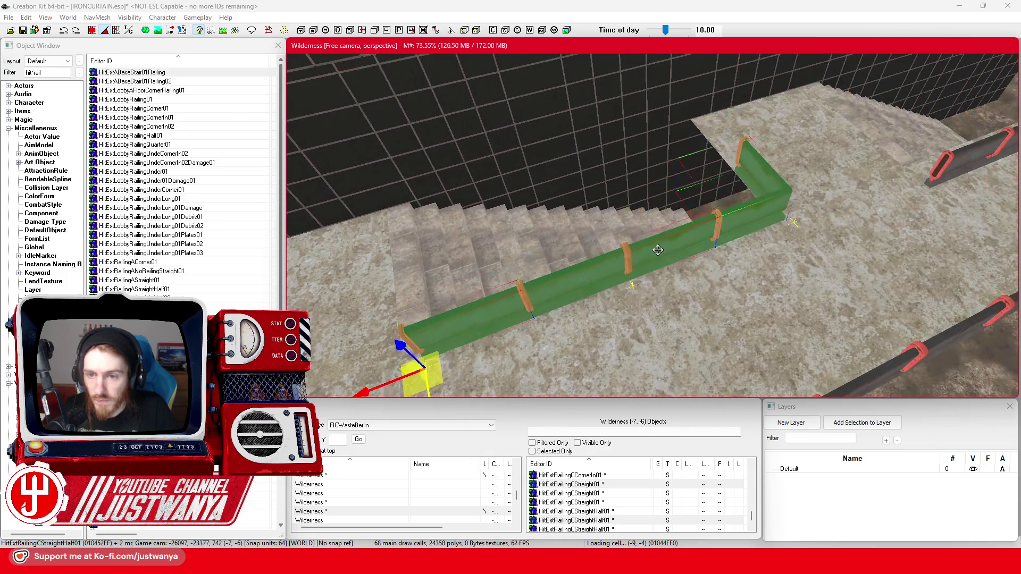
click(659, 250)
drag(658, 250, 710, 253)
scroll(up, 3)
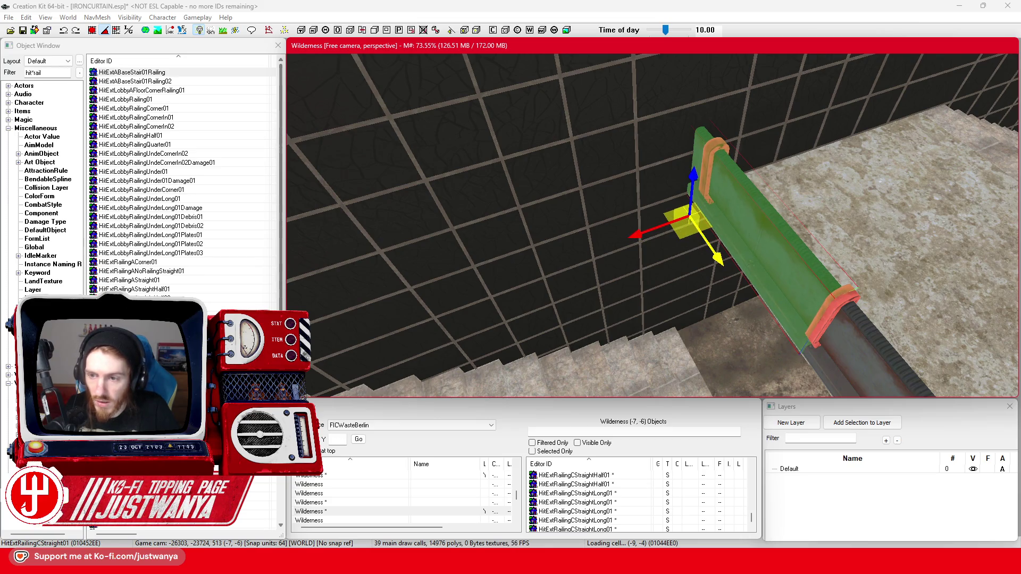
click(510, 296)
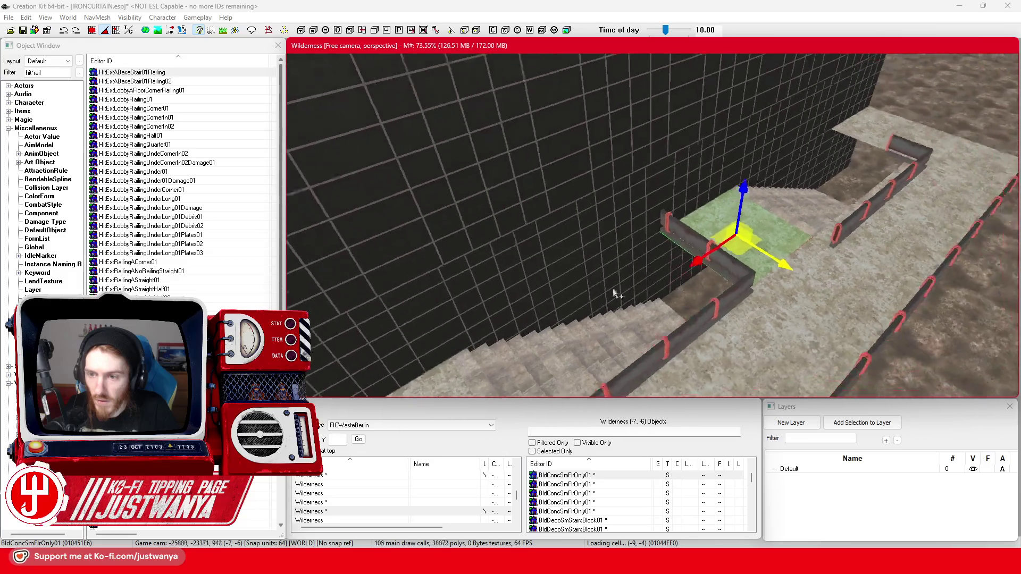
Step: Slide the inner corner railing and two straight railings left together along the edge
scroll(down, 3)
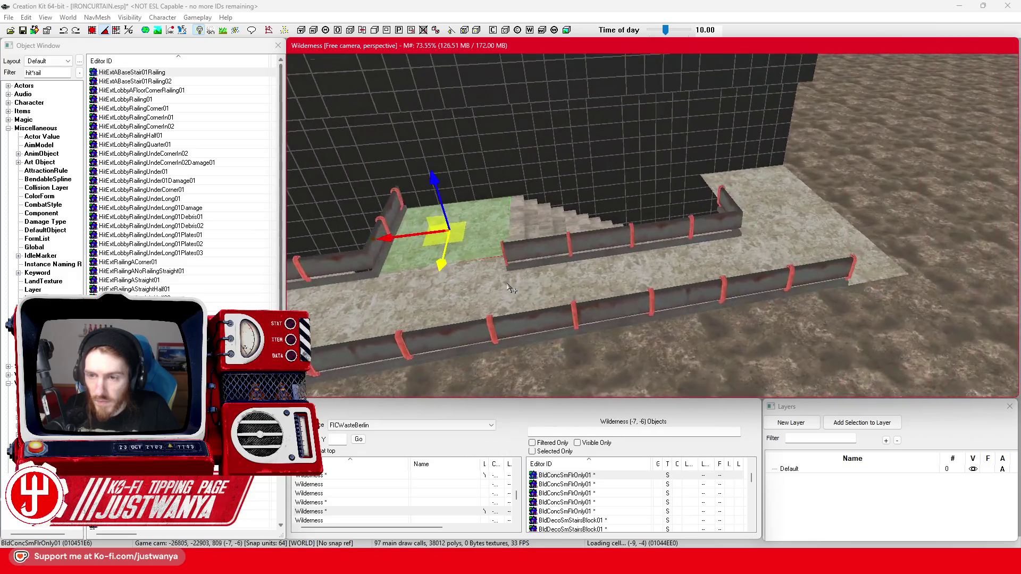
click(509, 287)
scroll(up, 3)
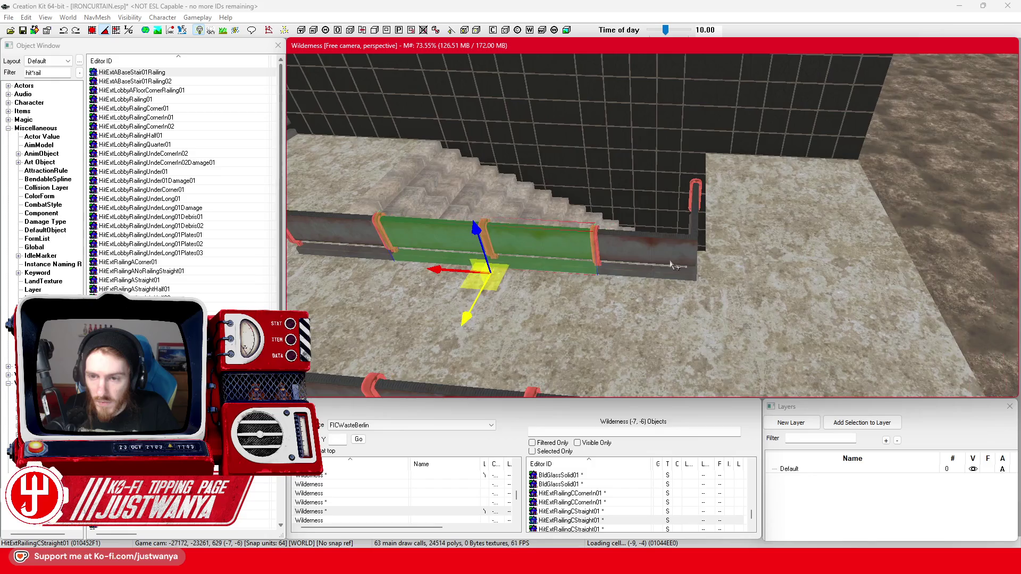
click(669, 255)
click(352, 238)
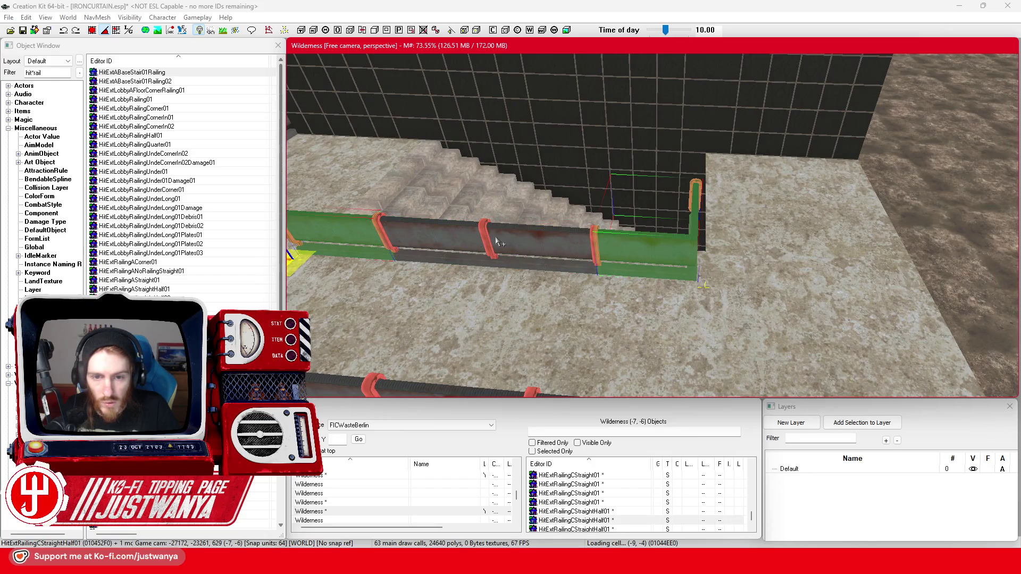
click(479, 242)
drag(506, 276, 502, 274)
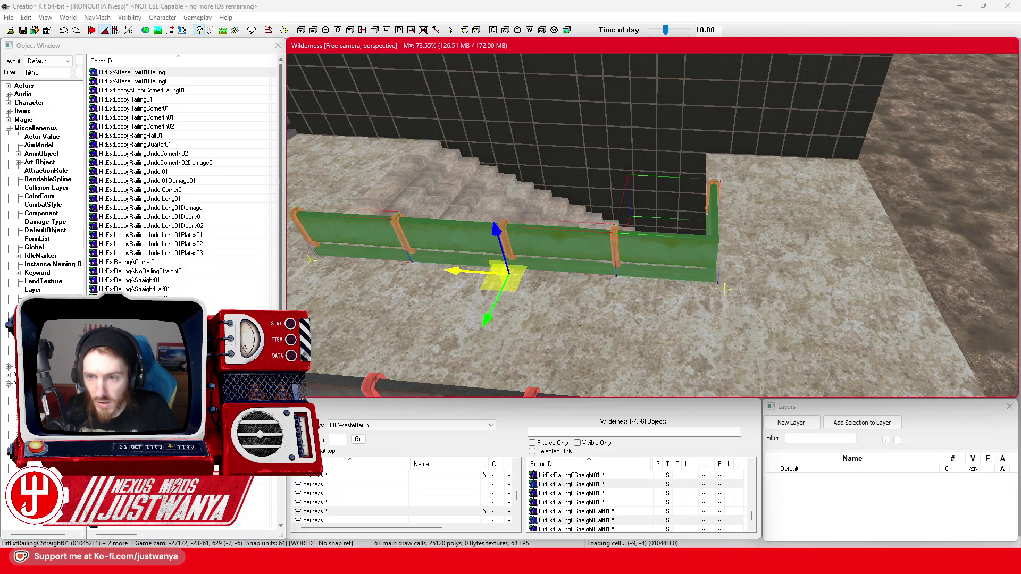
key(shift)
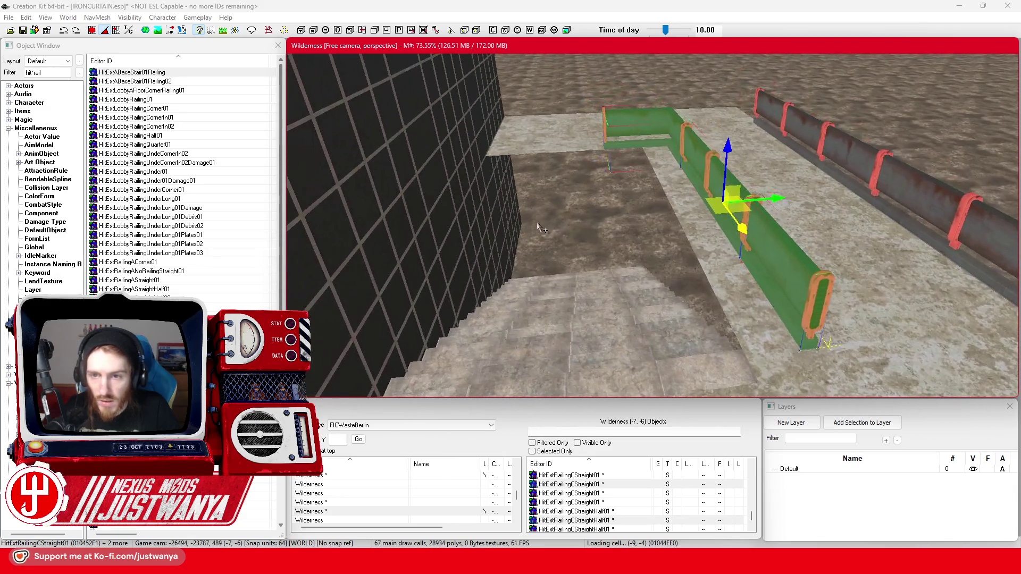
drag(772, 203, 738, 204)
Step: Nudge the middle railing right along its length into line, then save the IRONCURTAIN plugin
click(722, 248)
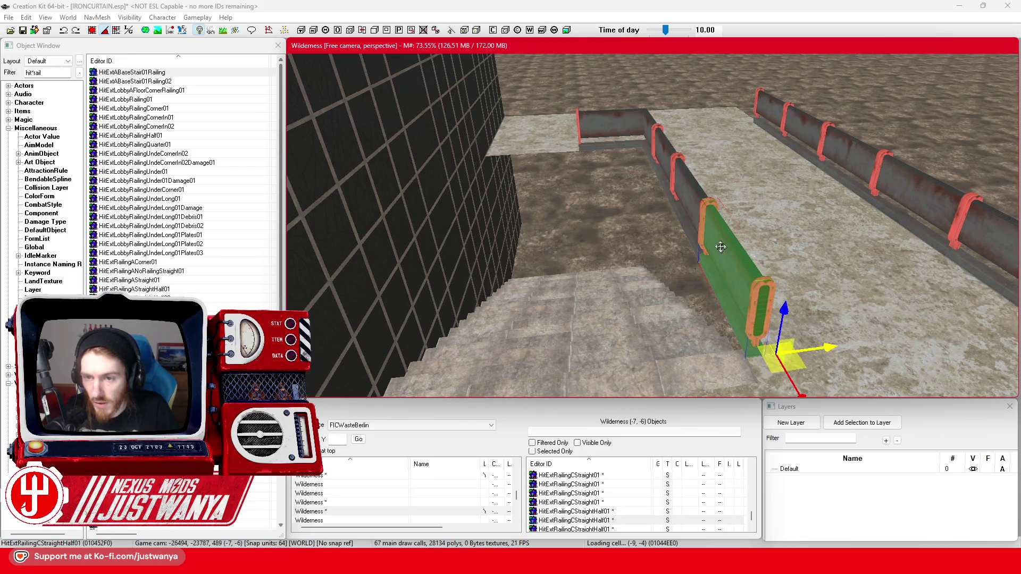
click(692, 194)
key(e)
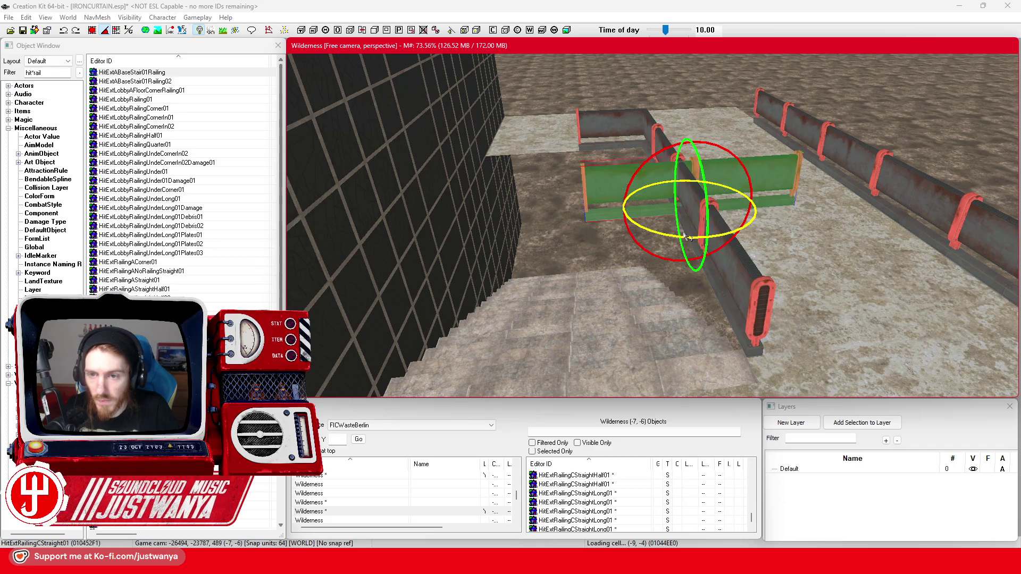
key(w)
key(shift)
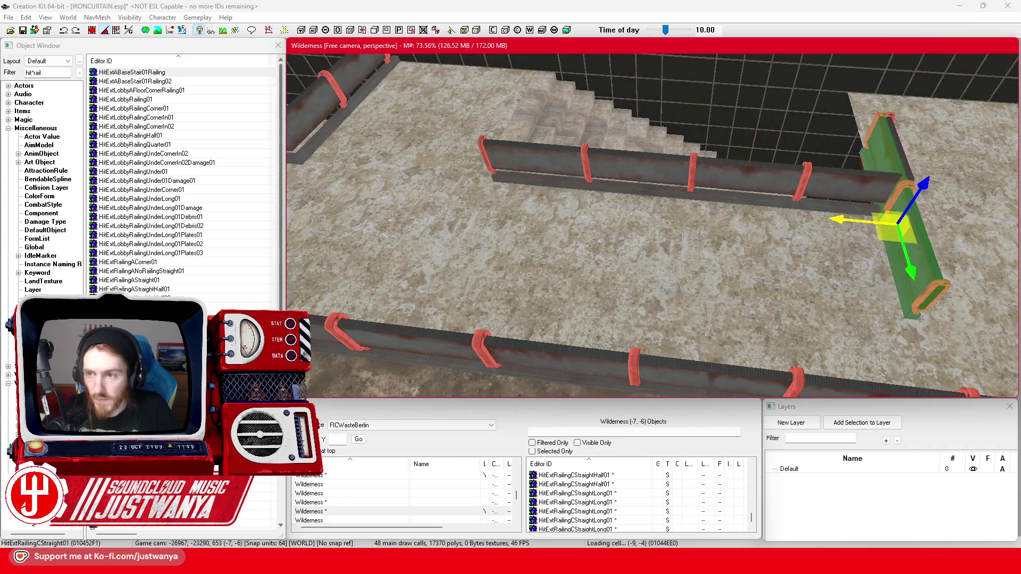
key(shift)
key(shift)
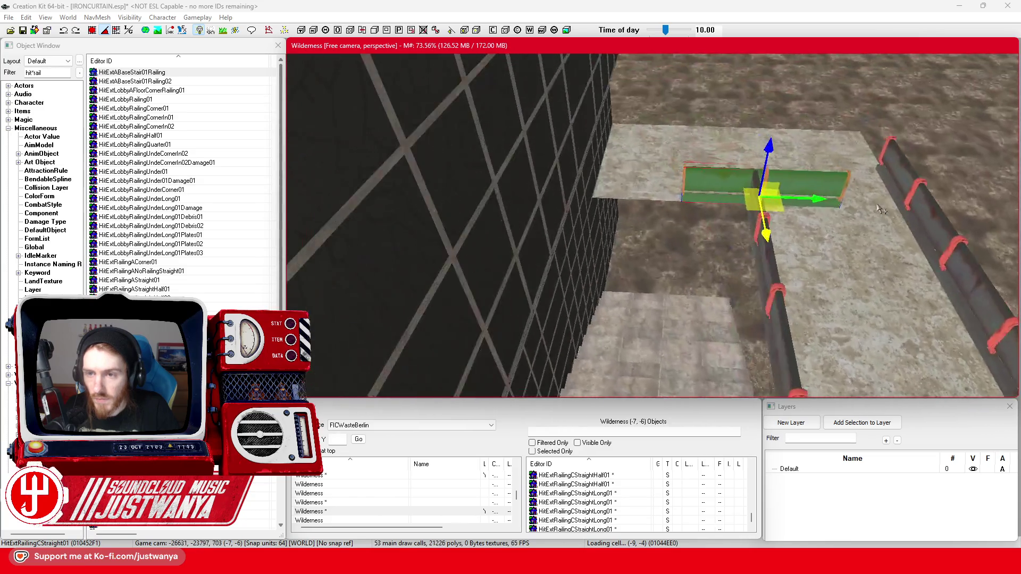
drag(611, 138, 627, 140)
key(shift)
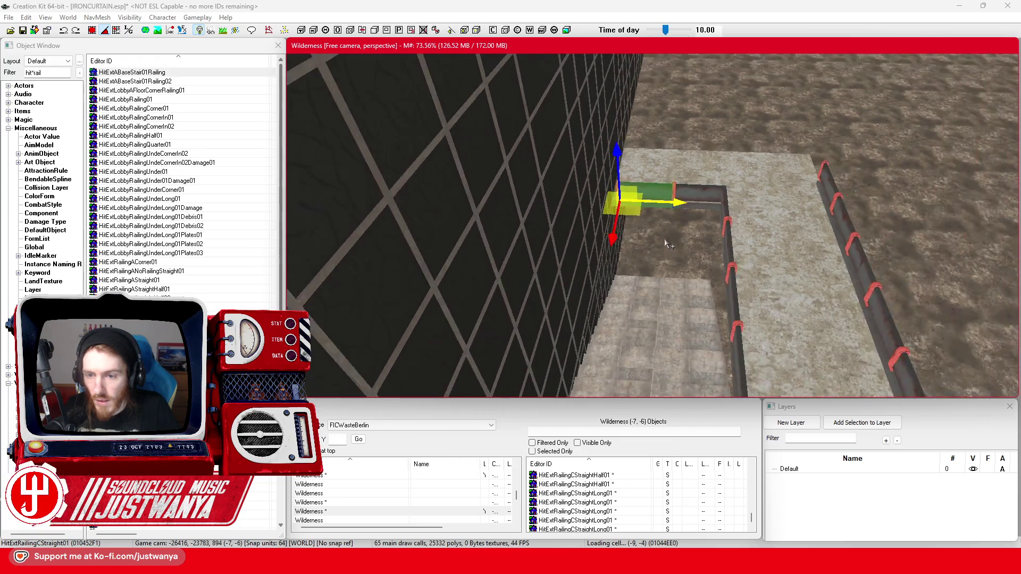
key(shift)
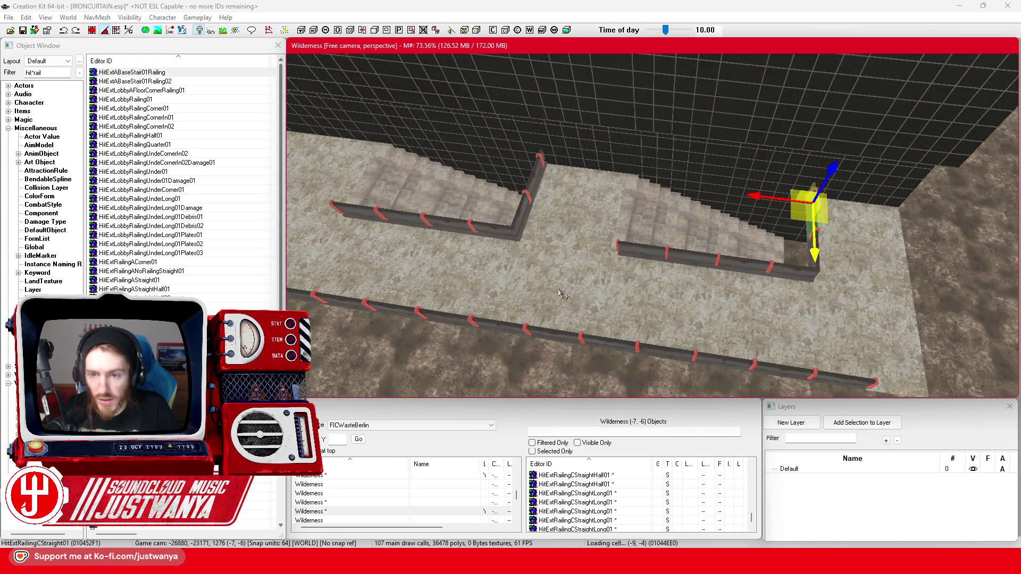
key(shift)
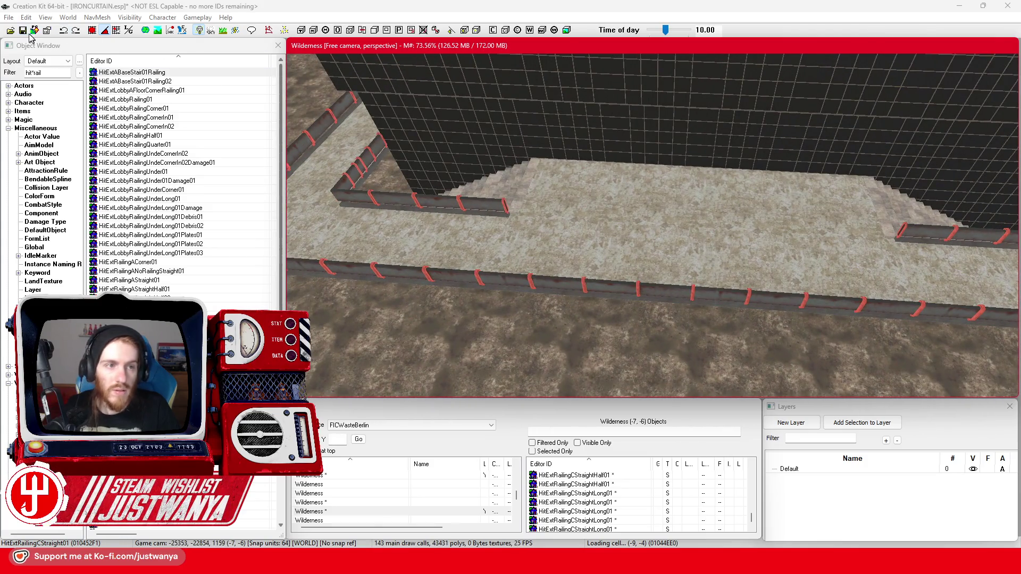
click(22, 30)
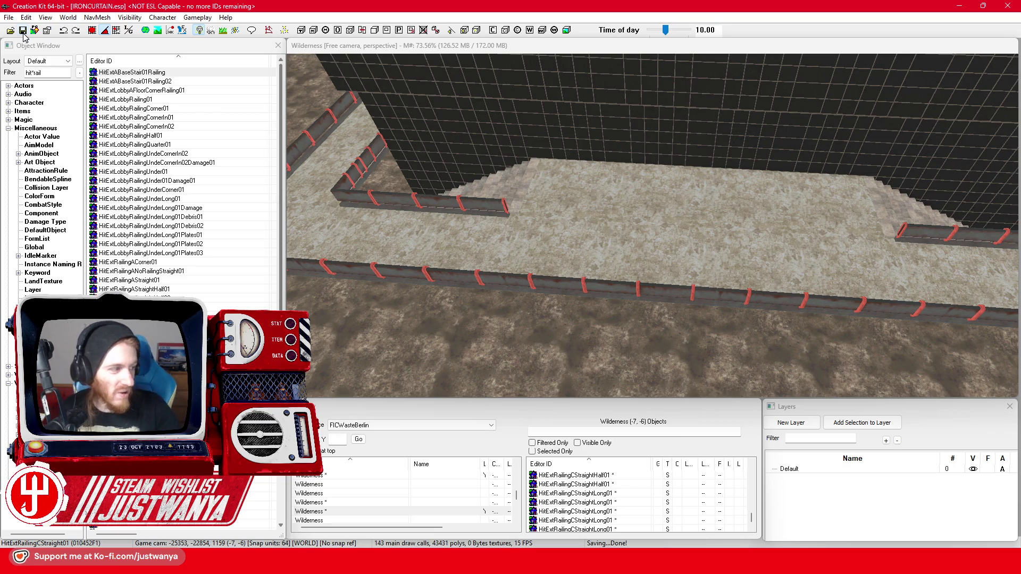
Step: Look over the floor and railings, selecting the BldConcSmFlrOnly01 floor piece
click(697, 255)
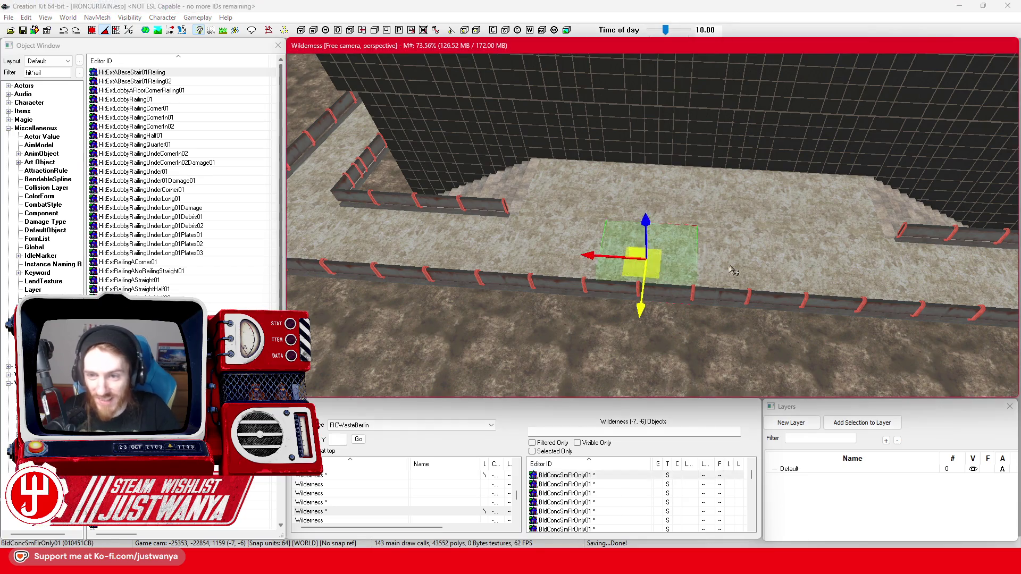
drag(750, 255, 548, 248)
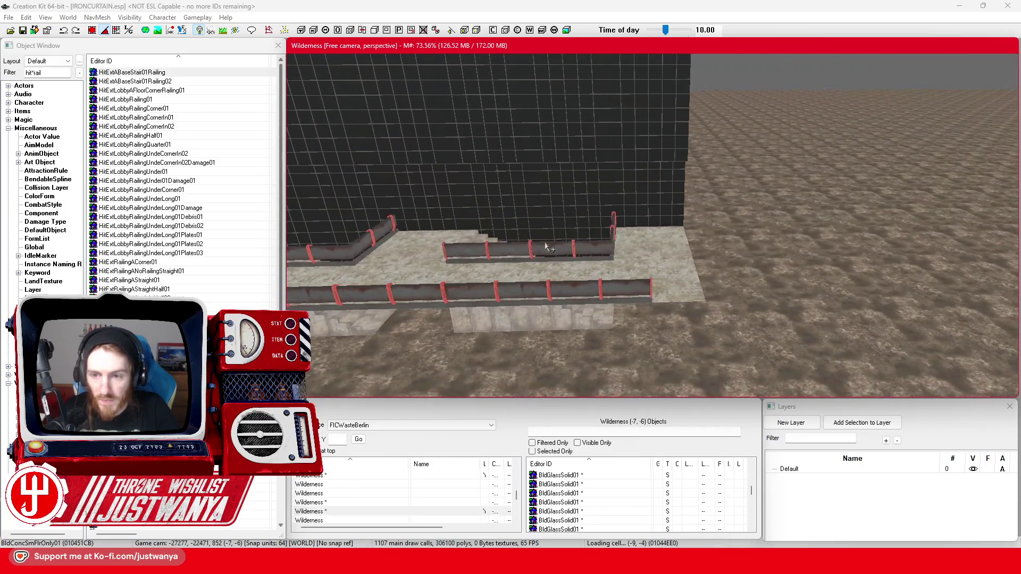
drag(652, 244, 646, 201)
click(662, 174)
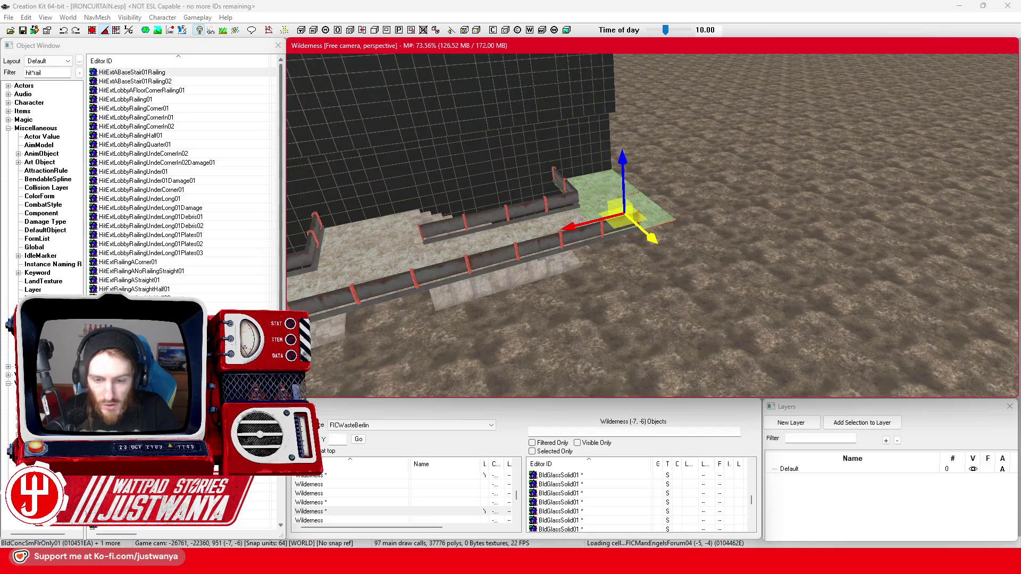
Step: Bring up the Sketchfab Palast der Republik model in Firefox and orbit it
mouse_move(559, 561)
click(559, 503)
drag(415, 334, 440, 376)
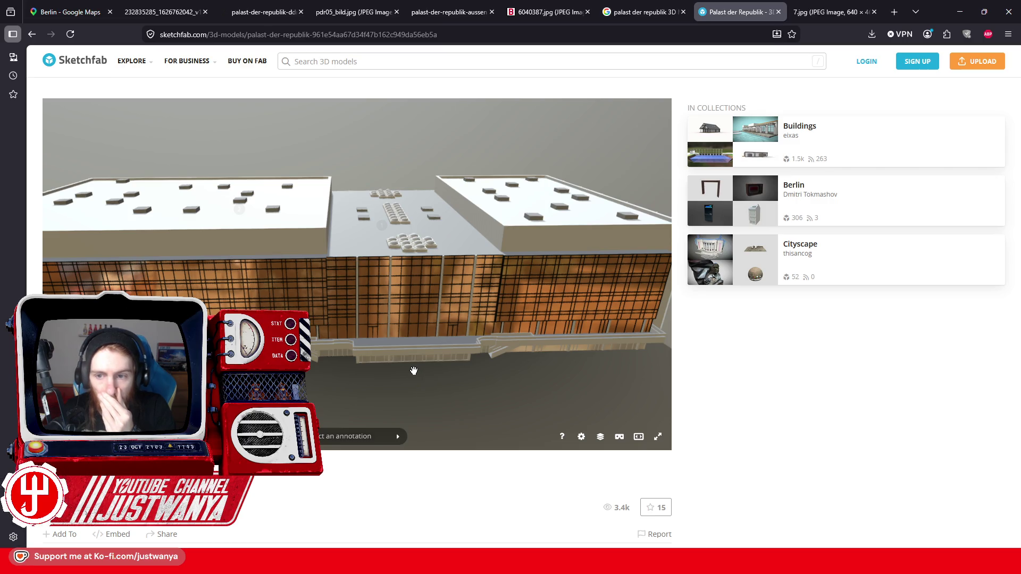
Step: Orbit the Sketchfab Palast der Republik model to a top view of its roof and terraces, then go back to Creation Kit
click(971, 11)
scroll(down, 3)
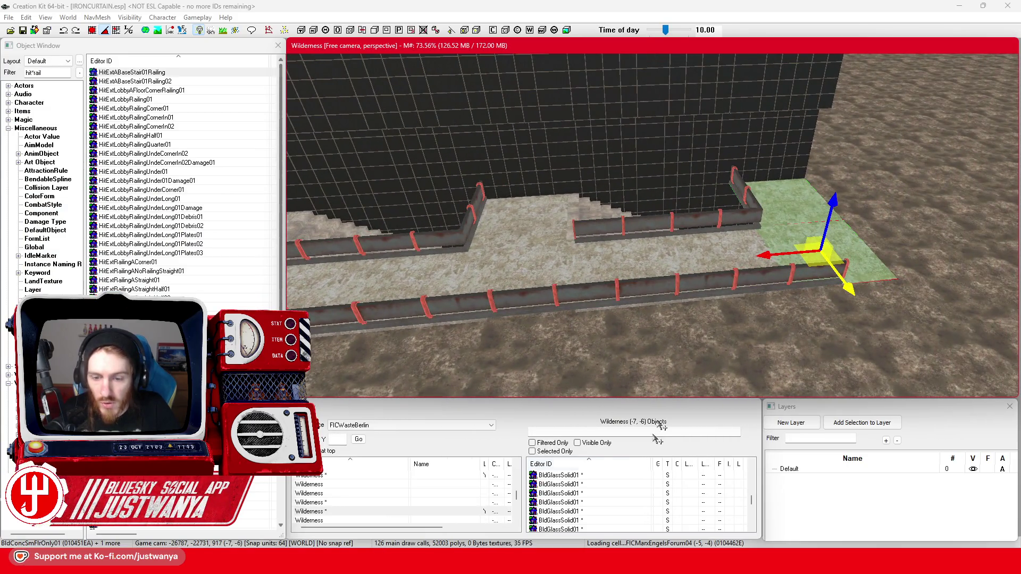
mouse_move(606, 562)
click(692, 497)
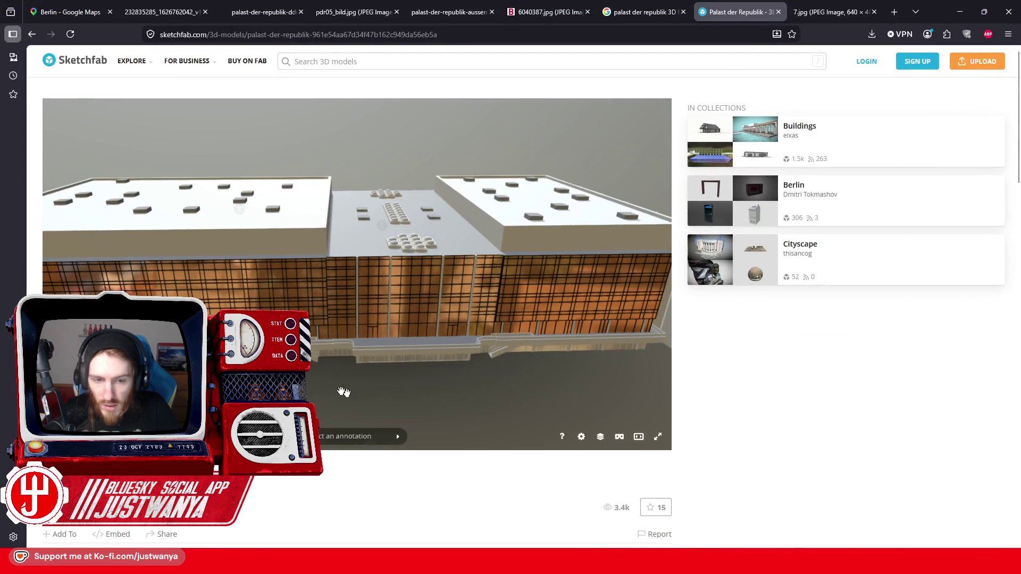
drag(321, 357, 368, 405)
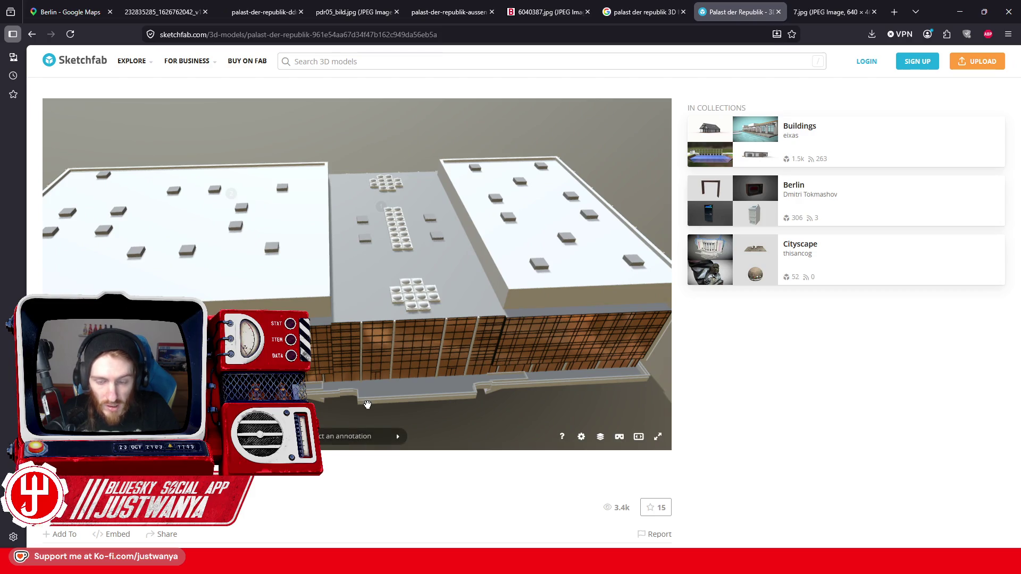
click(960, 12)
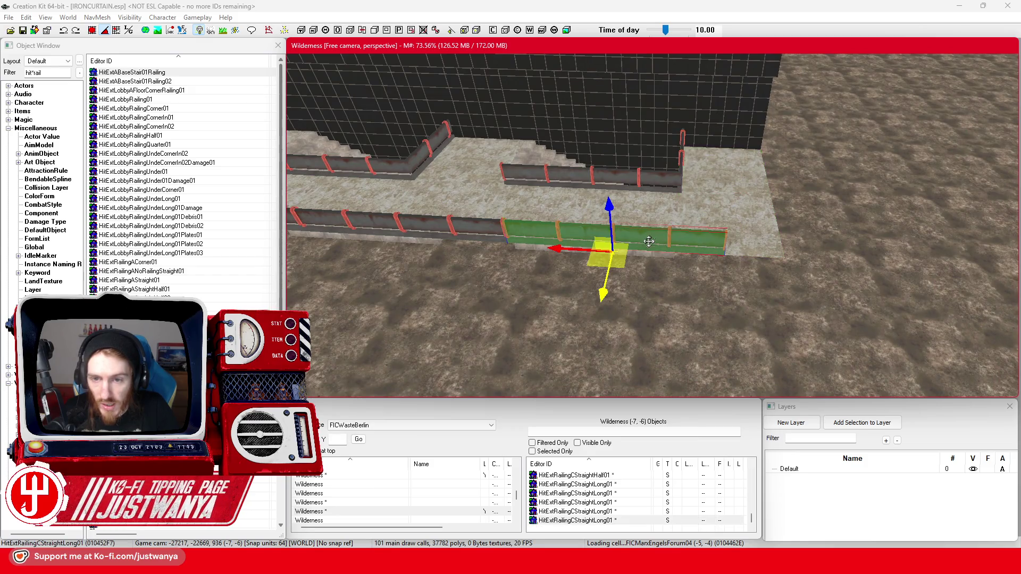
Step: Undo the stray HitExtRoofA01 paste and butt a full-length HitExtRailingCStraight01 against the left railing
key(ctrl+v)
key(ctrl+z)
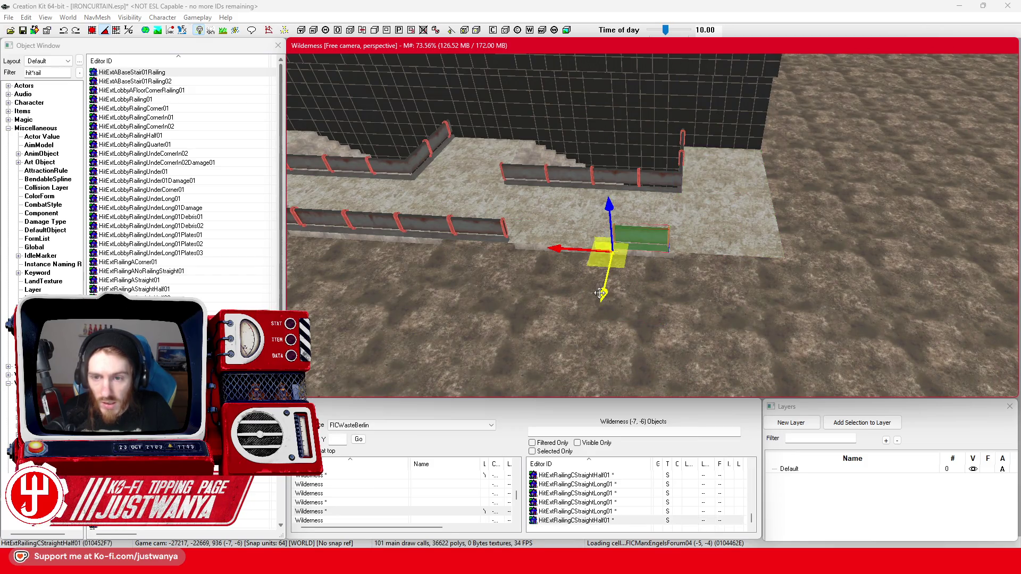
scroll(up, 3)
key(ctrl+z)
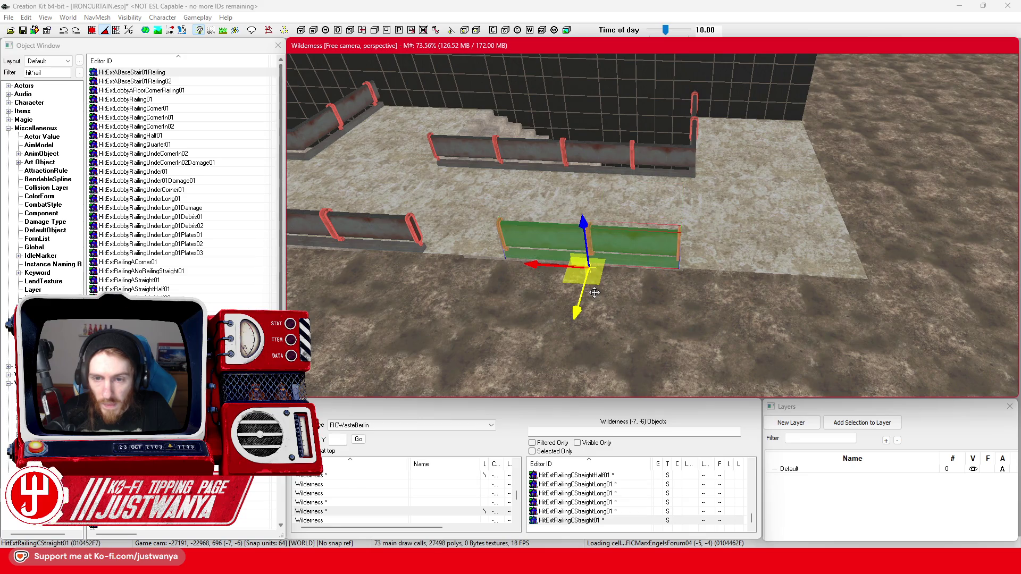
drag(542, 264, 457, 262)
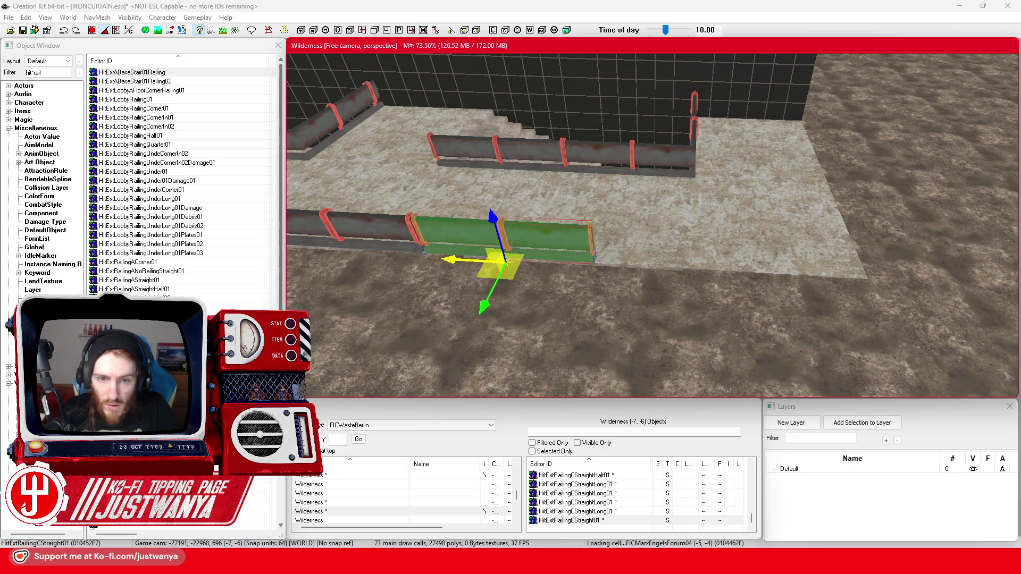
Step: Reposition the concrete floor tile, sliding it left, toward the camera, then over to the right
click(758, 254)
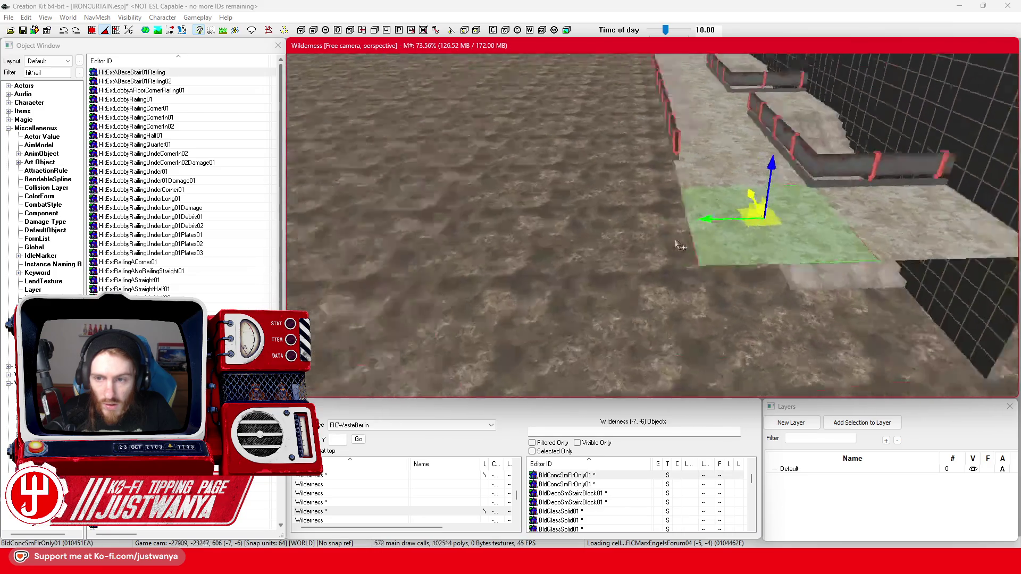
drag(586, 203, 433, 192)
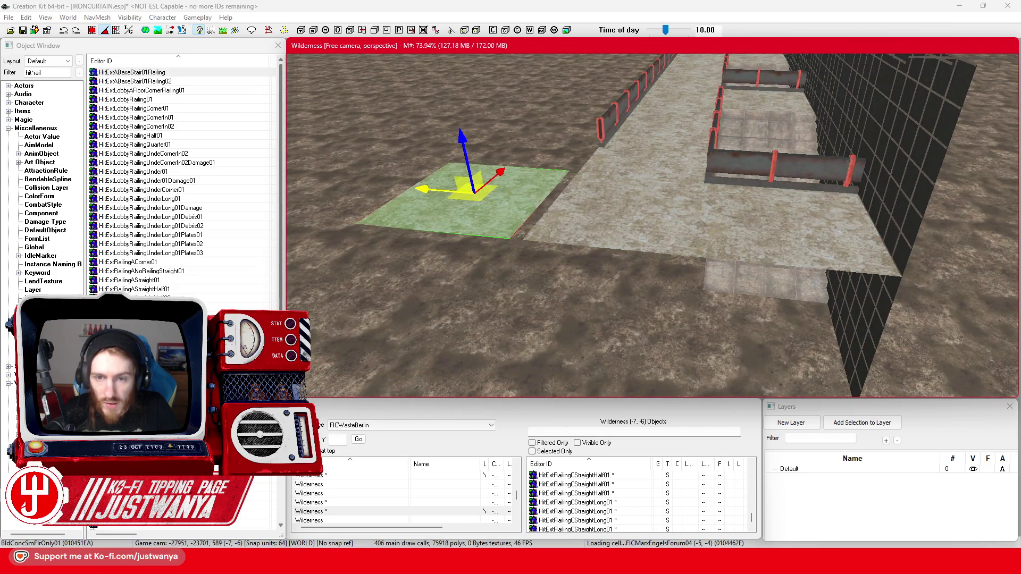
click(91, 32)
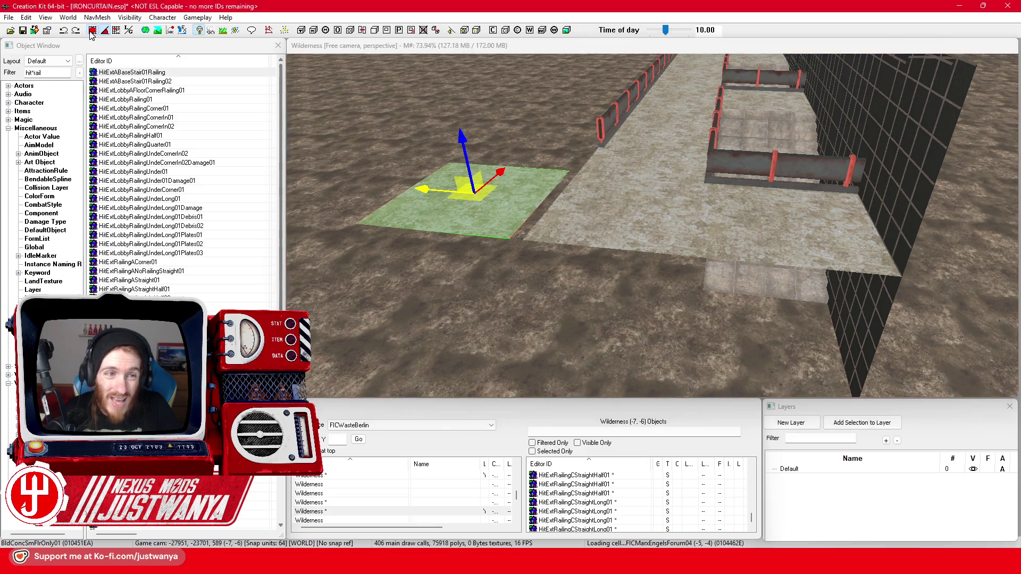
drag(428, 191, 437, 183)
drag(519, 173, 409, 266)
drag(340, 277, 753, 328)
Step: Orbit the view around the floor tile, then bring the Sketchfab reference model back up
key(shift)
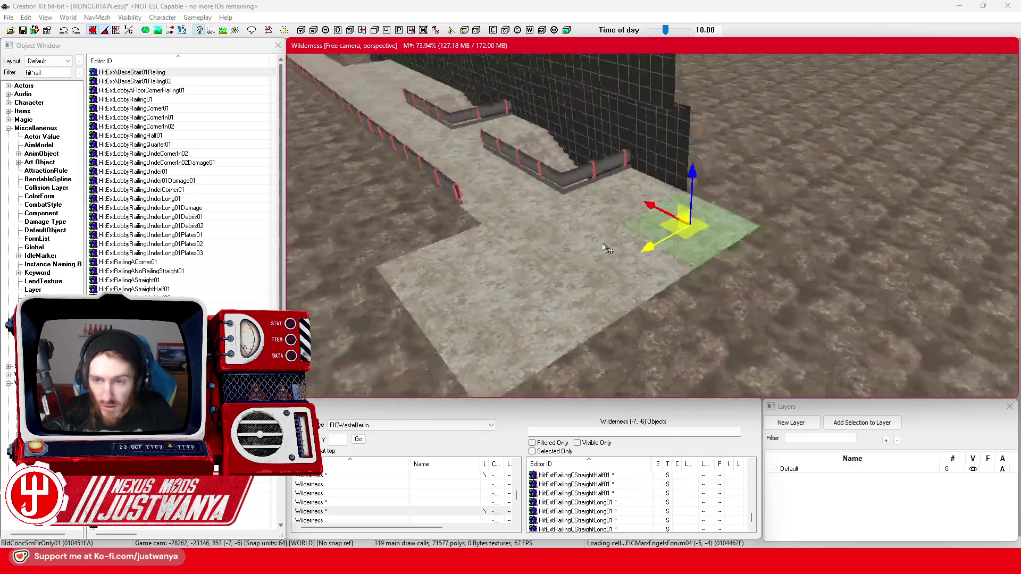
key(shift)
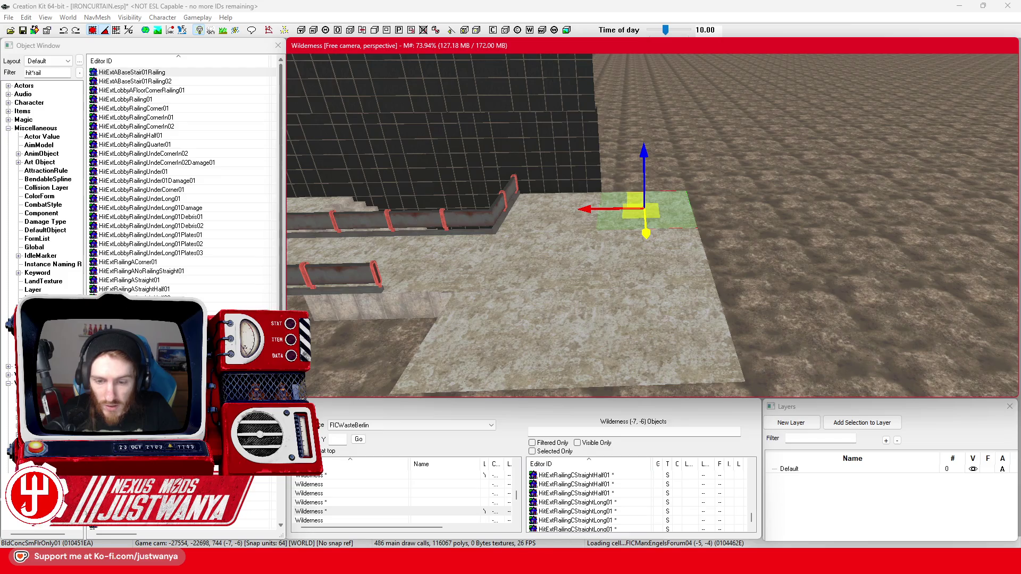
mouse_move(559, 561)
click(617, 503)
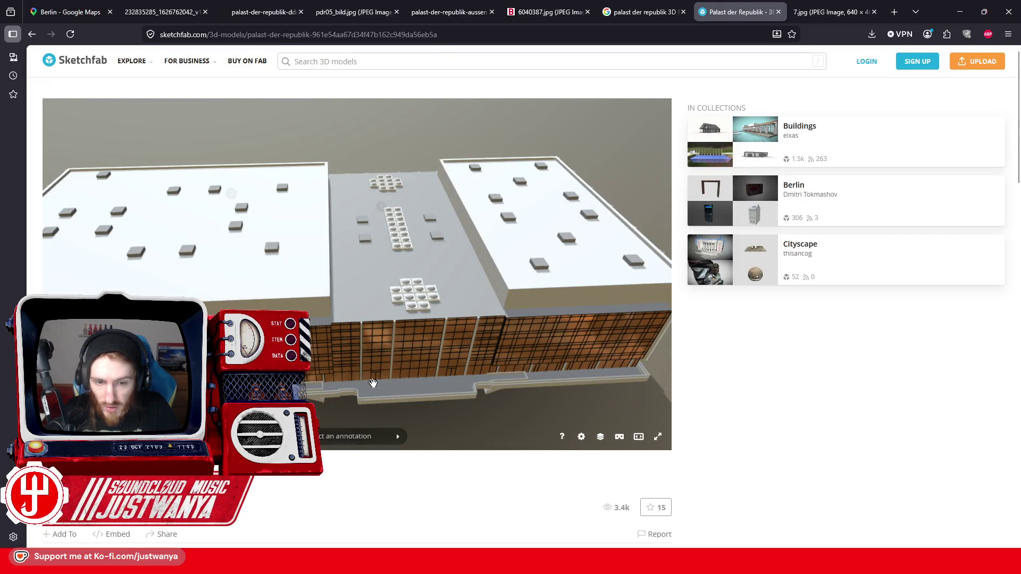
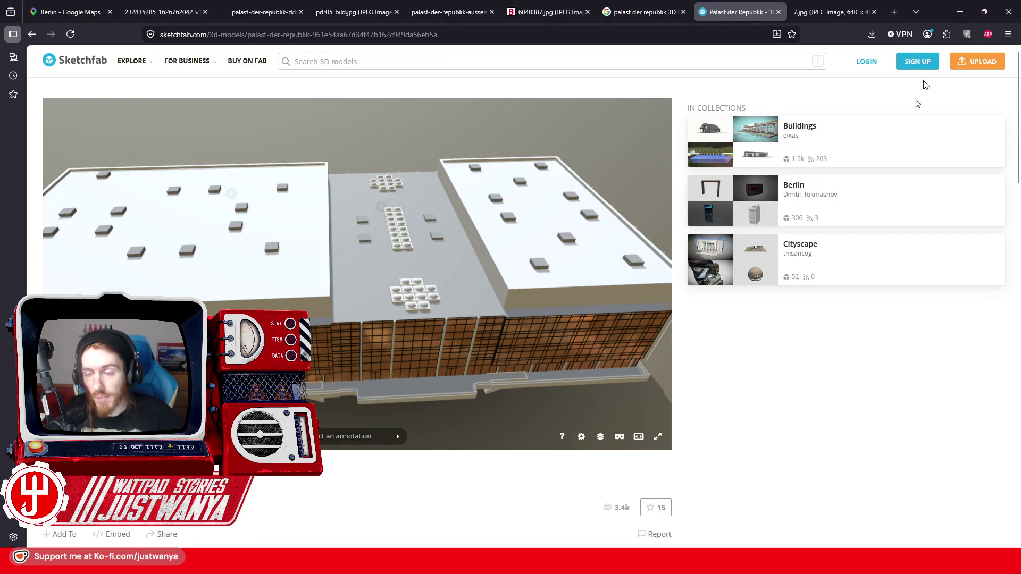
Step: Orbit the Sketchfab model to eye level and bookmark the Palast der Republik page
drag(366, 228, 557, 108)
click(791, 34)
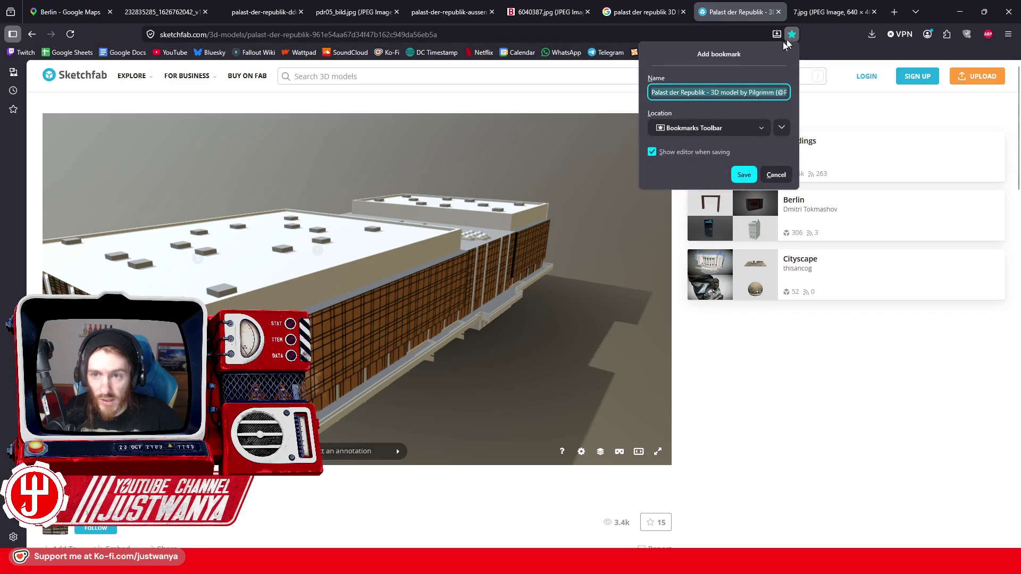
click(745, 180)
Step: Study the glass facade front-on in the viewer, then return to the Creation Kit wall view
drag(365, 321, 334, 320)
drag(404, 331, 462, 327)
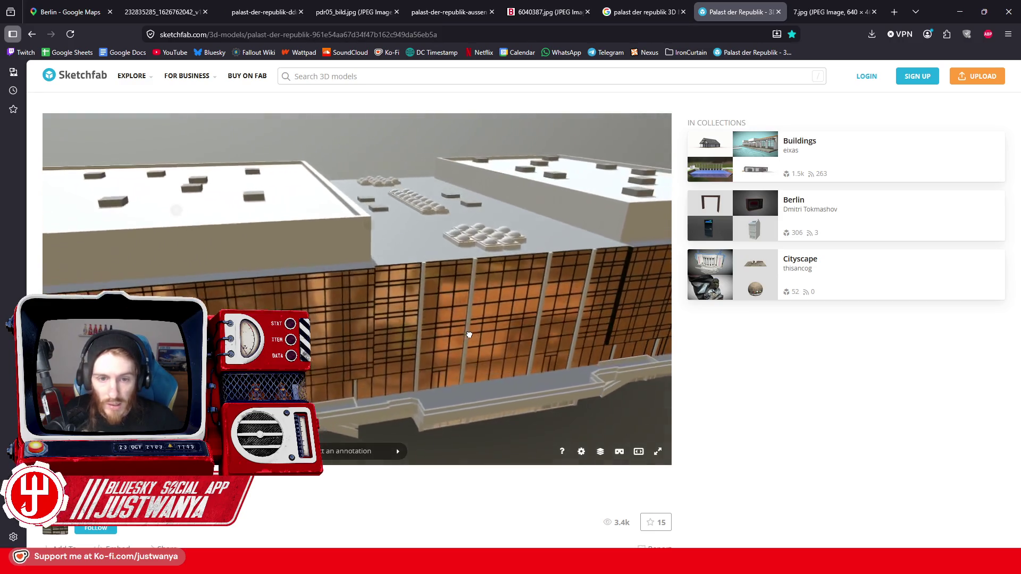
drag(440, 315, 360, 341)
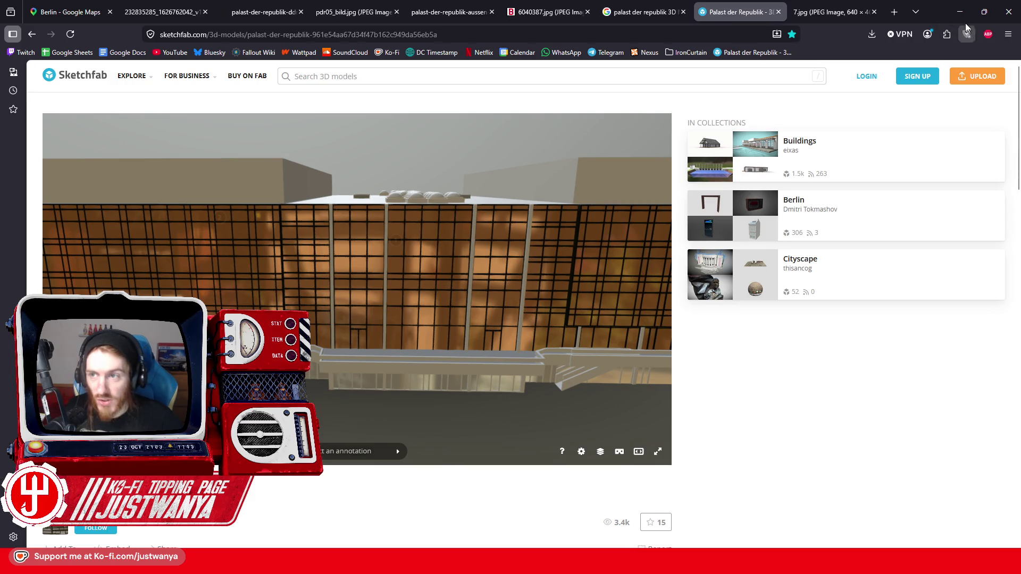
click(960, 12)
scroll(up, 3)
drag(613, 193, 1016, 319)
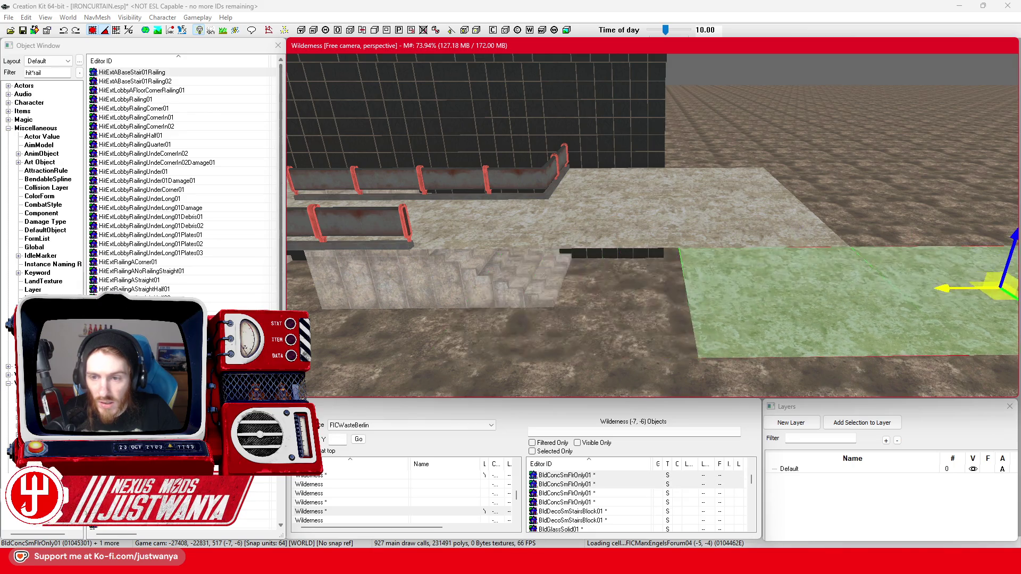
Step: Select the stacked glass wall pieces of the facade
scroll(up, 3)
click(572, 250)
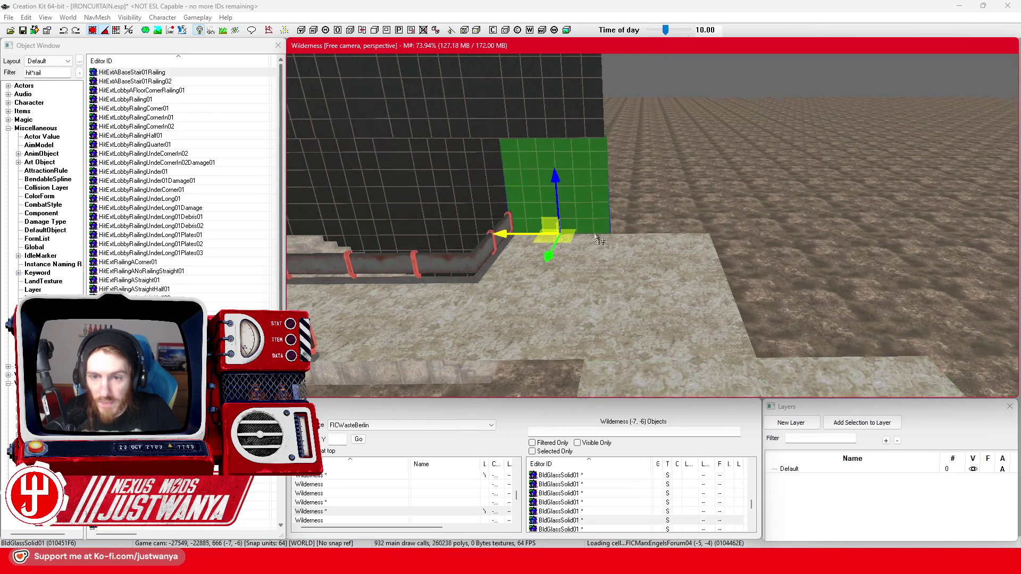
click(573, 288)
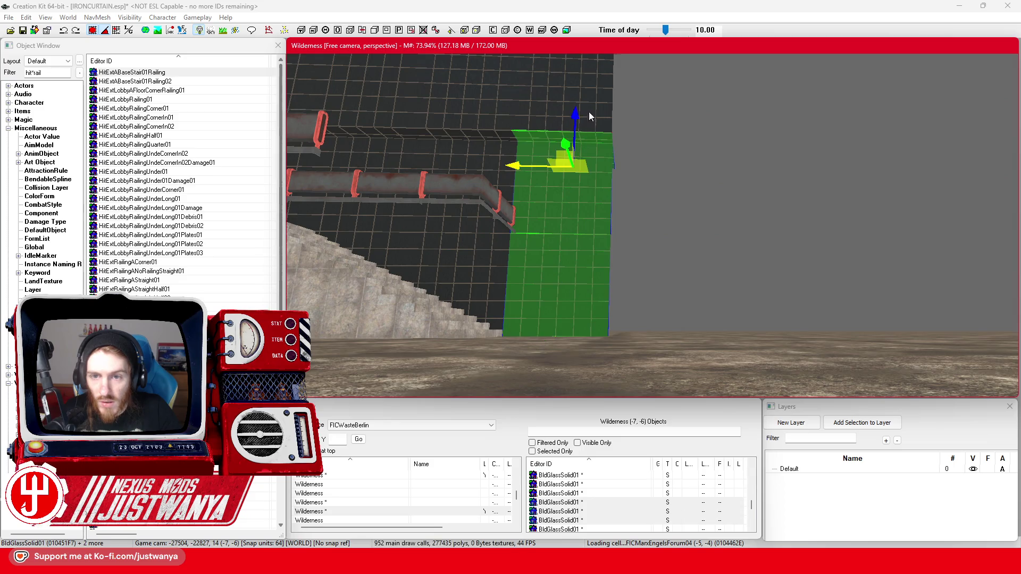
click(589, 116)
click(591, 167)
click(591, 102)
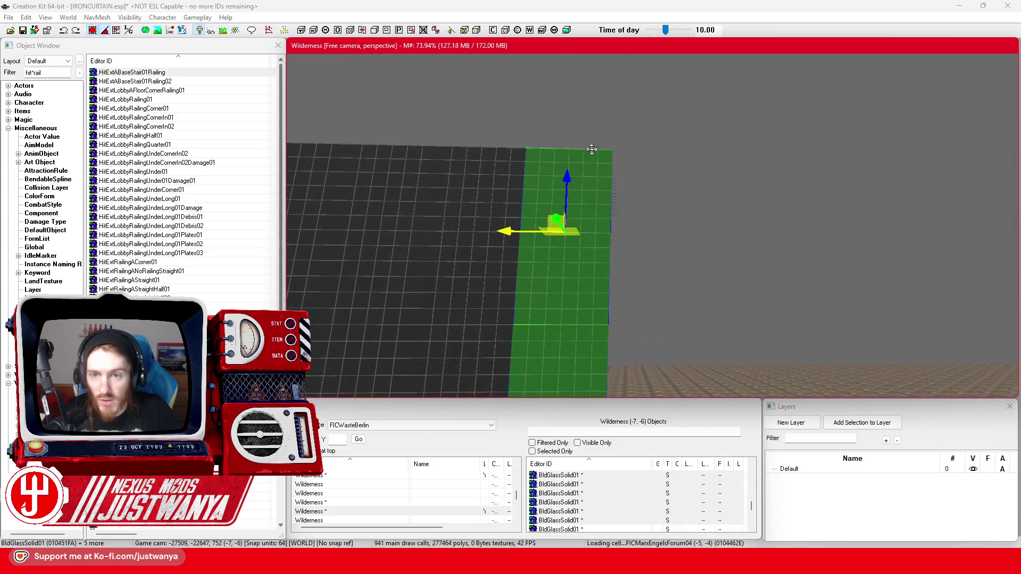
key(shift)
click(594, 145)
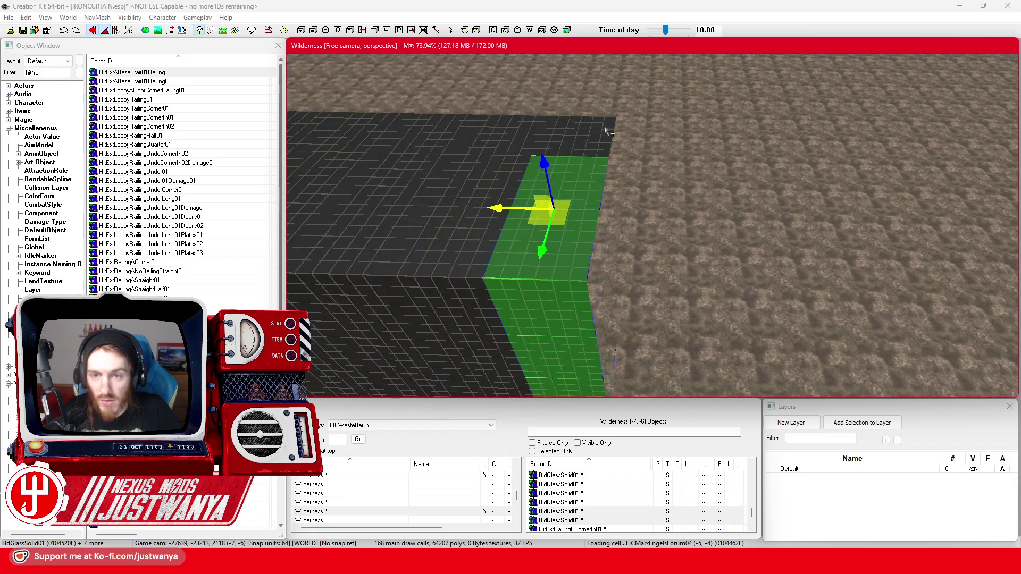
Step: Fly the camera around the stairs, doorway and railings to the selected piece
key(shift)
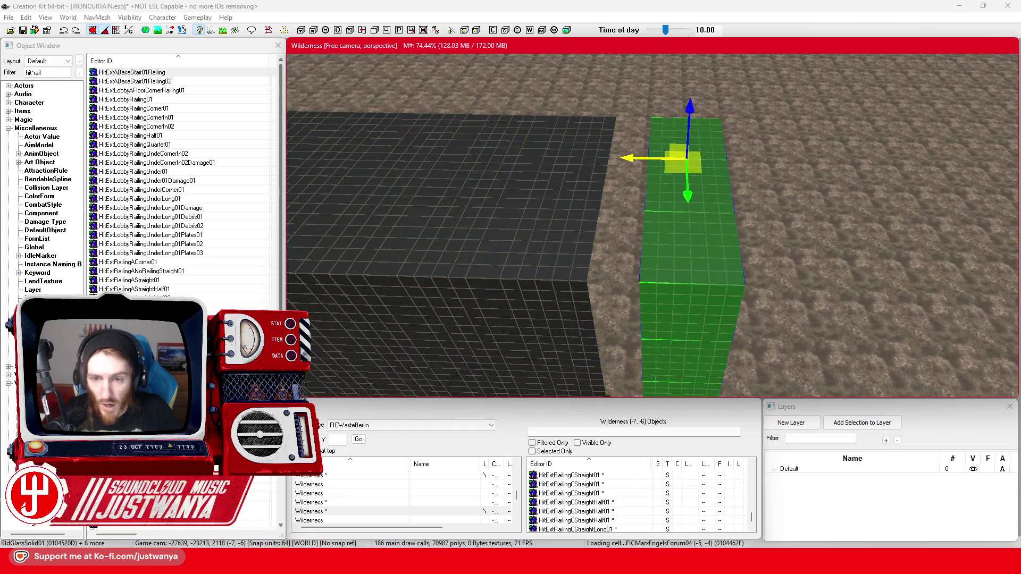
key(shift)
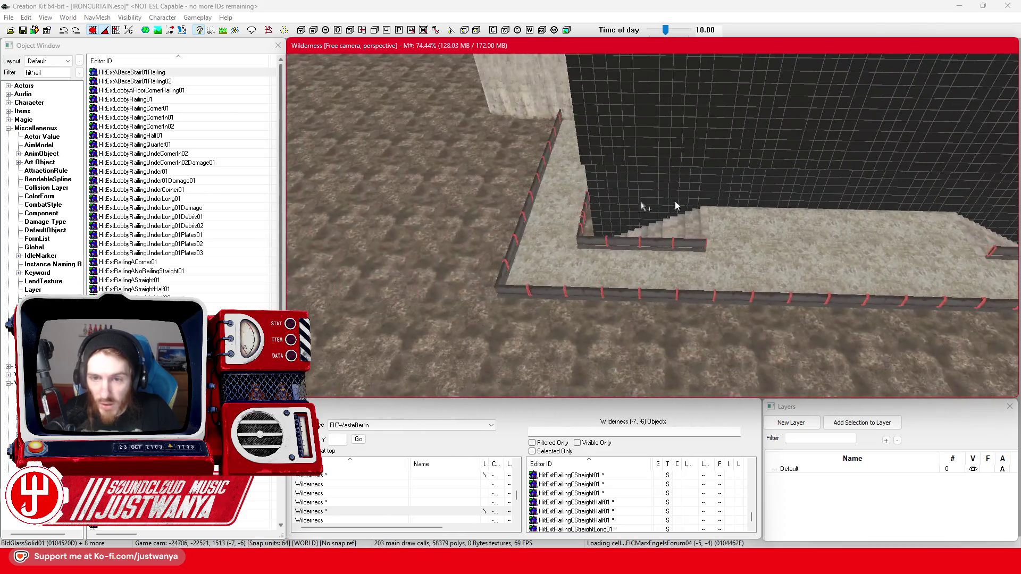
key(shift)
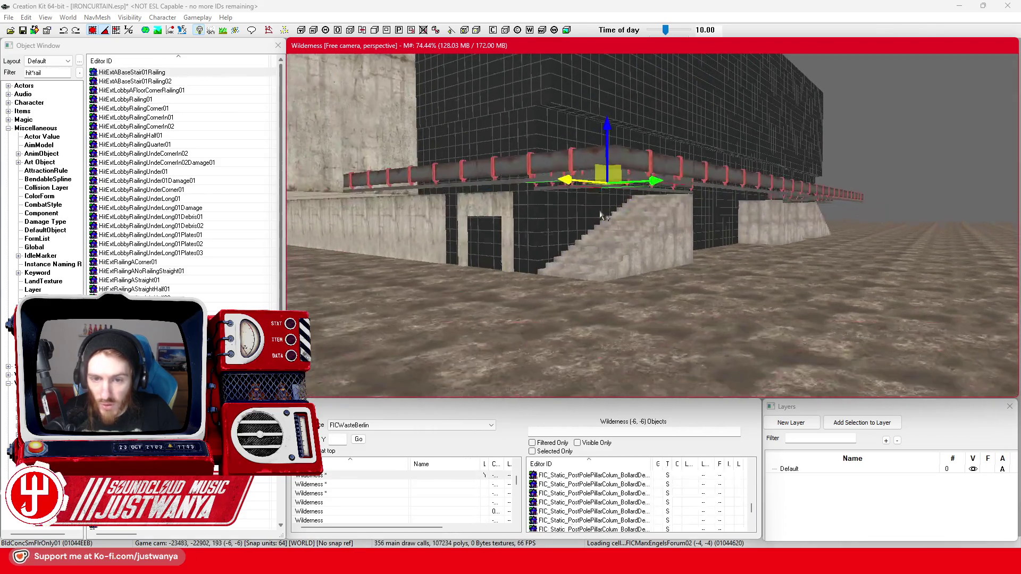
key(shift)
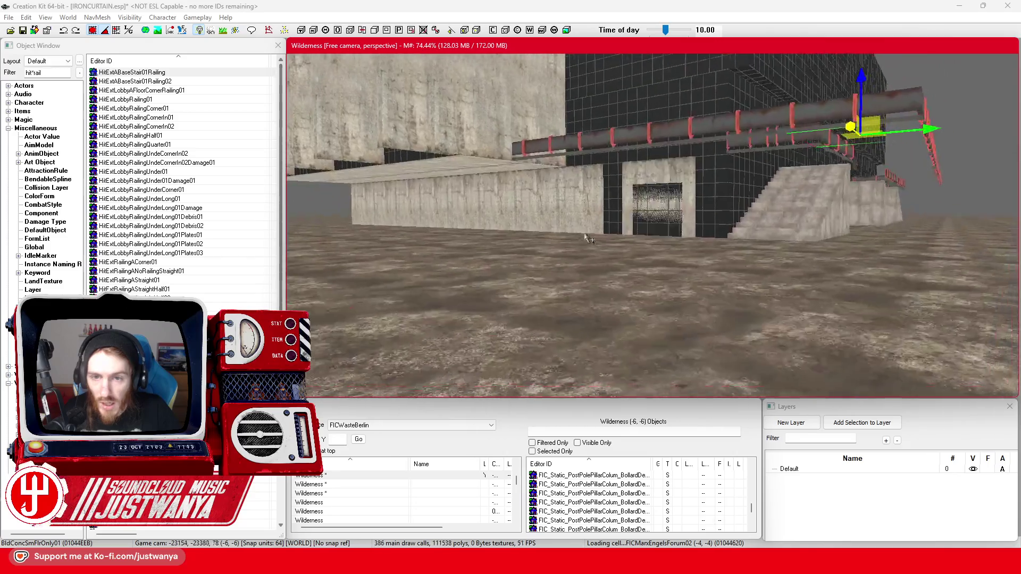
key(shift)
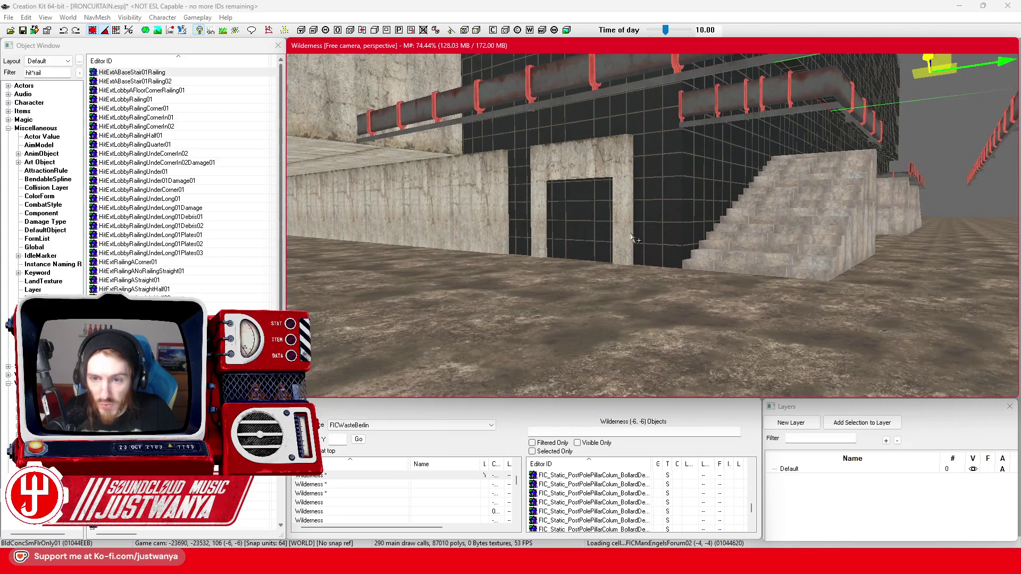
key(shift)
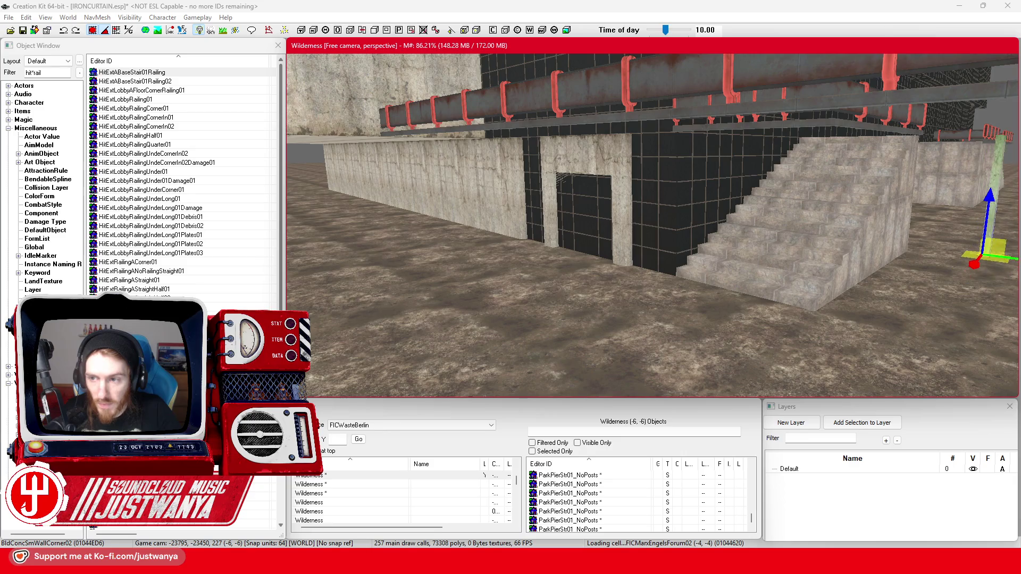
key(shift)
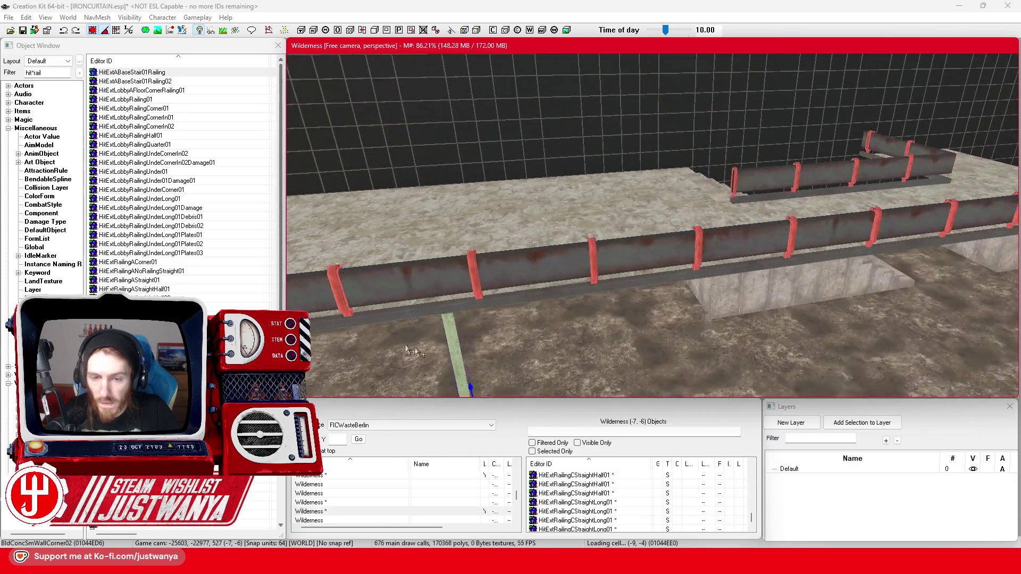
key(shift)
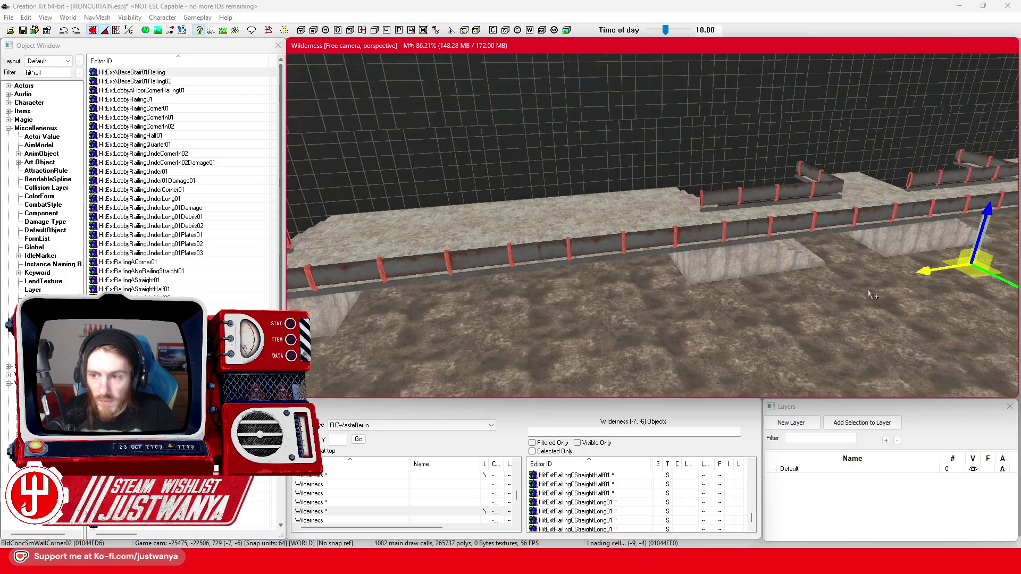
key(shift)
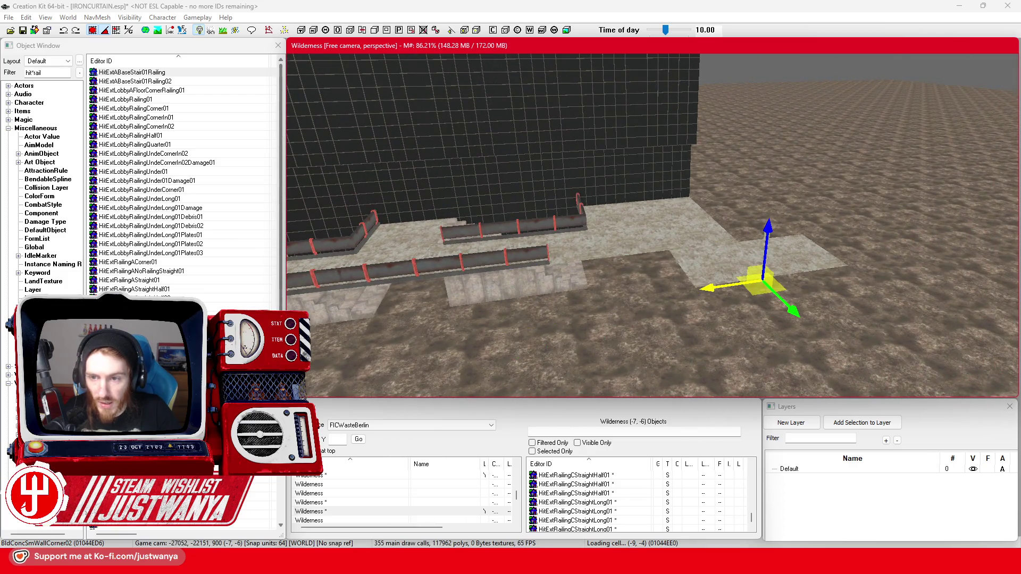
key(shift)
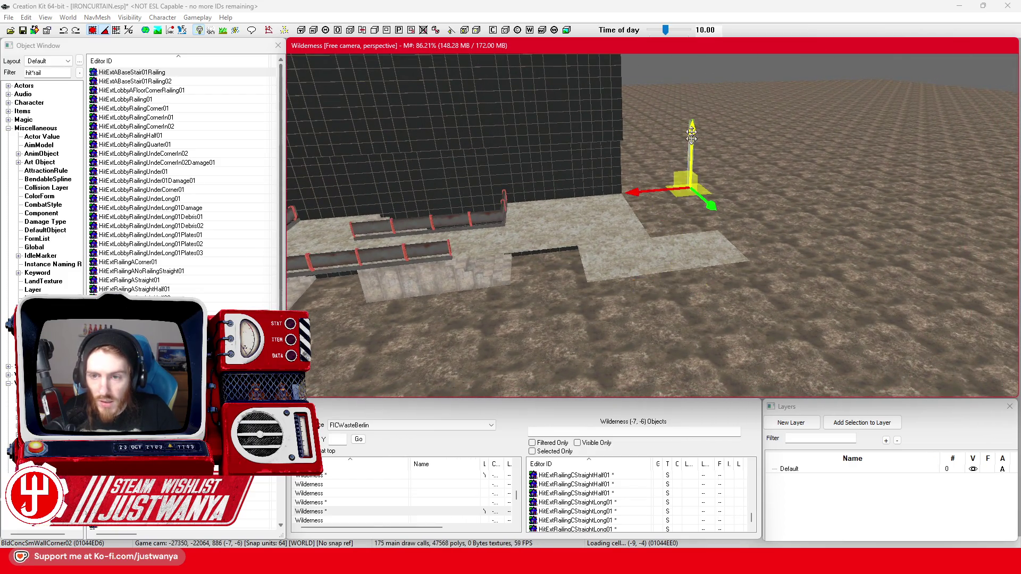
scroll(up, 3)
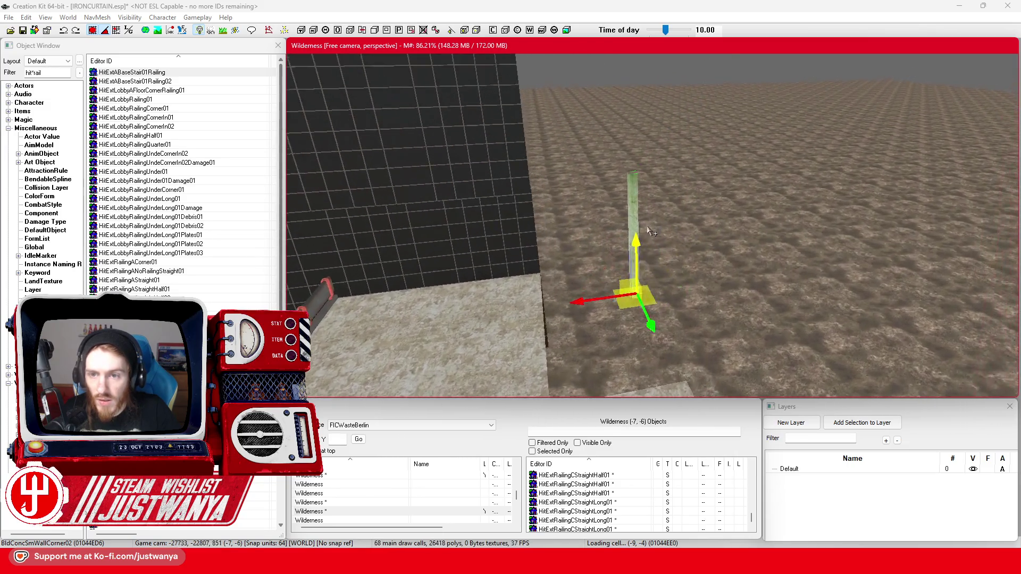
Step: Cycle the selected piece with Q into BldConcSmWallPillar01, then bring the Sketchfab reference back
key(q)
key(q)
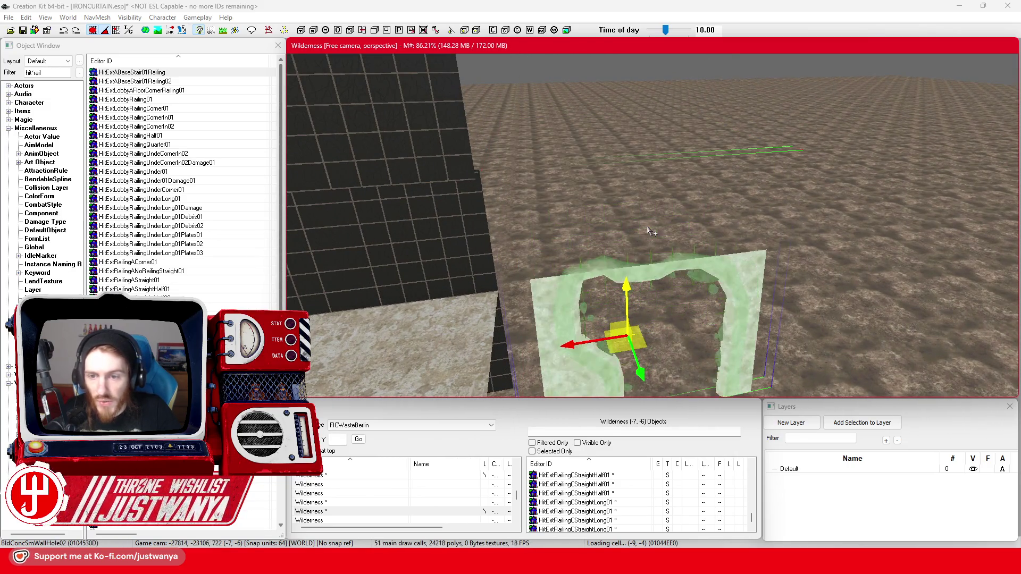
key(q)
key(q)
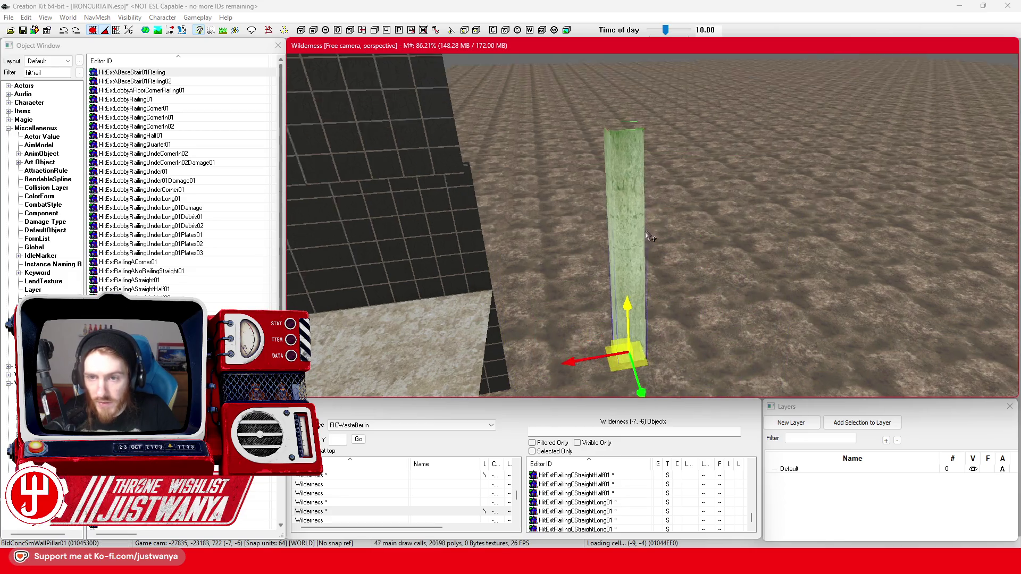
scroll(up, 3)
scroll(down, 3)
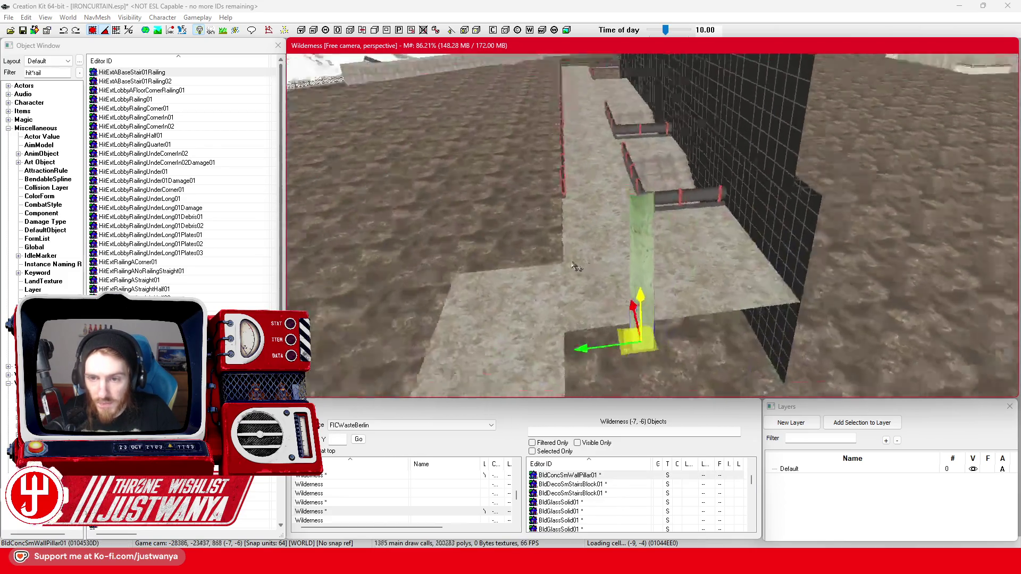
drag(524, 250, 534, 518)
mouse_move(559, 563)
click(603, 505)
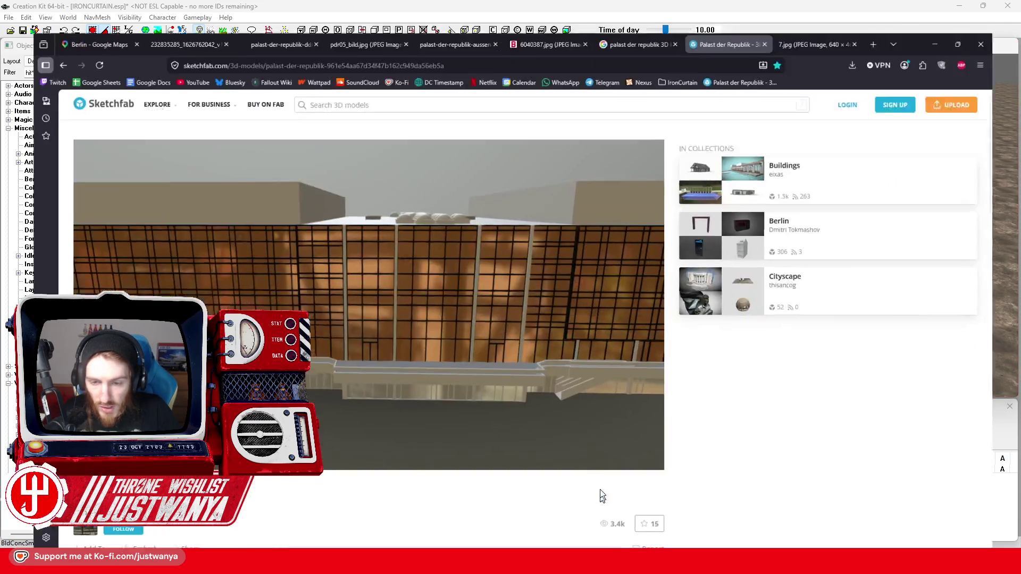
Step: Orbit the Sketchfab model over the facade and roof, then return to Creation Kit
drag(516, 362, 483, 308)
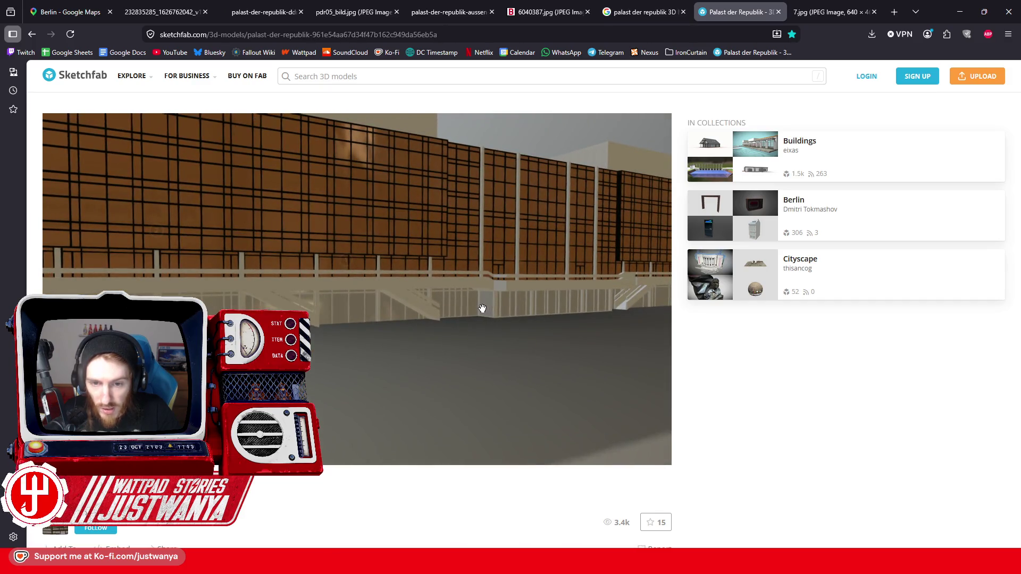
drag(589, 310, 563, 327)
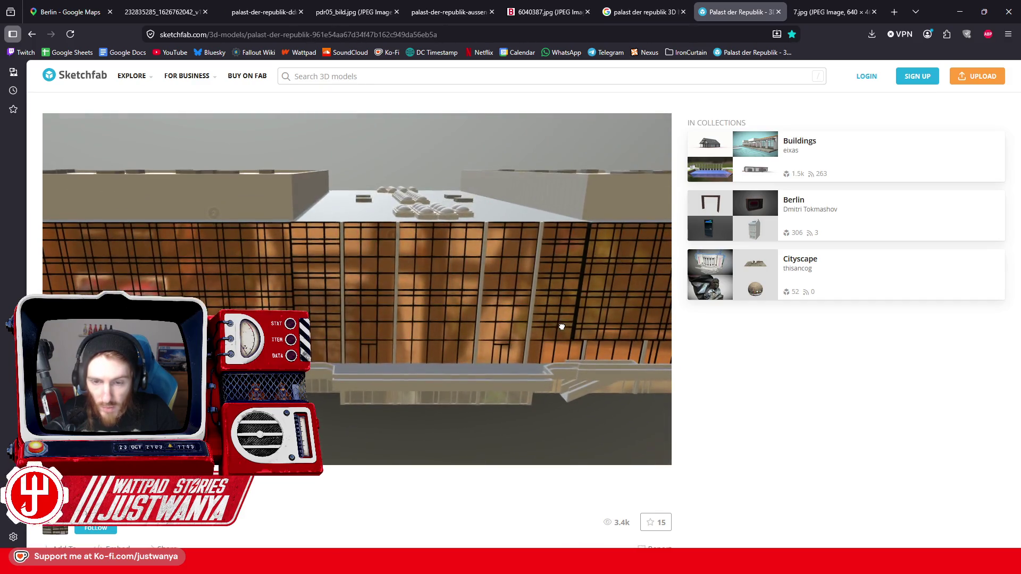
click(957, 9)
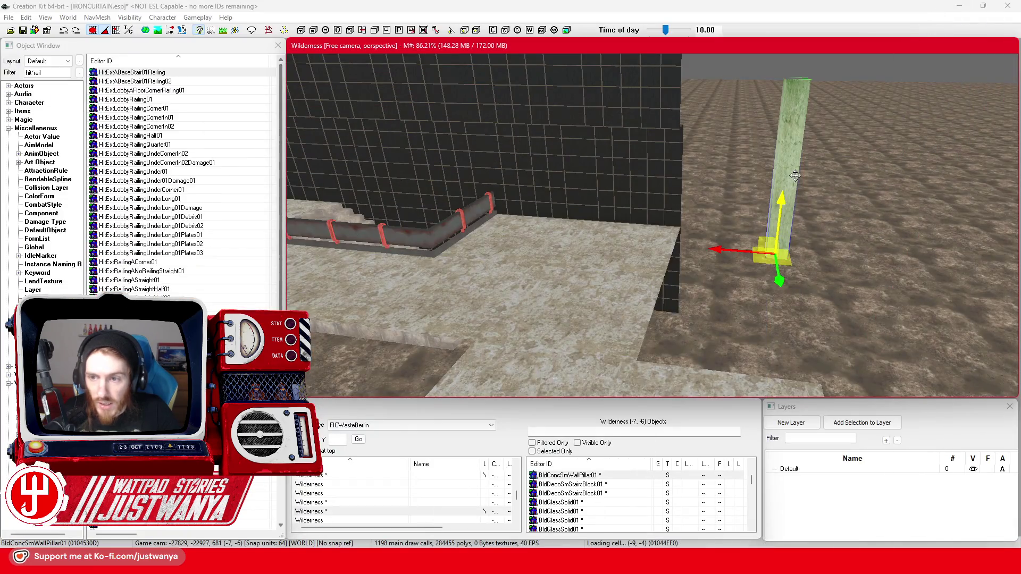
Step: Move the pillar to the wall corner and compare it against the Sketchfab facade
drag(724, 246, 596, 237)
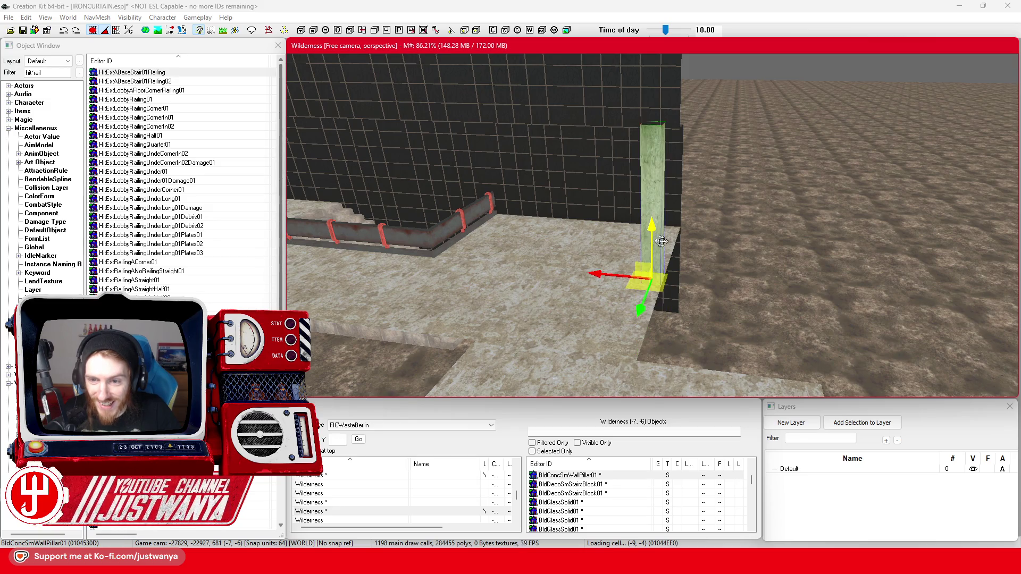
scroll(down, 3)
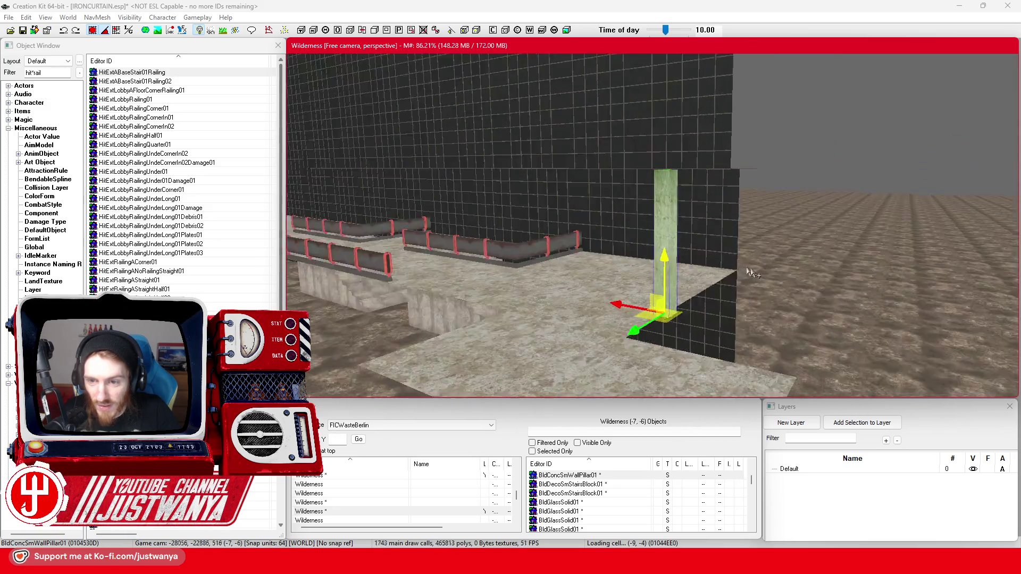
scroll(up, 3)
mouse_move(569, 566)
click(617, 510)
drag(537, 340, 132, 289)
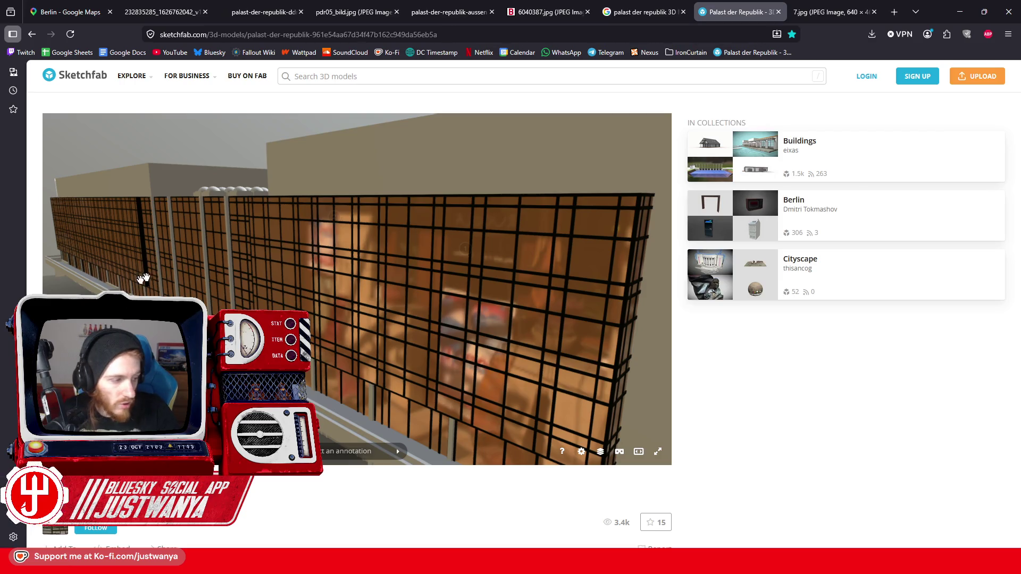
drag(255, 298, 193, 296)
click(960, 12)
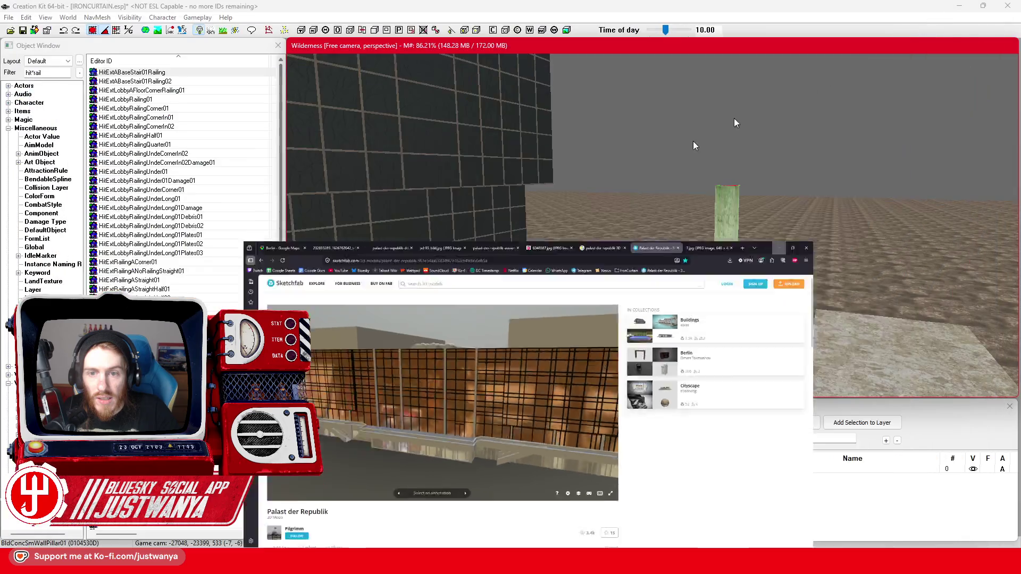
Step: Select the five glass panels above the wall and hide them
click(532, 171)
scroll(up, 3)
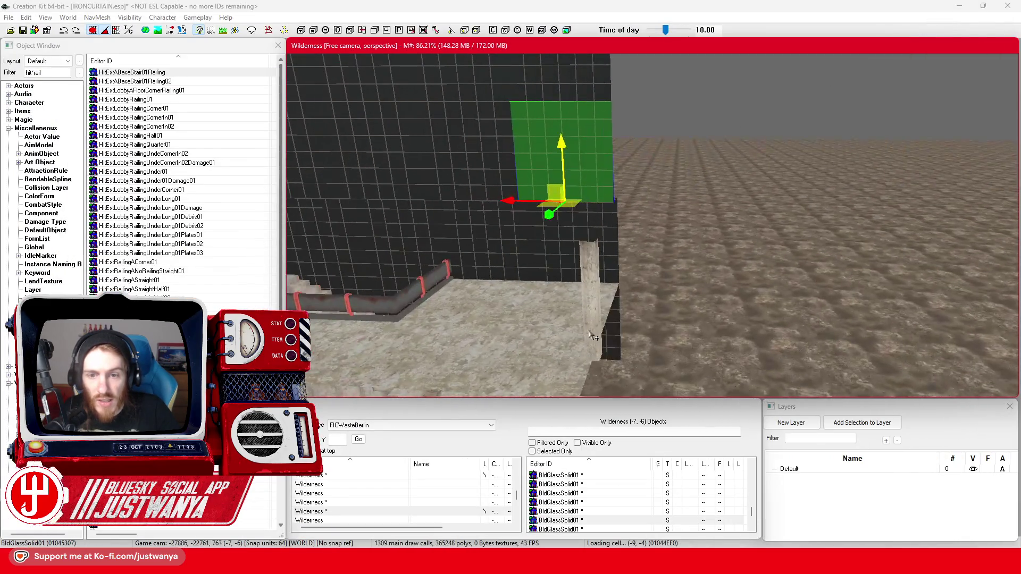
scroll(down, 3)
click(634, 201)
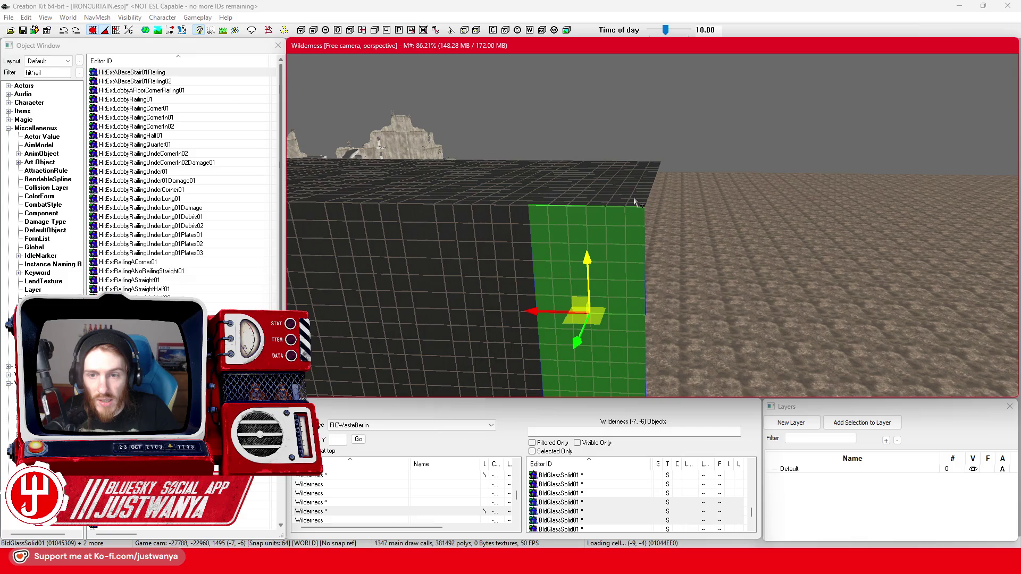
click(642, 180)
click(645, 174)
click(655, 166)
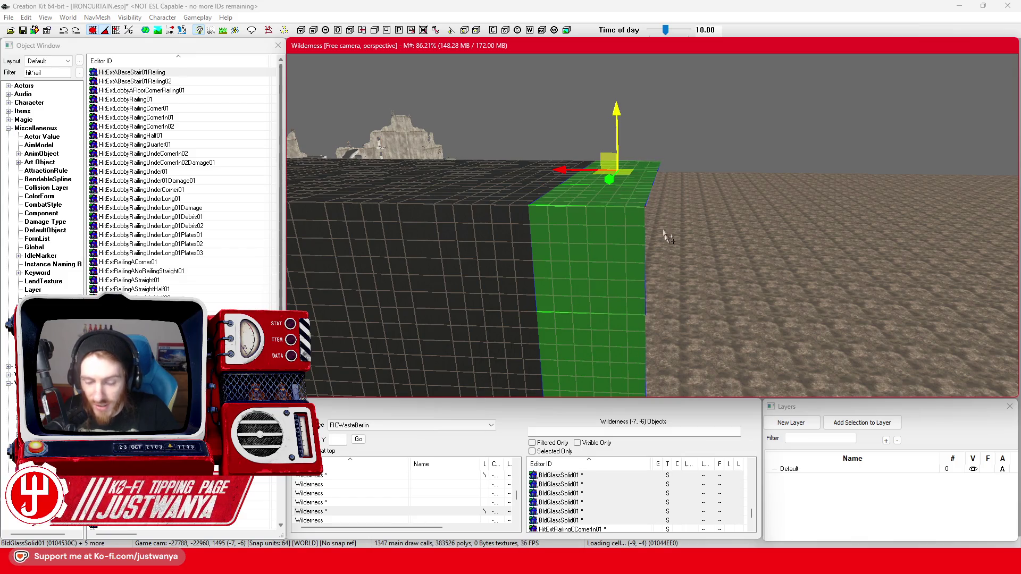
key(1)
scroll(up, 3)
Step: Select a single glass panel and check the reference model's roof
click(664, 233)
scroll(up, 3)
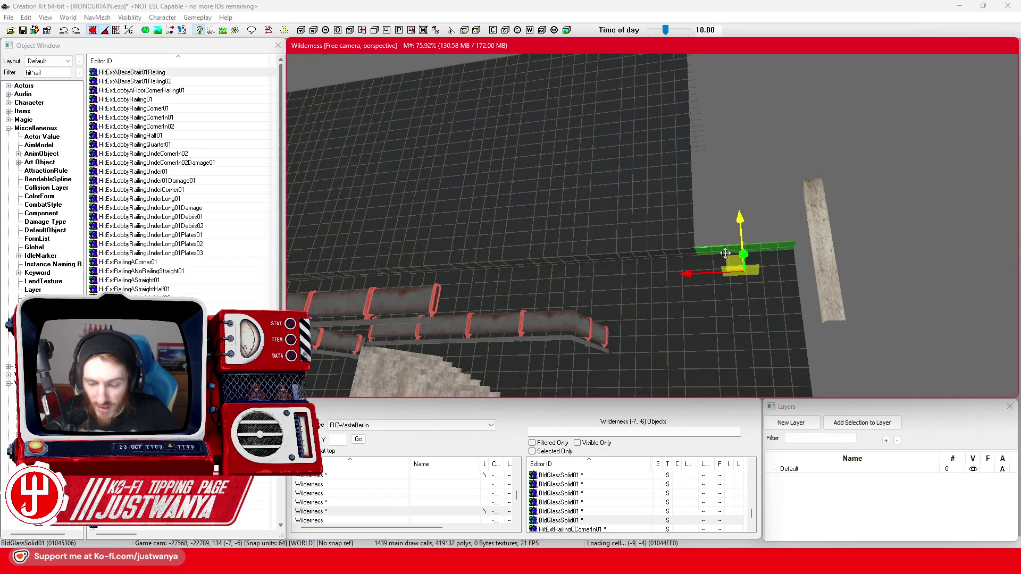
click(582, 512)
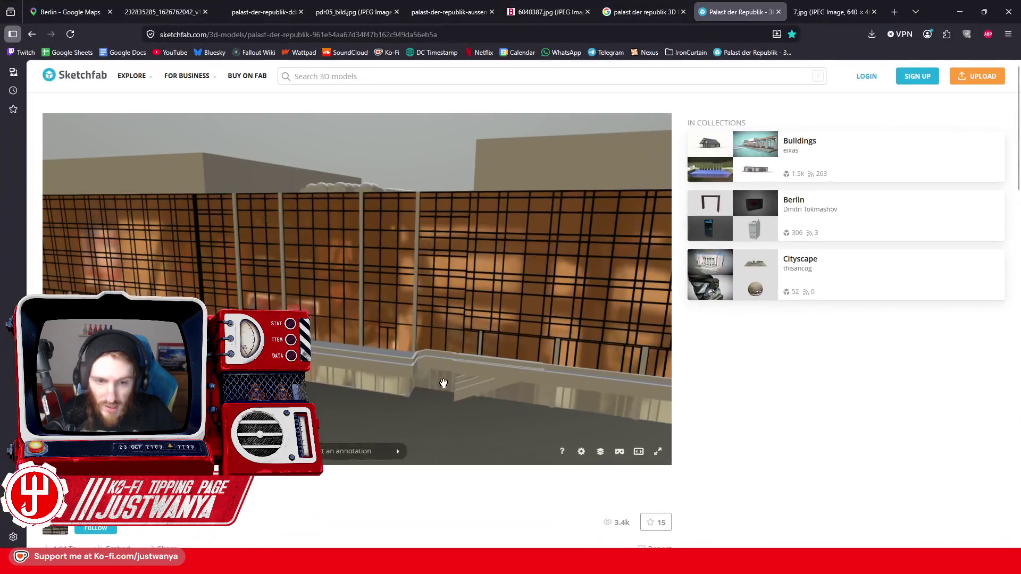
drag(326, 344, 330, 347)
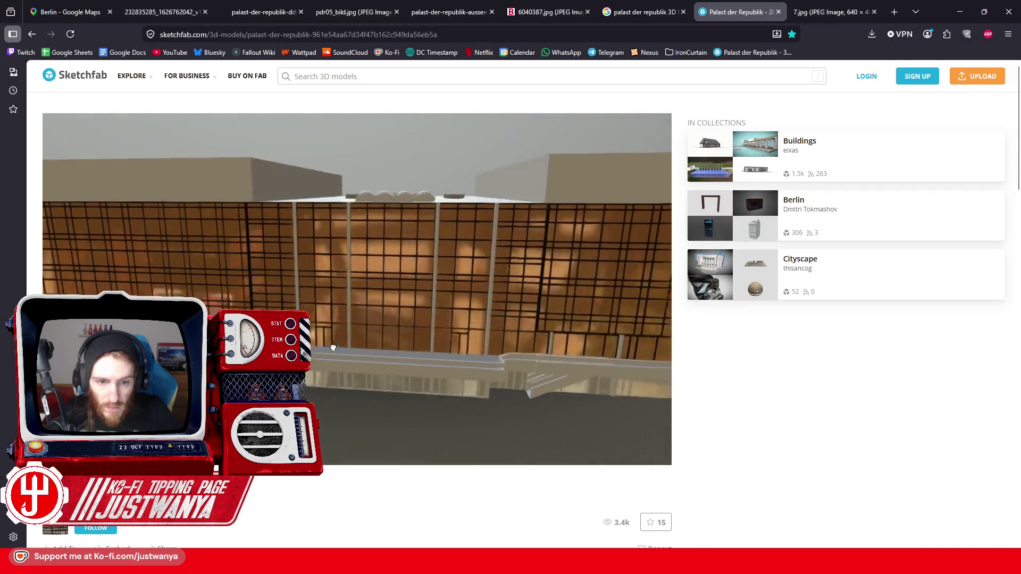
click(960, 11)
scroll(up, 3)
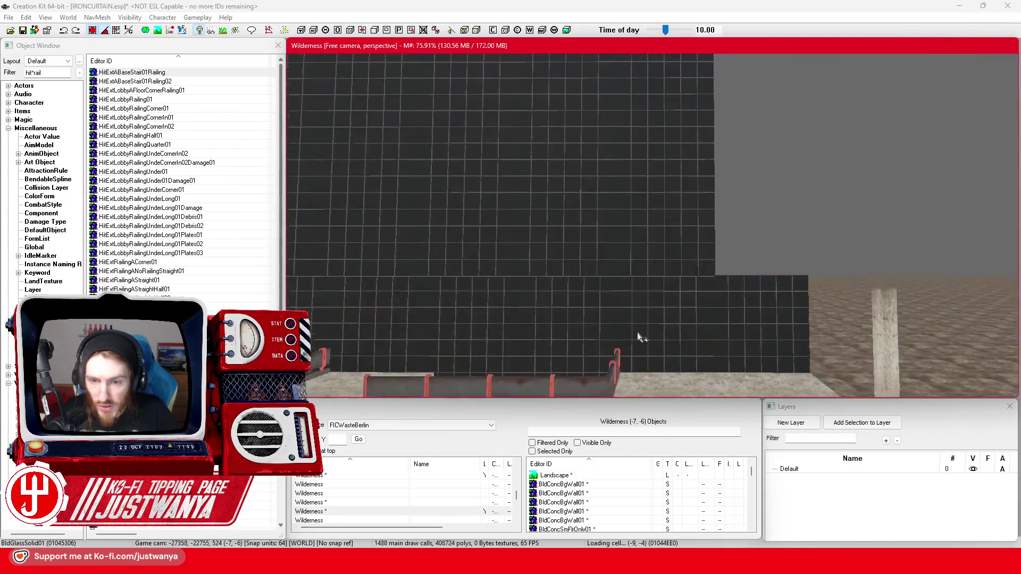
scroll(down, 3)
Step: Select several glass panes across the facade, then pick out one pane on its own
click(644, 239)
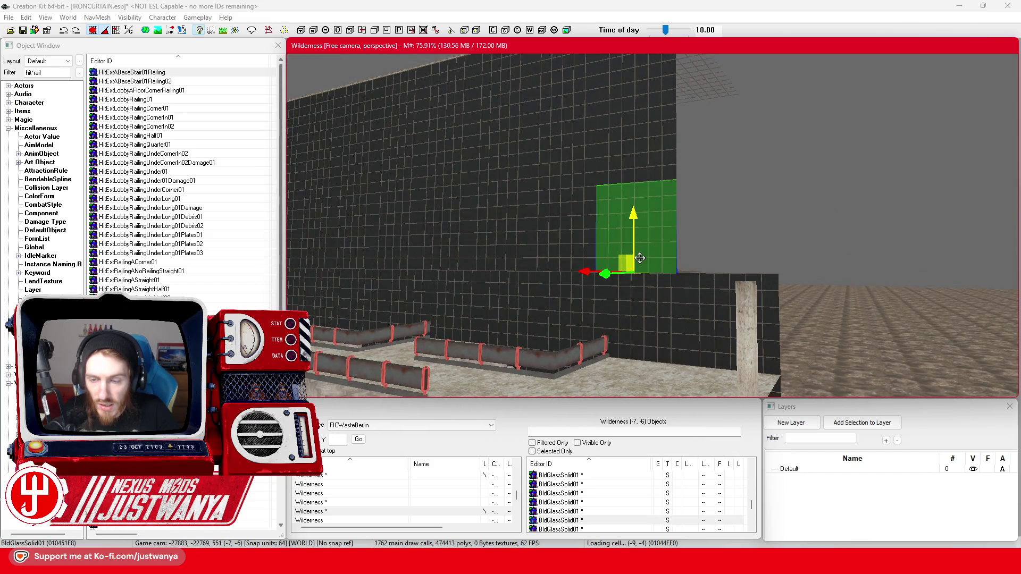
click(604, 257)
click(601, 157)
scroll(down, 3)
click(588, 365)
scroll(up, 3)
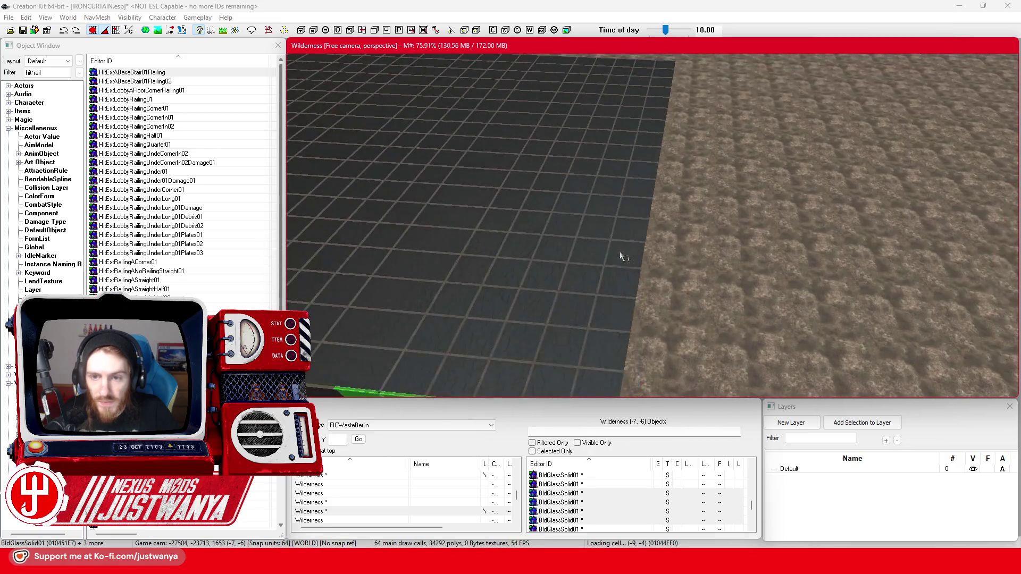
scroll(down, 3)
click(564, 165)
click(585, 107)
scroll(up, 3)
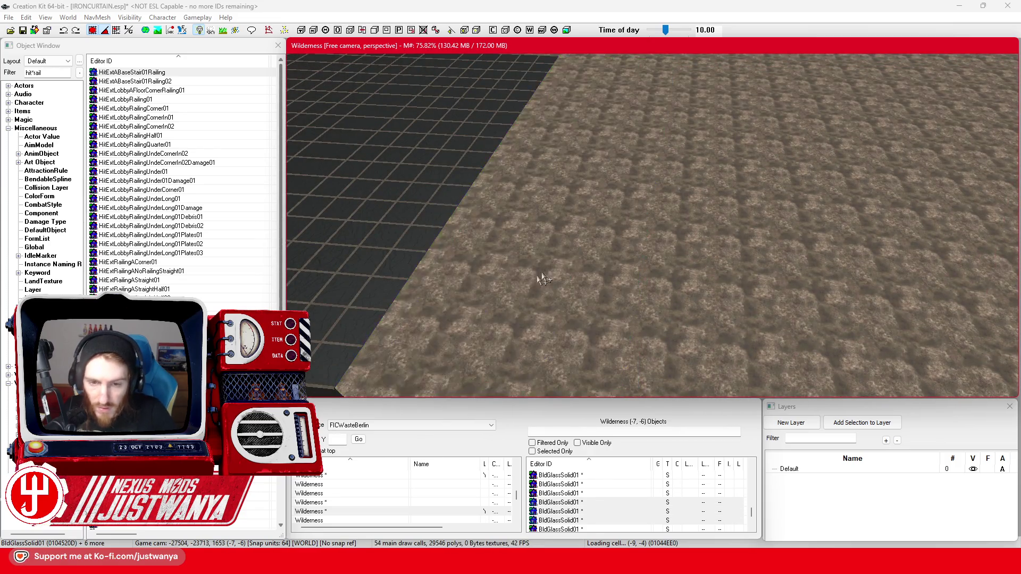
scroll(down, 3)
click(604, 242)
scroll(up, 3)
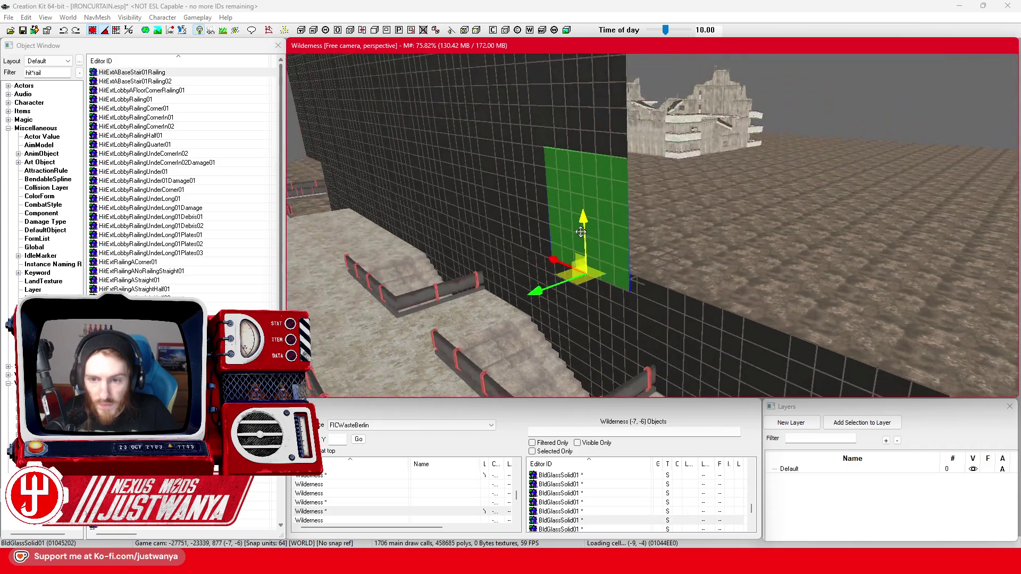
Step: Rotate the glass pane about 90 degrees and raise it higher up the wall
key(2)
drag(581, 304, 617, 291)
key(1)
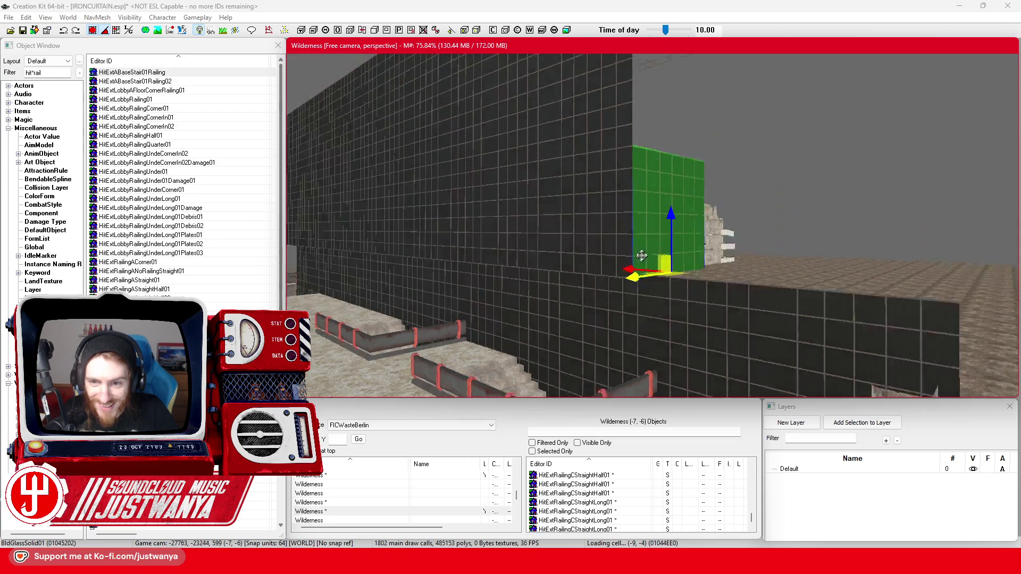
drag(667, 222, 659, 154)
drag(656, 265, 689, 98)
Step: Select the concrete pillar and drag it along X past the end of the wall
scroll(down, 3)
click(665, 272)
drag(665, 271, 611, 290)
drag(726, 274, 665, 190)
scroll(down, 3)
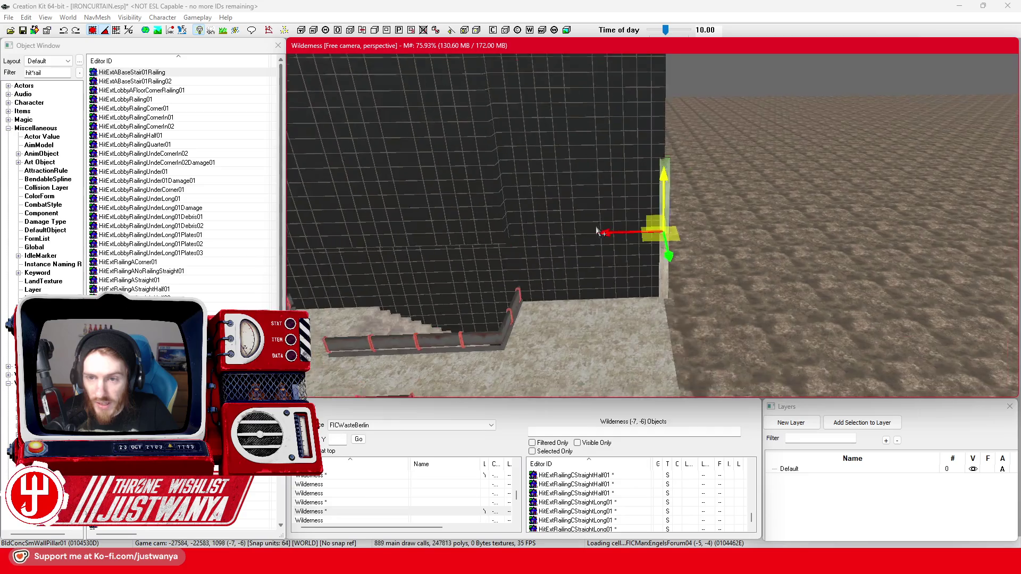
drag(569, 234, 637, 136)
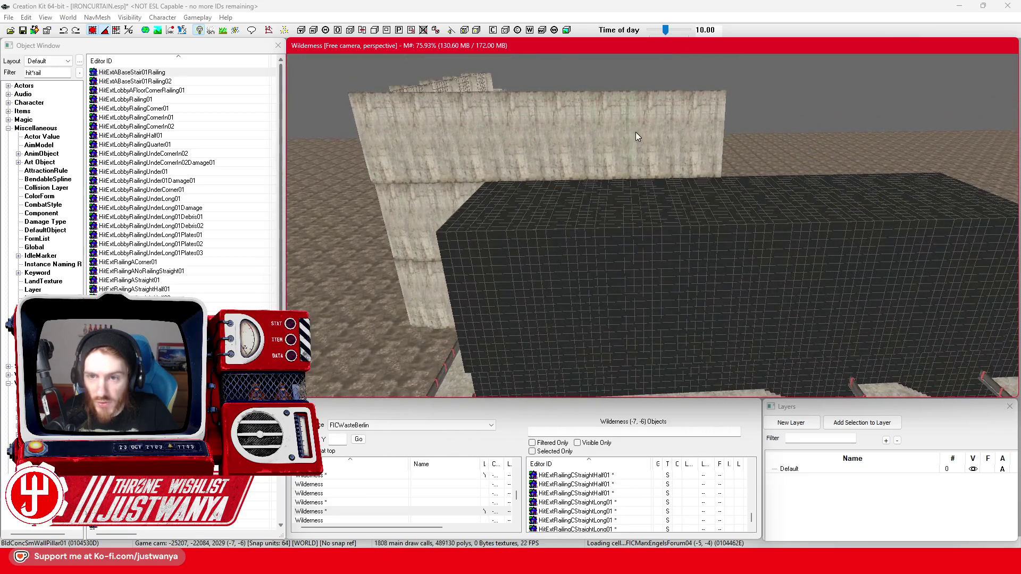
drag(580, 185, 519, 214)
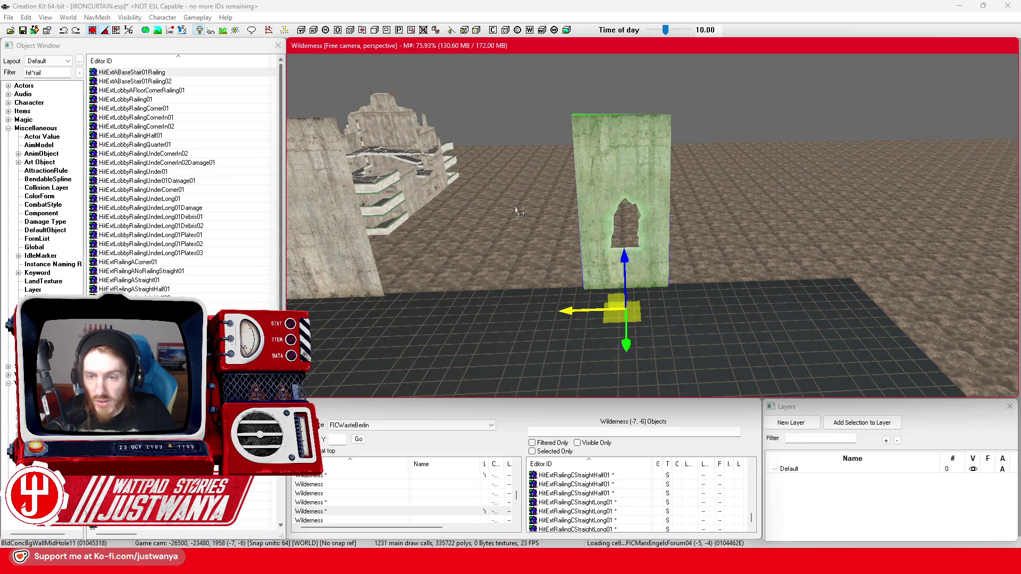
Step: Drag the BldConcBgWallPillar02 pillar along X into the corner of the facade and terrace
drag(585, 270, 694, 168)
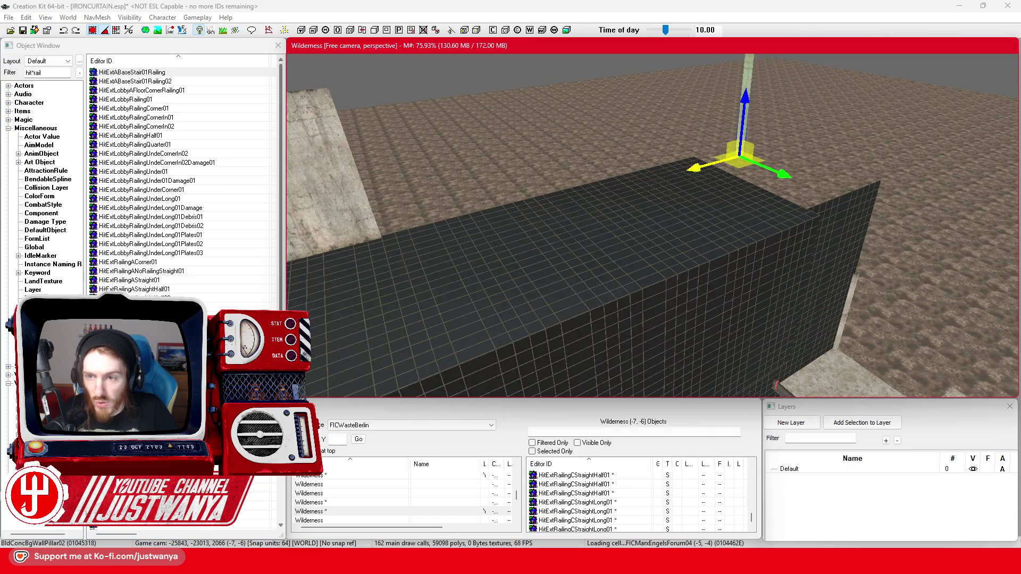
scroll(up, 3)
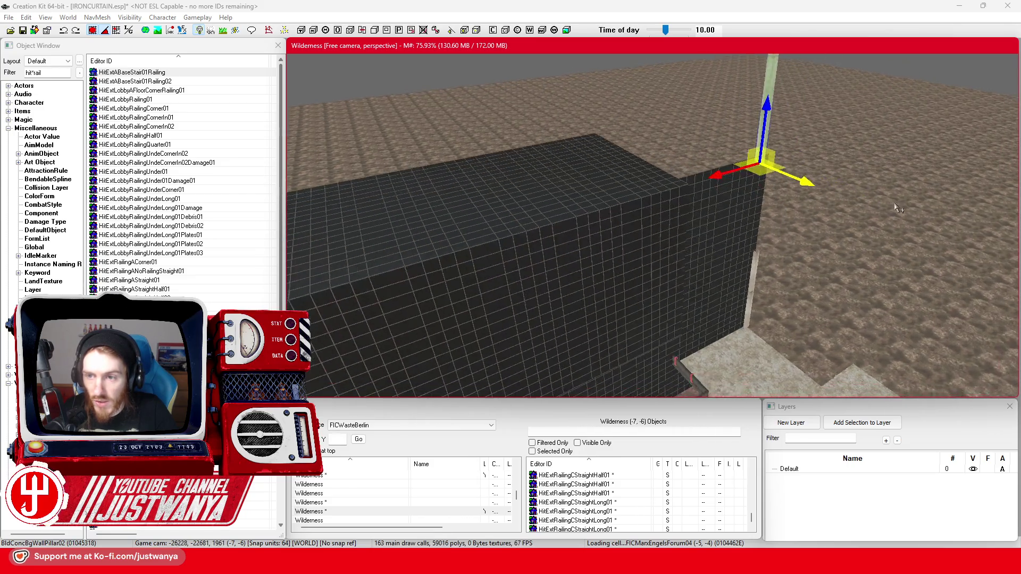
click(672, 274)
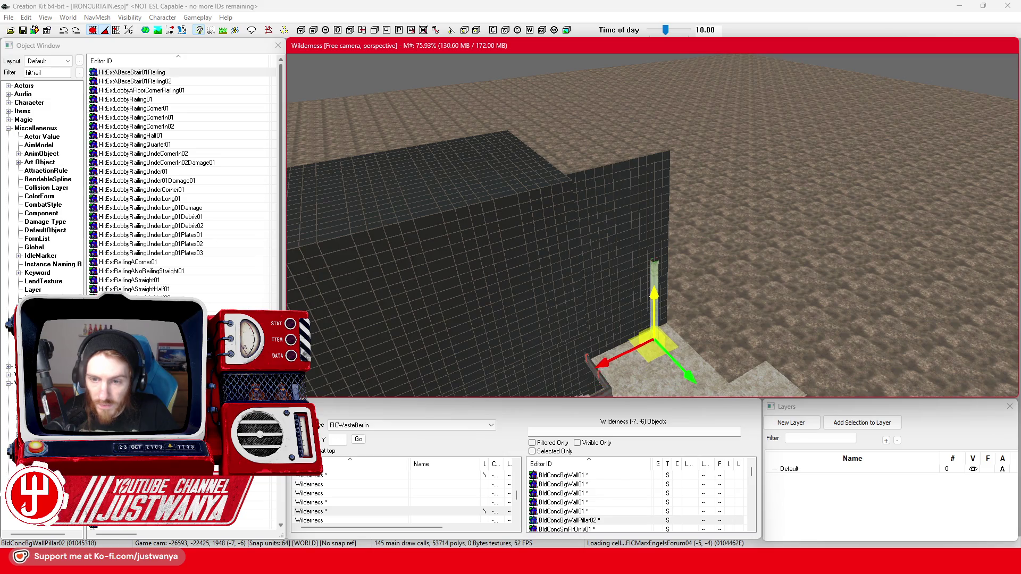
scroll(up, 3)
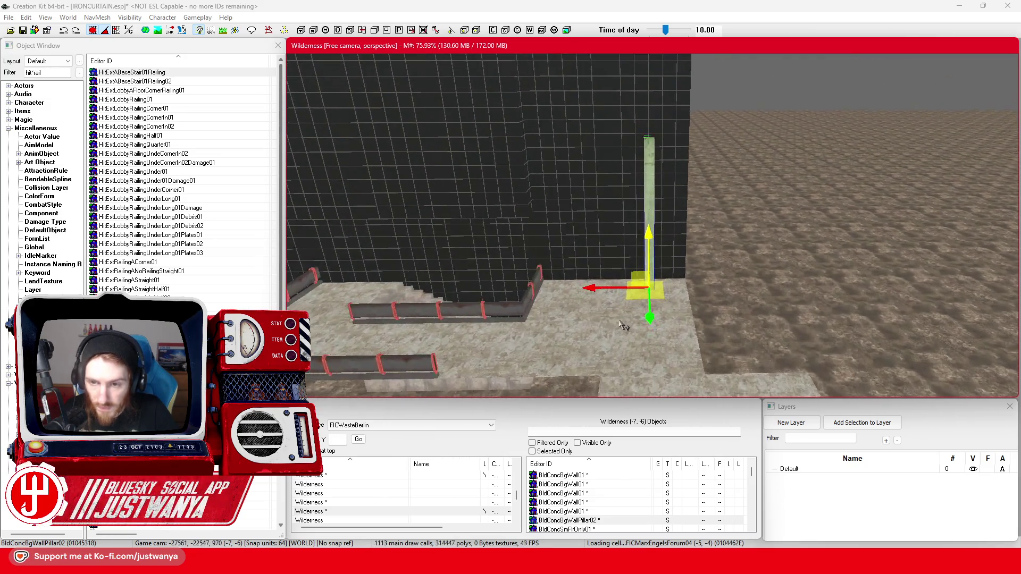
scroll(up, 3)
drag(592, 327, 653, 324)
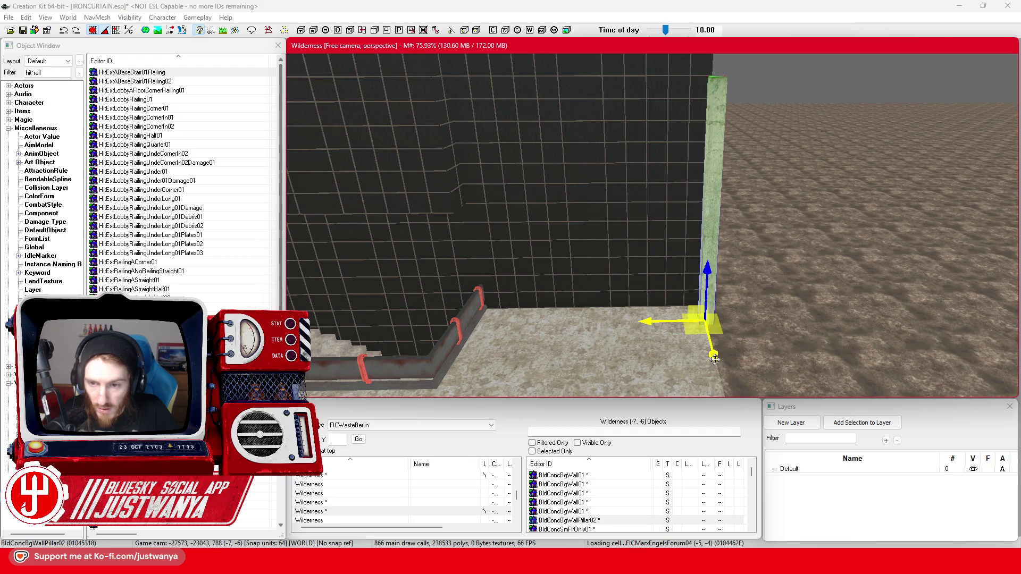
scroll(down, 3)
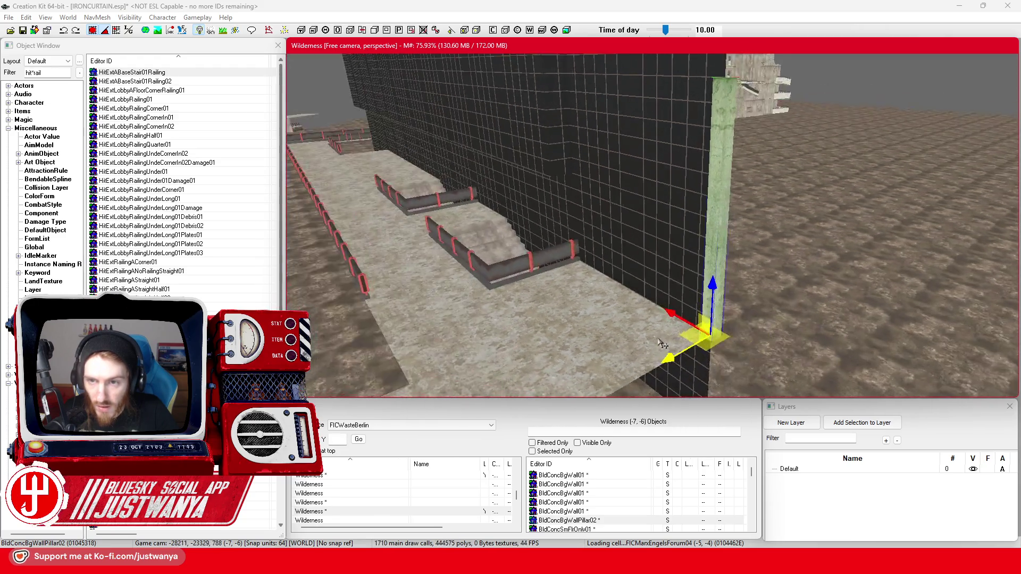
scroll(down, 3)
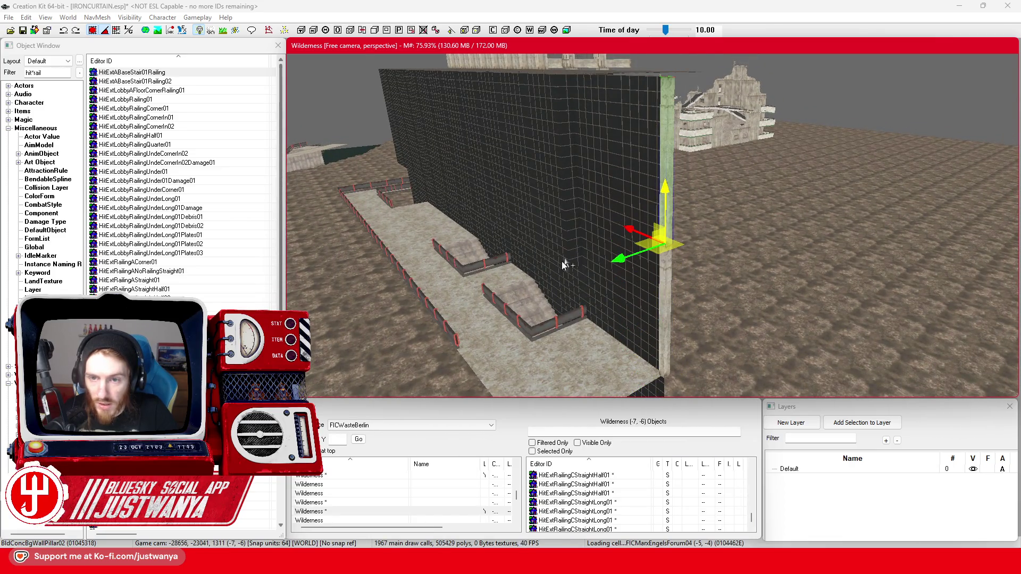
scroll(up, 3)
scroll(up, 3)
click(618, 308)
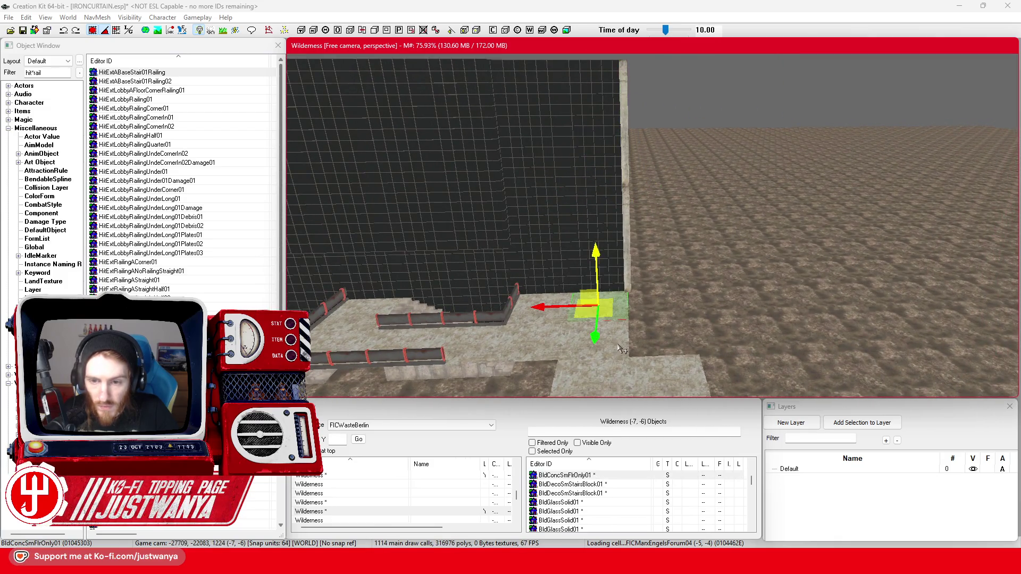
Step: Slide the BldConcSmFlrOnly01 floor slab further along the facade, checking it against the Sketchfab reference
drag(607, 343, 806, 330)
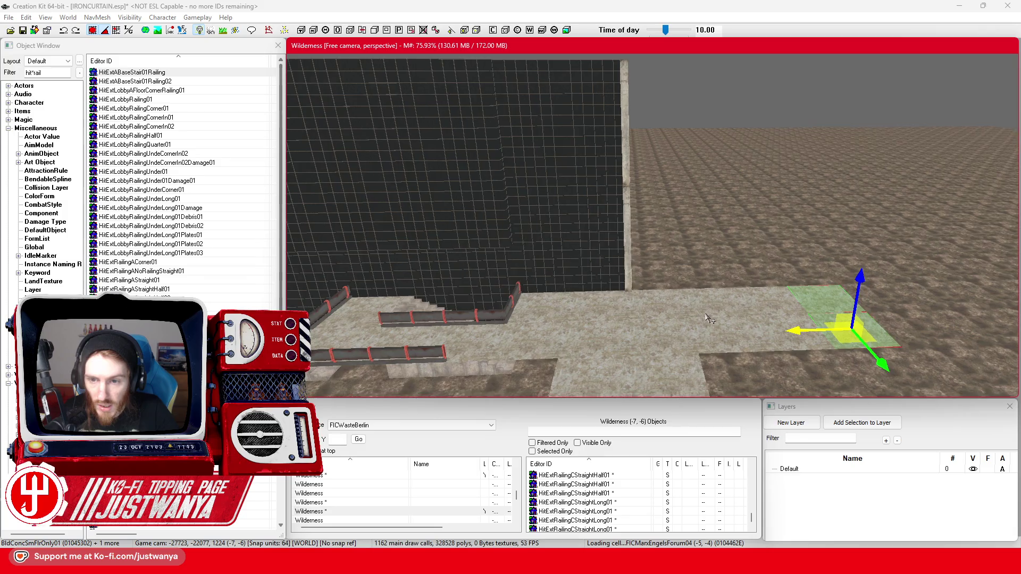
click(652, 289)
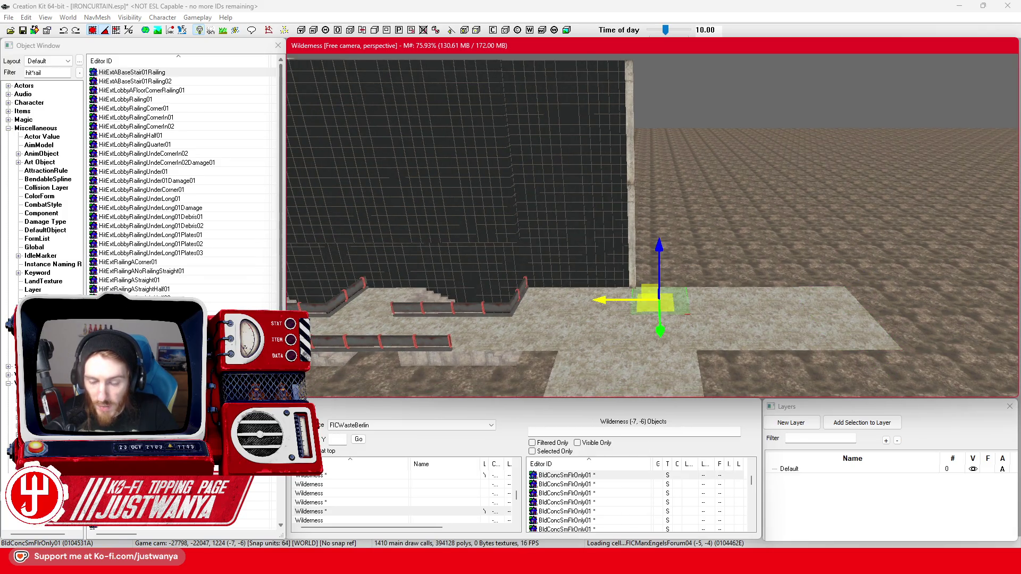
click(598, 511)
drag(418, 374, 345, 363)
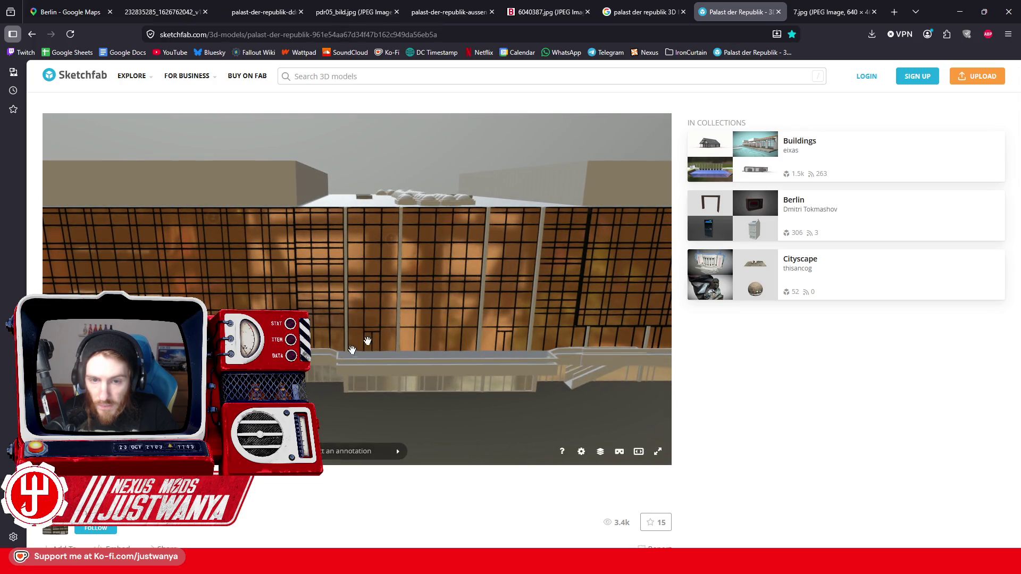
click(969, 4)
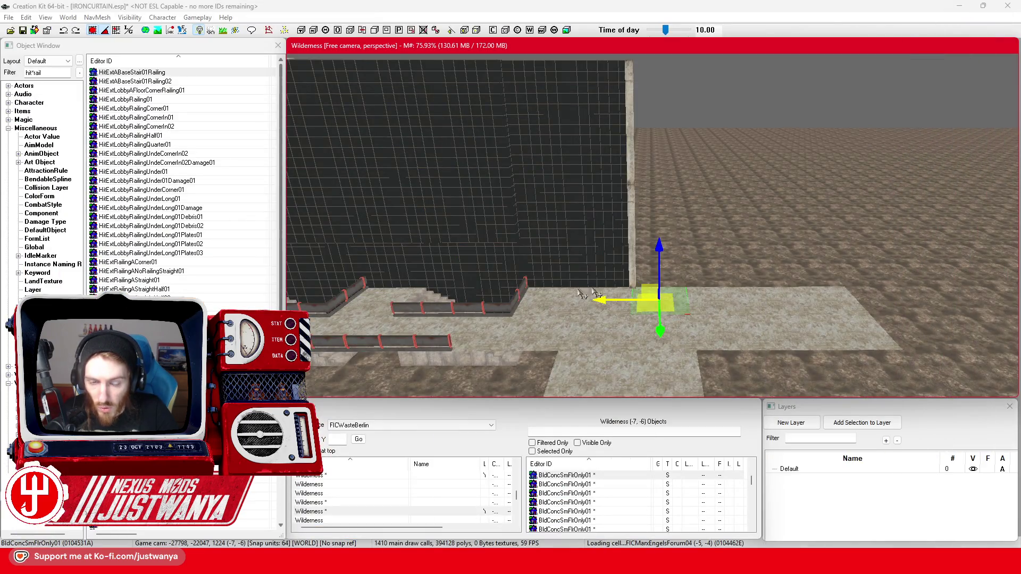
Step: Rotate the BldConcSmWallAlcove02 alcove piece into place at the edge of the terrace slabs
scroll(up, 3)
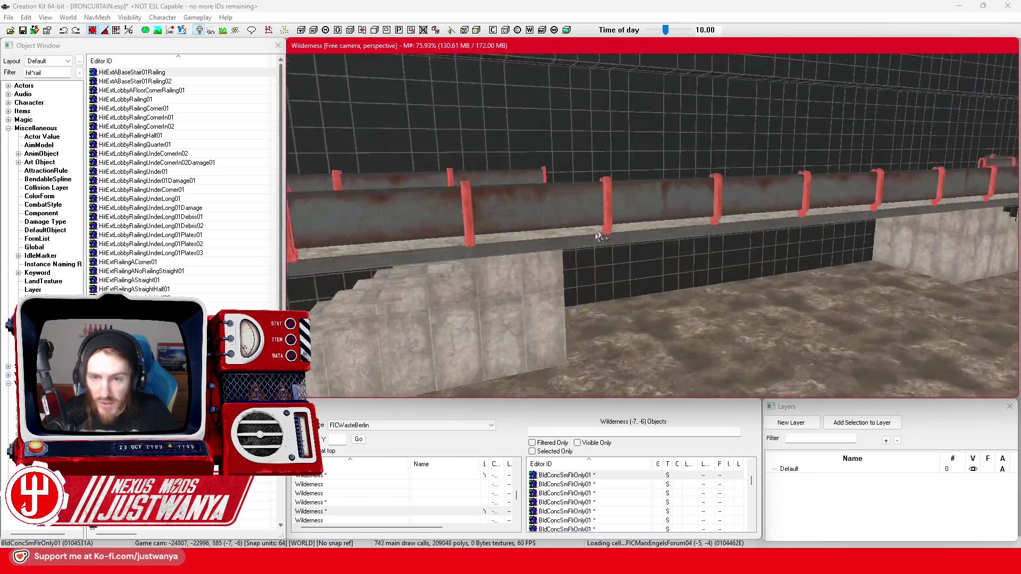
click(689, 104)
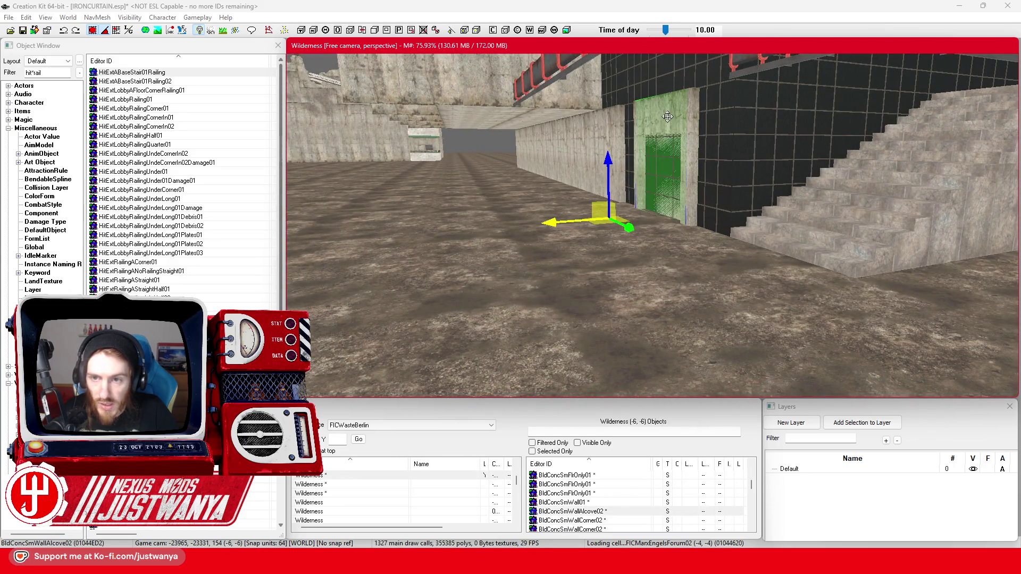
key(2)
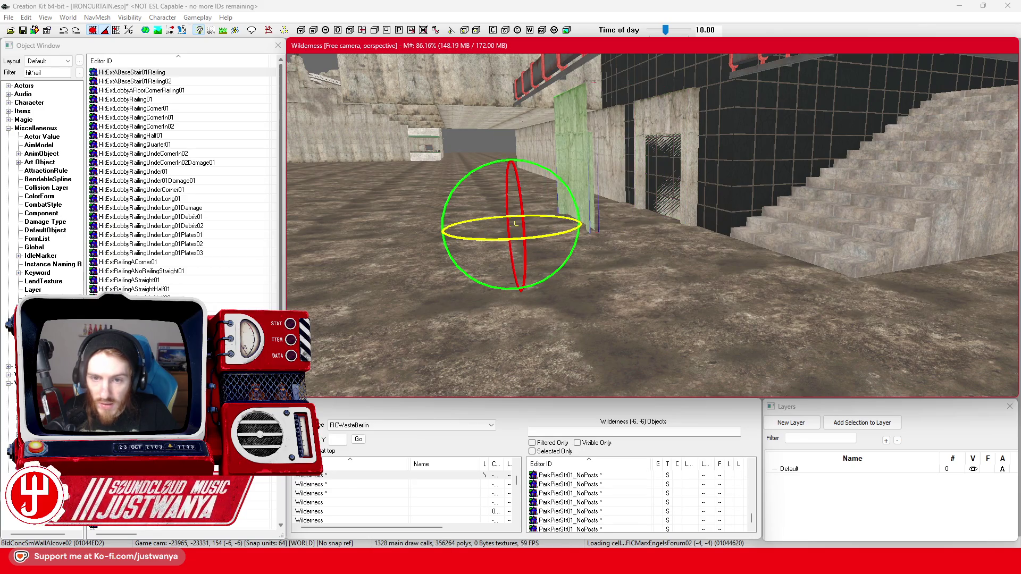
drag(548, 234, 541, 237)
key(shift)
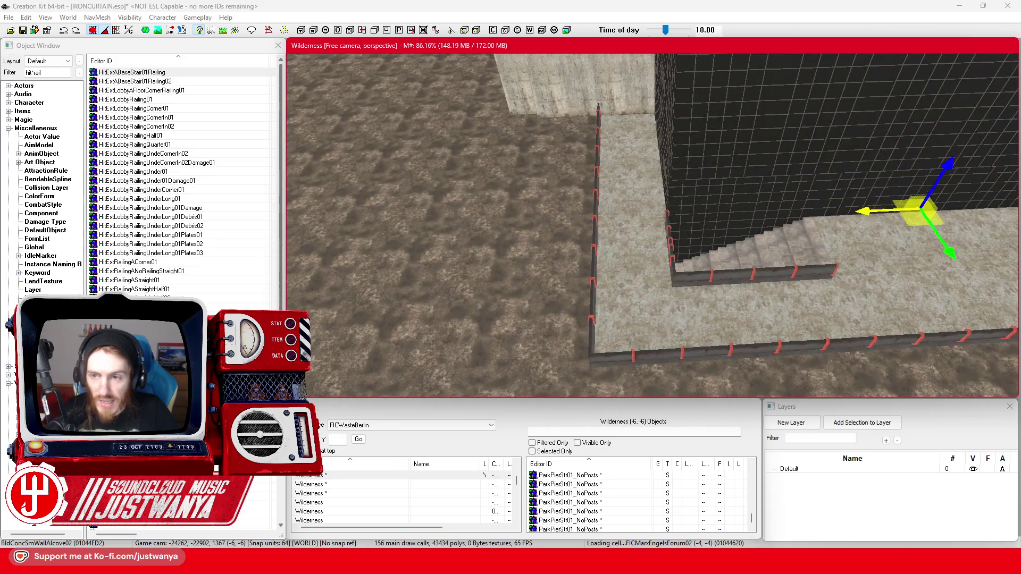
key(shift)
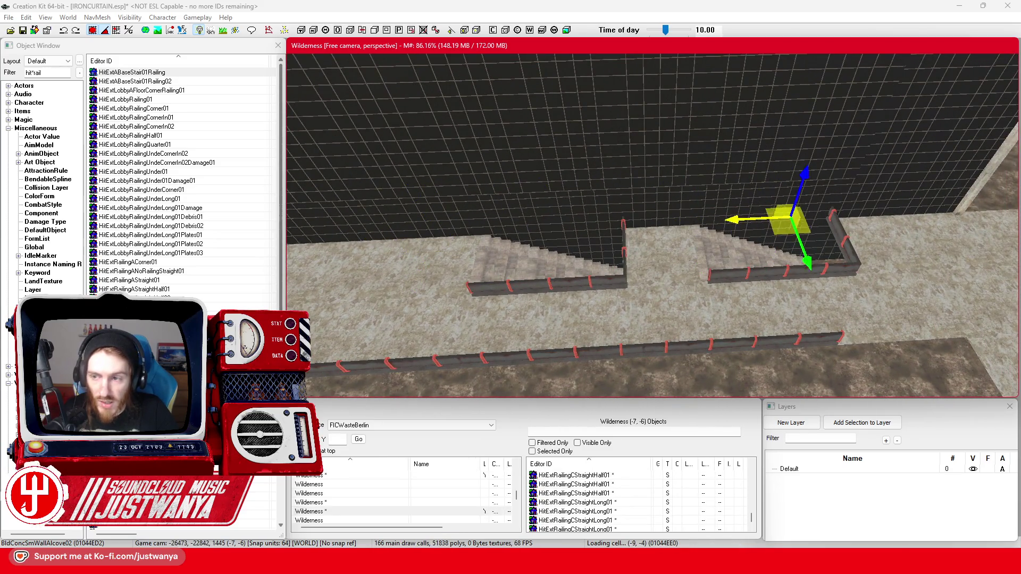
key(shift)
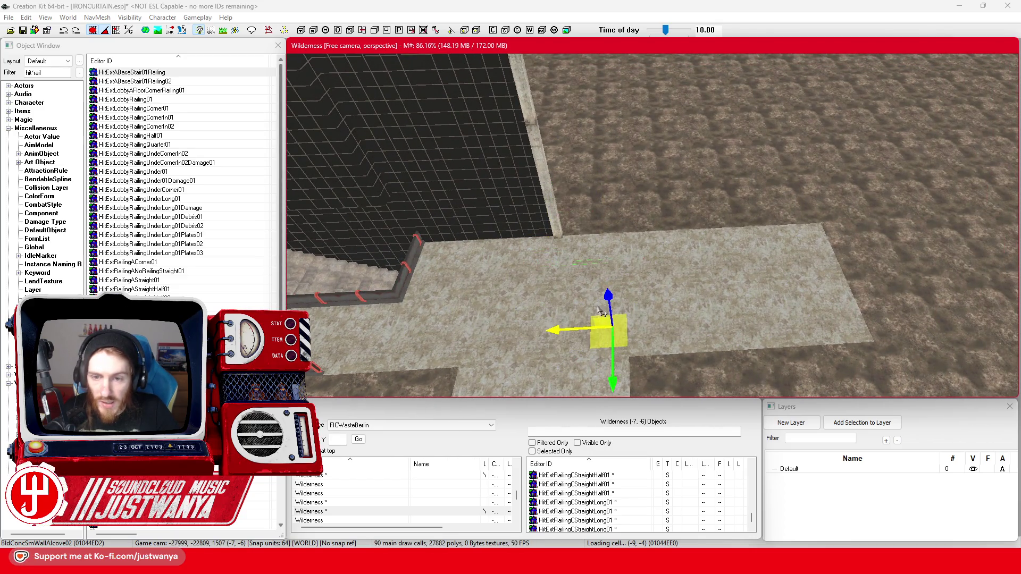
drag(608, 301, 600, 250)
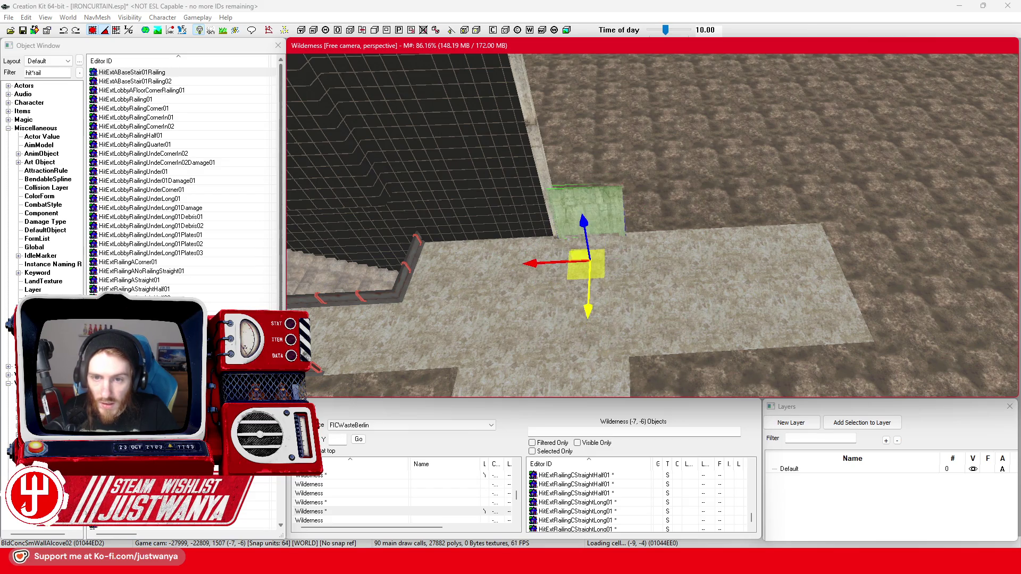
key(shift)
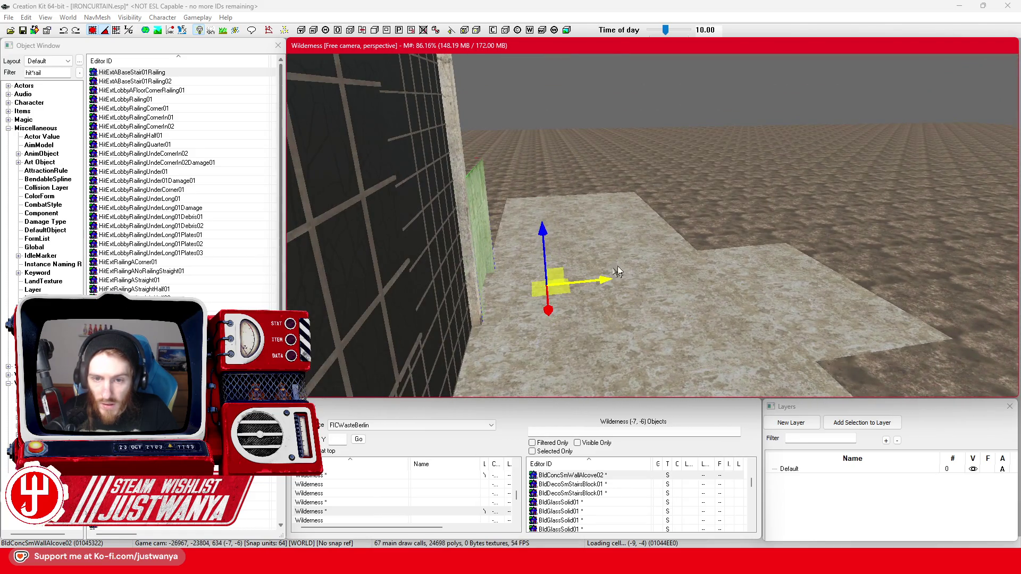
key(shift)
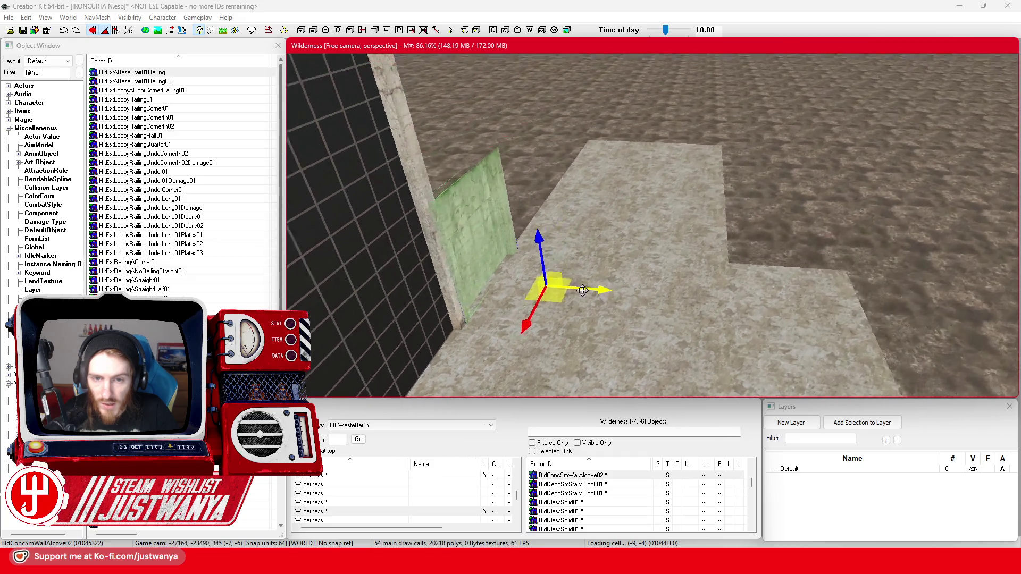
key(shift)
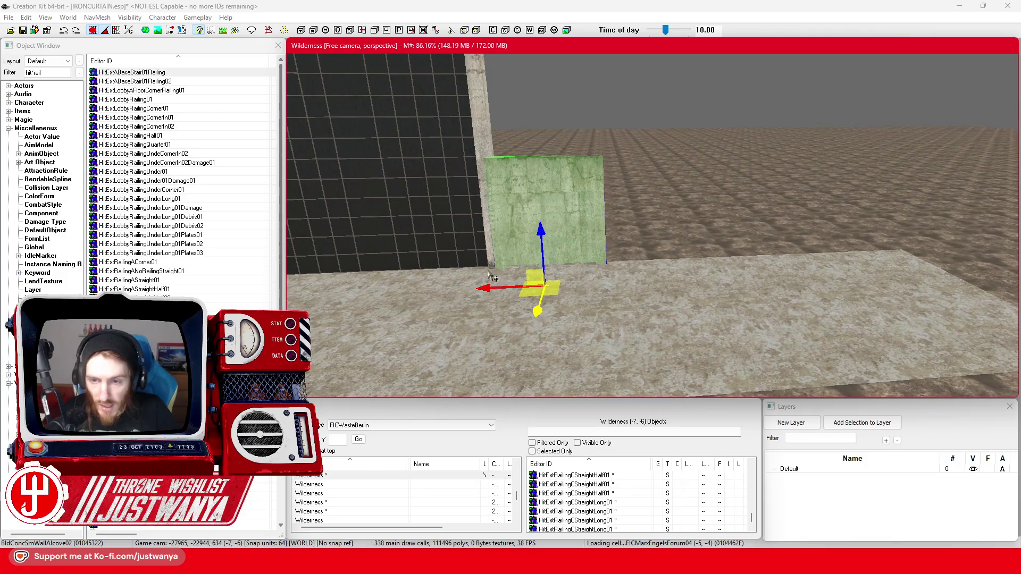
key(shift)
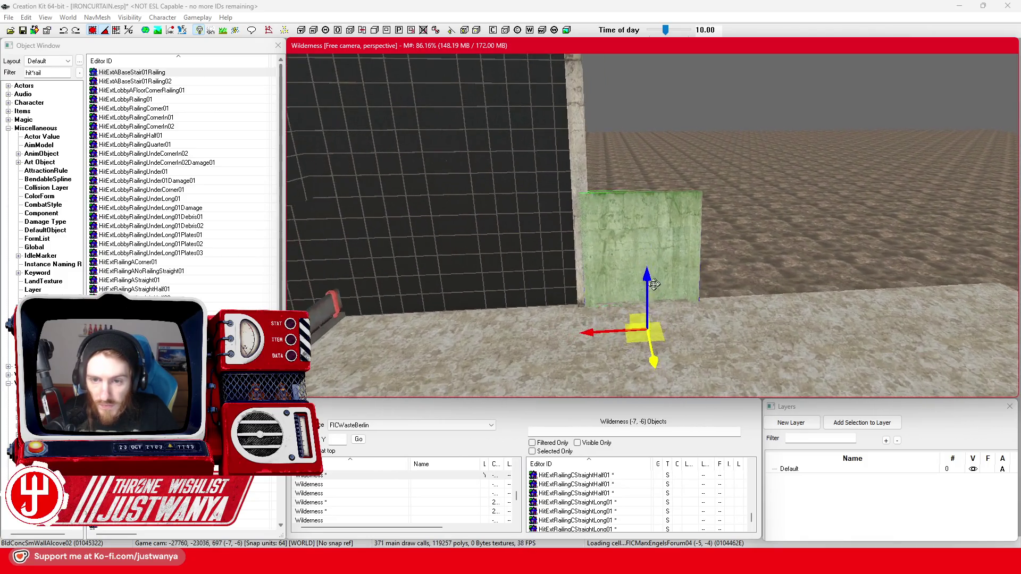
key(shift)
key(shift)
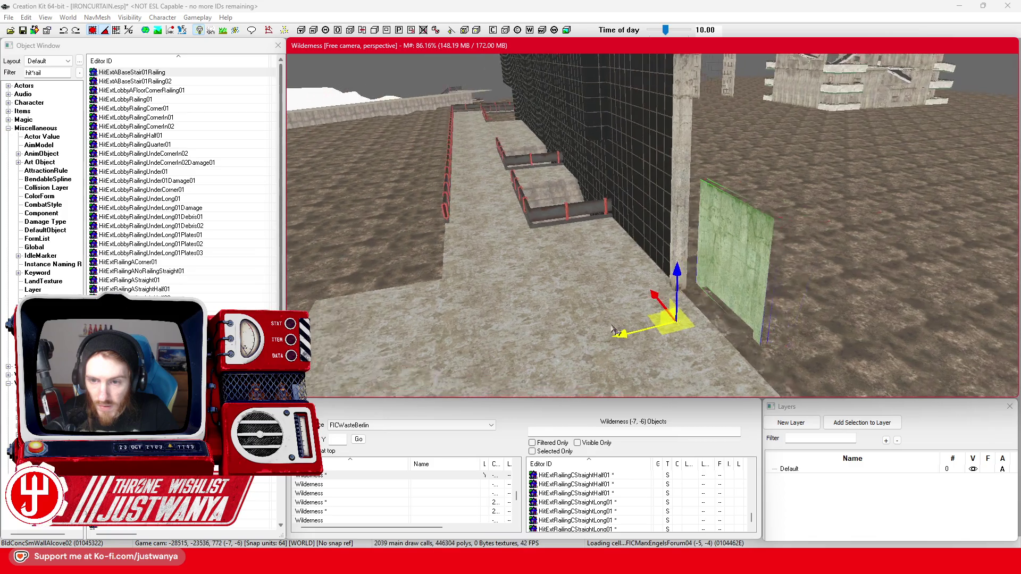
key(shift)
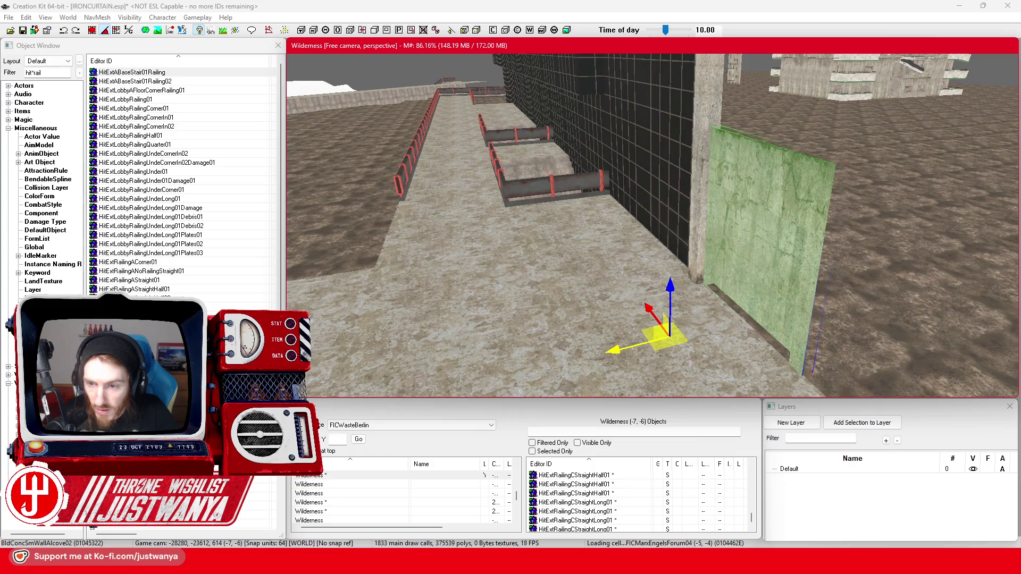
key(shift)
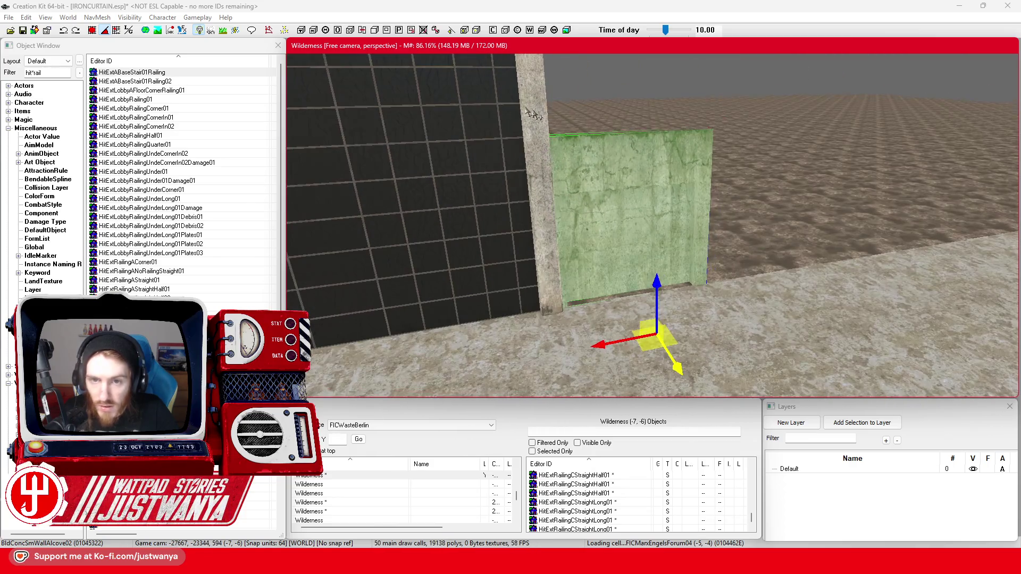
click(535, 113)
key(shift)
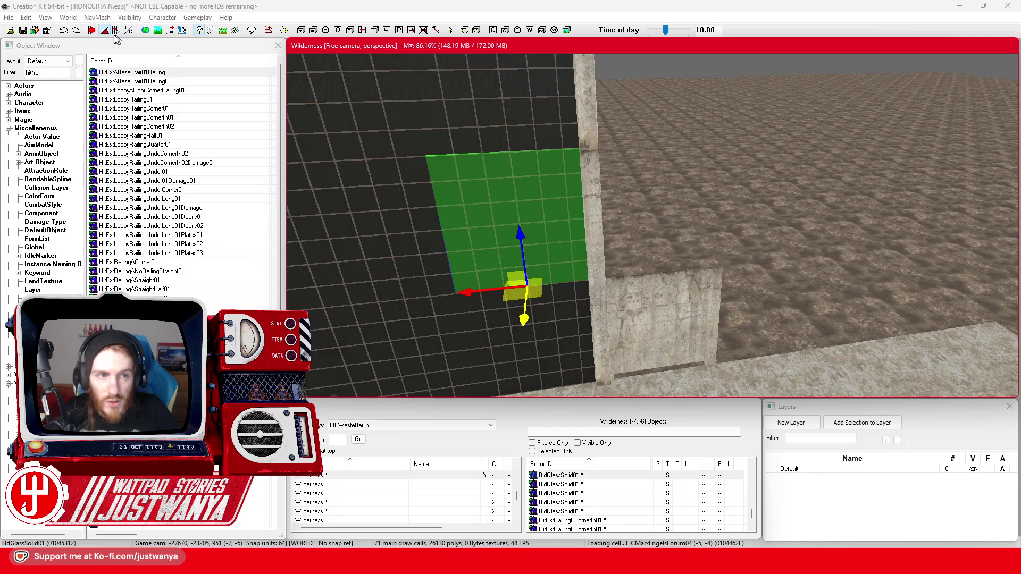
Step: Select the concrete floor piece, alcove wall piece and floor tile below the glass panel
click(92, 31)
key(shift)
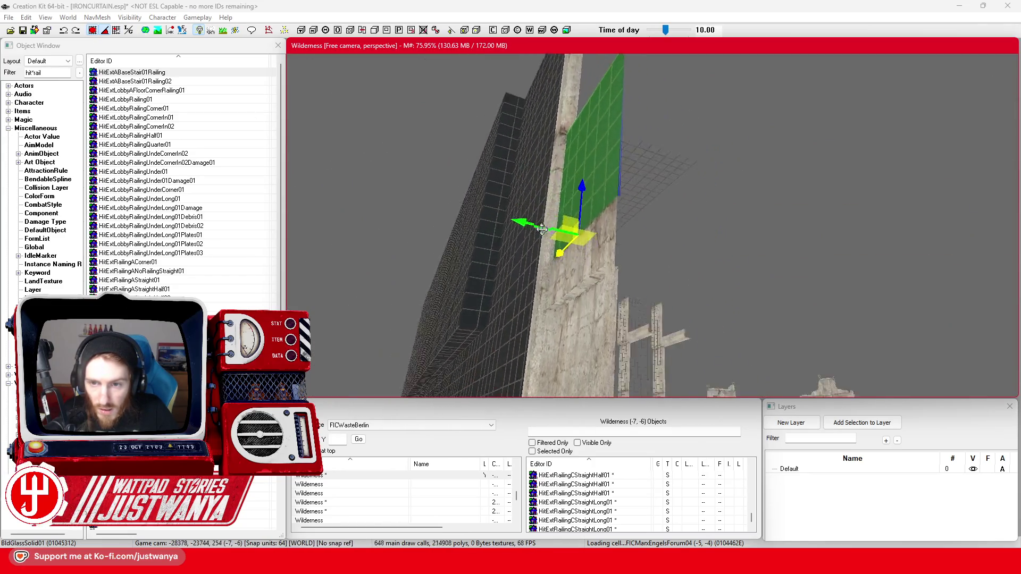
click(565, 342)
scroll(up, 3)
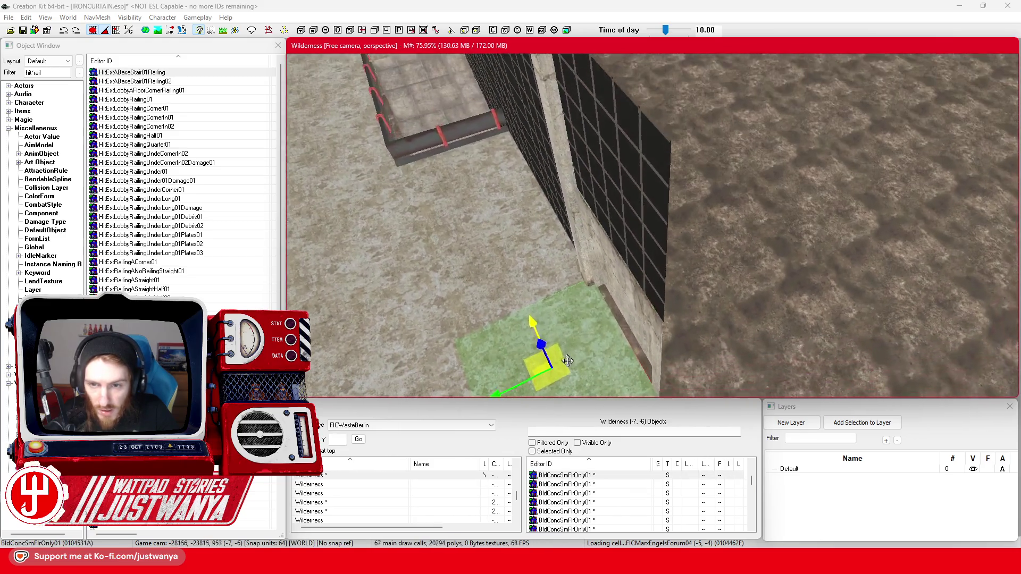
click(630, 297)
scroll(up, 3)
scroll(up, 3)
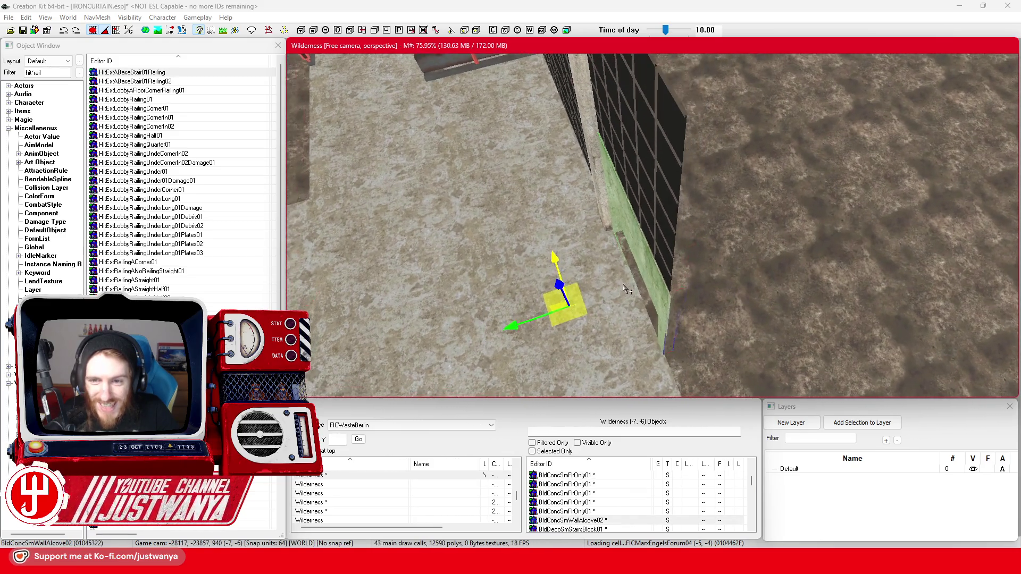
scroll(up, 3)
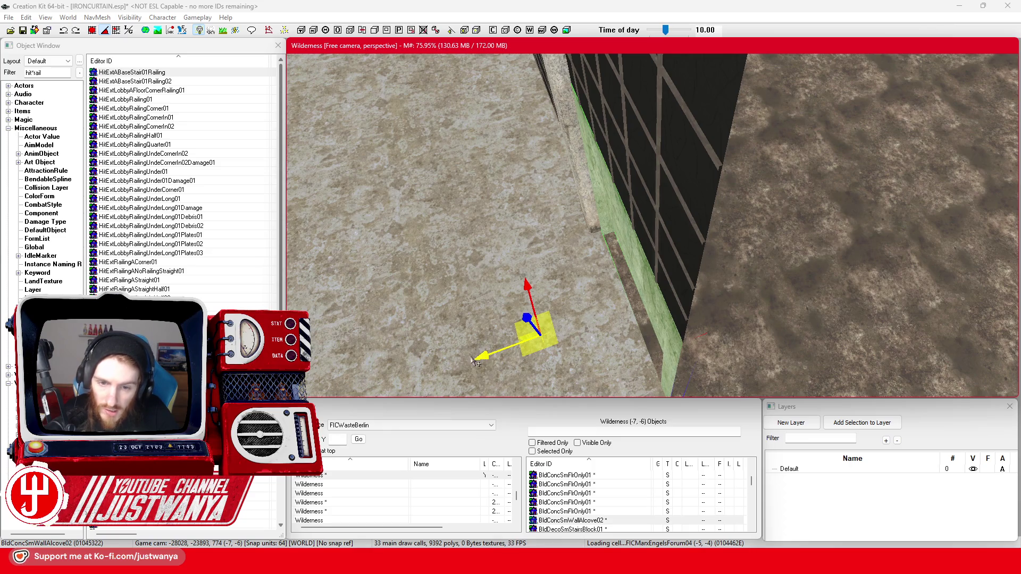
click(463, 354)
key(shift)
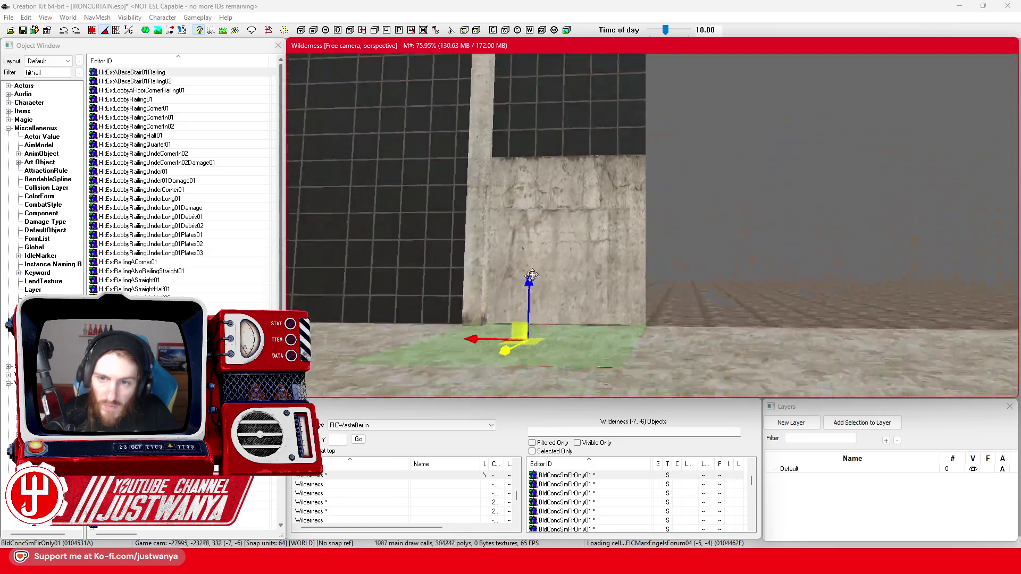
key(shift)
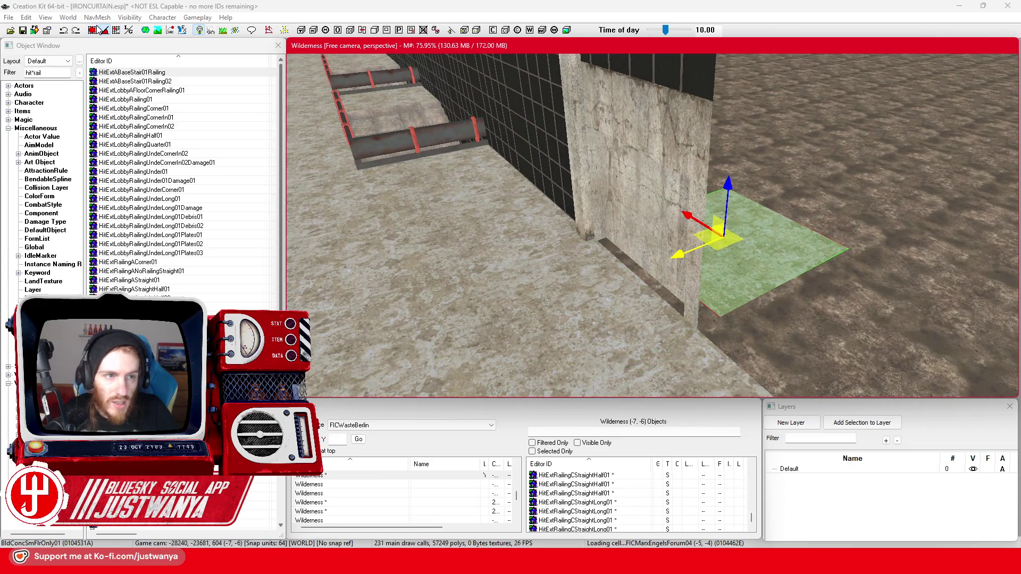
Step: Reselect the floor tile, then pick the glass pane between the pillars
click(105, 30)
click(674, 255)
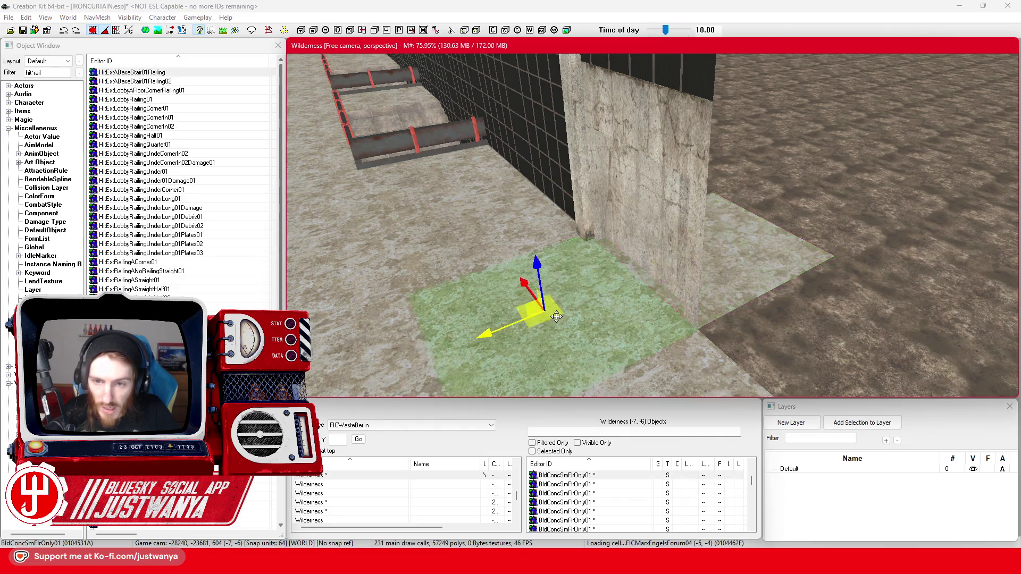
key(shift)
key(shift)
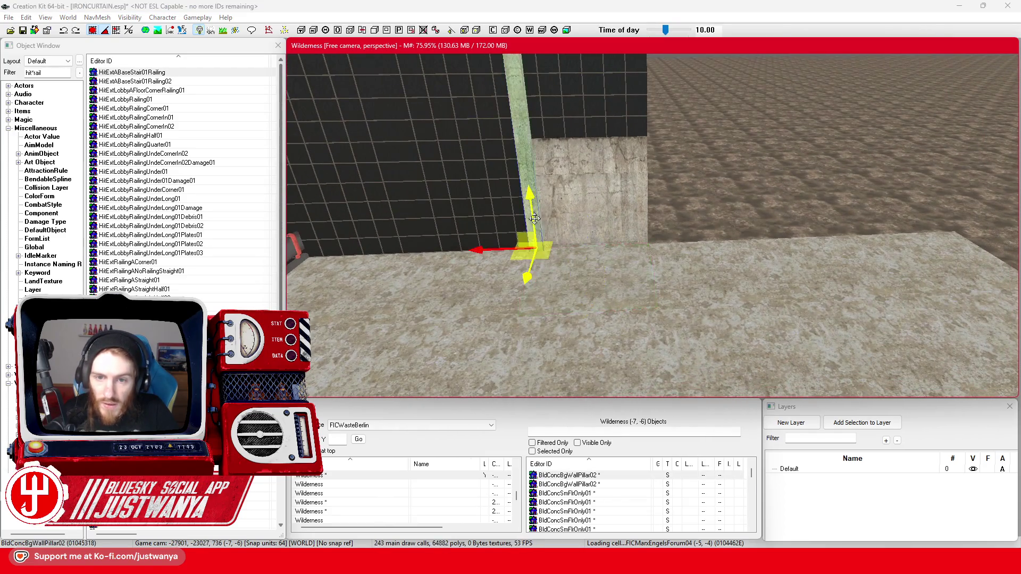
key(shift)
key(shift)
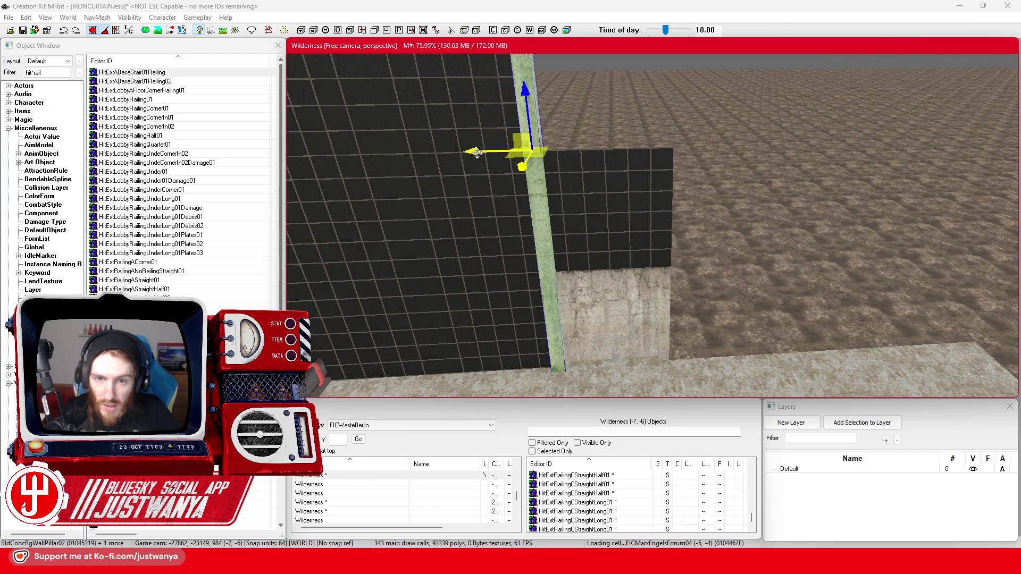
click(617, 234)
key(shift)
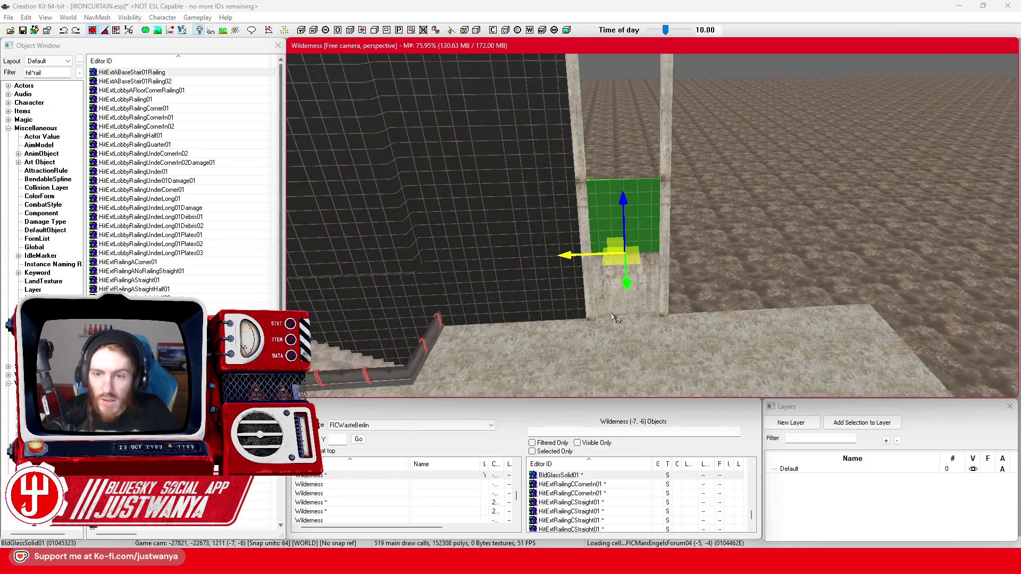
key(shift)
scroll(up, 3)
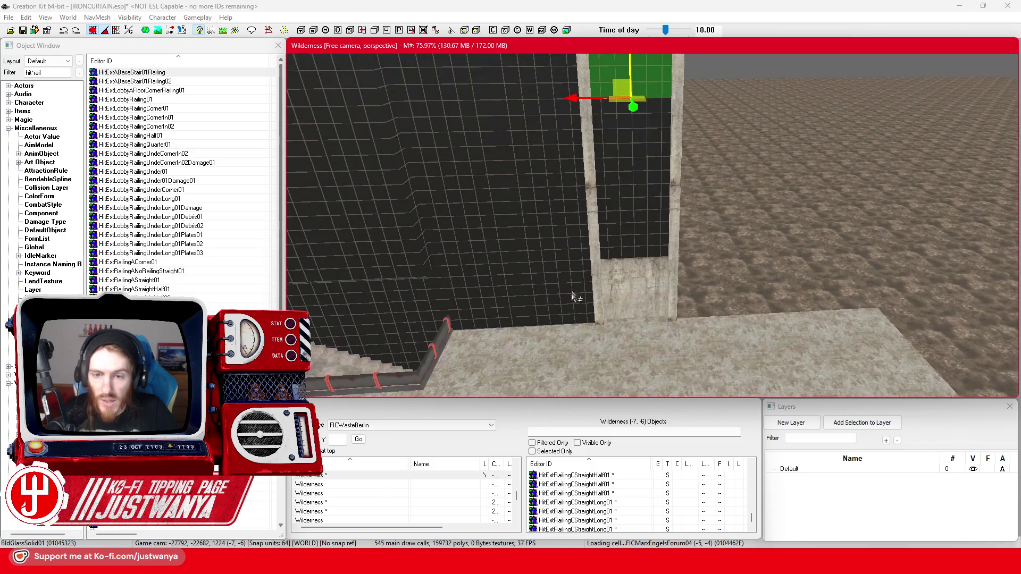
Step: Select six glass panes left of the pillar and slide them right beside it
click(531, 316)
click(482, 248)
click(542, 228)
click(452, 159)
key(shift)
click(452, 206)
click(528, 178)
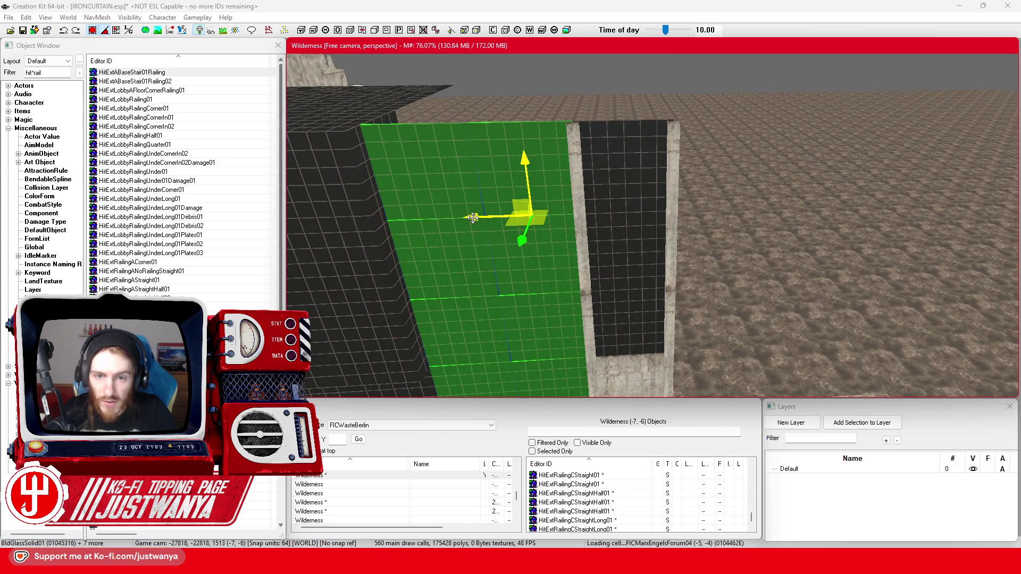
drag(528, 178, 829, 176)
Step: Select the concrete pillars, alcove wall pieces, and upper and lower glass panes together
scroll(up, 3)
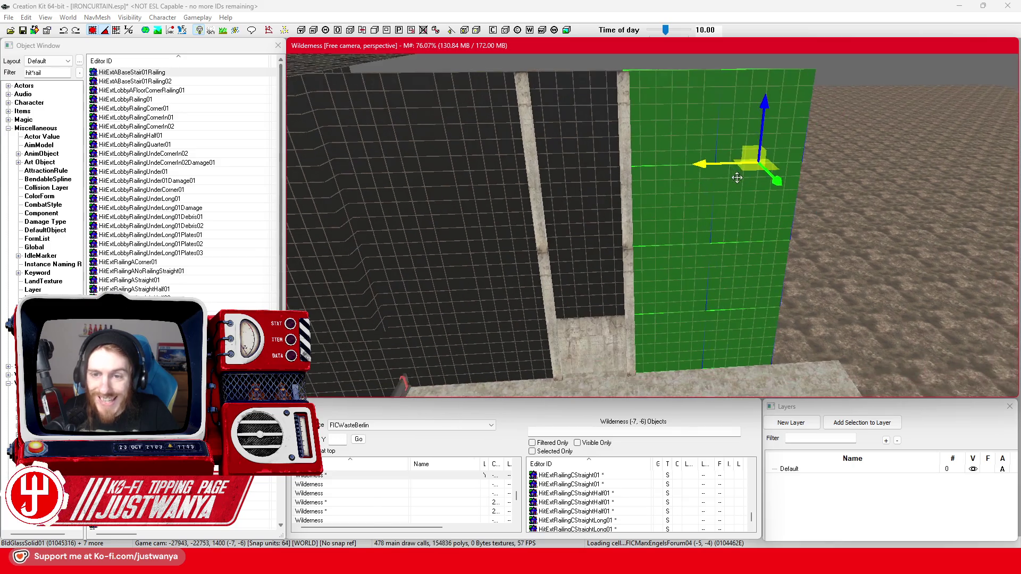
click(527, 154)
click(548, 317)
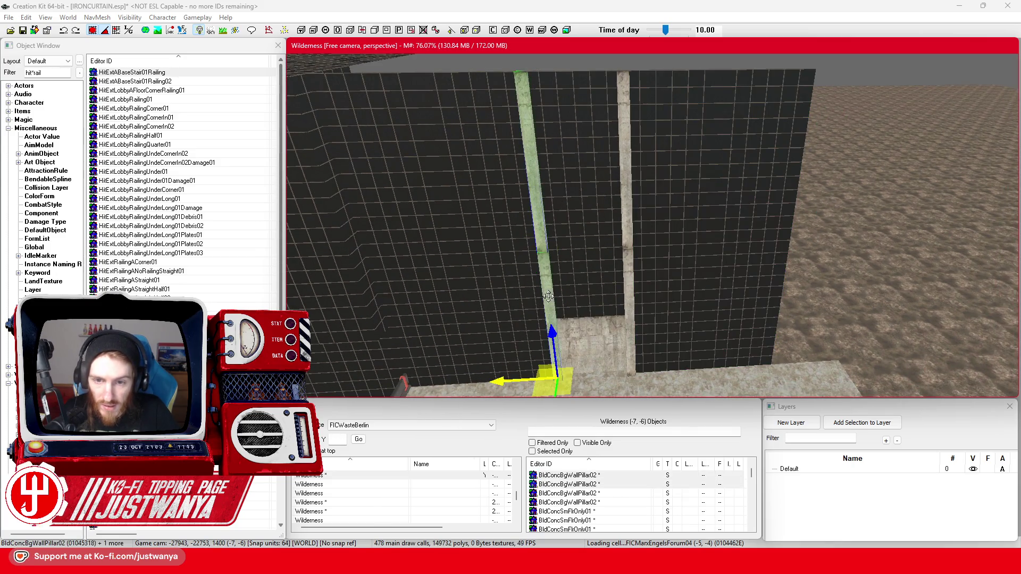
click(579, 340)
click(631, 325)
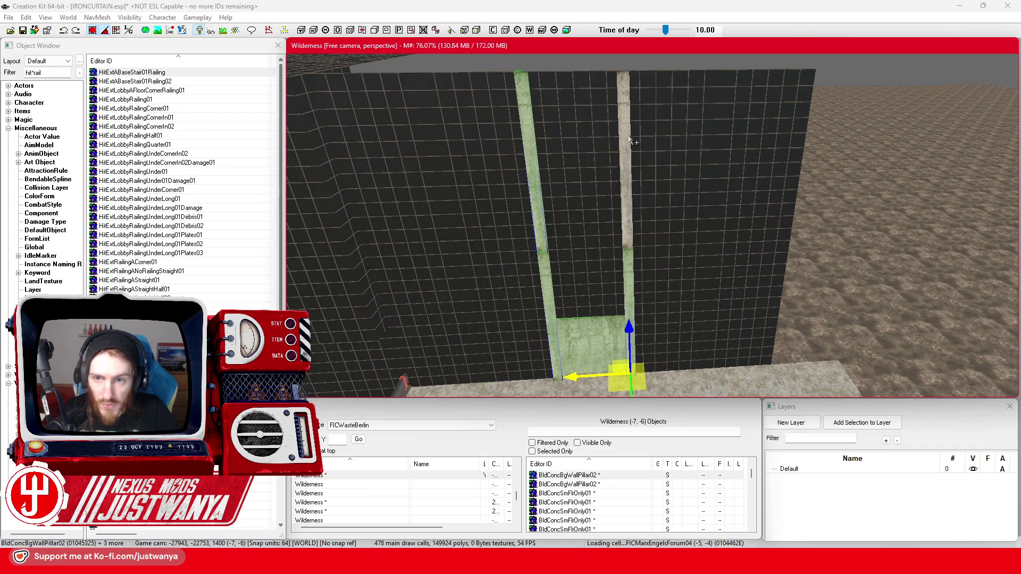
click(587, 151)
click(573, 221)
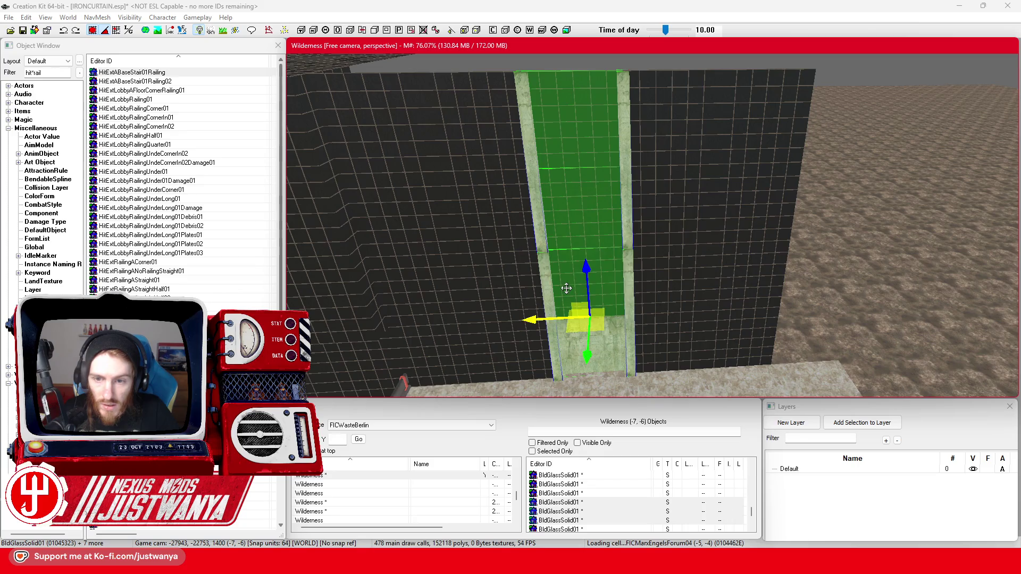
scroll(up, 3)
Step: Add eight more glass panes, then shift the whole facade section slightly left
click(583, 109)
click(568, 211)
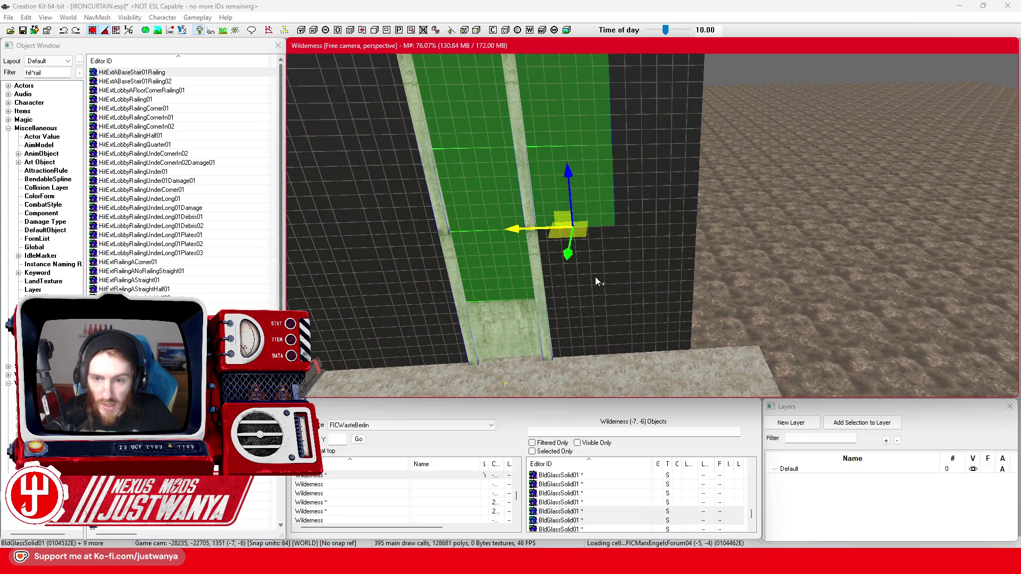
click(596, 285)
click(580, 341)
click(644, 351)
click(660, 266)
click(665, 159)
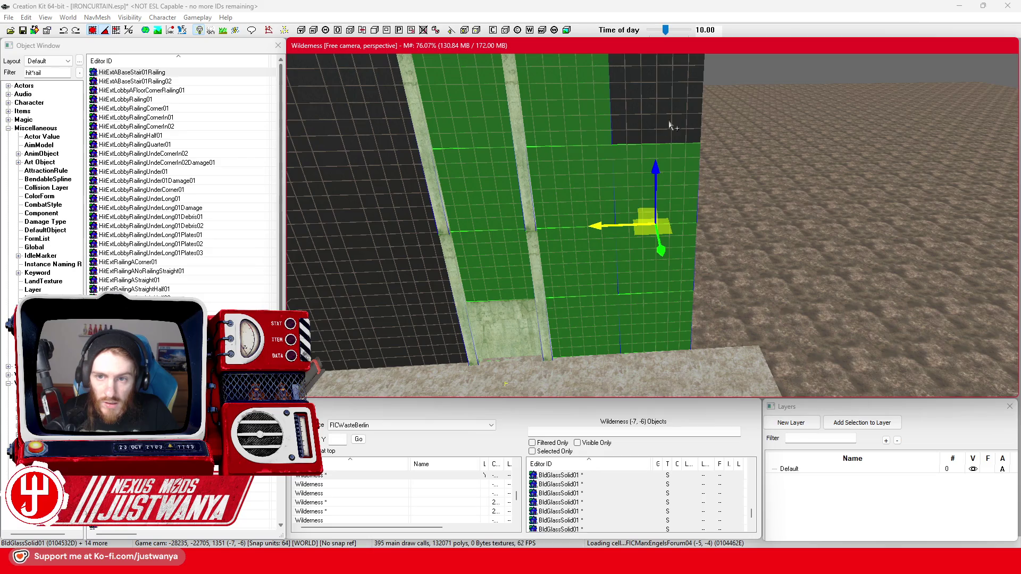
click(670, 125)
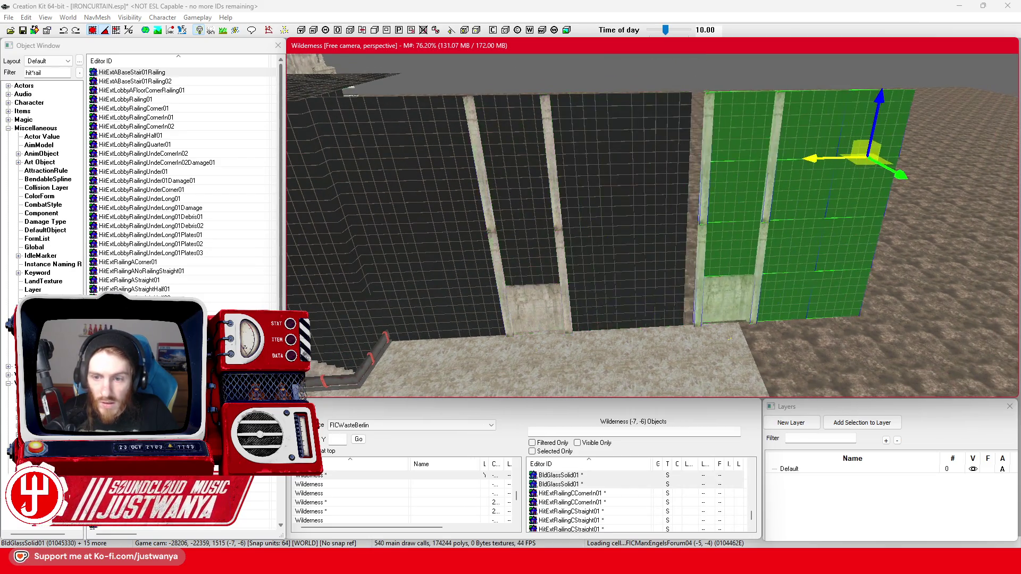
drag(766, 264, 750, 263)
Step: Move one concrete floor tile down and right, and slide another to the right
click(726, 352)
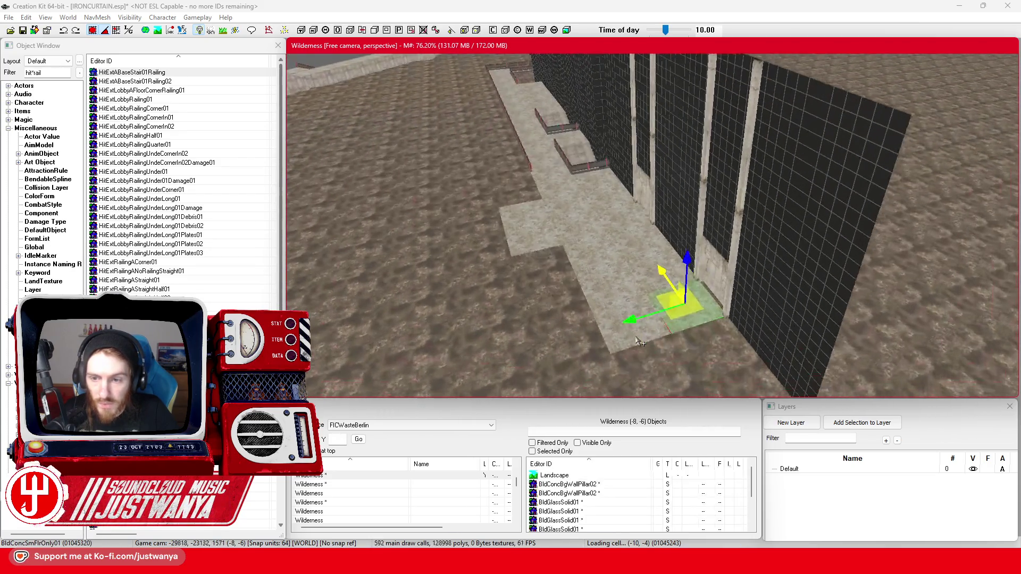
scroll(down, 3)
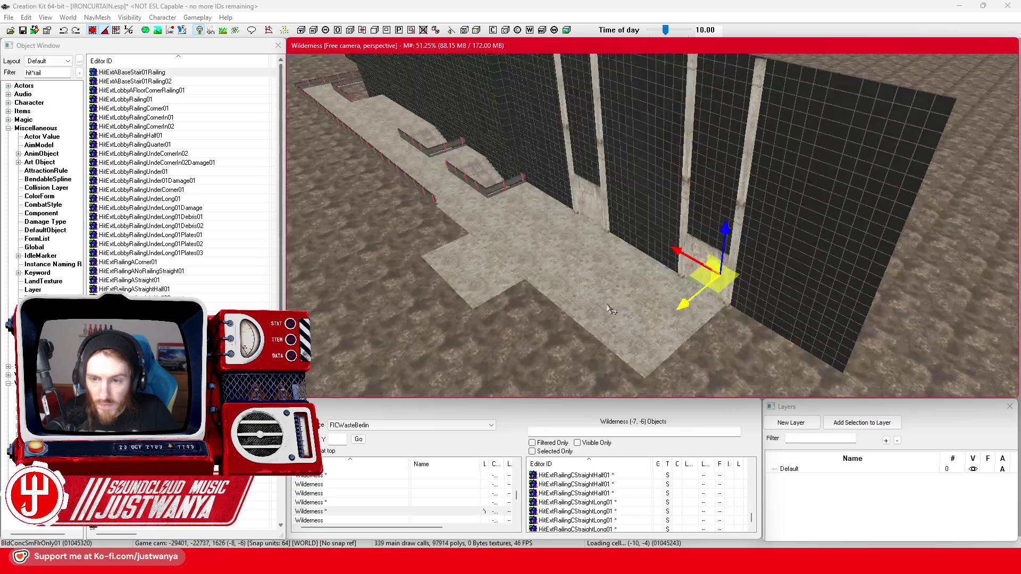
drag(660, 259, 808, 294)
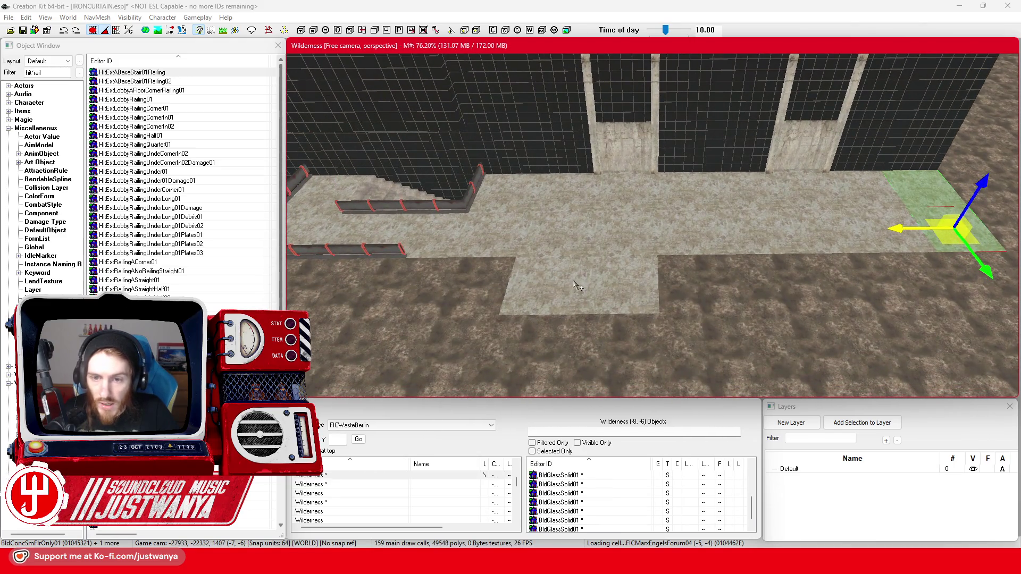
click(569, 286)
drag(569, 286, 691, 278)
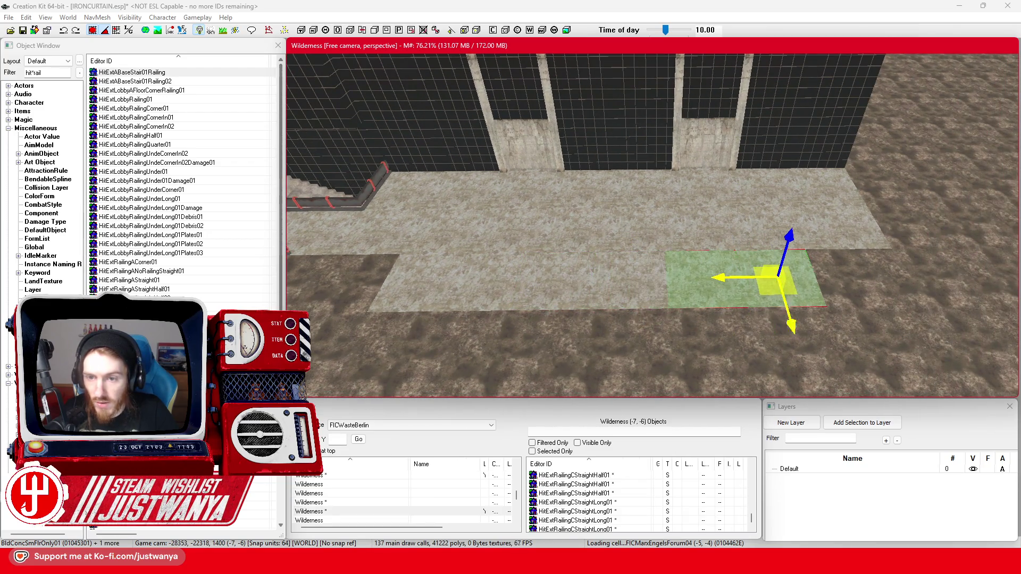
Step: Add another floor tile to the selection, survey the terrace, and save IRONCURTAIN.esp
scroll(up, 3)
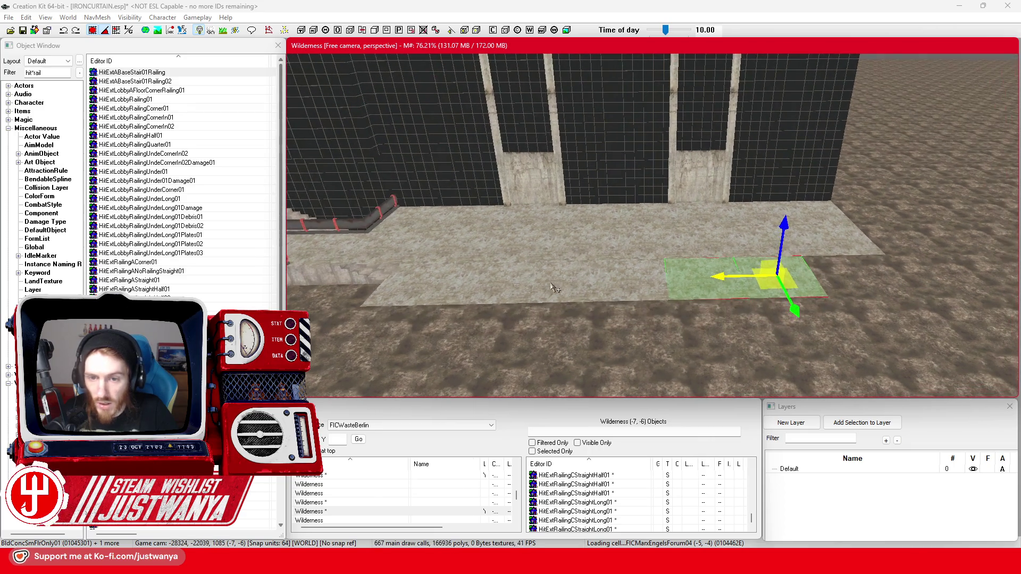
click(555, 289)
scroll(up, 3)
scroll(down, 3)
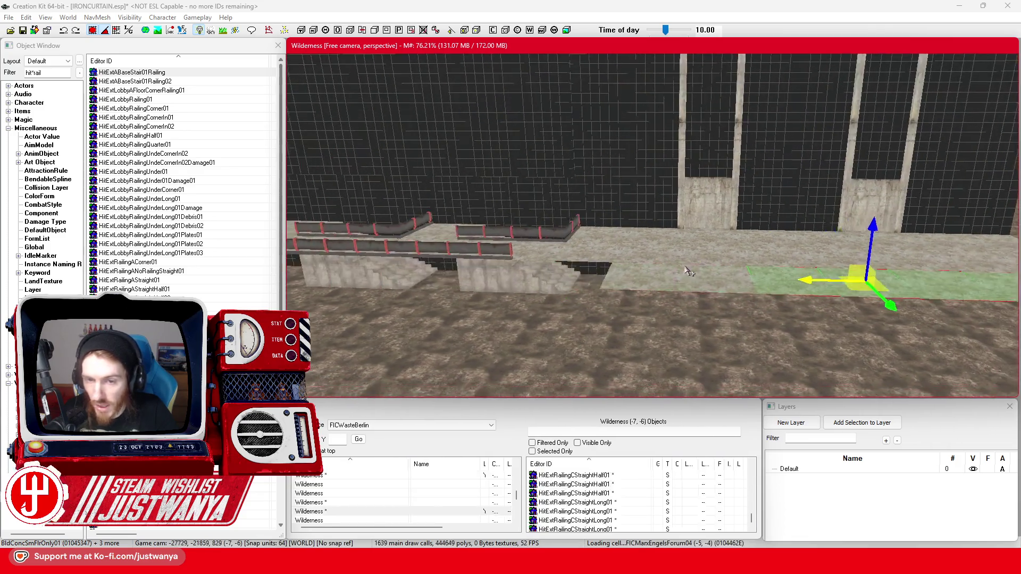
scroll(up, 3)
scroll(down, 3)
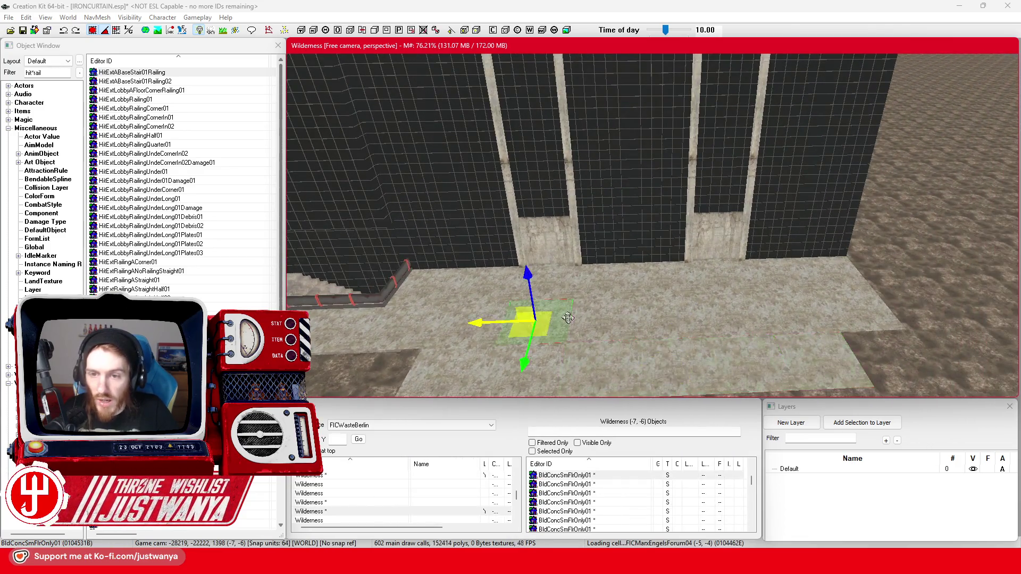
scroll(up, 3)
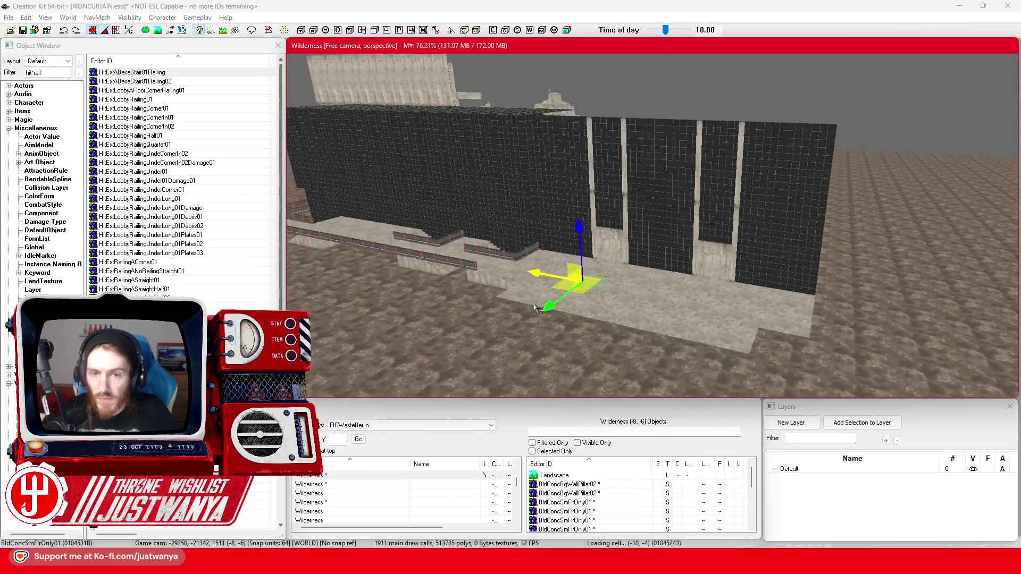
scroll(up, 3)
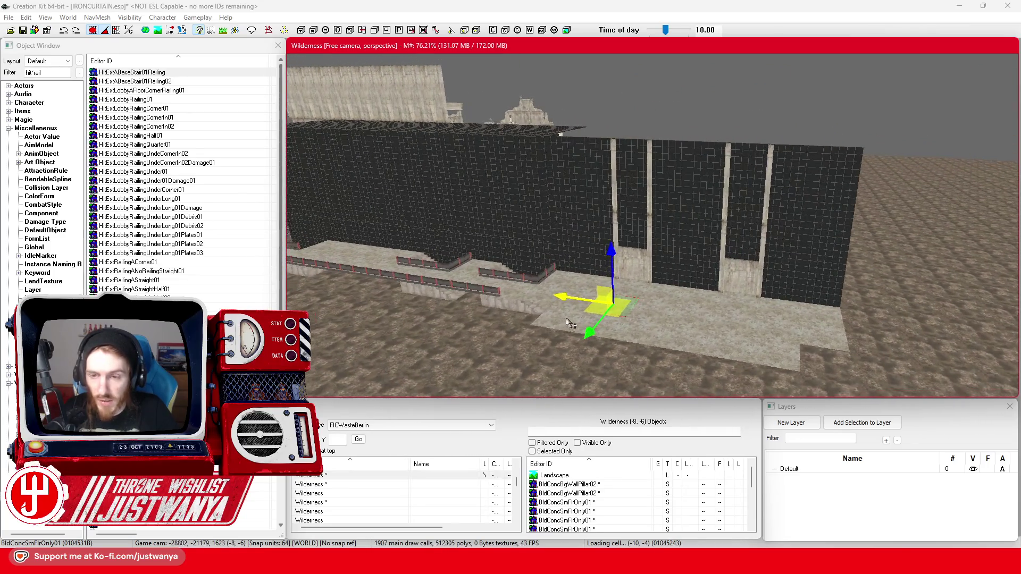
scroll(down, 3)
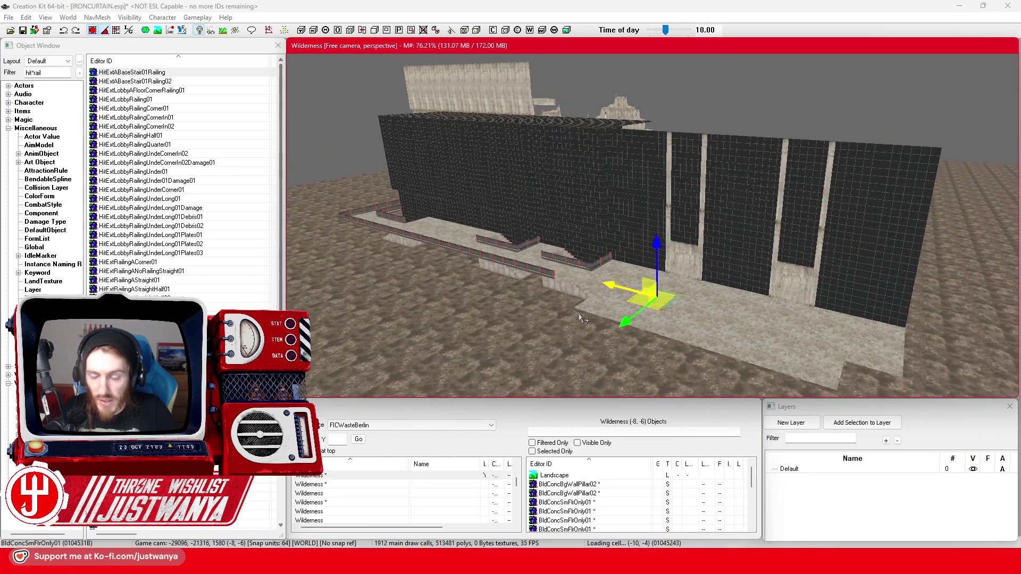
click(23, 31)
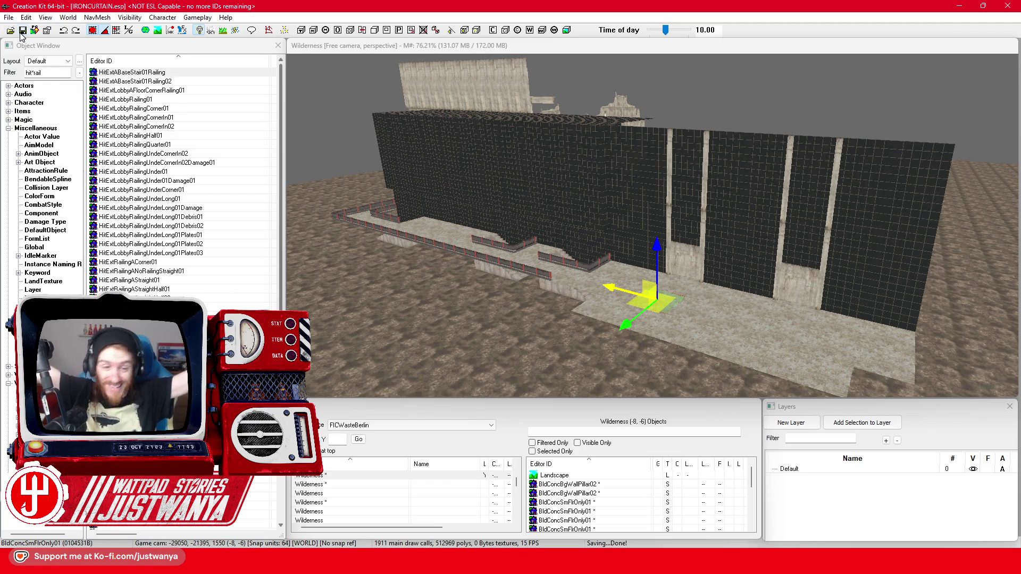
Step: Zoom in and orbit to face the glass wall above the new floor straight on
scroll(up, 3)
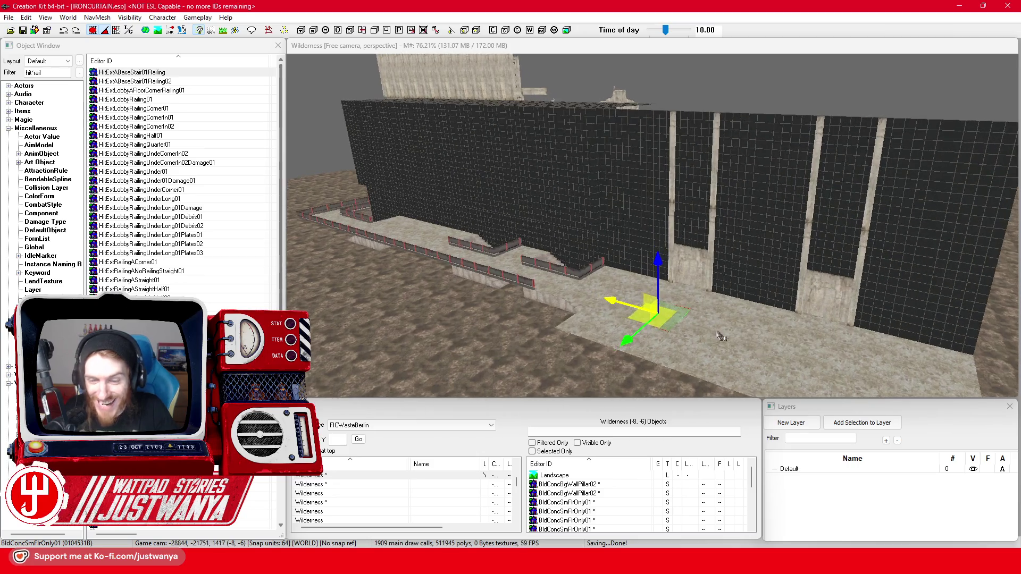
scroll(up, 3)
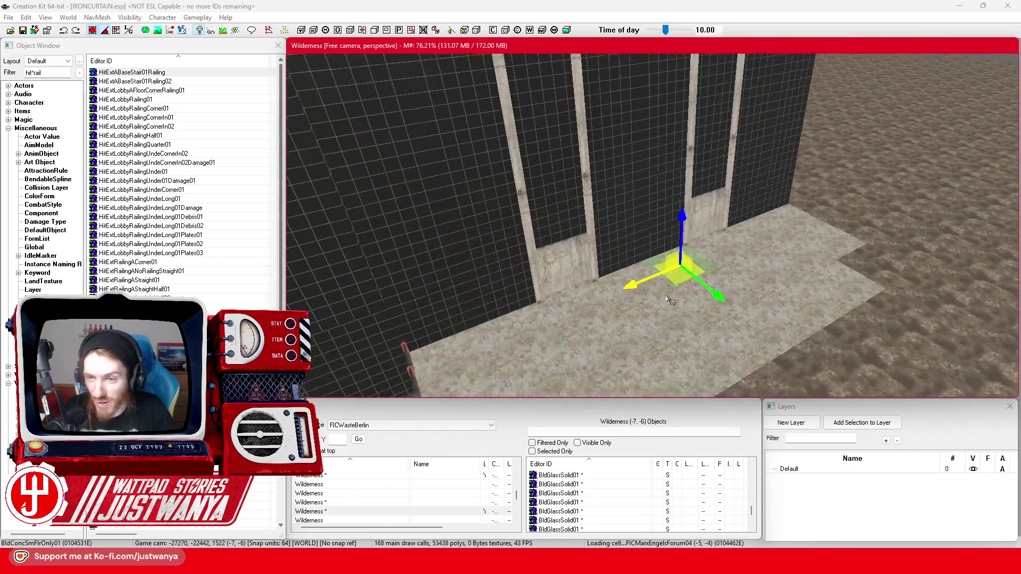
drag(659, 326, 628, 317)
scroll(down, 3)
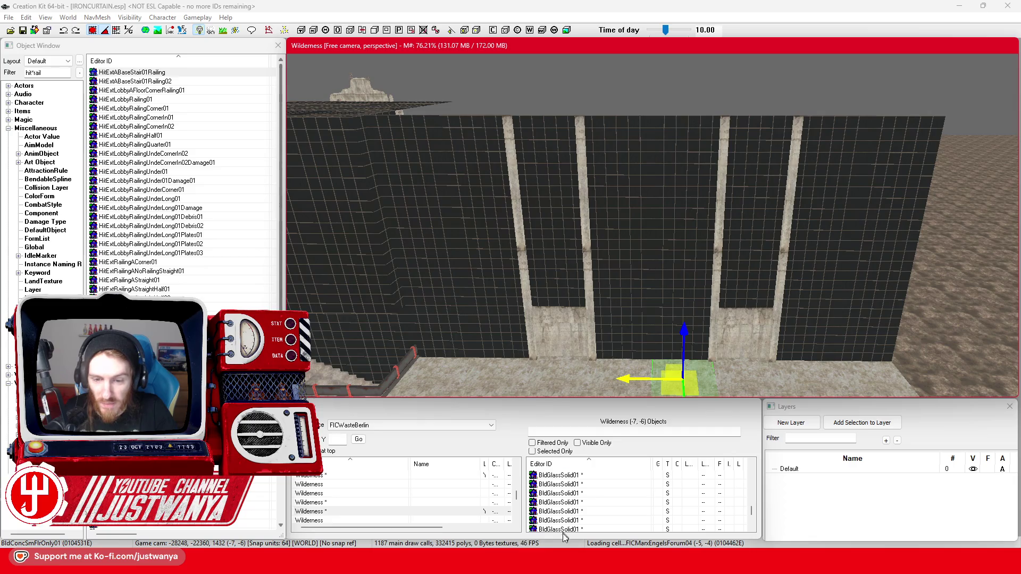
mouse_move(559, 565)
click(593, 511)
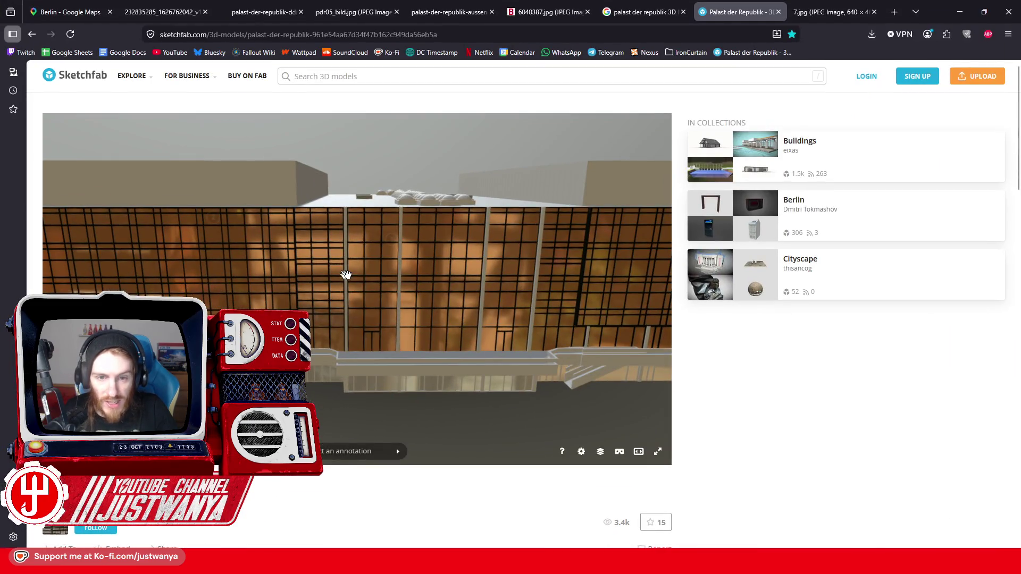
drag(532, 301, 541, 321)
drag(483, 339, 355, 309)
scroll(down, 3)
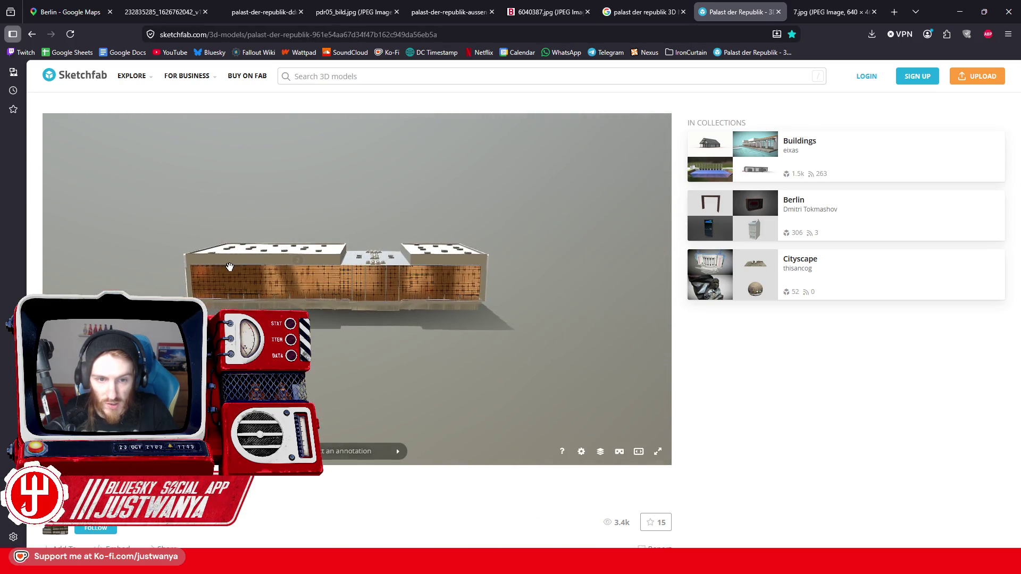
scroll(up, 3)
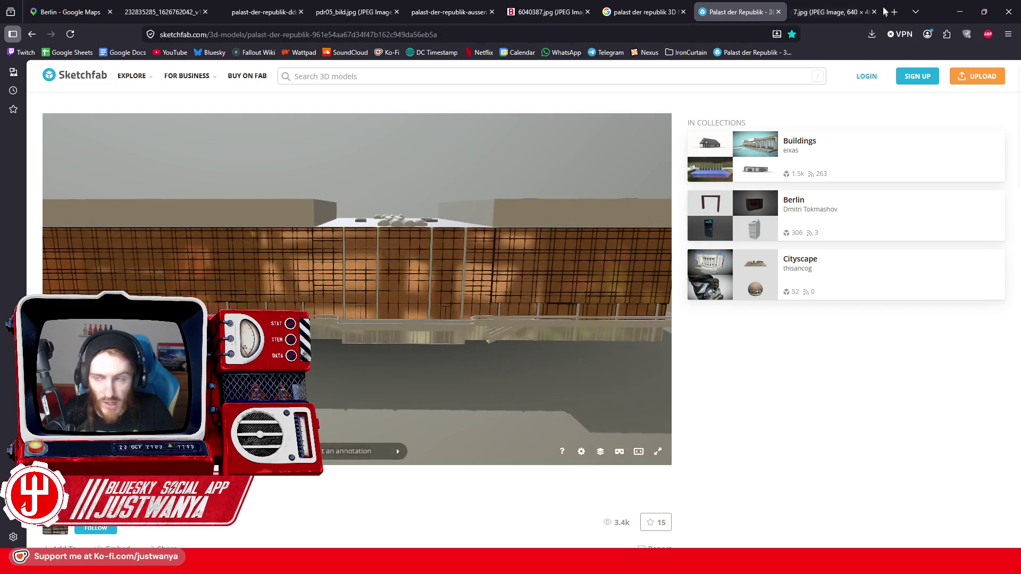
click(958, 8)
drag(724, 253, 713, 264)
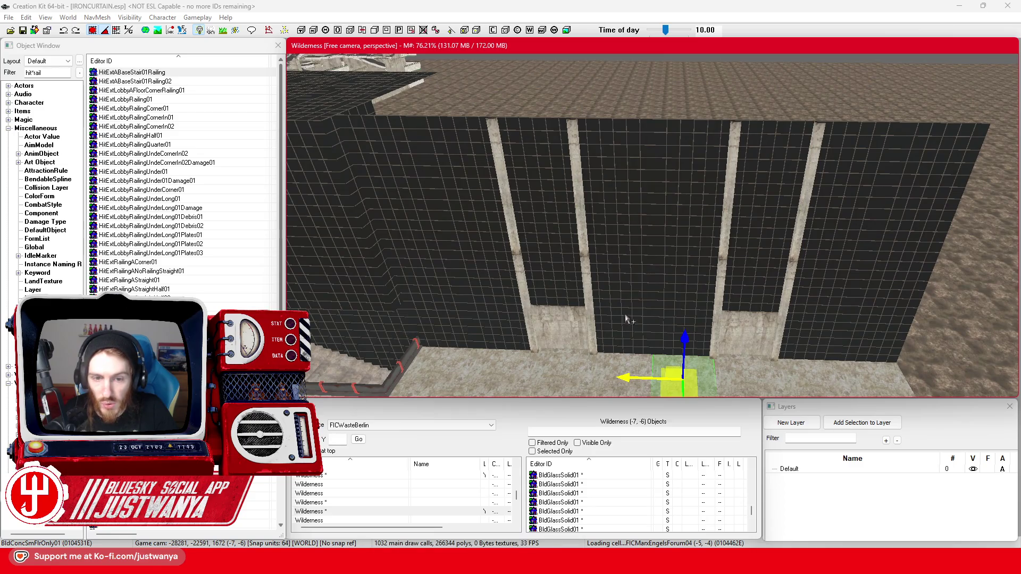
Step: Select eight glass panels of the lower wall beneath the terrace
scroll(up, 3)
click(735, 224)
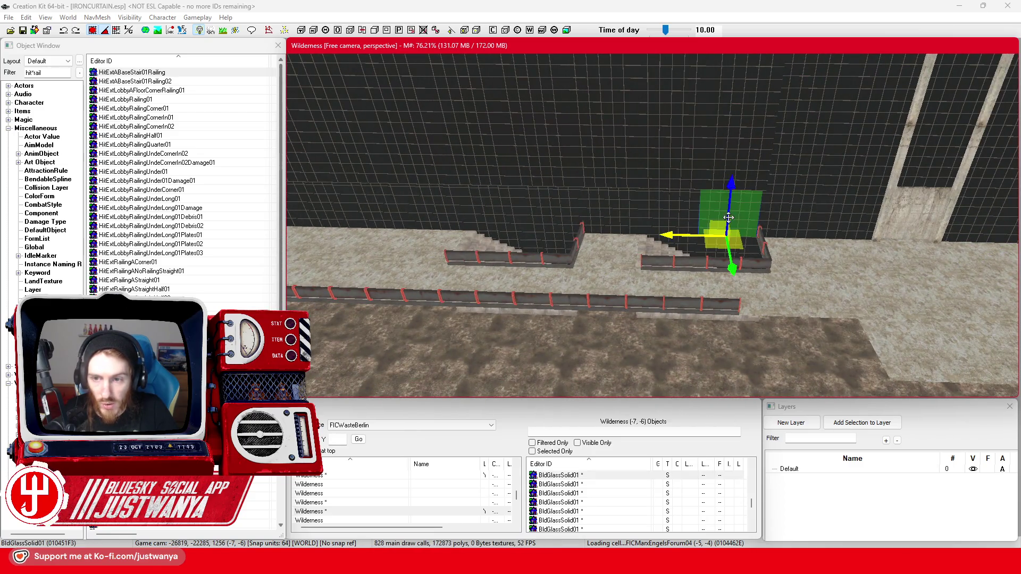
click(638, 212)
click(610, 213)
click(605, 212)
click(609, 285)
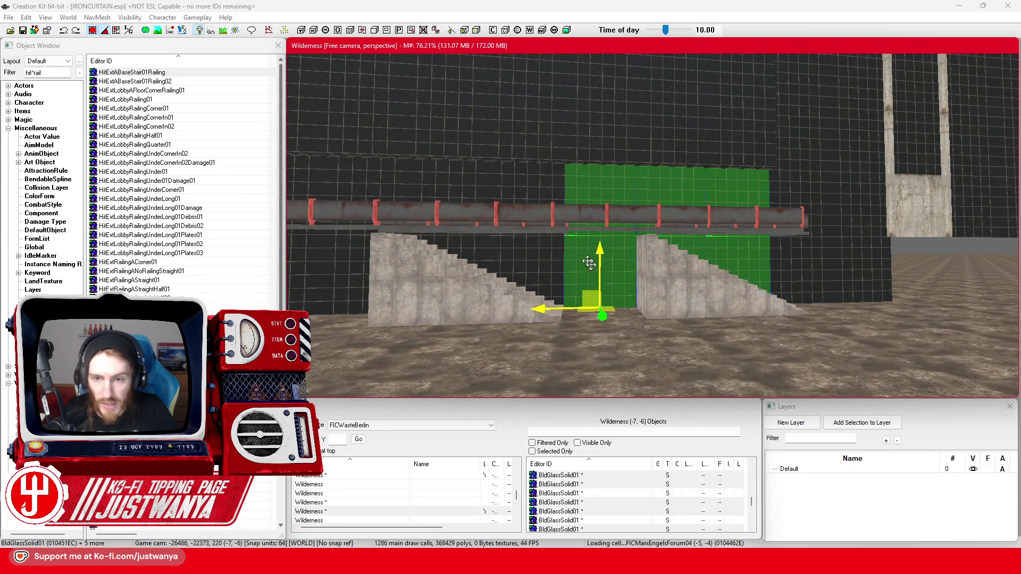
click(538, 206)
click(462, 201)
click(465, 244)
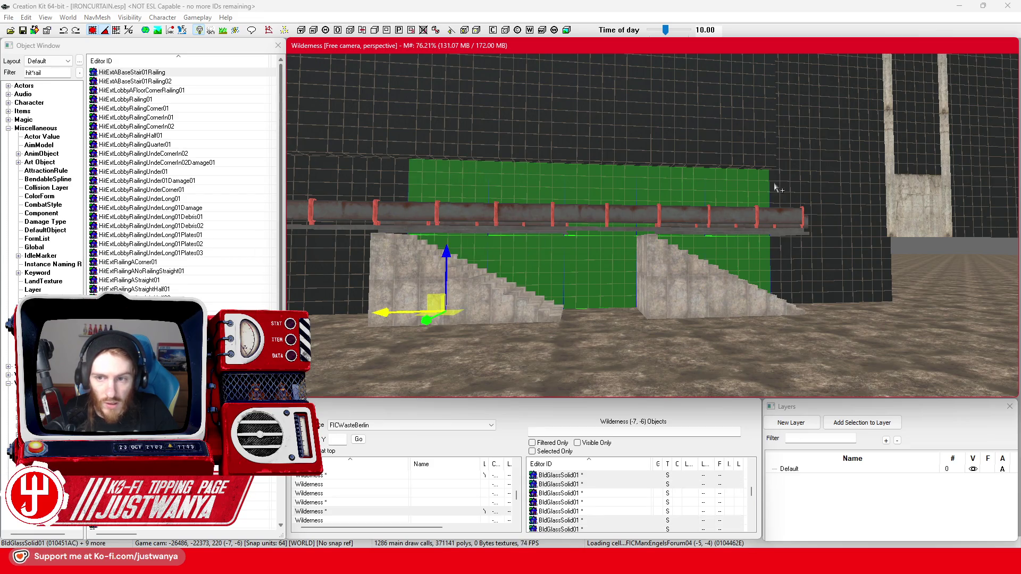
Step: Pan along the lower wall adding further panels, then bring up the Sketchfab reference model
drag(531, 184, 806, 324)
click(663, 283)
drag(781, 280, 596, 275)
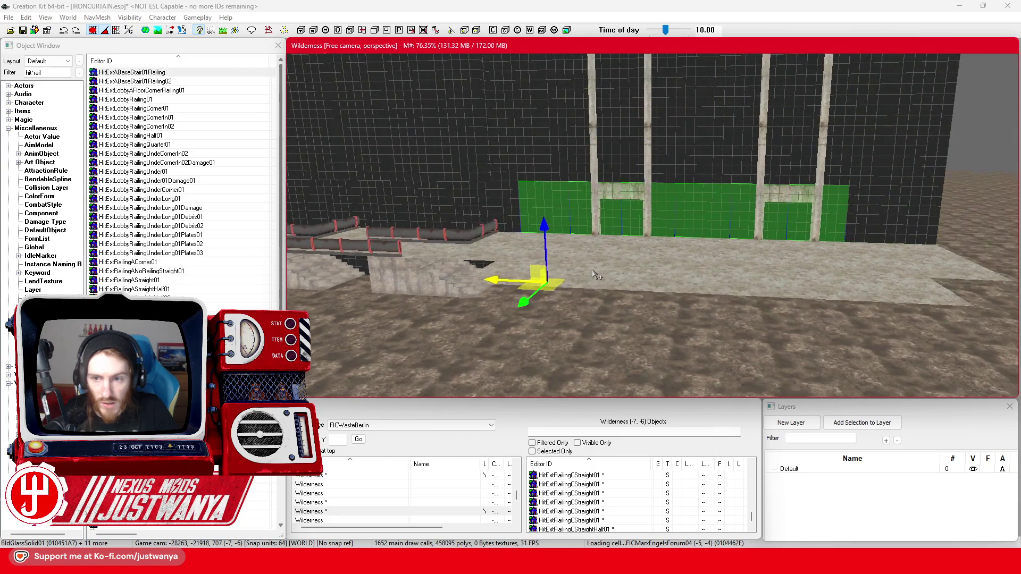
drag(502, 283, 607, 257)
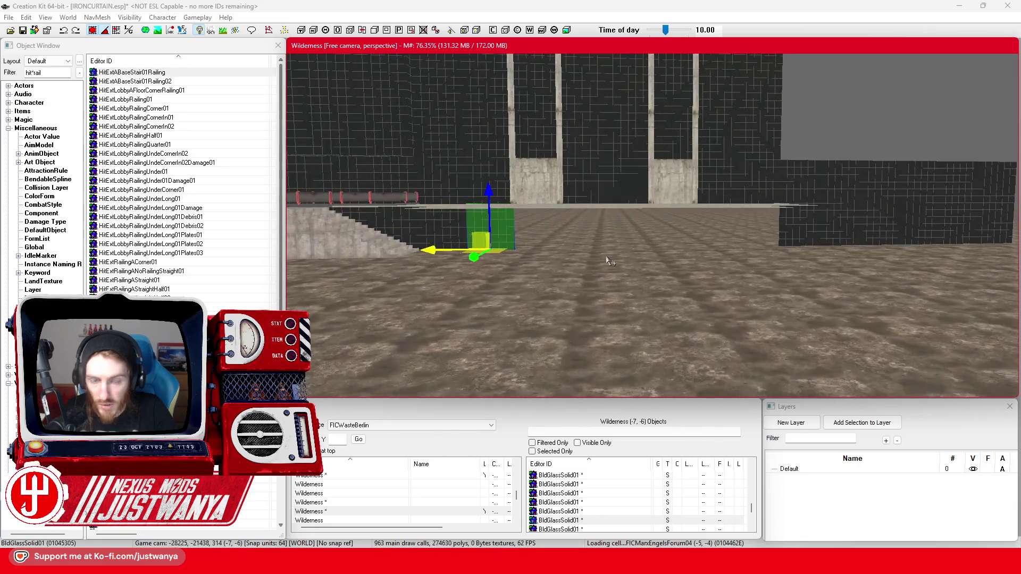
drag(796, 289, 701, 294)
mouse_move(559, 562)
click(554, 500)
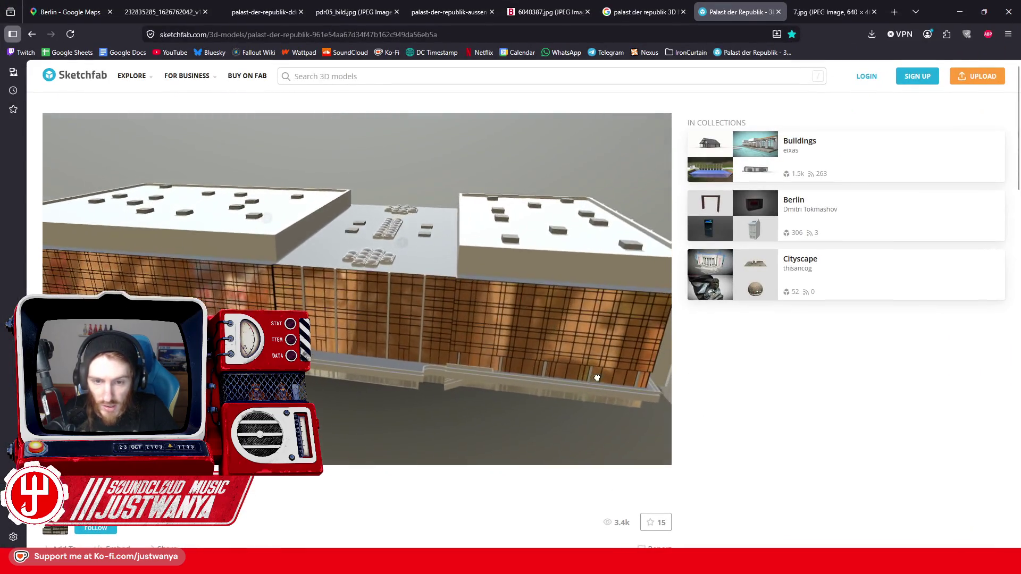
drag(446, 392, 427, 354)
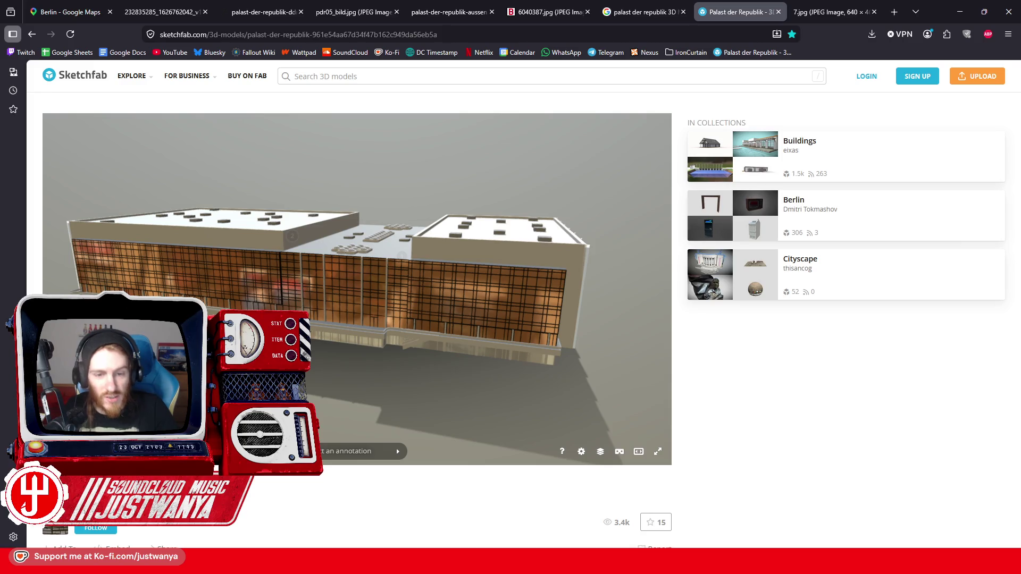
drag(433, 359, 437, 354)
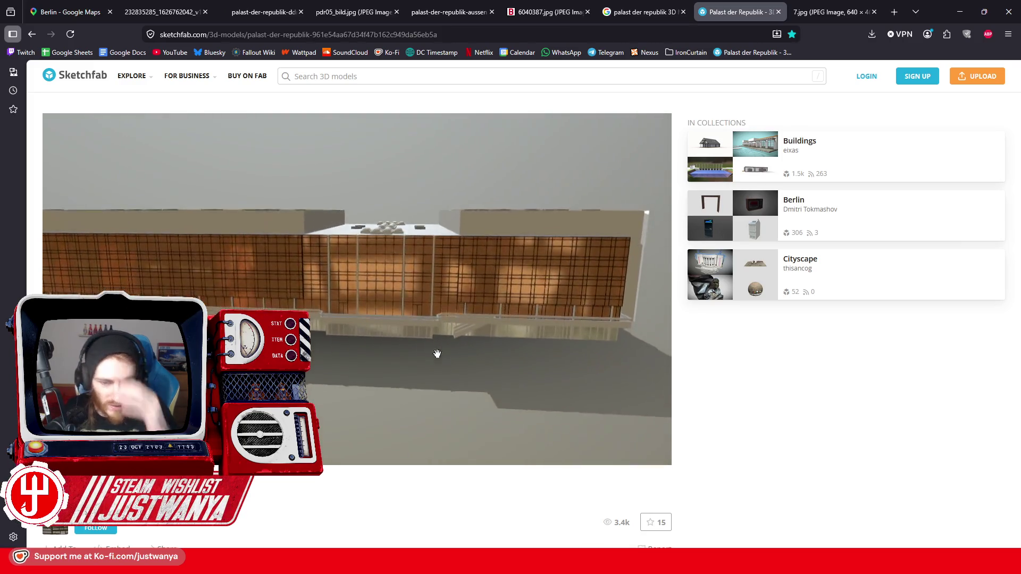
scroll(up, 3)
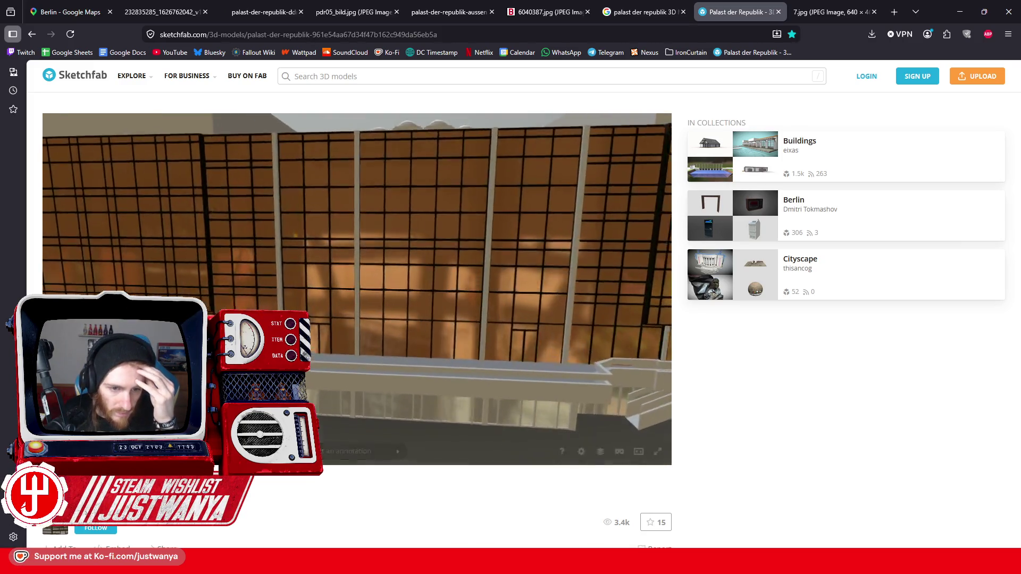
scroll(up, 3)
drag(404, 367, 430, 371)
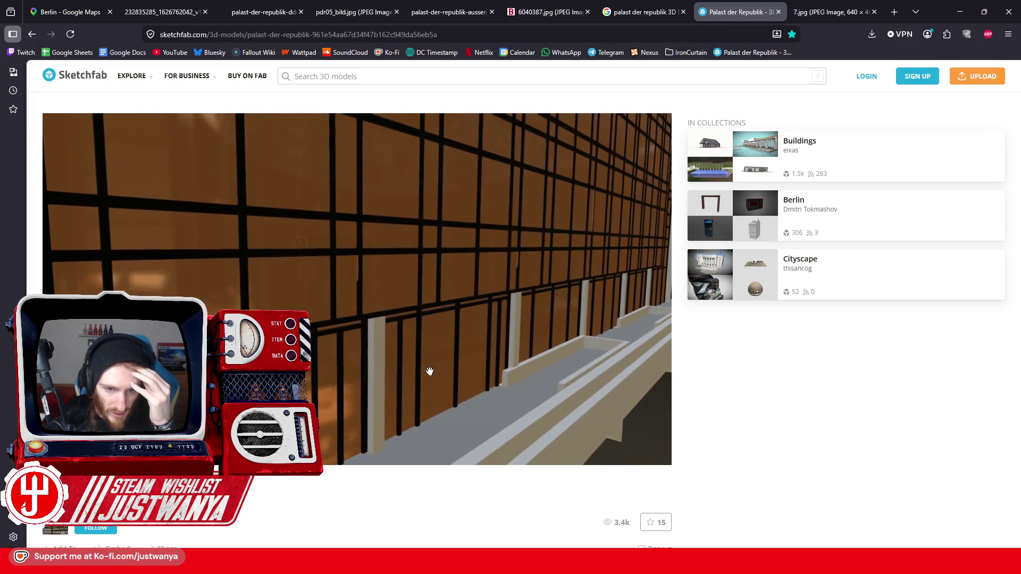
drag(390, 429, 424, 394)
scroll(up, 3)
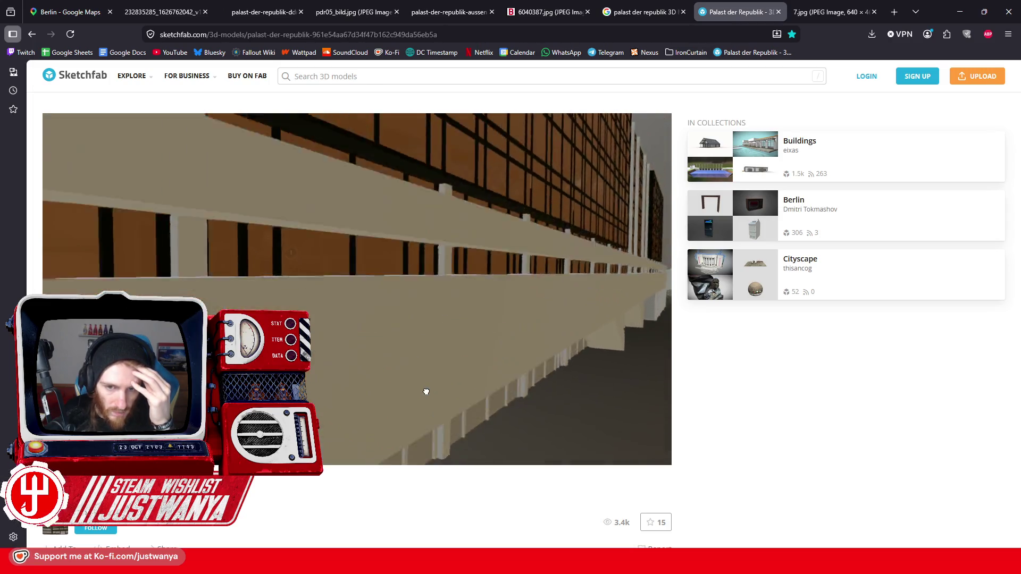
drag(370, 205, 431, 351)
drag(523, 331, 361, 421)
scroll(down, 3)
scroll(up, 3)
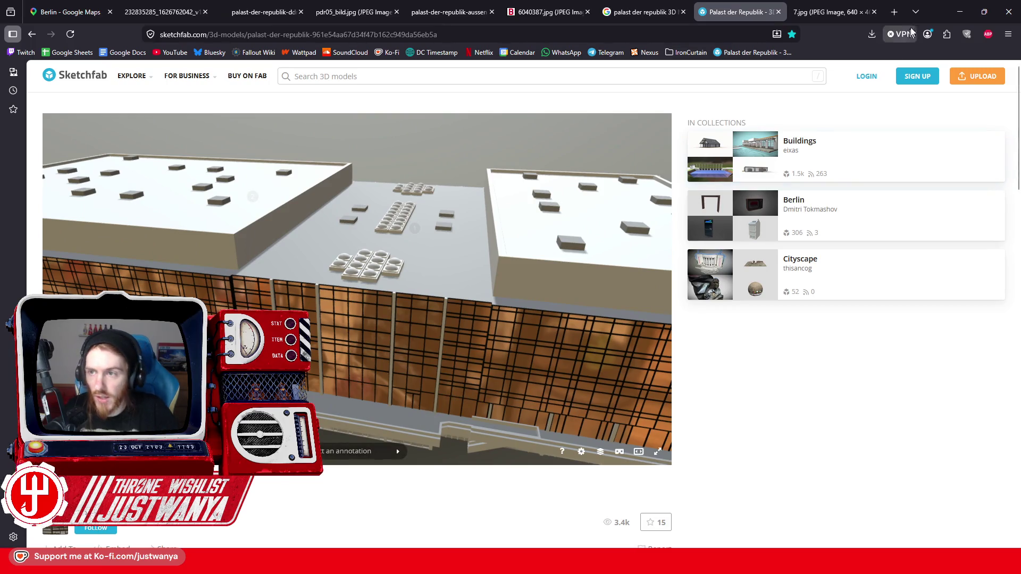
key(alt+Tab)
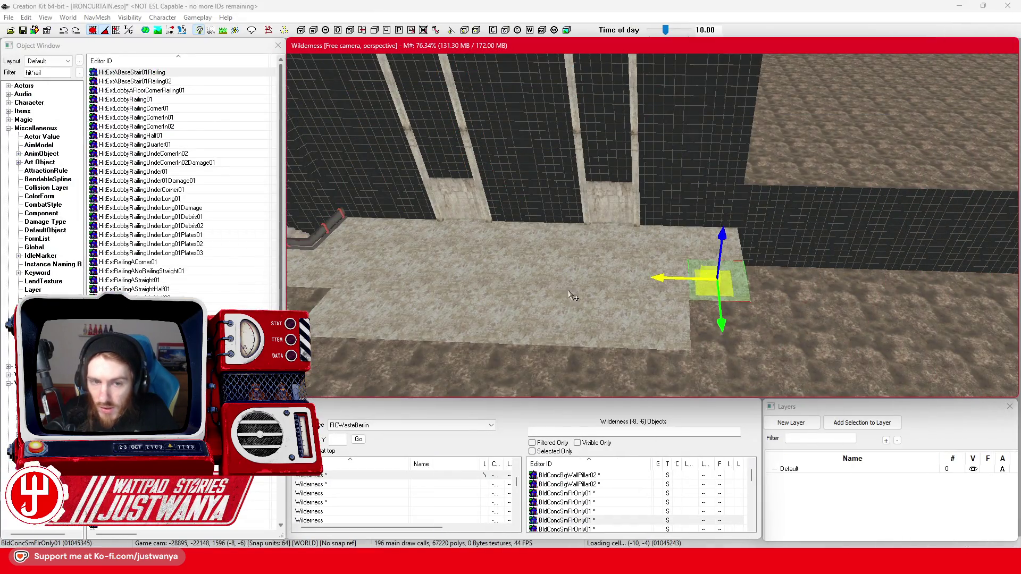
Step: Select the small stair block and push it left against the wall
drag(569, 295, 682, 298)
click(458, 236)
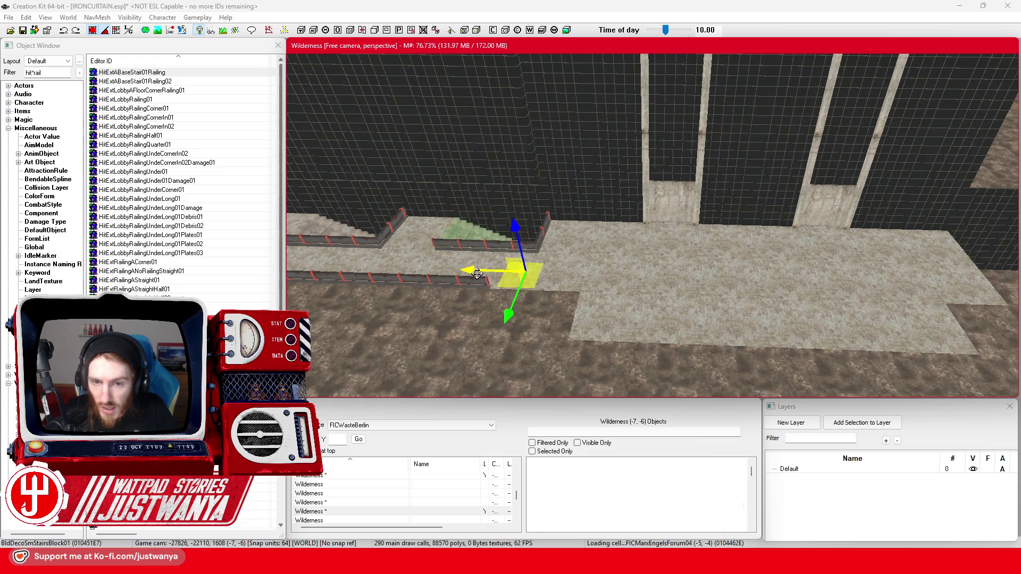
drag(763, 285, 482, 287)
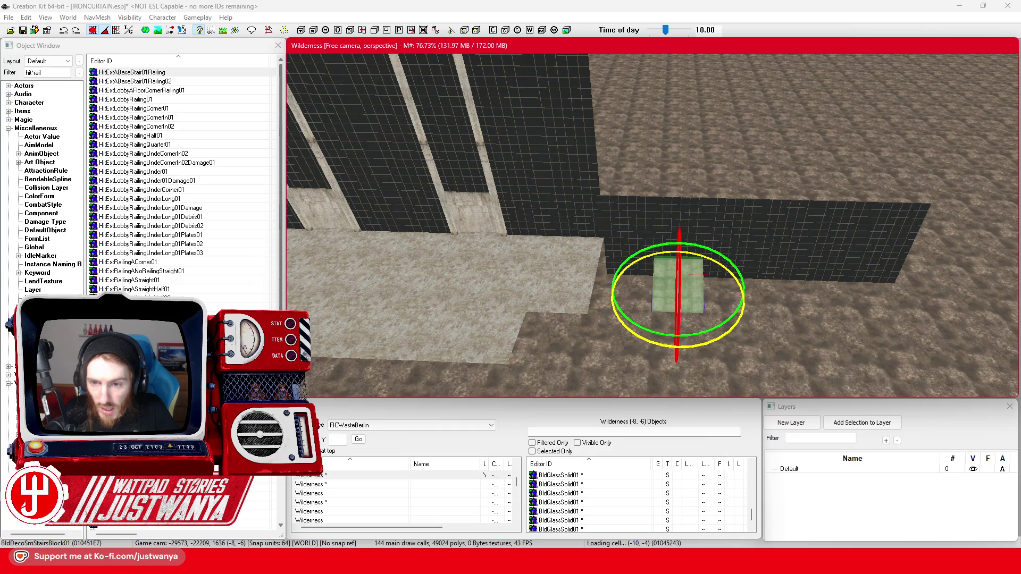
scroll(down, 3)
drag(628, 259, 629, 282)
Step: Select the floor tile beside the stairs, orbit around it, then pick a different tile
click(612, 290)
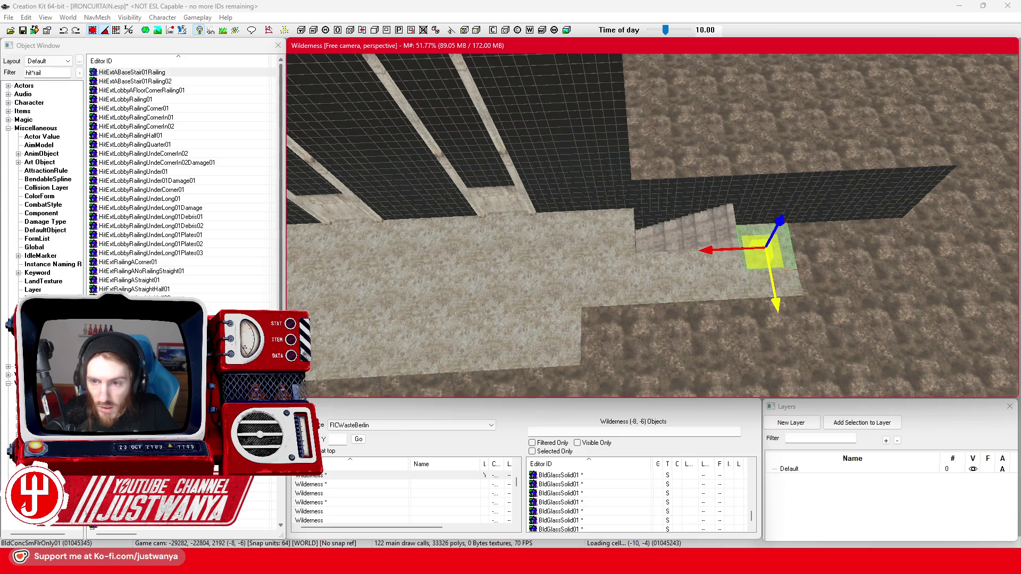
drag(722, 302, 609, 254)
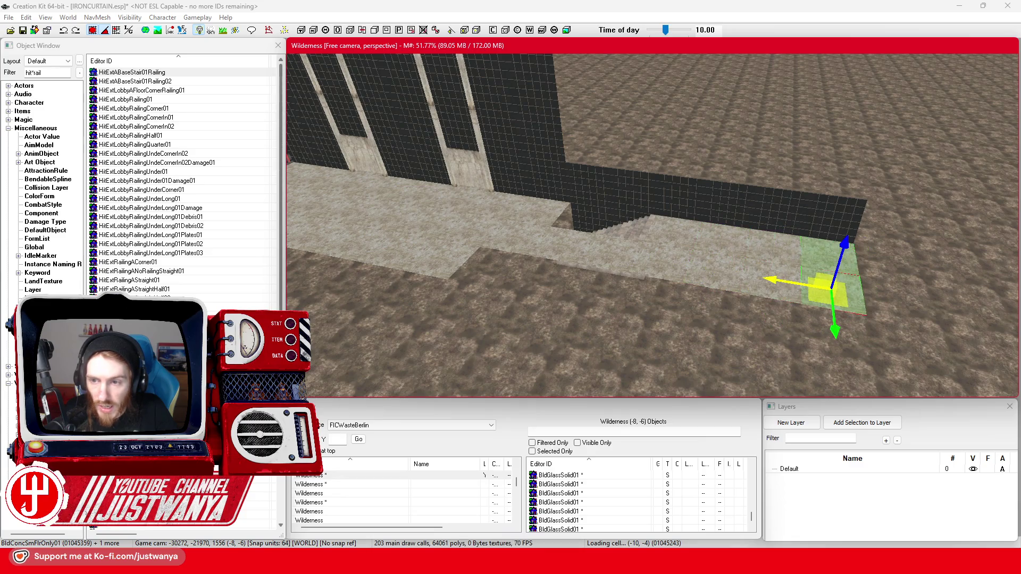
drag(727, 273, 679, 133)
scroll(down, 3)
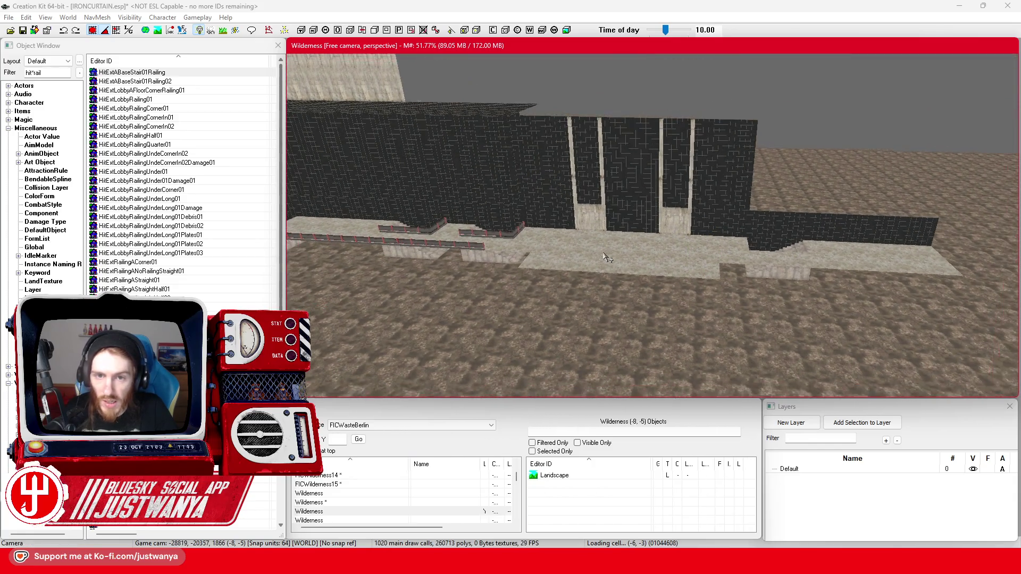
scroll(up, 3)
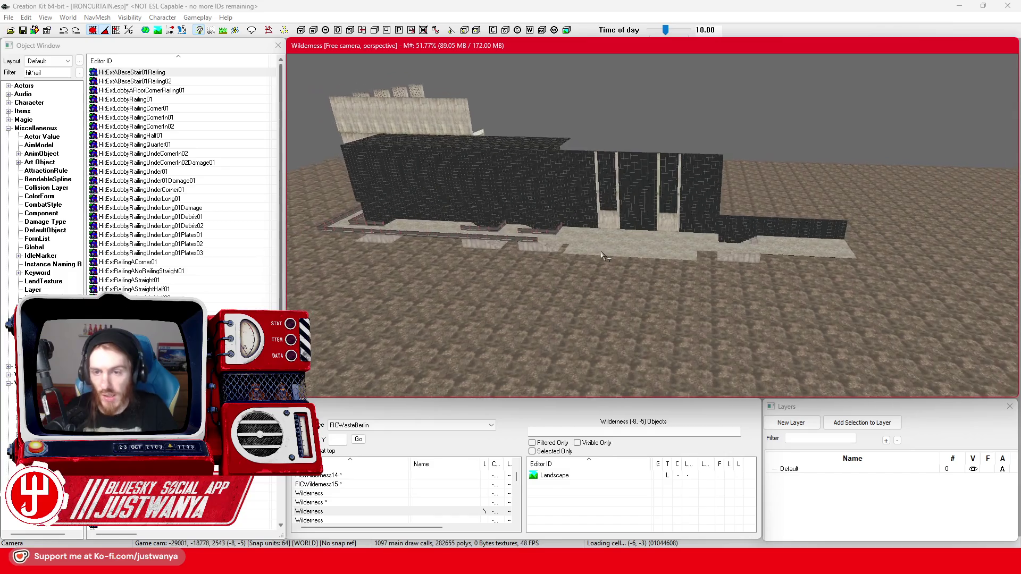
scroll(up, 3)
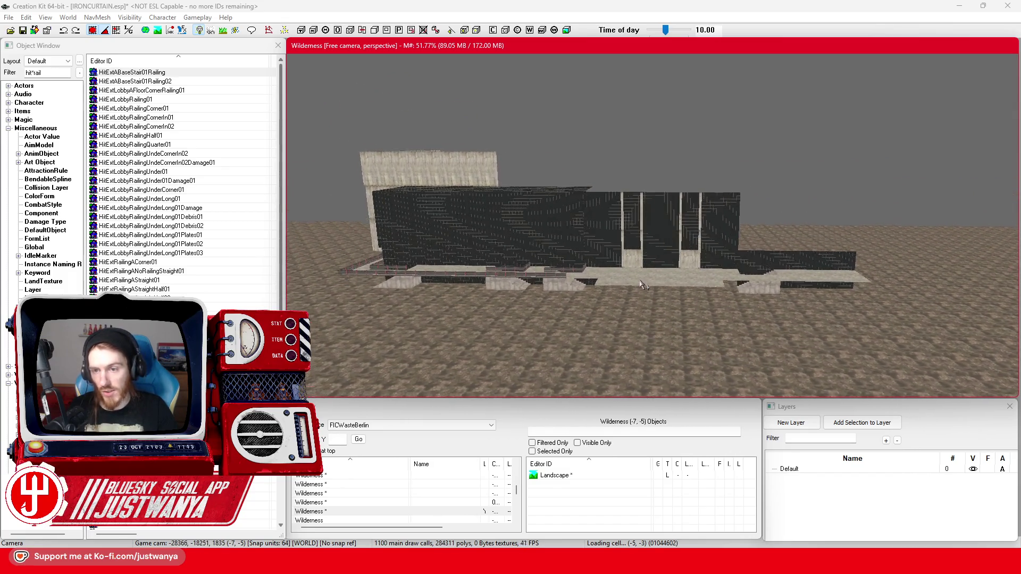
scroll(up, 3)
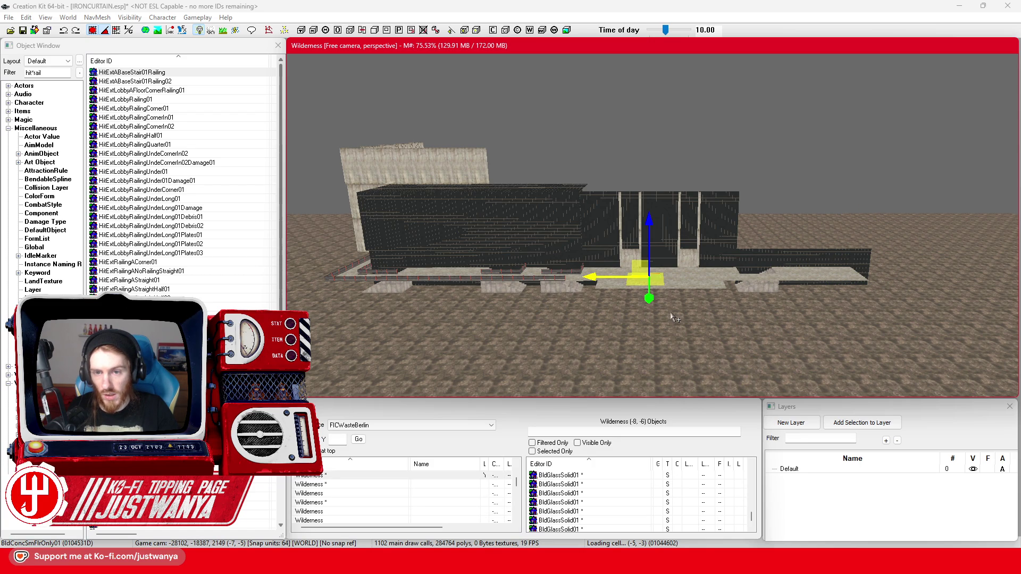
Step: Slide the concrete floor slab of the front terrace to the right
drag(676, 318, 465, 337)
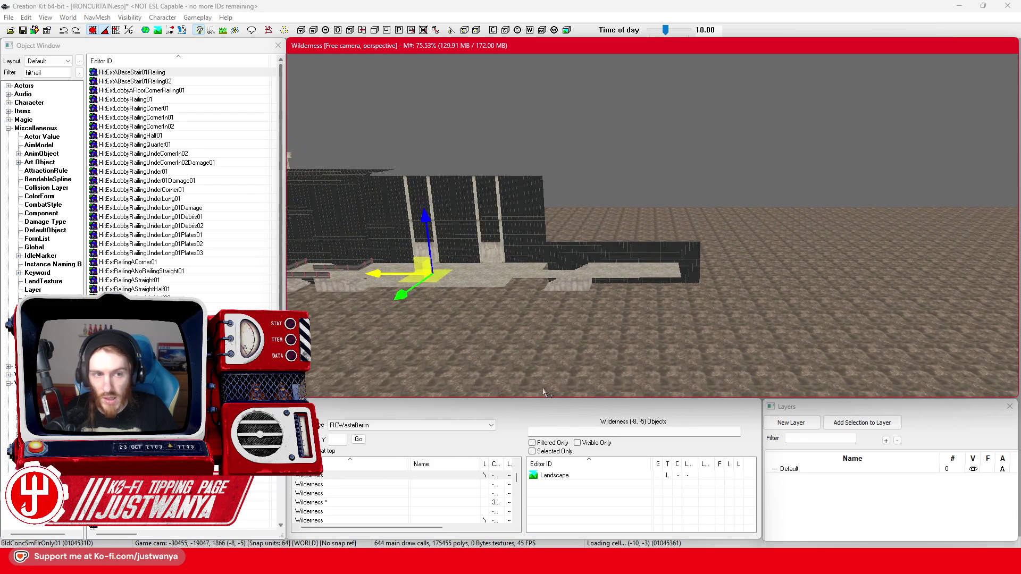
scroll(up, 3)
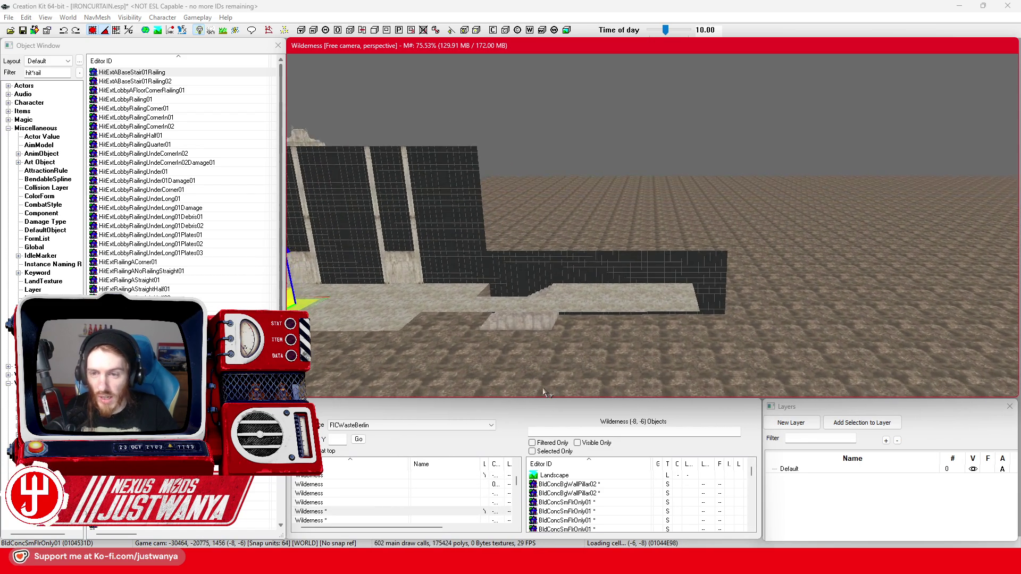
scroll(up, 3)
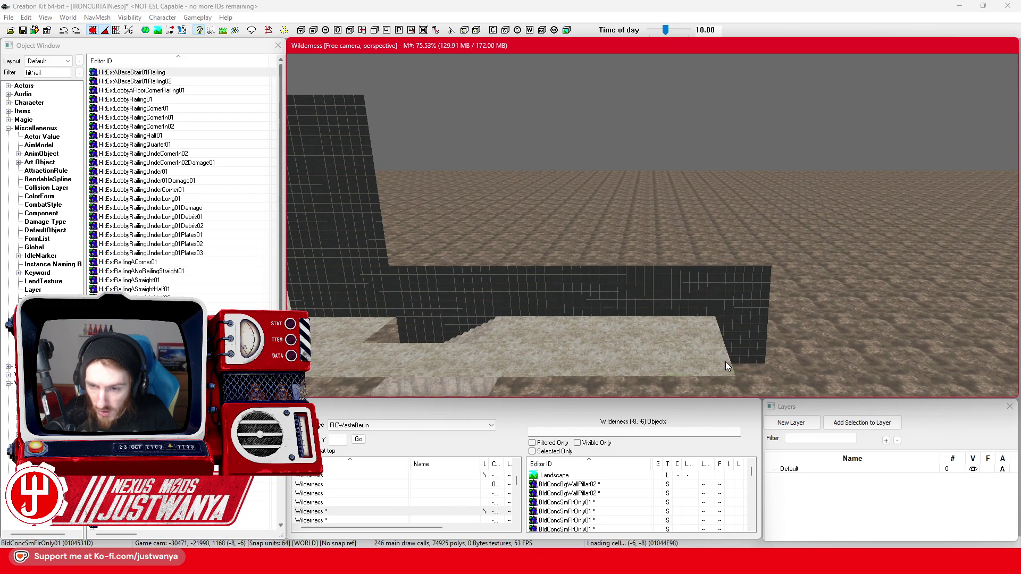
drag(684, 333, 743, 333)
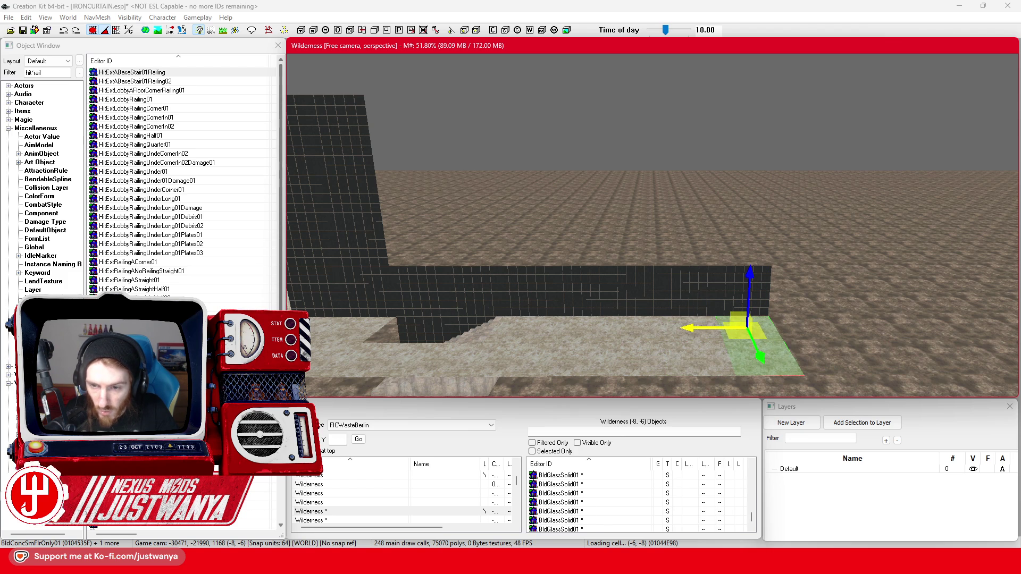
scroll(up, 3)
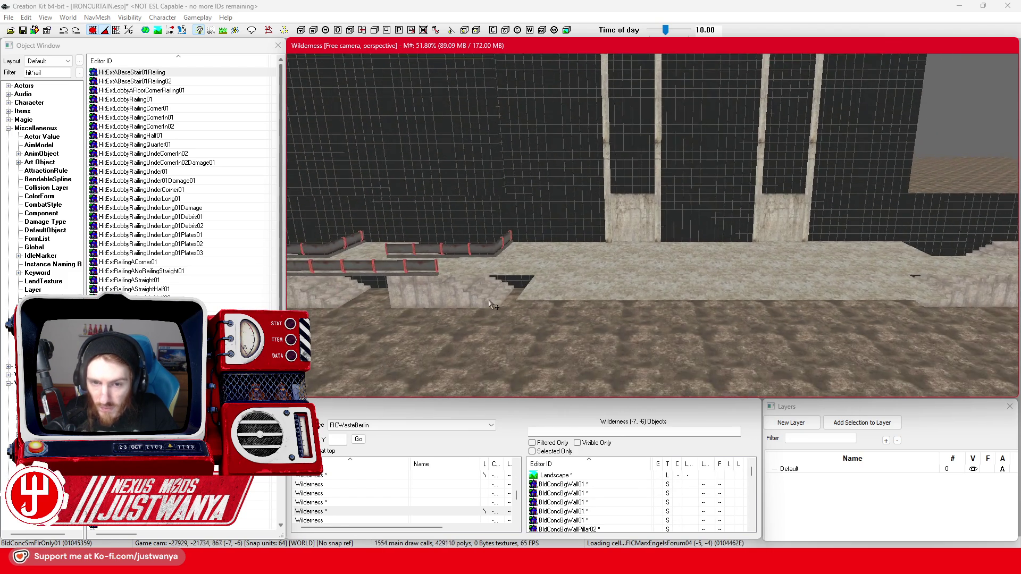
scroll(down, 3)
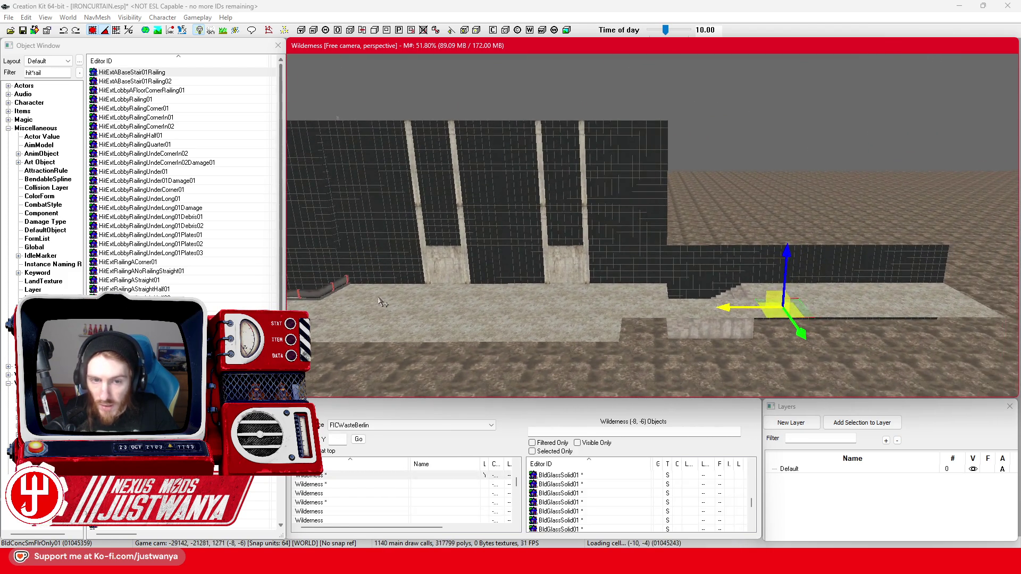
Step: Select five more BldGlassSolid01 wall panels and slide them sideways along the facade
drag(335, 261, 656, 300)
click(585, 213)
click(612, 221)
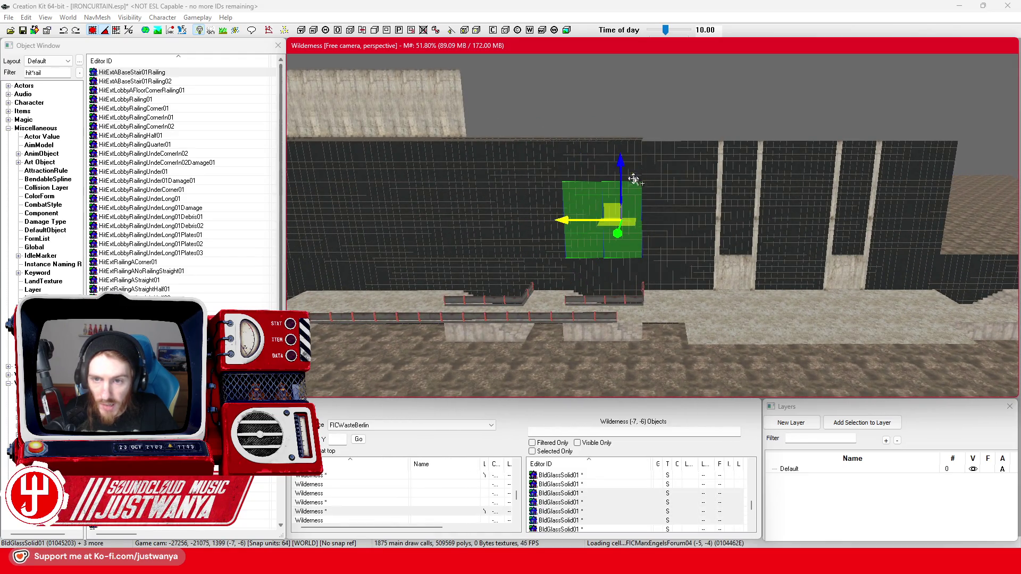
click(643, 165)
click(627, 175)
click(591, 181)
drag(590, 180, 808, 229)
drag(537, 193, 707, 205)
drag(601, 189, 713, 268)
scroll(up, 3)
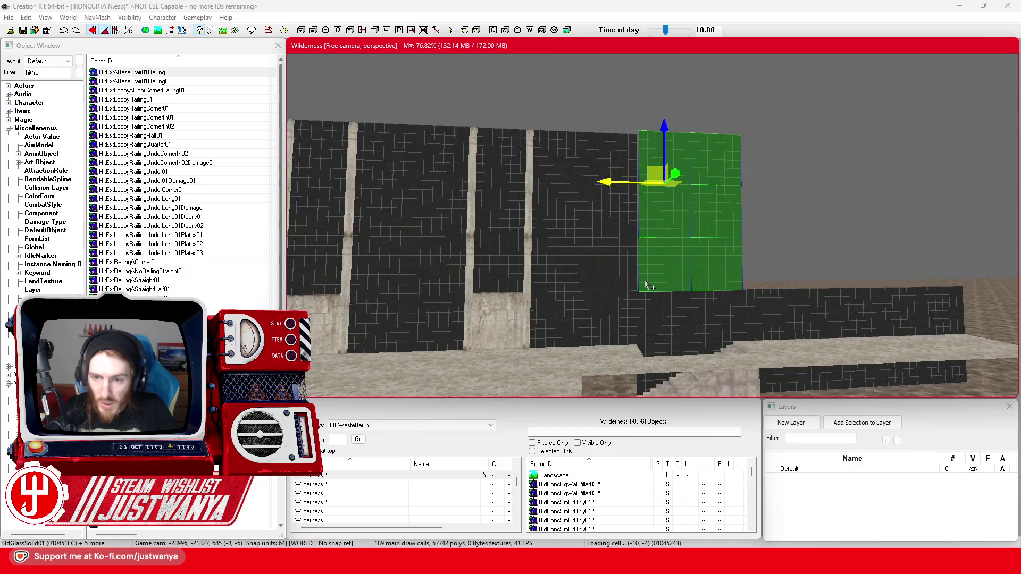
Step: Push a lower BldGlassSolid01 glass panel back into the wall line and raise it up the wall
click(645, 281)
key(e)
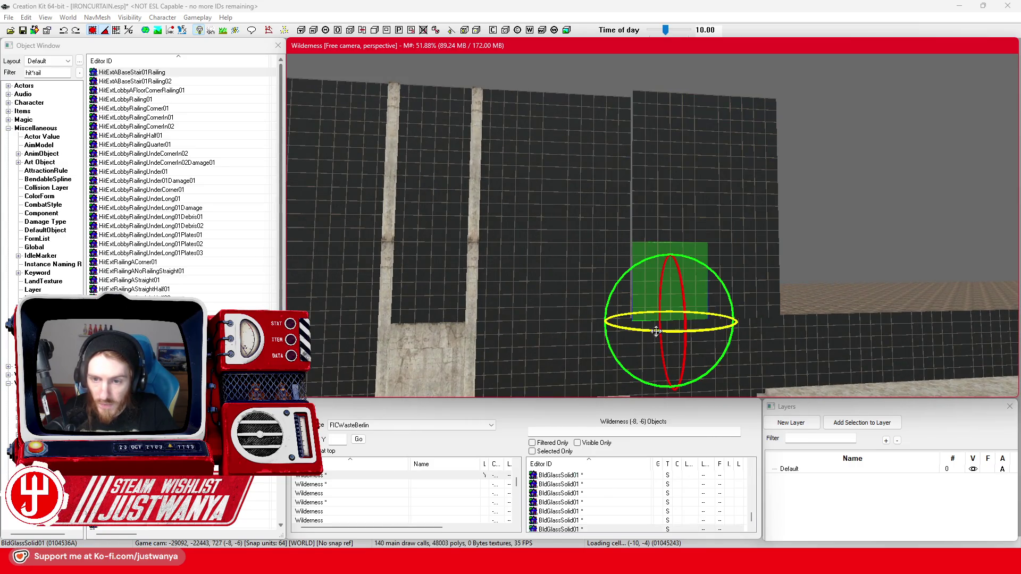
key(w)
scroll(up, 3)
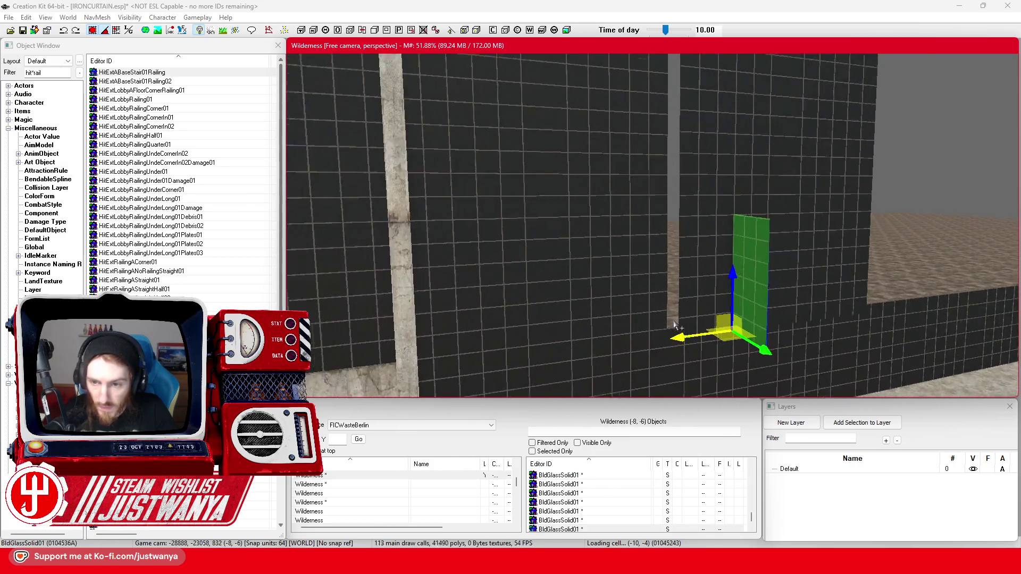
drag(795, 384, 760, 362)
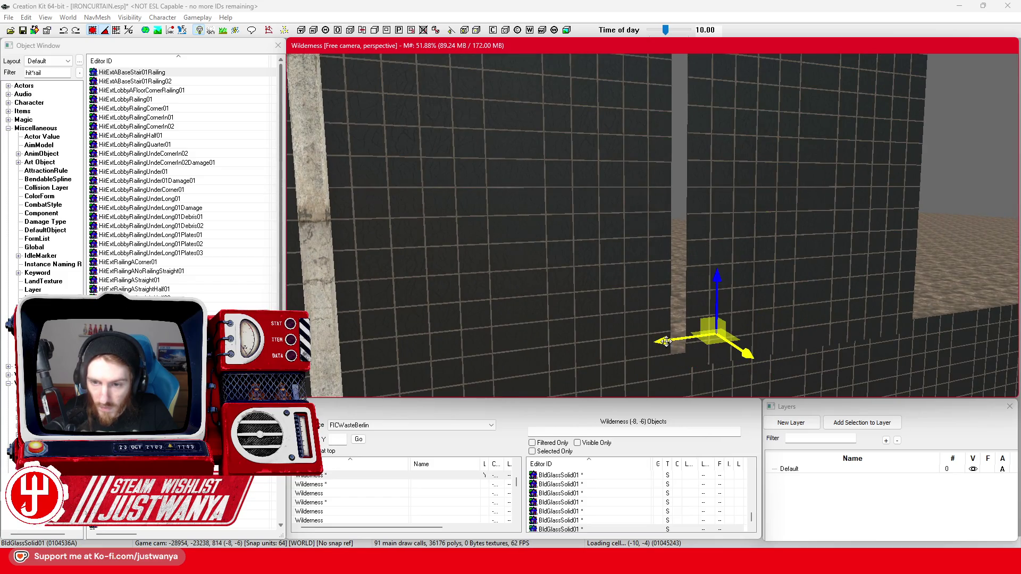
drag(656, 297, 656, 162)
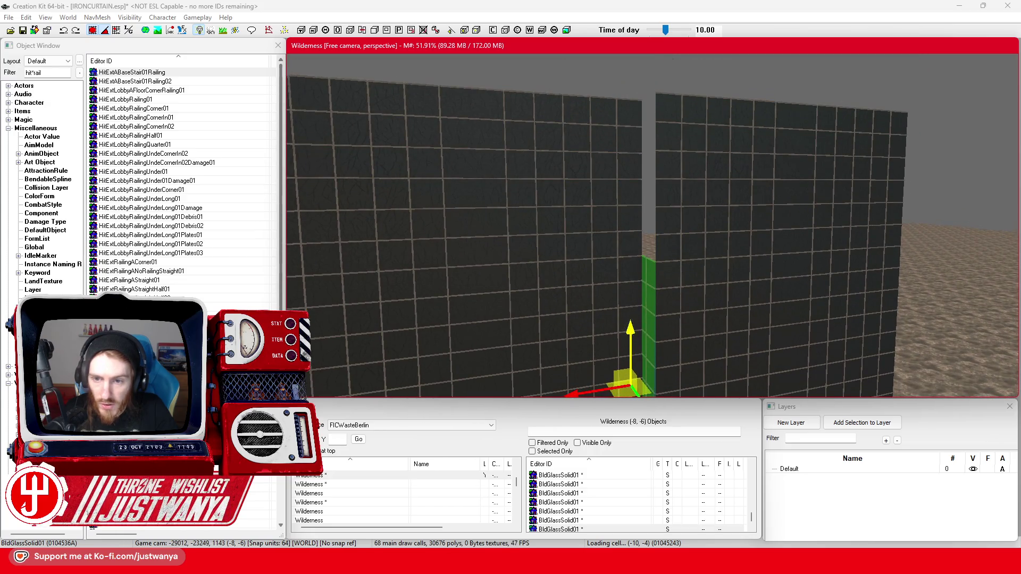
drag(633, 335, 629, 213)
scroll(down, 3)
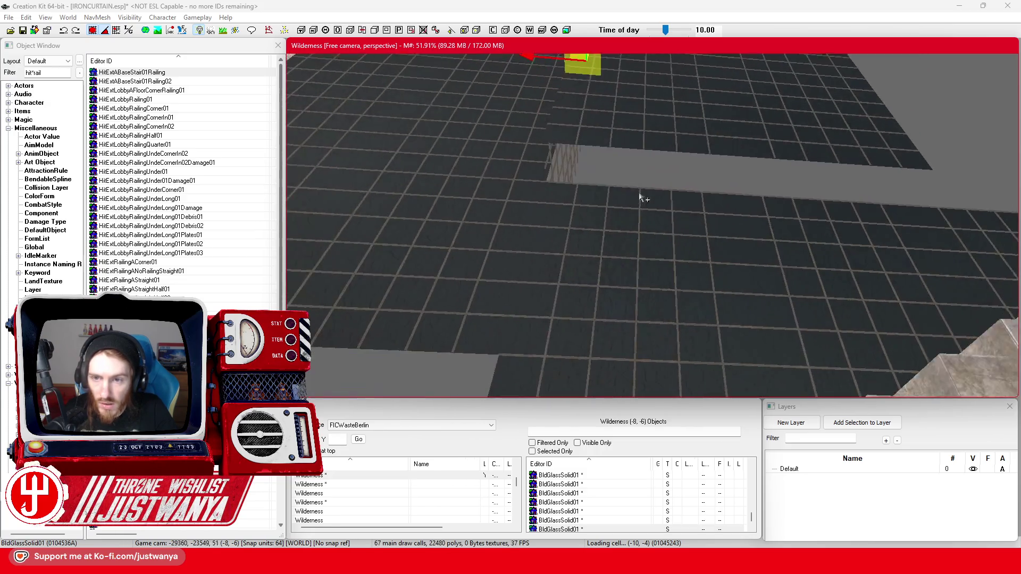
Step: Select two glass panels on the wall top, tilt them, then undo the tilt
click(641, 194)
click(840, 197)
key(e)
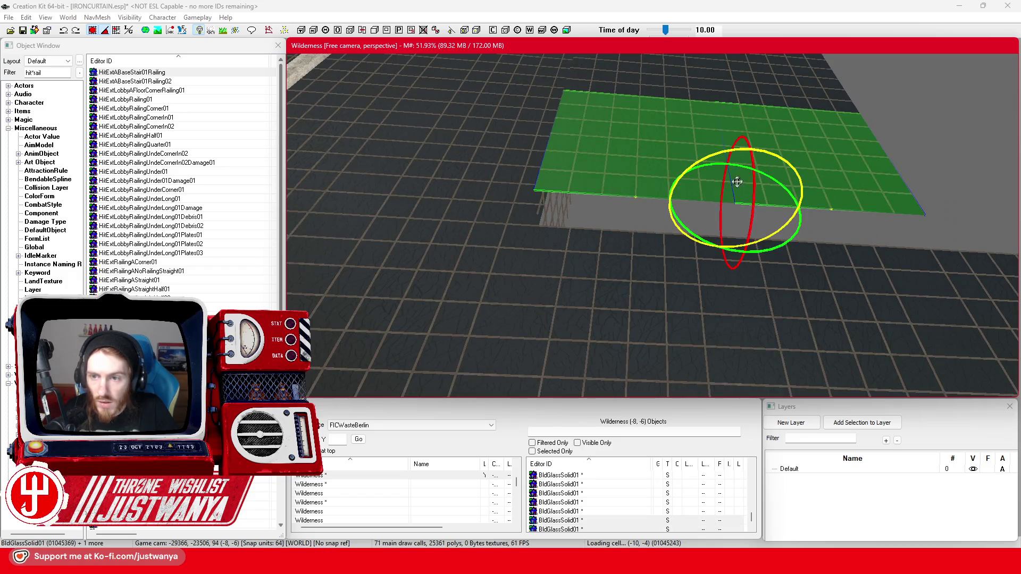
drag(755, 190, 769, 195)
key(w)
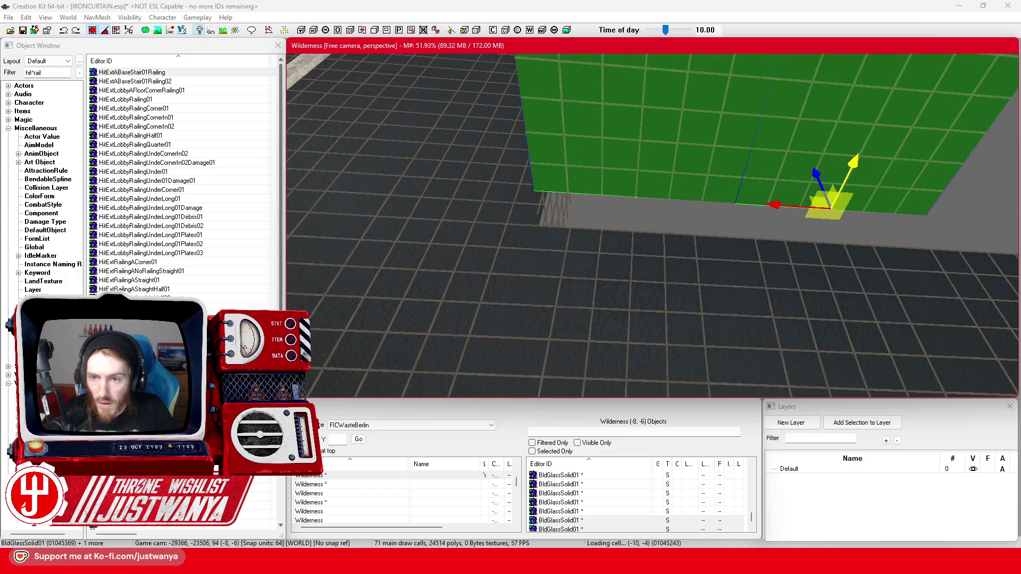
key(ctrl+z)
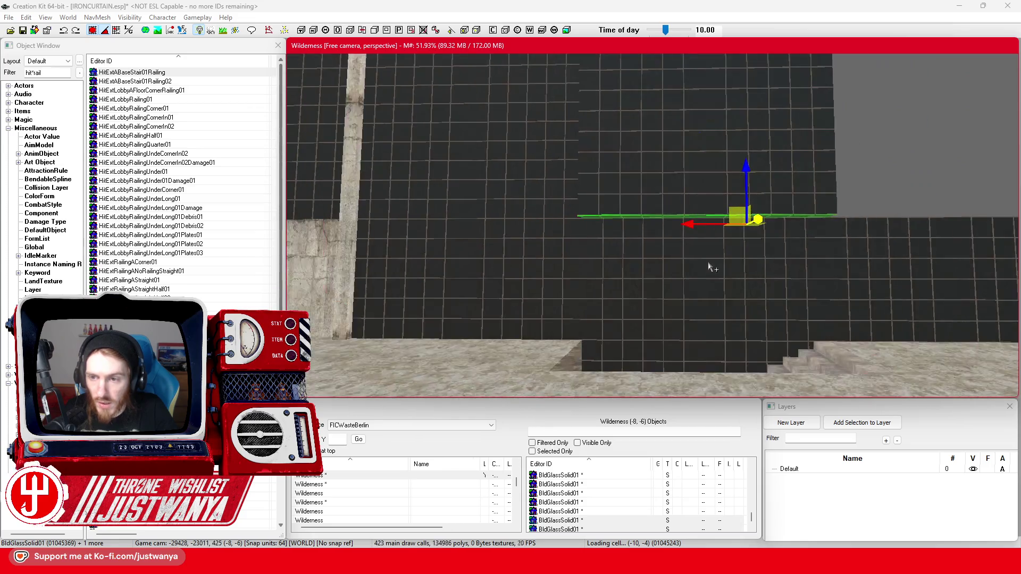
Step: Add five more dark glass panels along the wall top to the selection
click(645, 171)
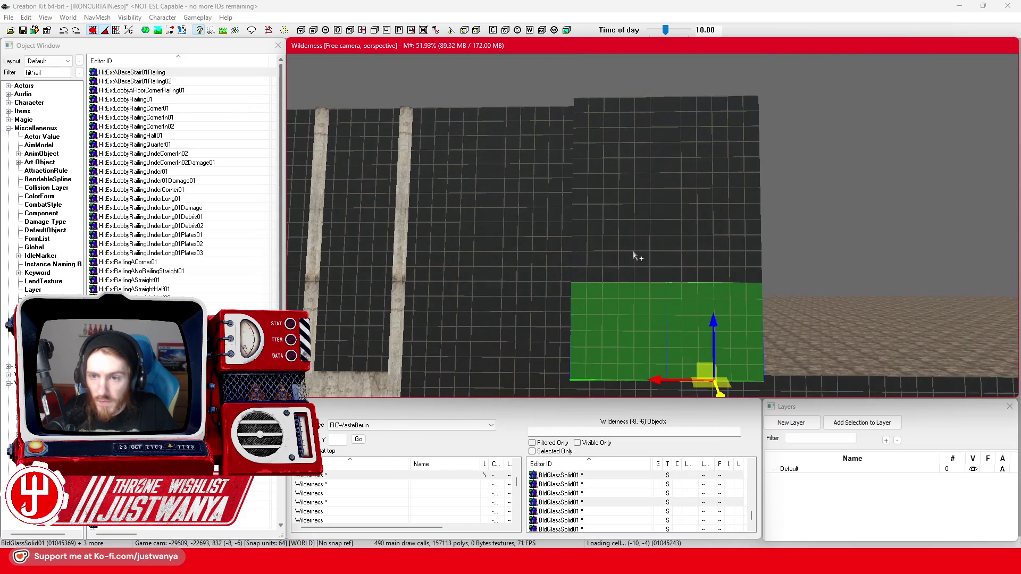
click(638, 256)
click(644, 149)
click(691, 170)
click(698, 218)
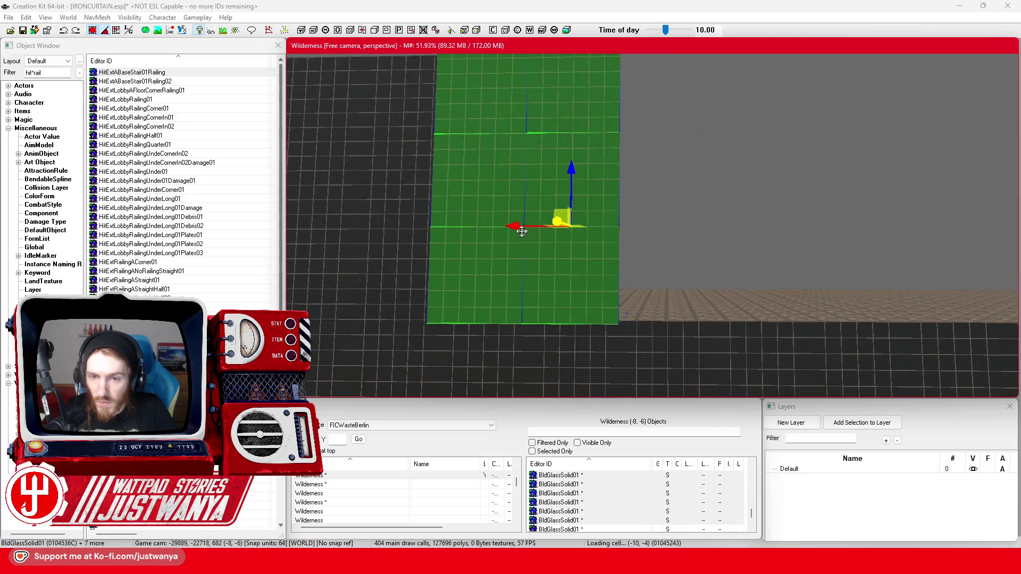
scroll(up, 3)
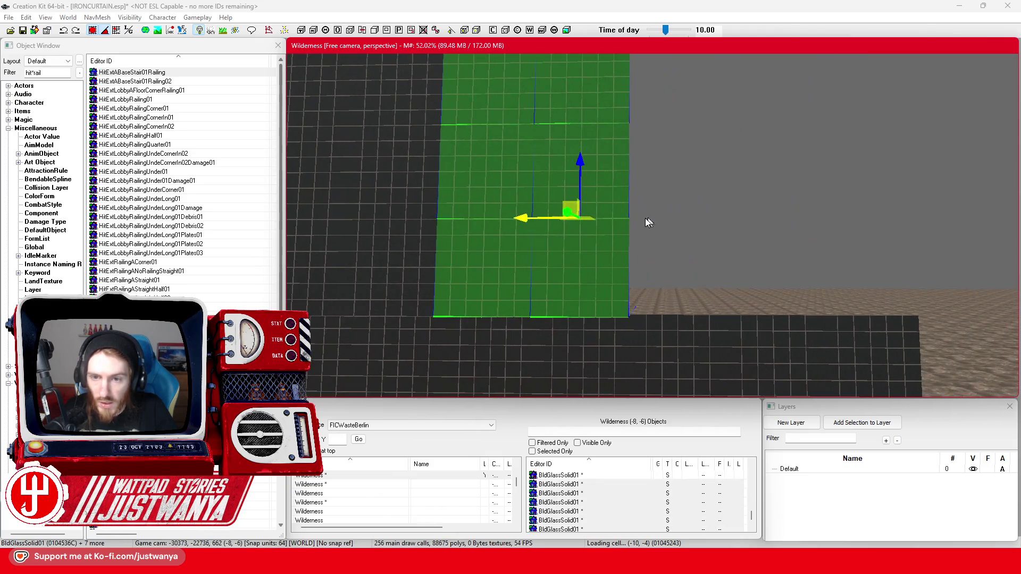
scroll(down, 3)
scroll(up, 3)
scroll(up, 3)
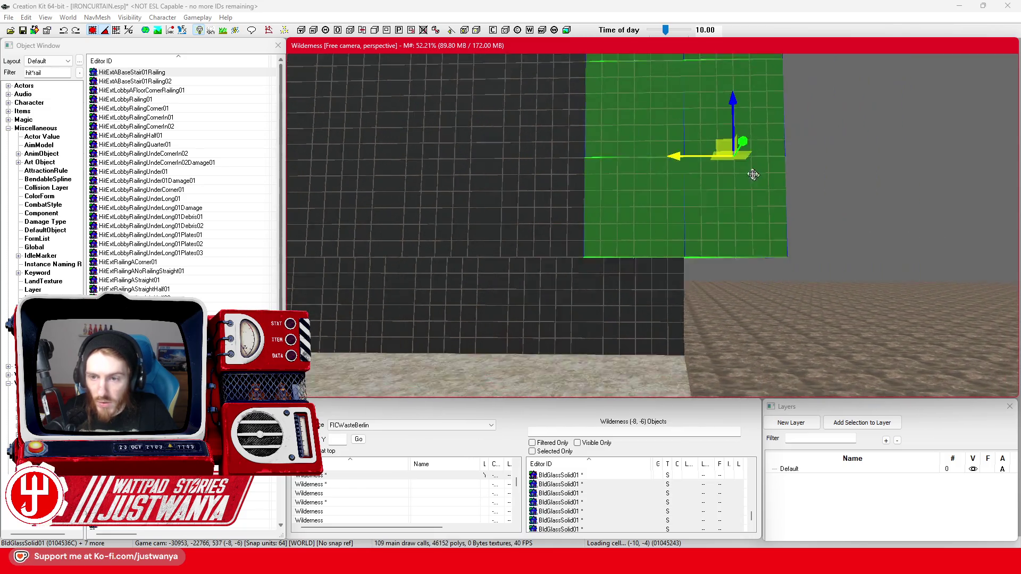
scroll(down, 3)
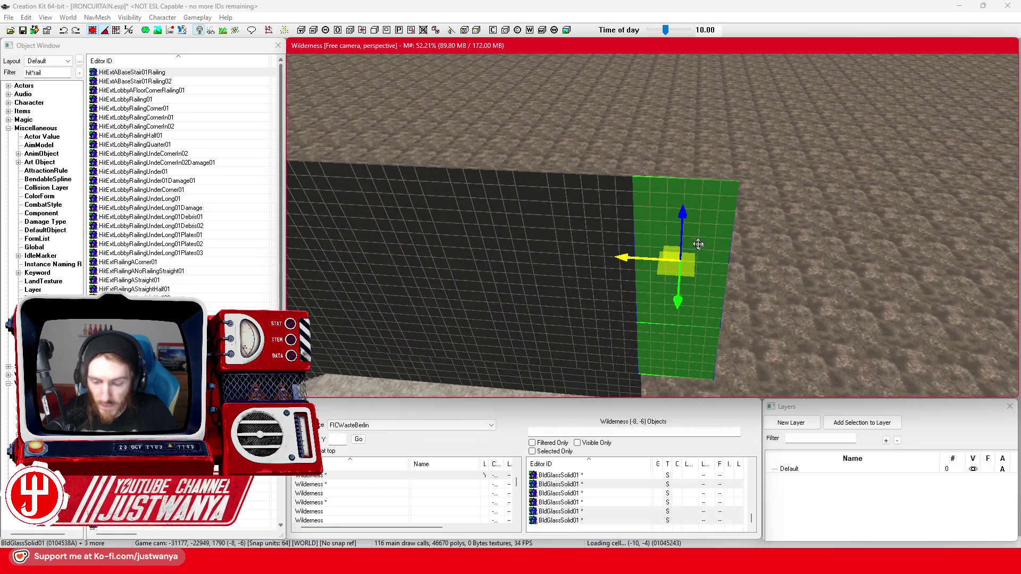
Step: Raise a single glass panel and slide it right to the end of the wall
click(460, 194)
scroll(up, 3)
click(571, 253)
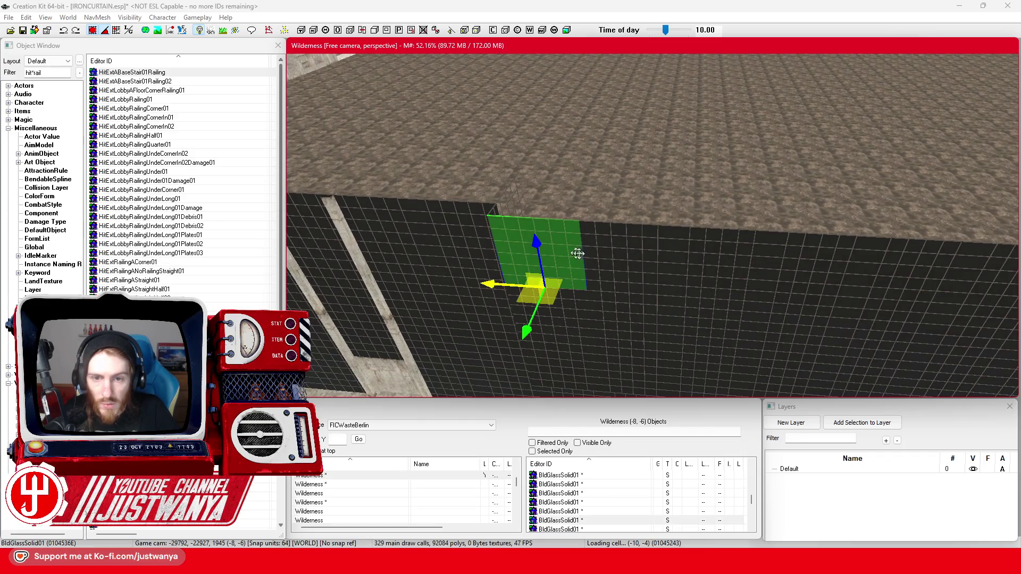
drag(538, 251, 541, 191)
key(e)
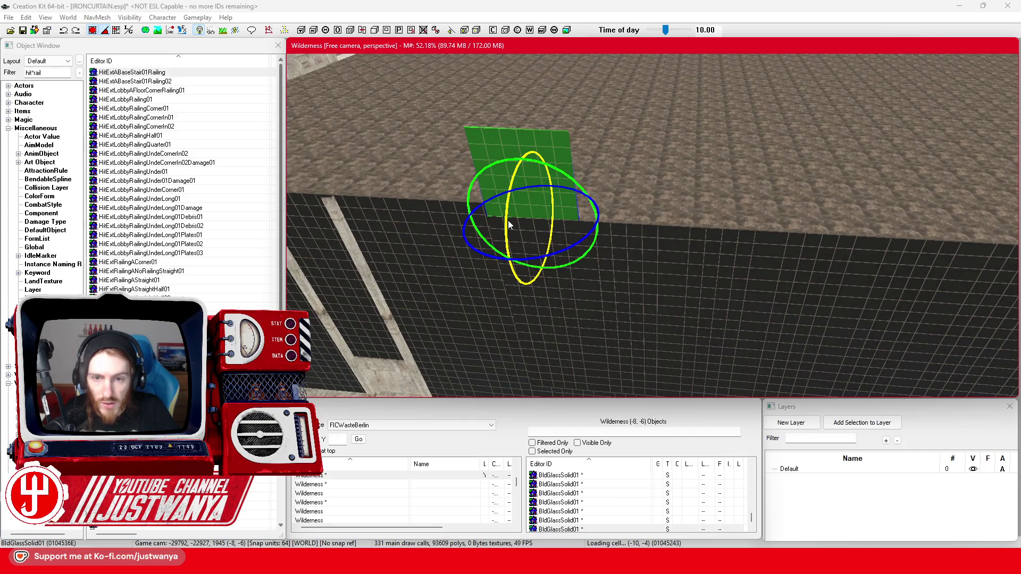
drag(486, 213, 666, 198)
scroll(down, 3)
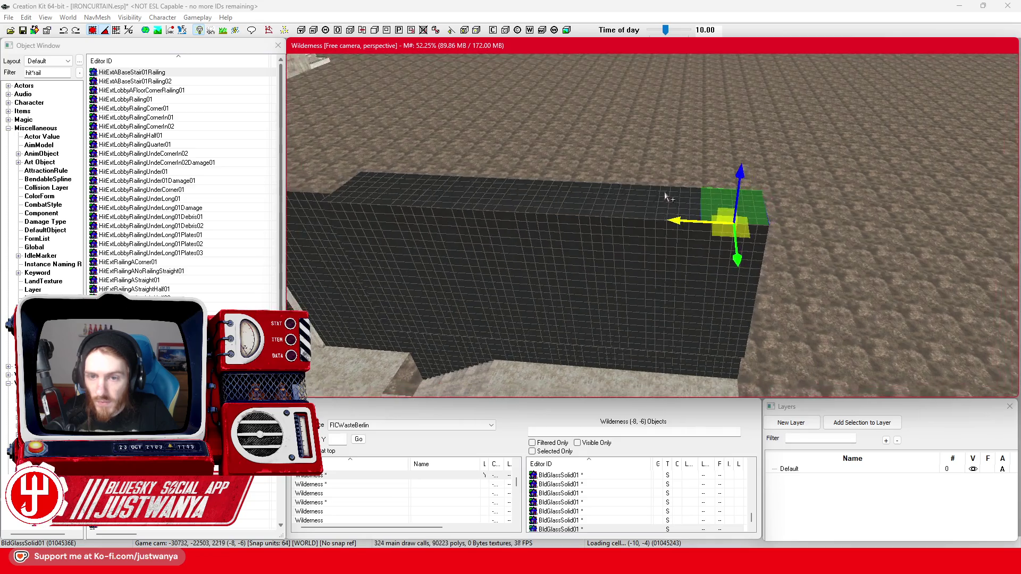
scroll(down, 3)
scroll(down, 3)
scroll(down, 3)
click(639, 252)
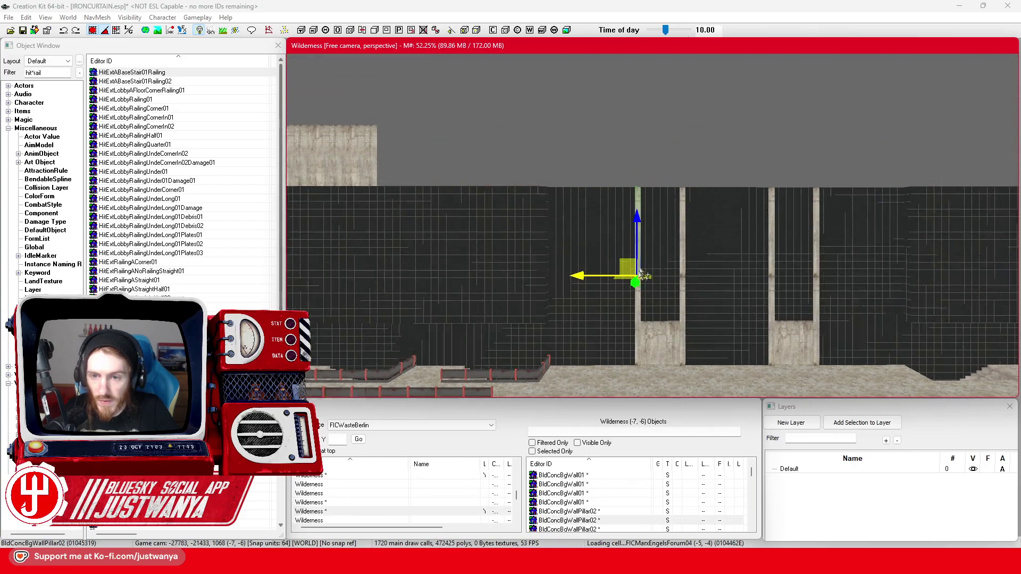
Step: Shift the BldConcBgWallPillar02 pillar sideways along the facade and view it at eye level
drag(713, 221, 670, 209)
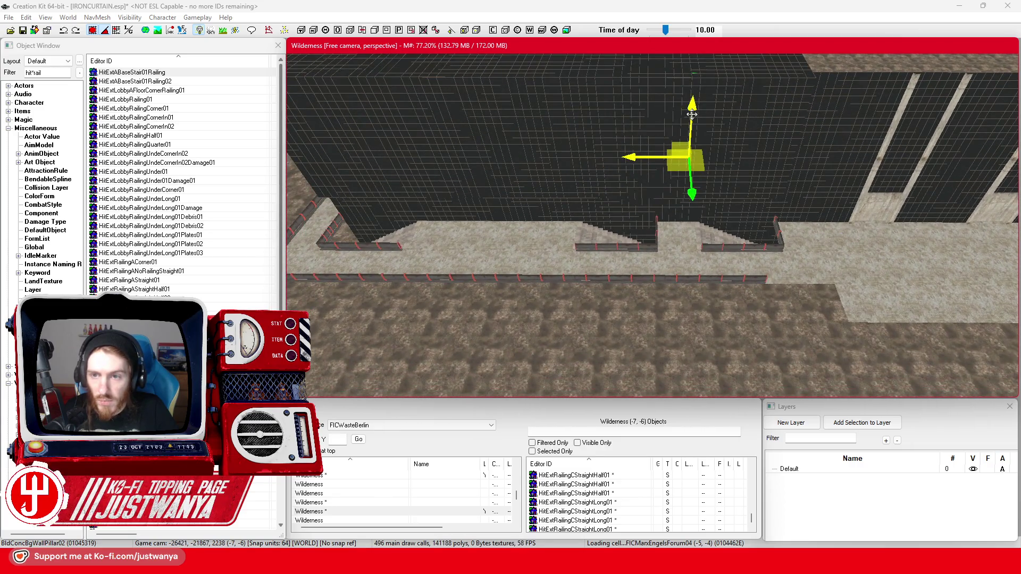
drag(684, 261, 693, 291)
scroll(up, 3)
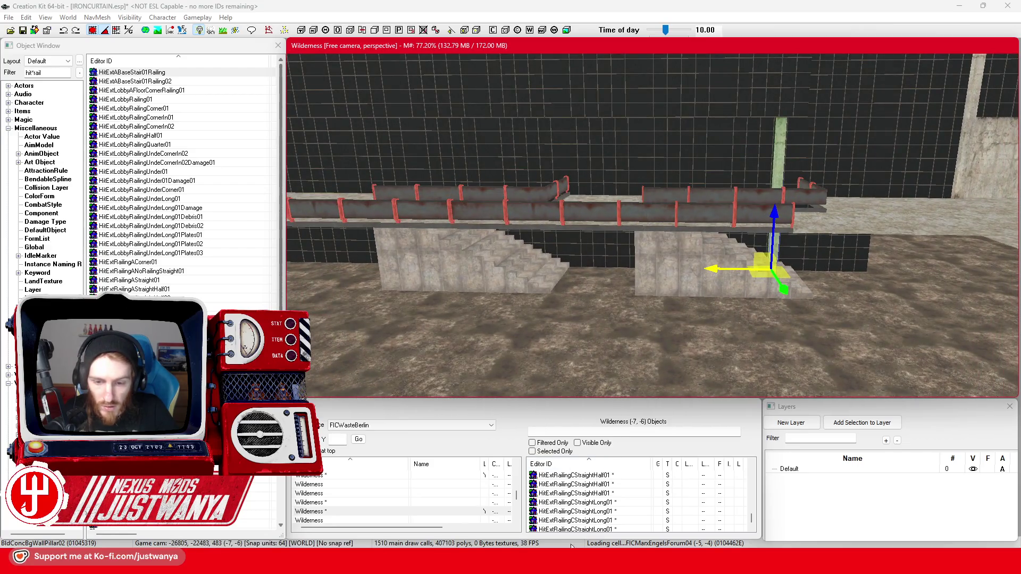
Step: Turn the Sketchfab reference model in Firefox to face its facade, then return to the editor
mouse_move(576, 564)
click(598, 515)
drag(438, 378, 568, 309)
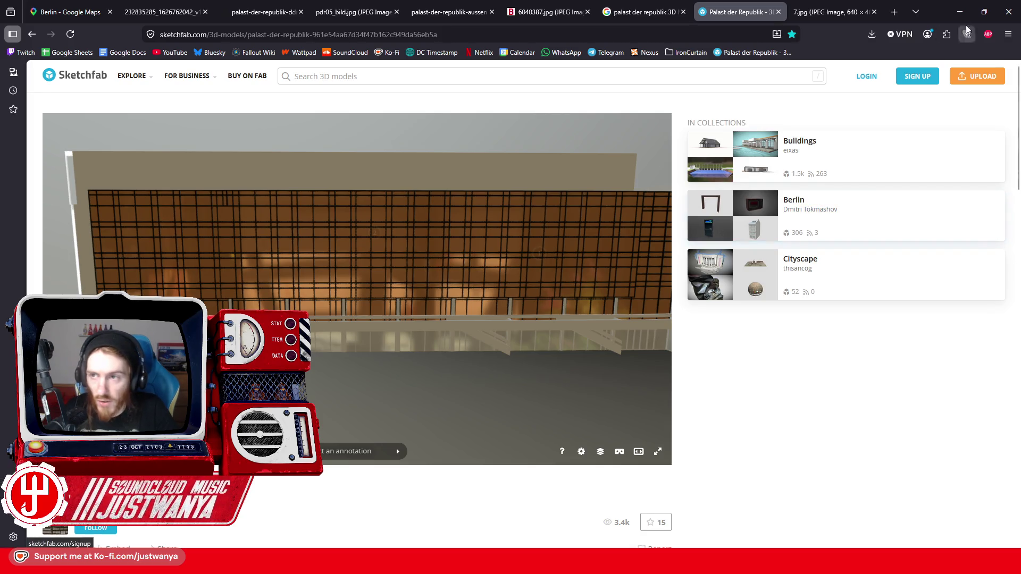
click(960, 12)
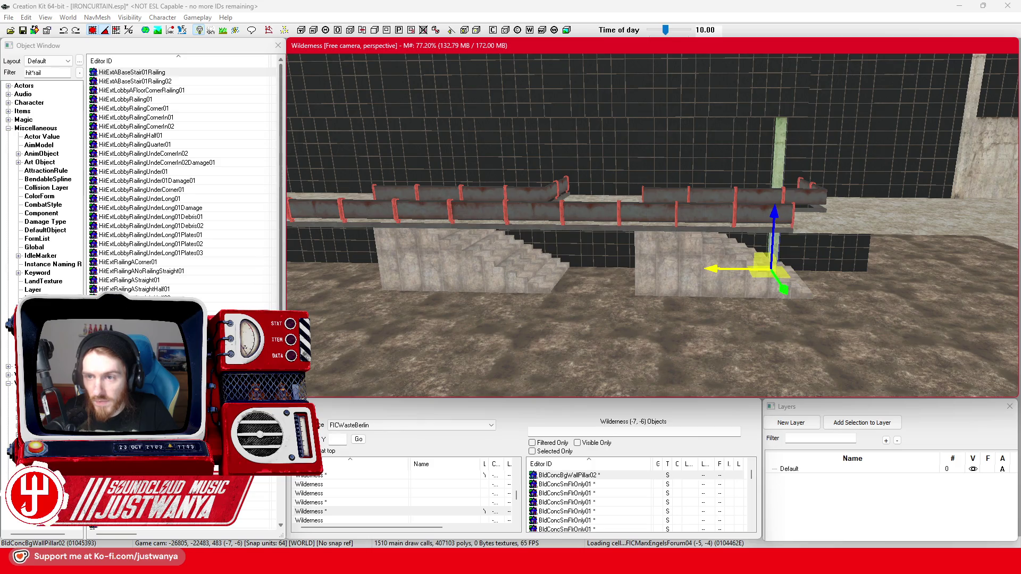
Step: Move the selected terrace railing piece sideways along the railing and stair row
drag(692, 268, 726, 250)
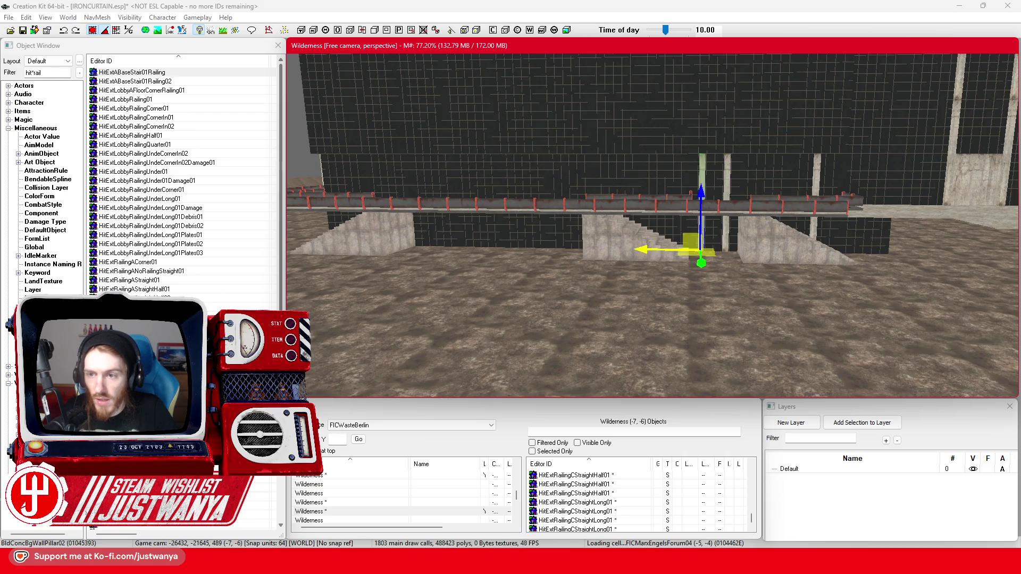
drag(595, 249, 633, 242)
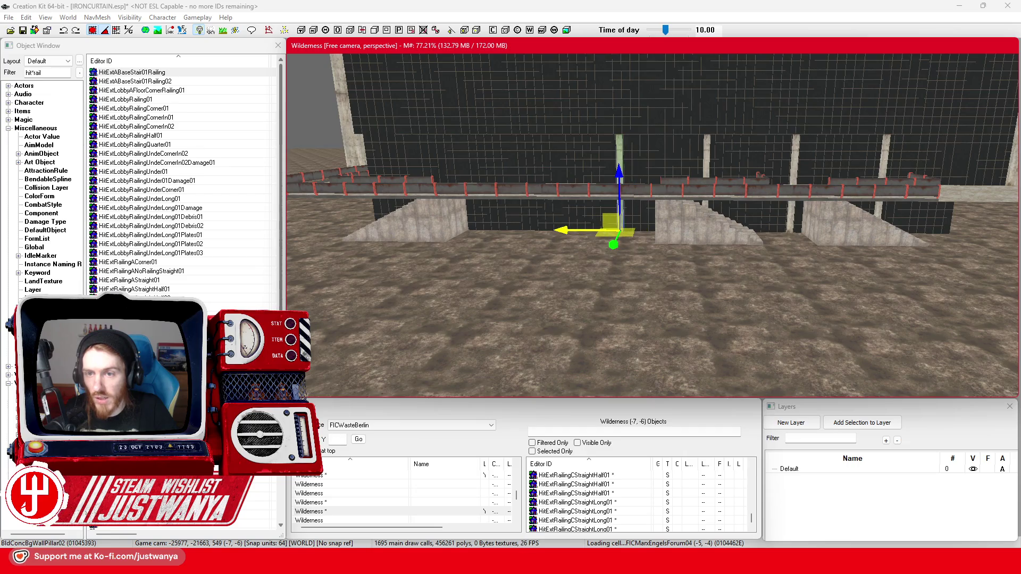
drag(594, 242, 623, 234)
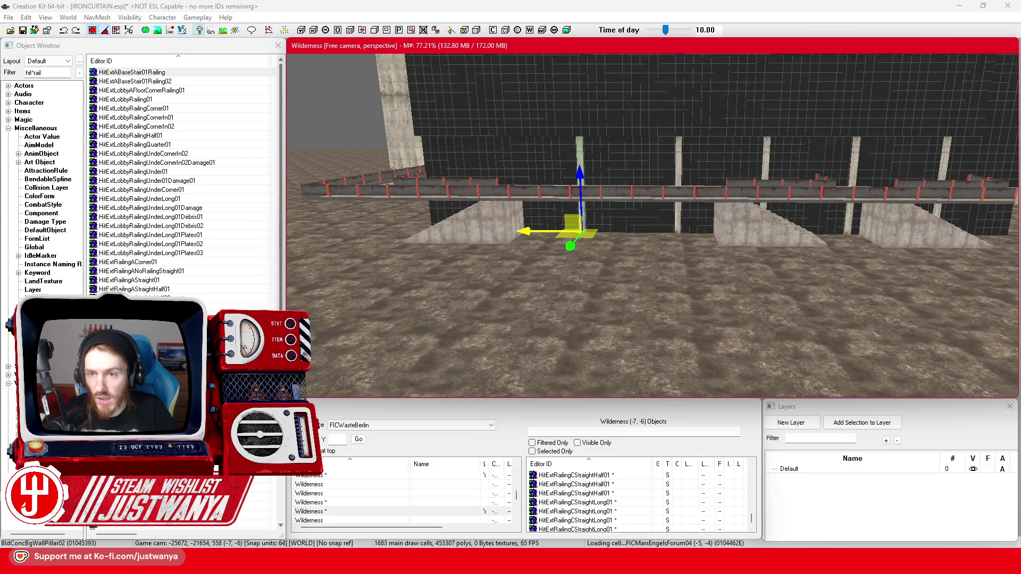
drag(625, 233, 653, 225)
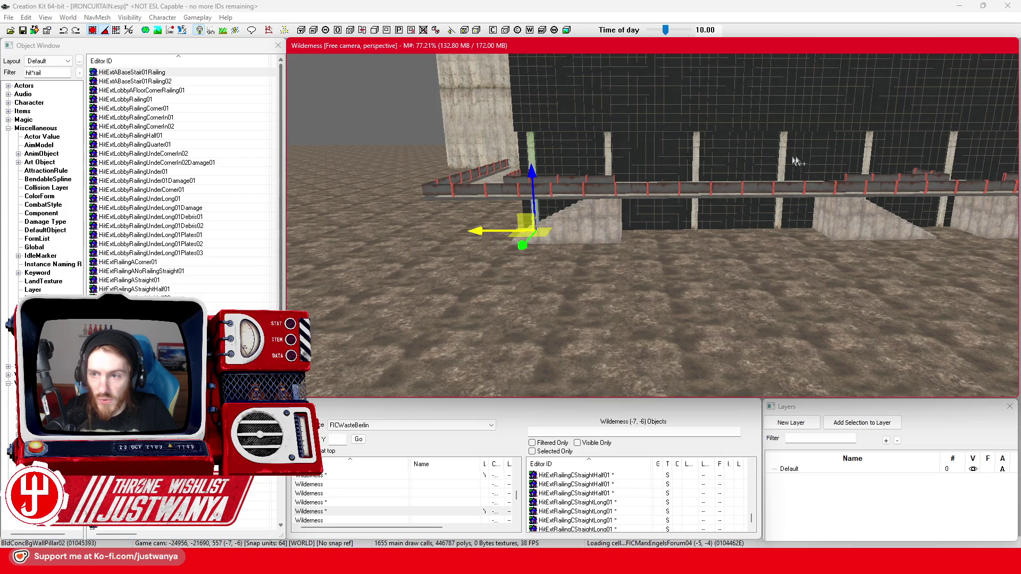
drag(952, 161, 771, 183)
scroll(down, 3)
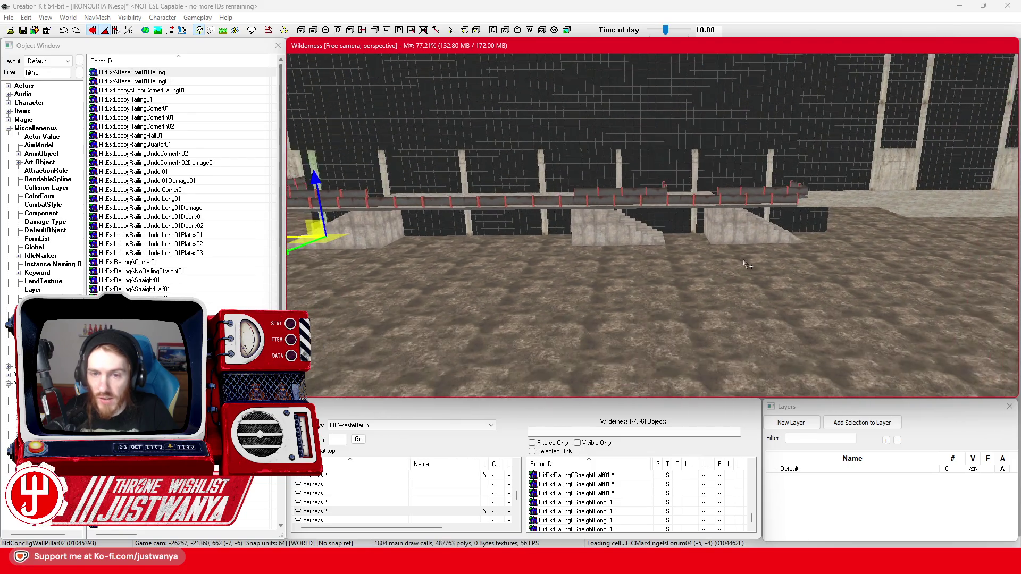
drag(314, 238, 406, 237)
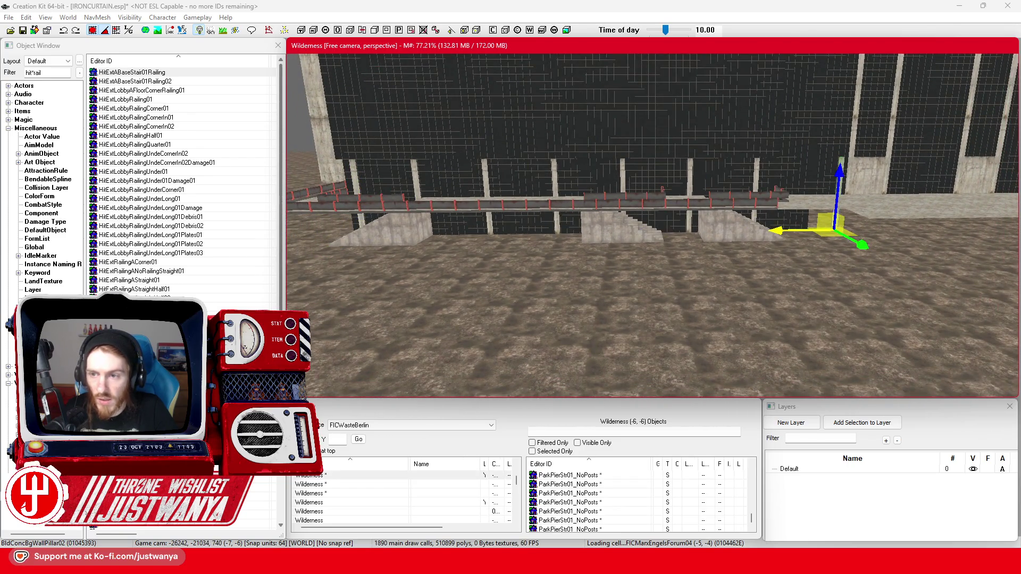
drag(782, 231, 416, 243)
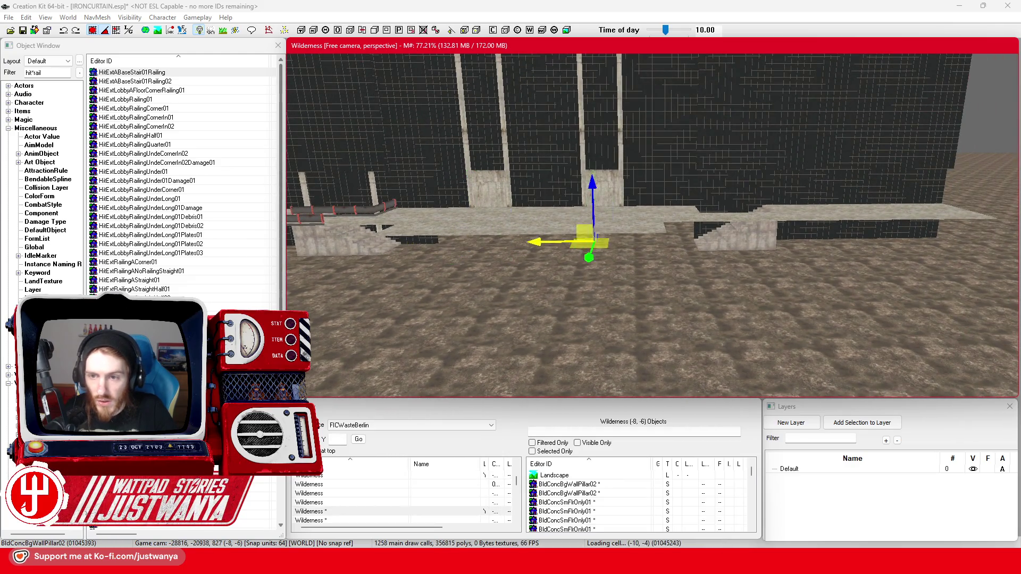
drag(654, 236, 555, 256)
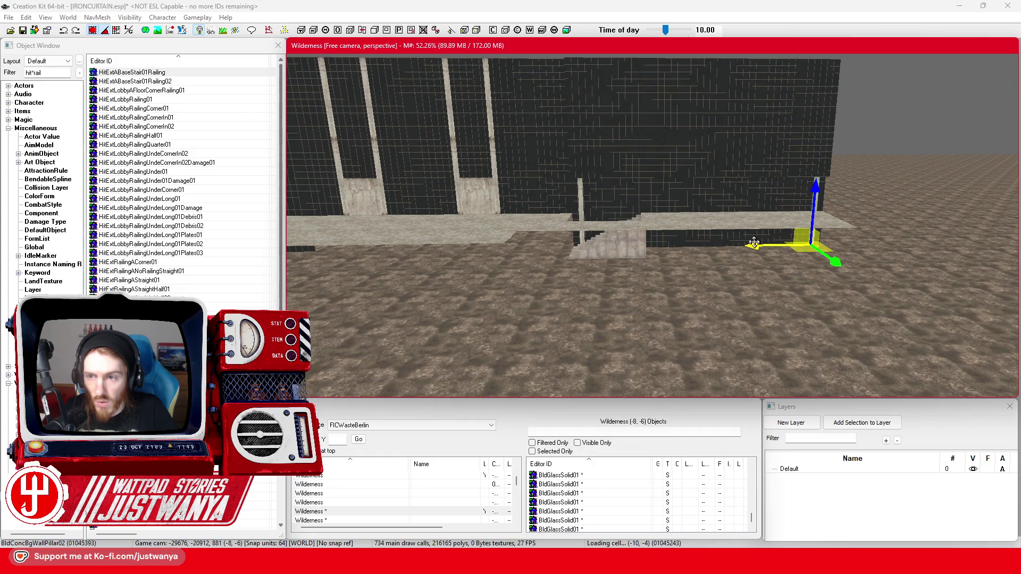
scroll(up, 3)
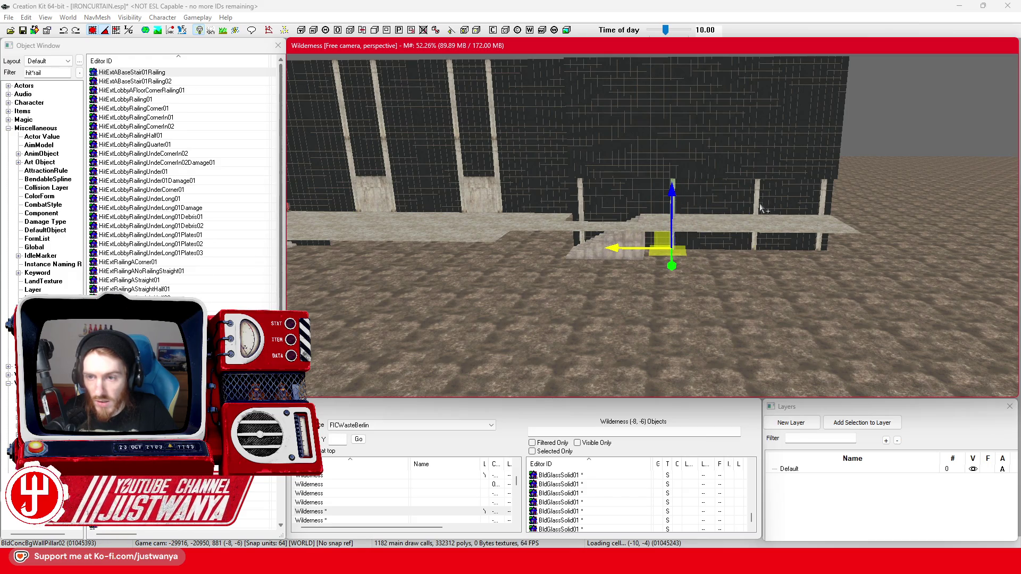
Step: Inspect a second wall pillar and the concrete floor piece, then bring up the Sketchfab reference
click(758, 205)
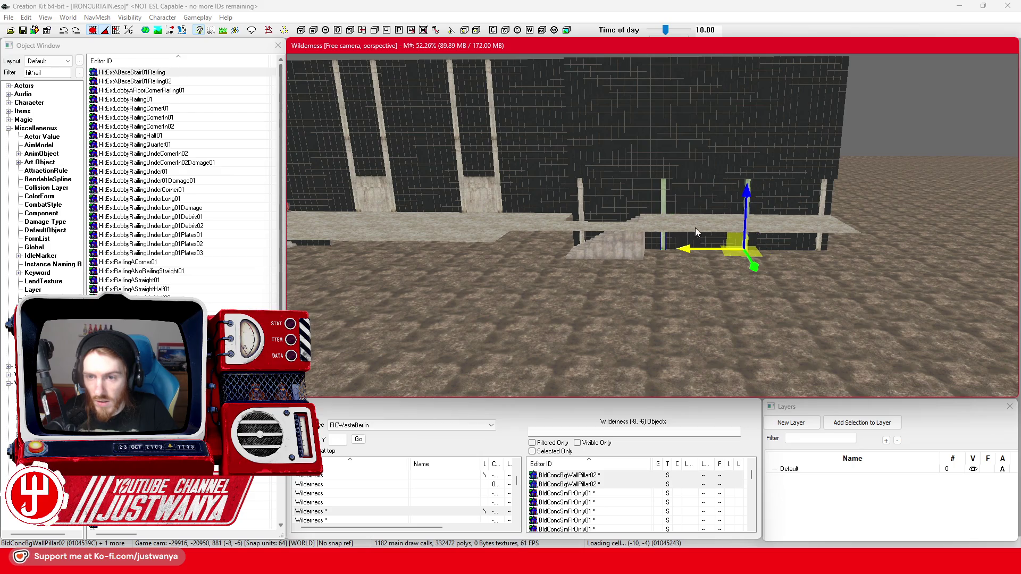
click(697, 232)
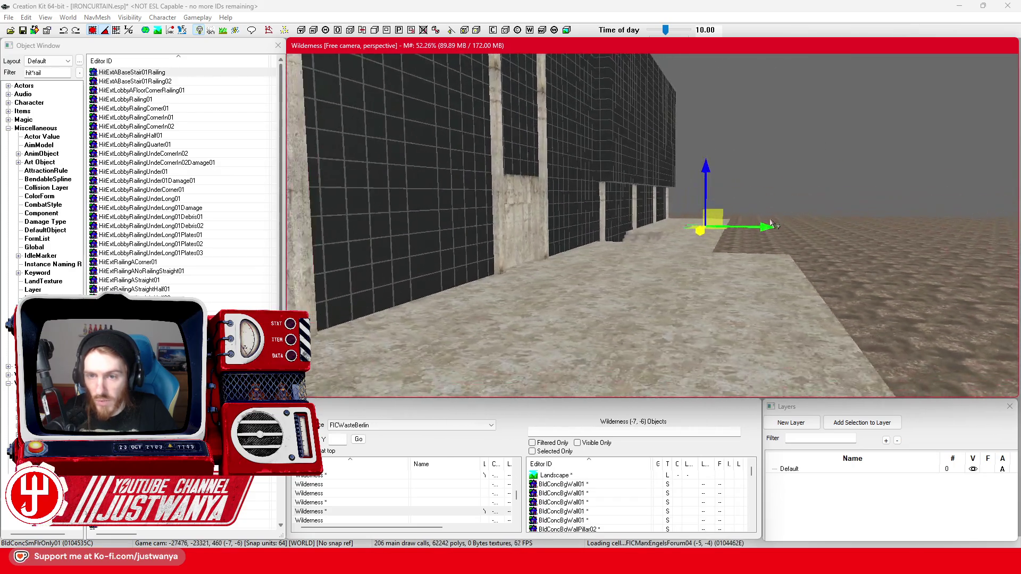
scroll(down, 3)
scroll(down, 3)
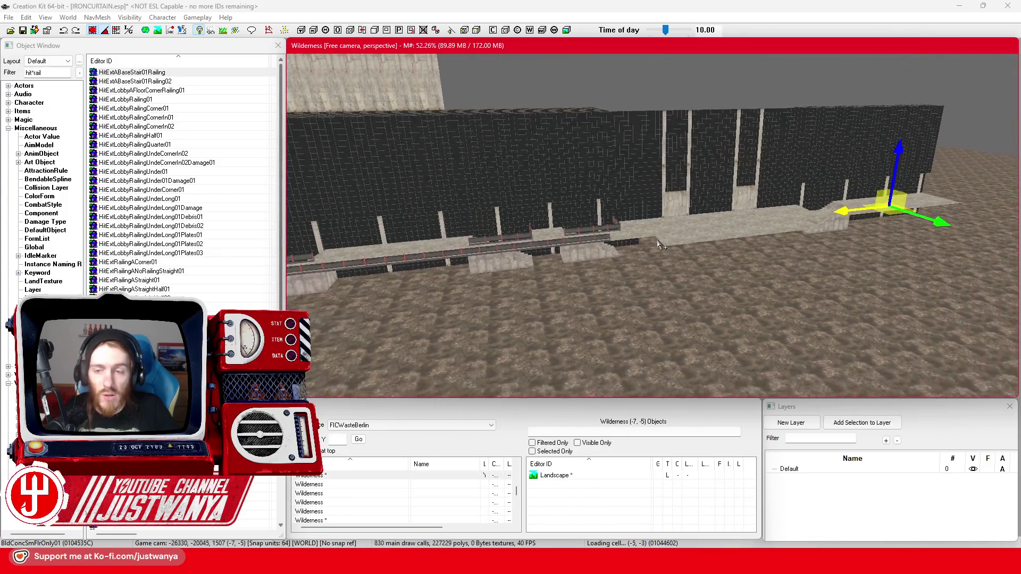
scroll(down, 3)
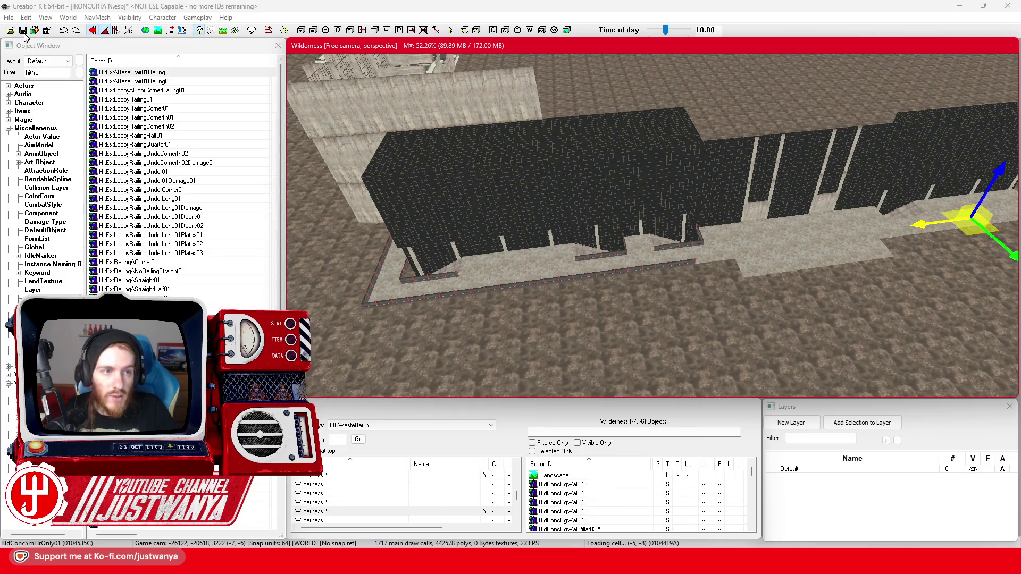
mouse_move(603, 565)
click(684, 498)
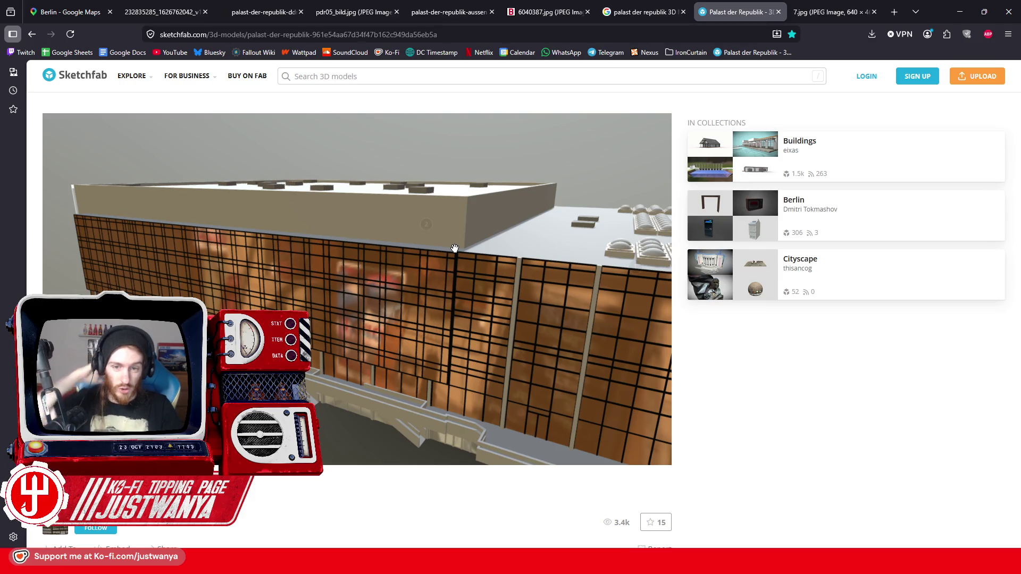
Step: Orbit the Sketchfab model to its facade and browse the reference photos and Google Images results
drag(237, 244, 400, 327)
click(660, 7)
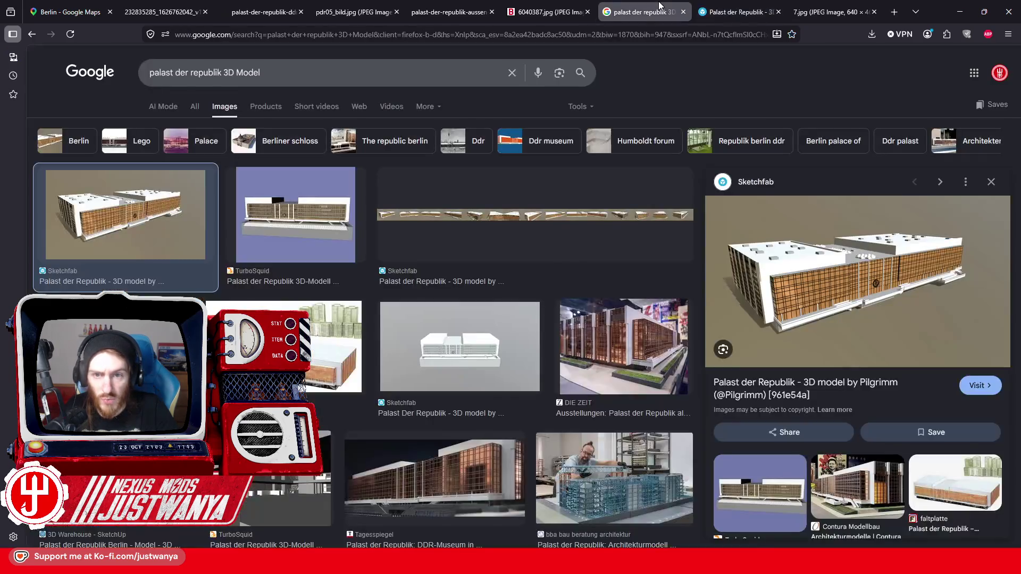
click(534, 6)
click(451, 6)
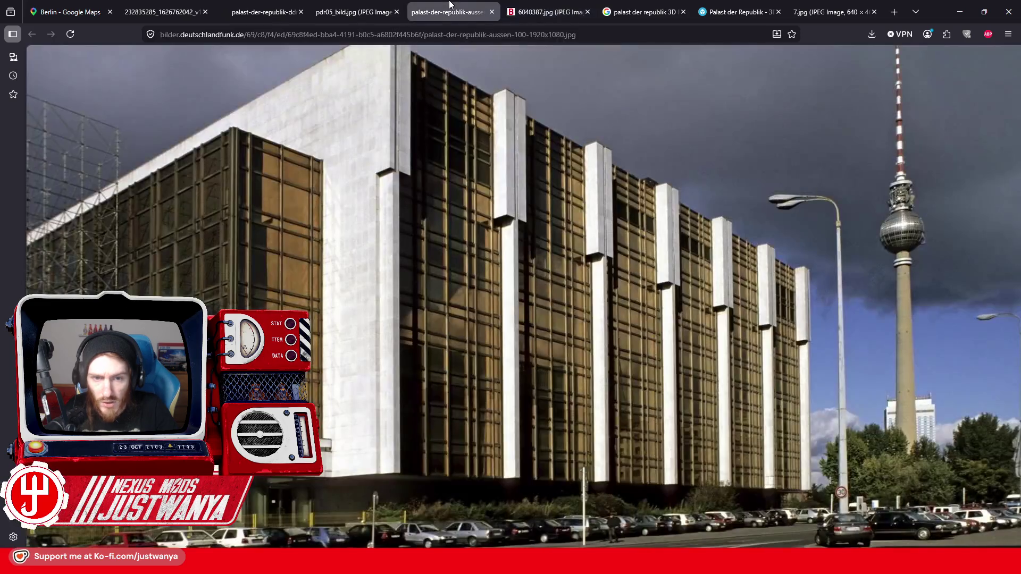
click(324, 14)
click(263, 15)
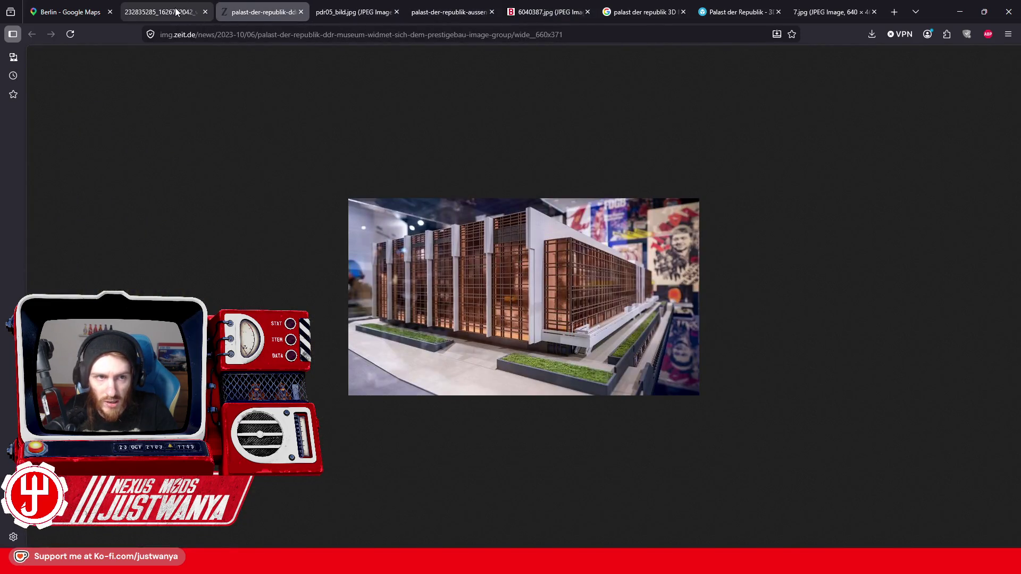
click(177, 11)
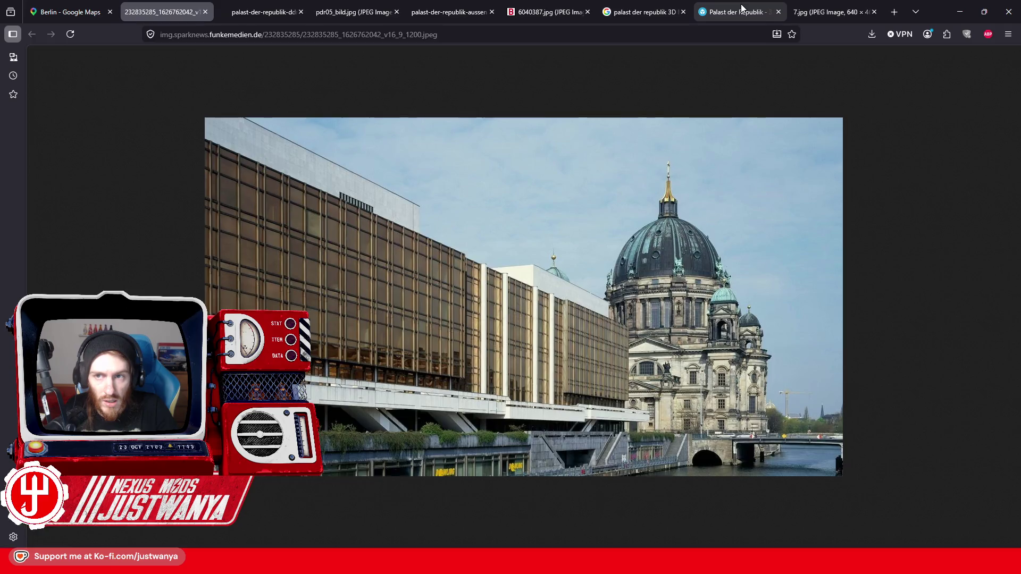
click(742, 11)
click(793, 11)
click(777, 11)
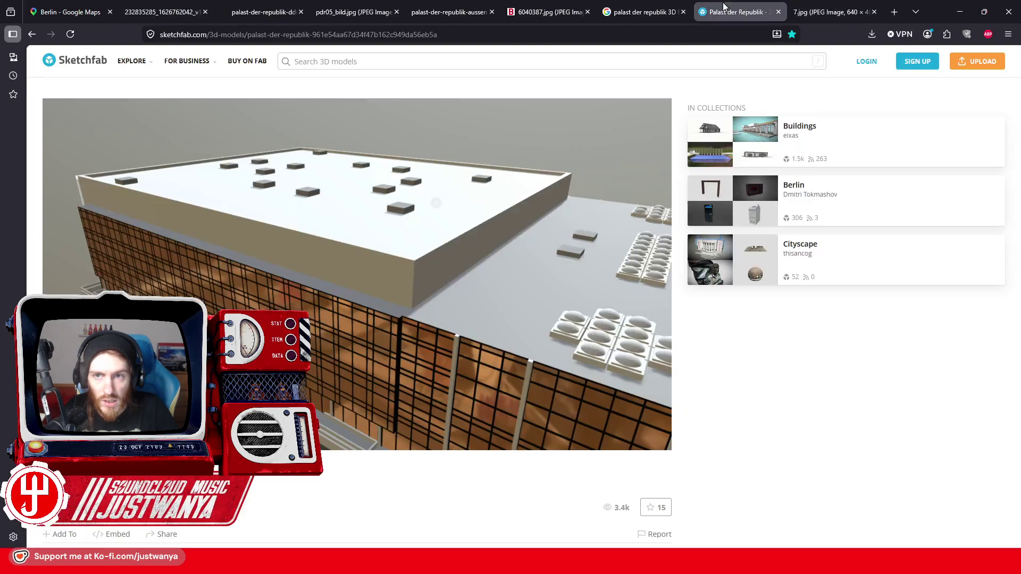
click(614, 5)
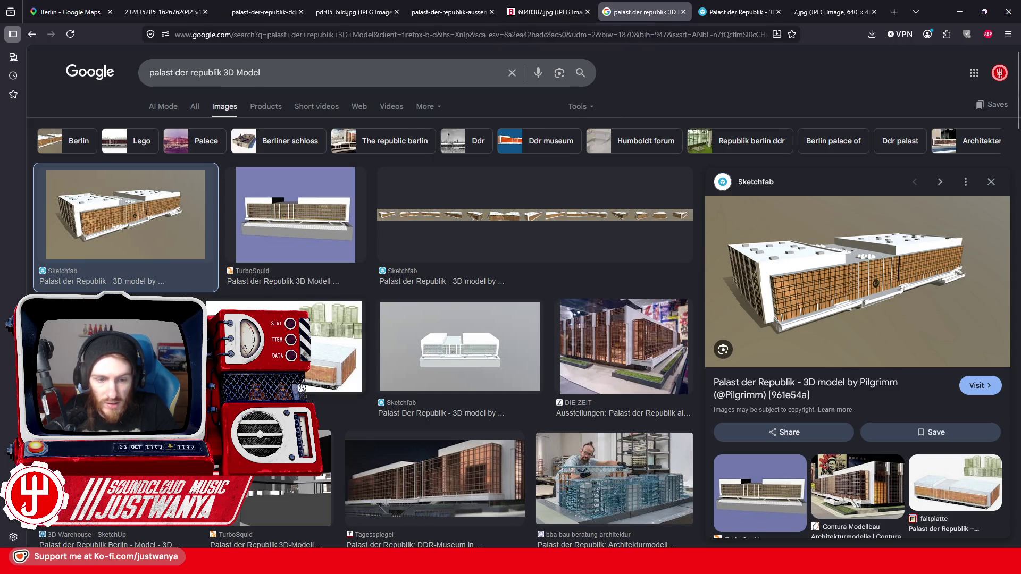
click(301, 387)
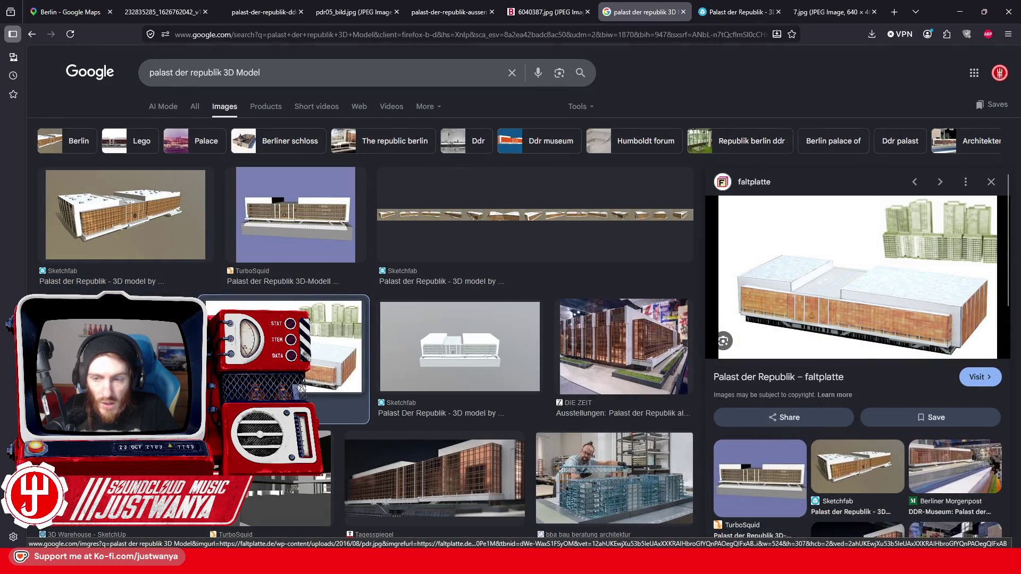
Step: Close the Google Images tab, orbit the model to a top view, and select a facade glass block
click(683, 12)
click(553, 12)
click(644, 12)
click(734, 11)
click(644, 12)
drag(379, 239, 376, 196)
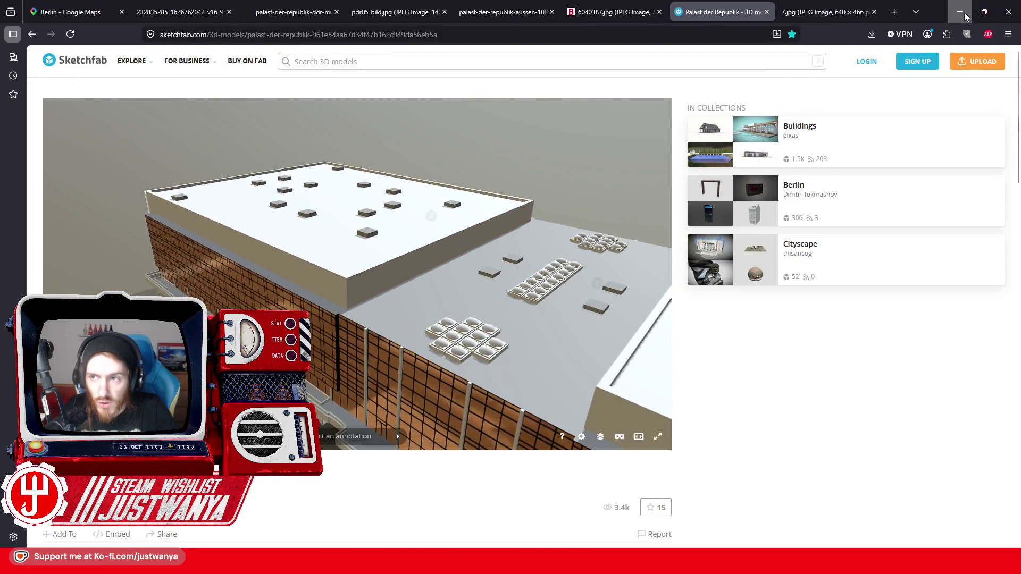
click(960, 12)
click(558, 170)
scroll(up, 3)
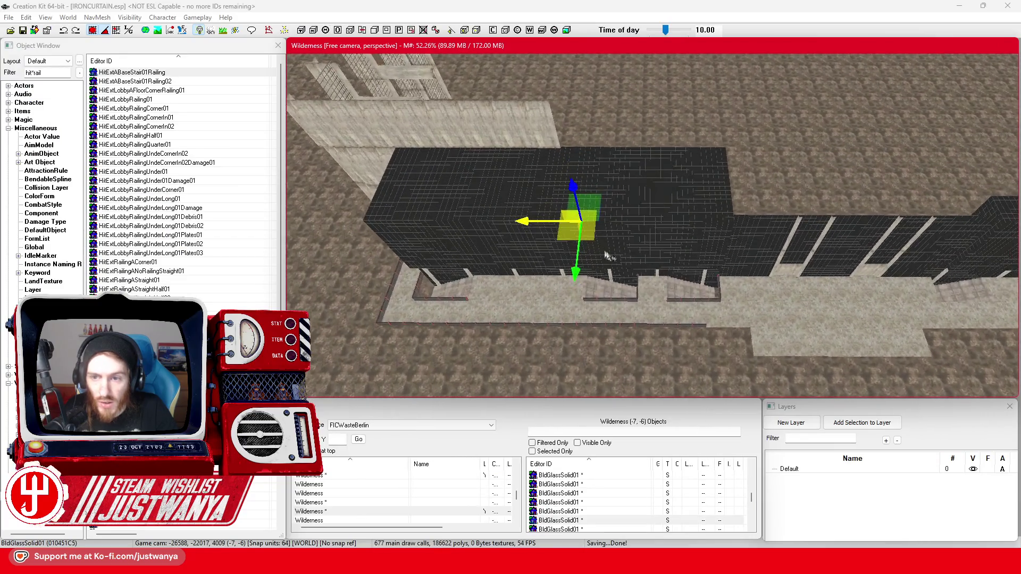
scroll(up, 3)
click(727, 207)
click(686, 208)
click(630, 204)
click(658, 211)
click(663, 166)
click(708, 178)
click(726, 180)
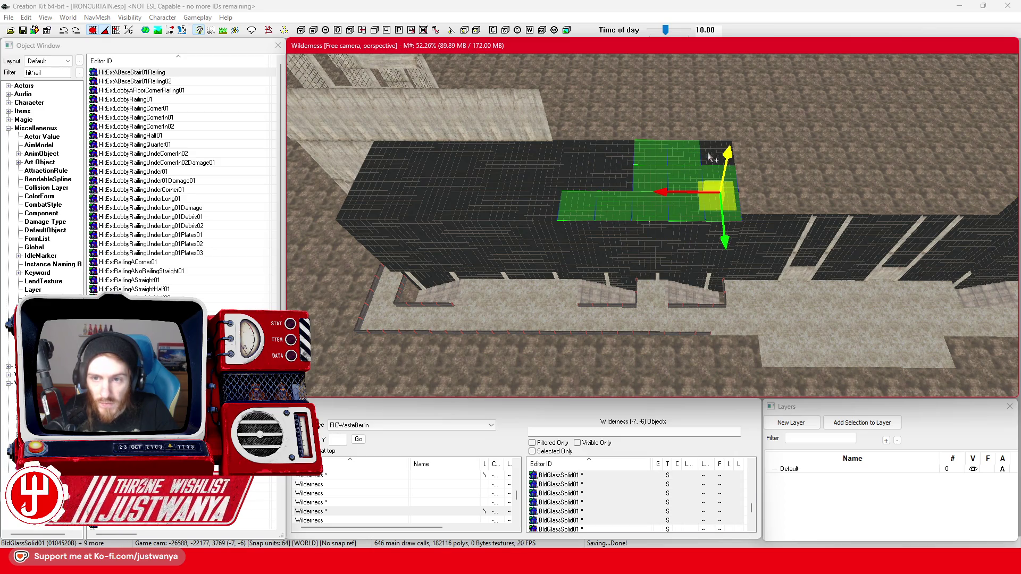
click(616, 159)
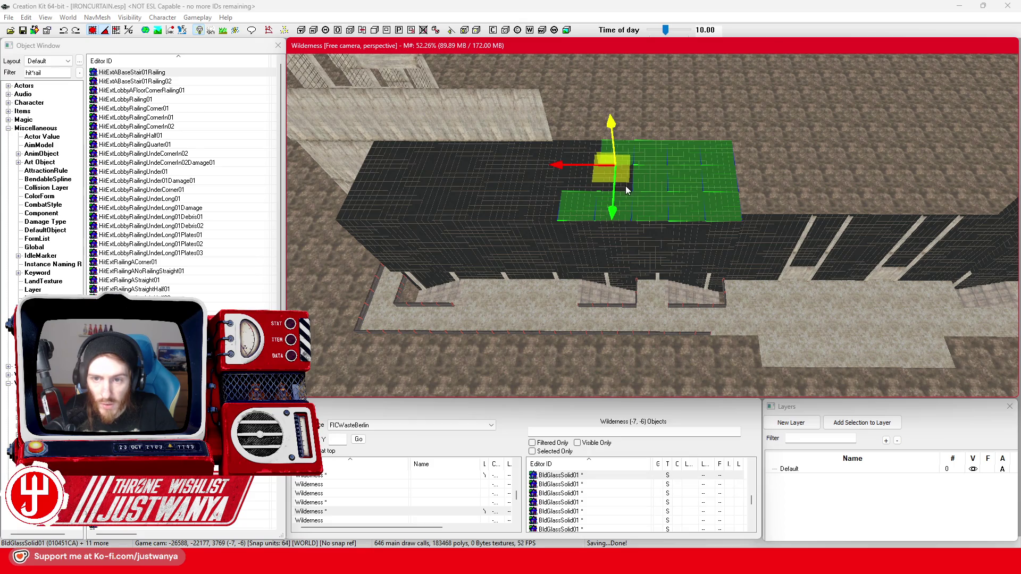
click(554, 190)
click(558, 191)
click(555, 193)
key(shift)
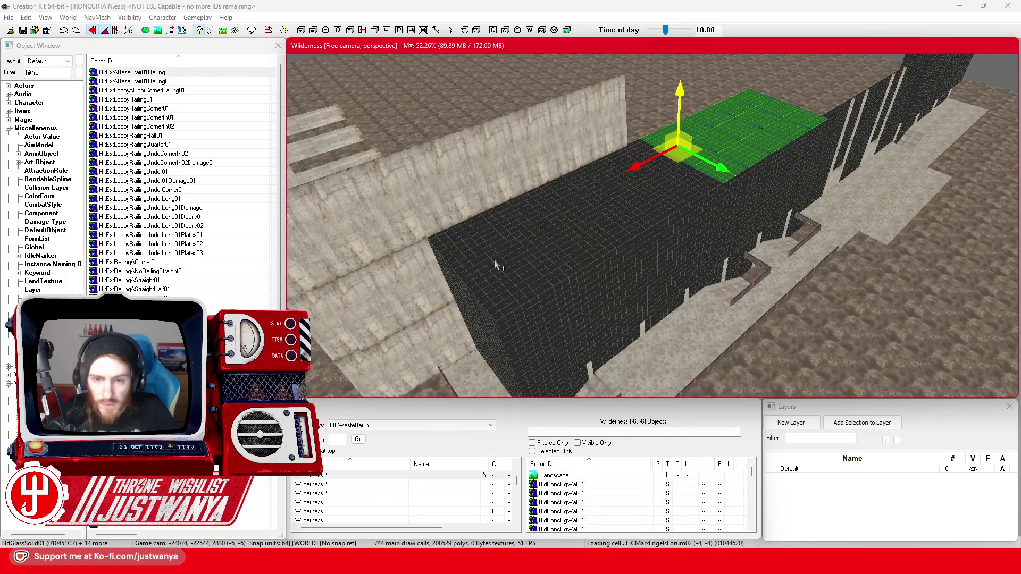
click(450, 246)
click(553, 200)
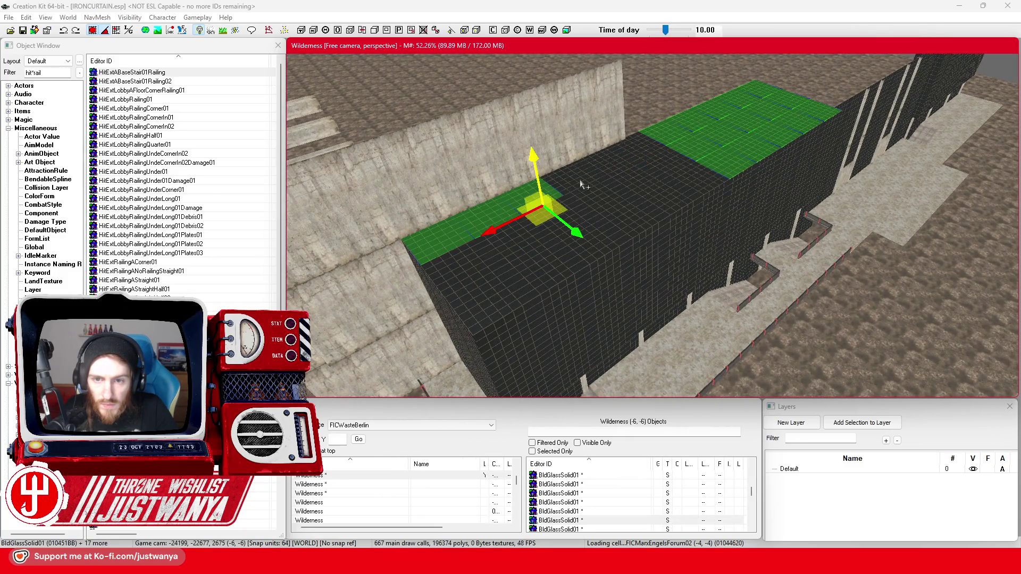
click(585, 184)
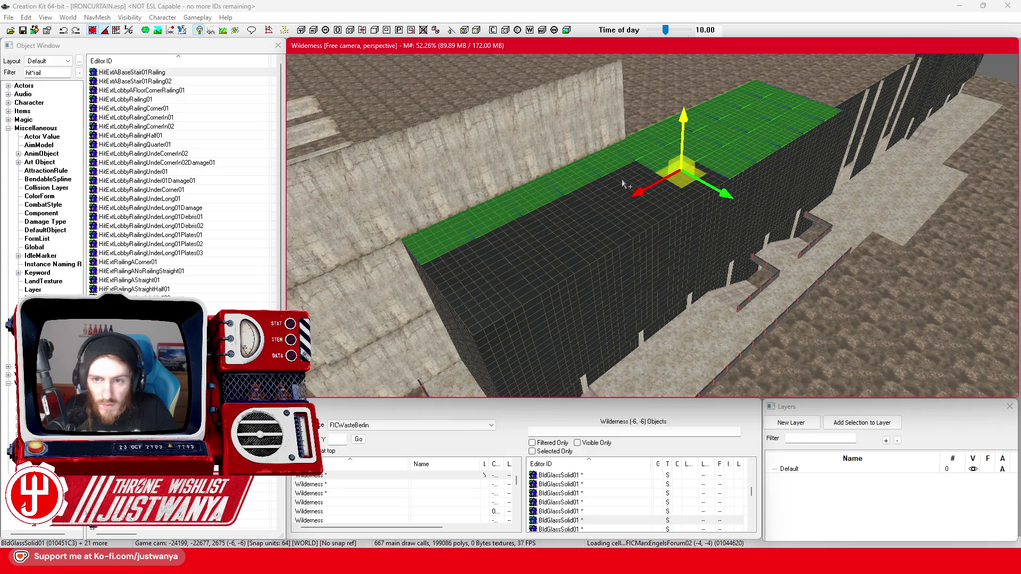
click(620, 186)
click(564, 214)
click(545, 223)
click(492, 249)
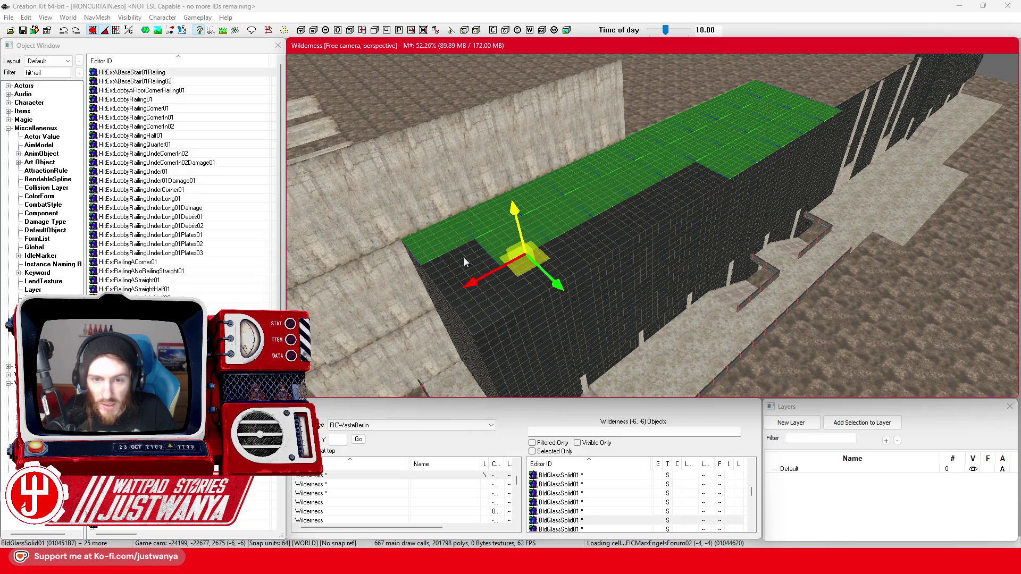
click(466, 262)
click(479, 321)
click(546, 287)
click(559, 273)
click(643, 220)
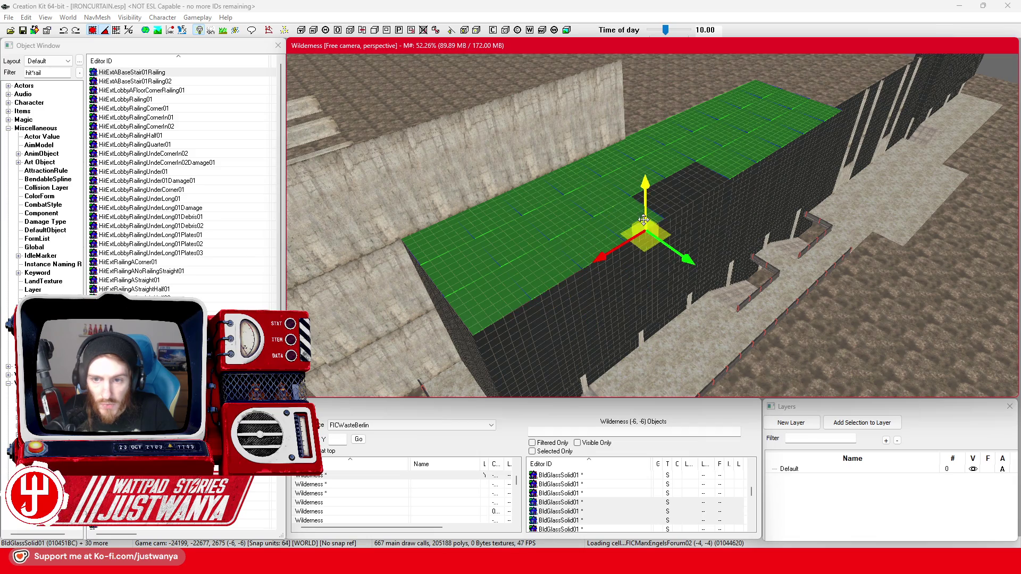
click(660, 204)
drag(705, 181, 582, 297)
scroll(up, 3)
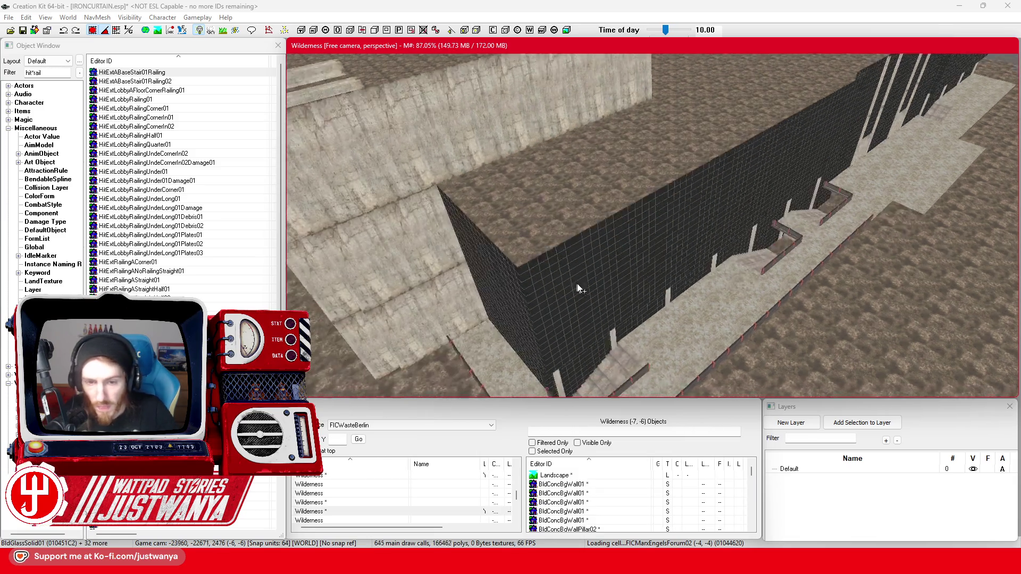
scroll(up, 3)
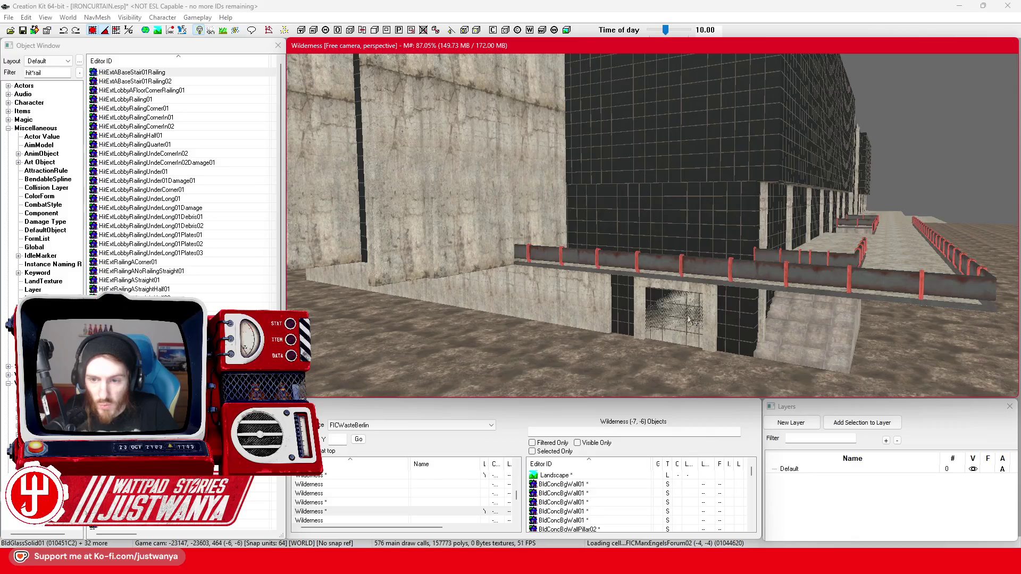
scroll(down, 3)
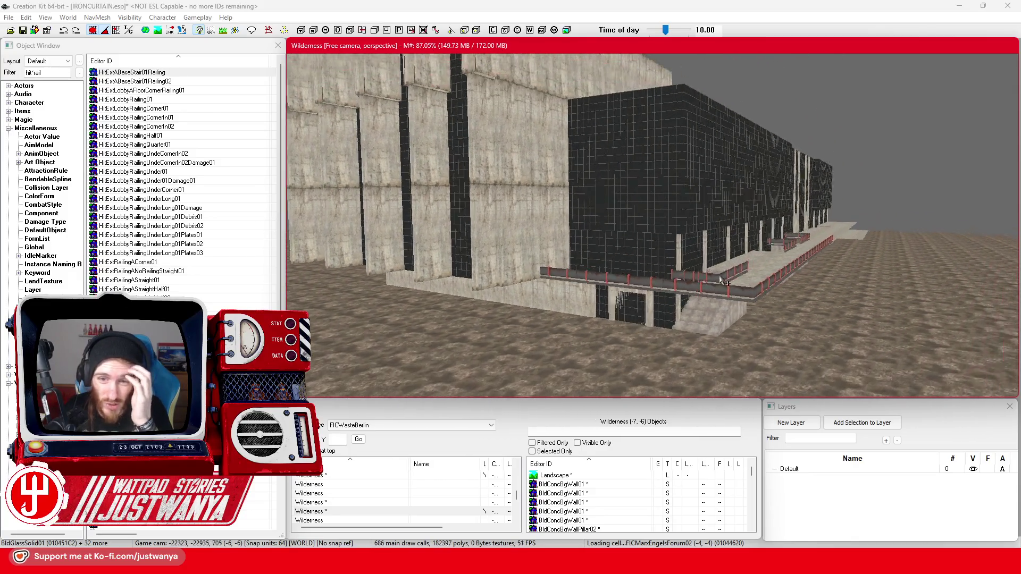
scroll(down, 3)
scroll(down, 3)
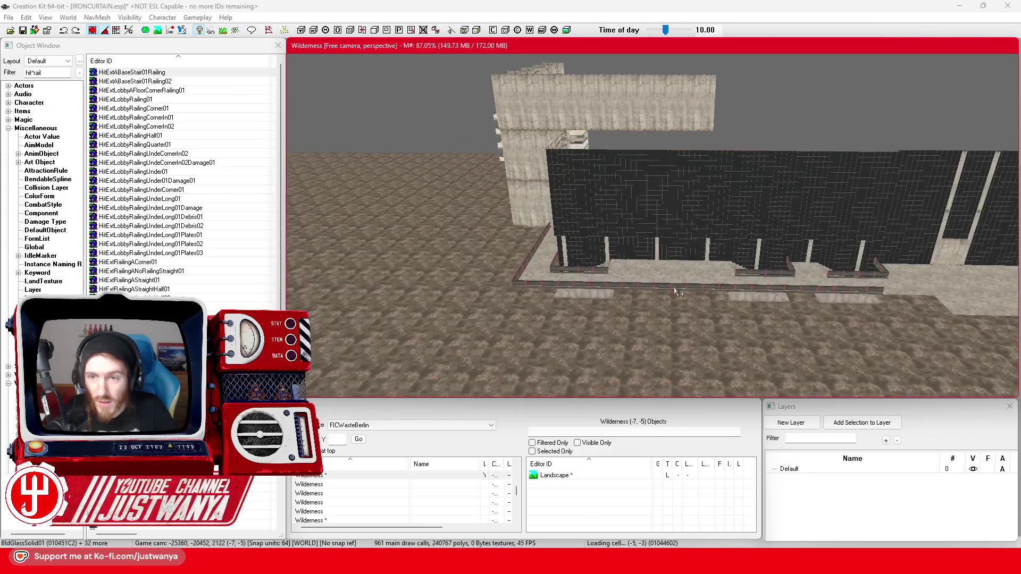
scroll(down, 3)
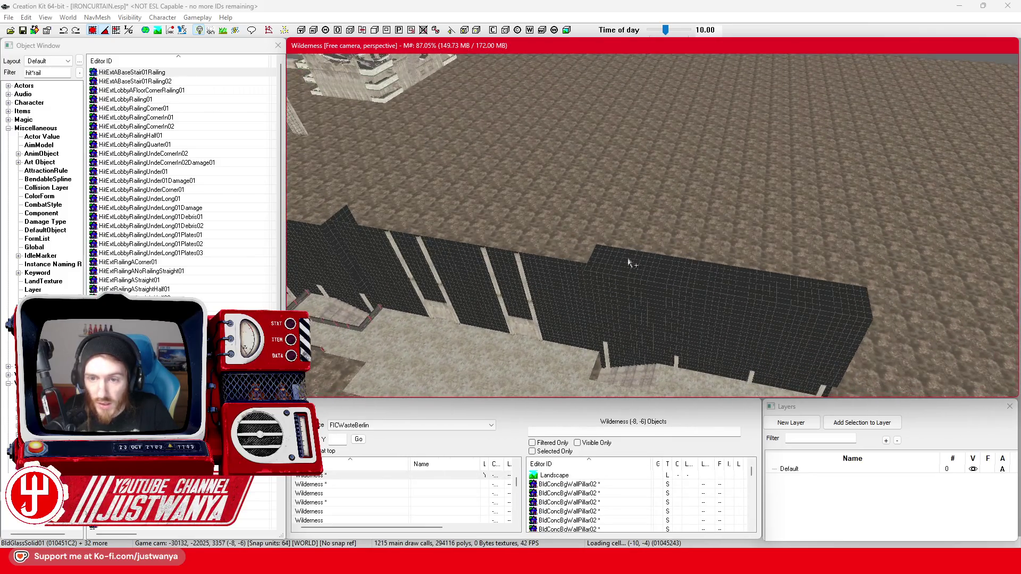
click(668, 274)
click(703, 280)
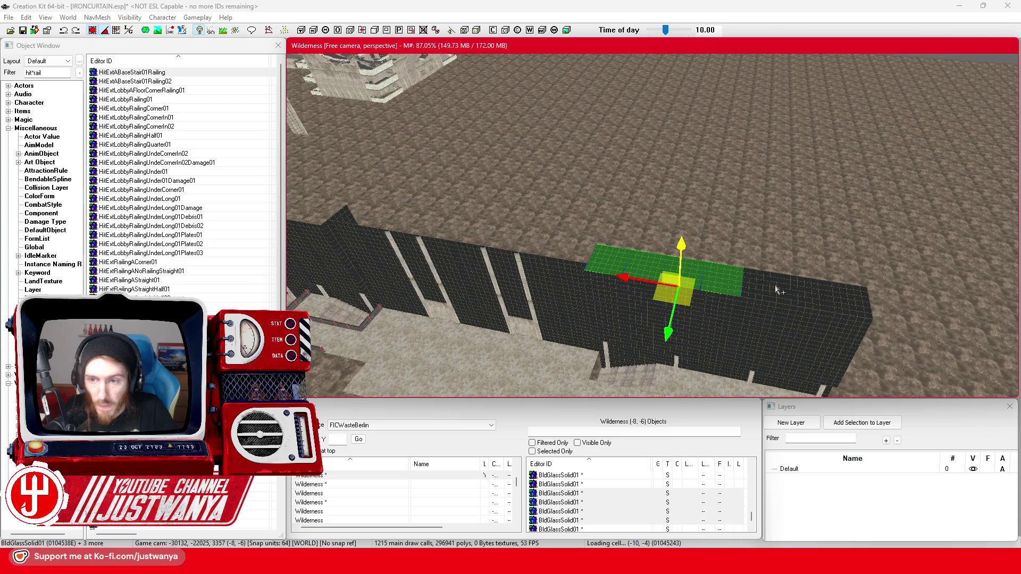
click(773, 289)
click(857, 307)
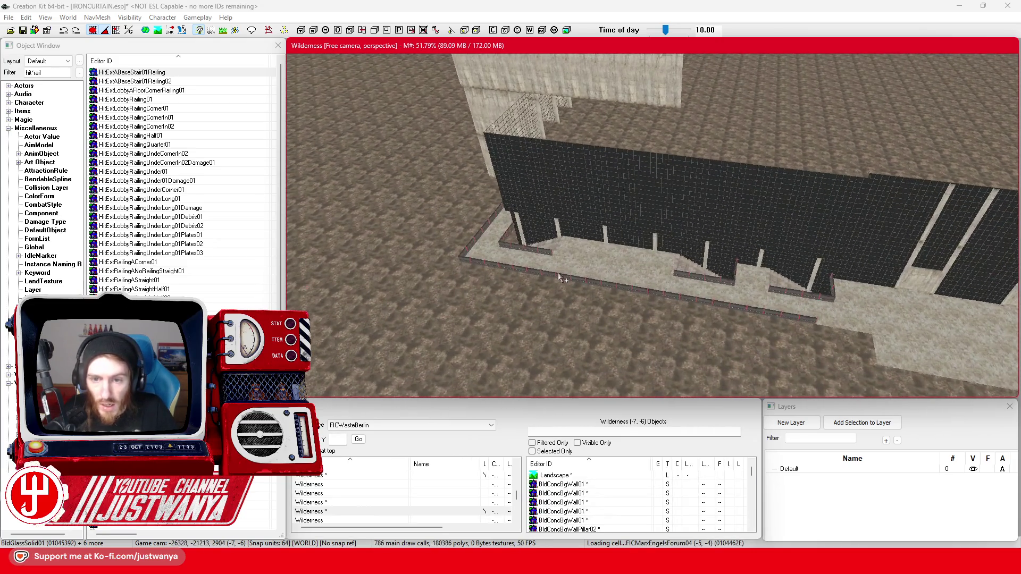
click(626, 286)
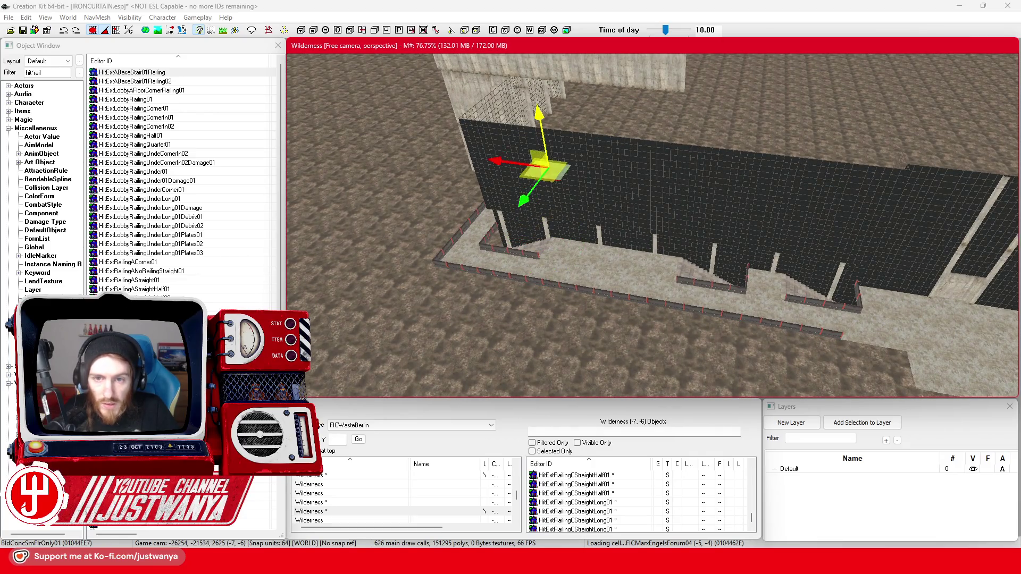
Step: Slide a BldConcSmFlrOnly01 floor piece and its adjacent tile left across the roof
scroll(up, 3)
scroll(up, 3)
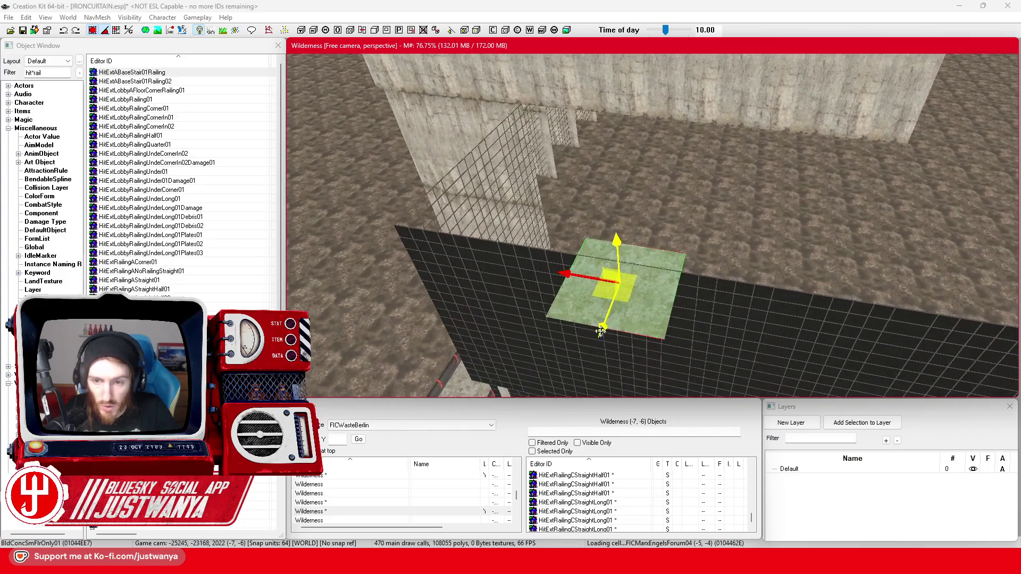
key(shift)
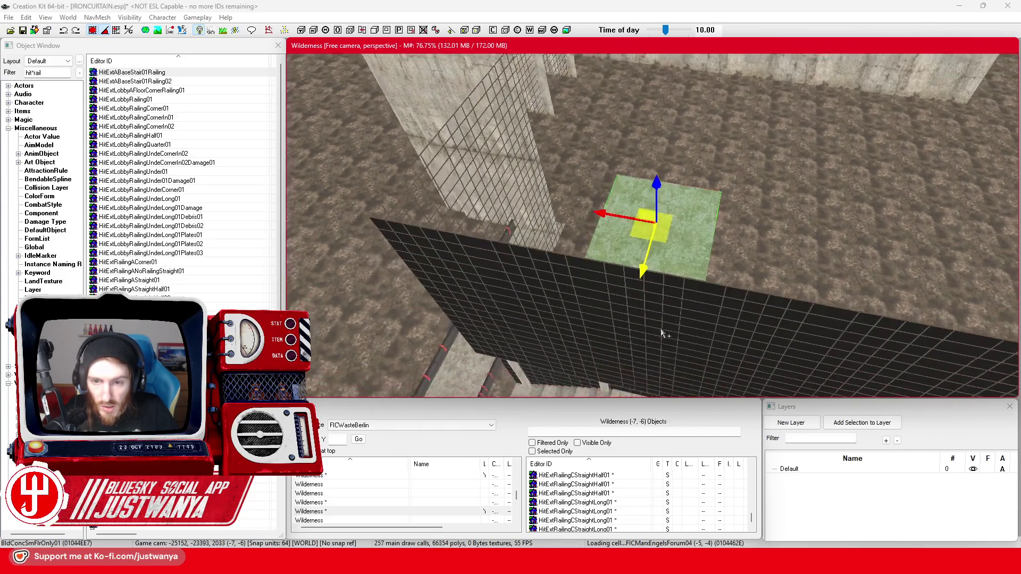
click(600, 346)
scroll(up, 3)
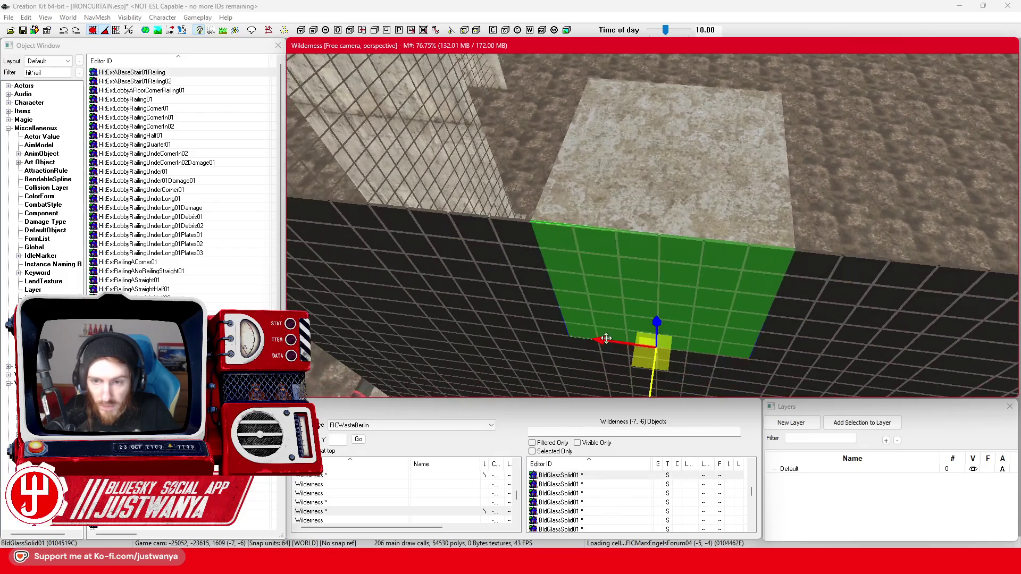
scroll(up, 3)
click(755, 203)
scroll(up, 3)
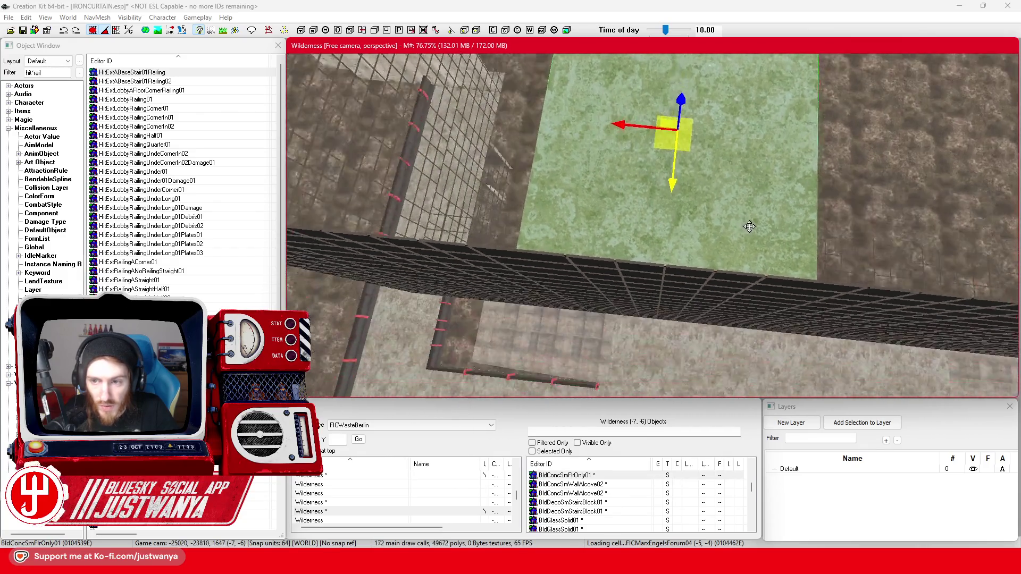
drag(716, 175, 356, 173)
scroll(down, 3)
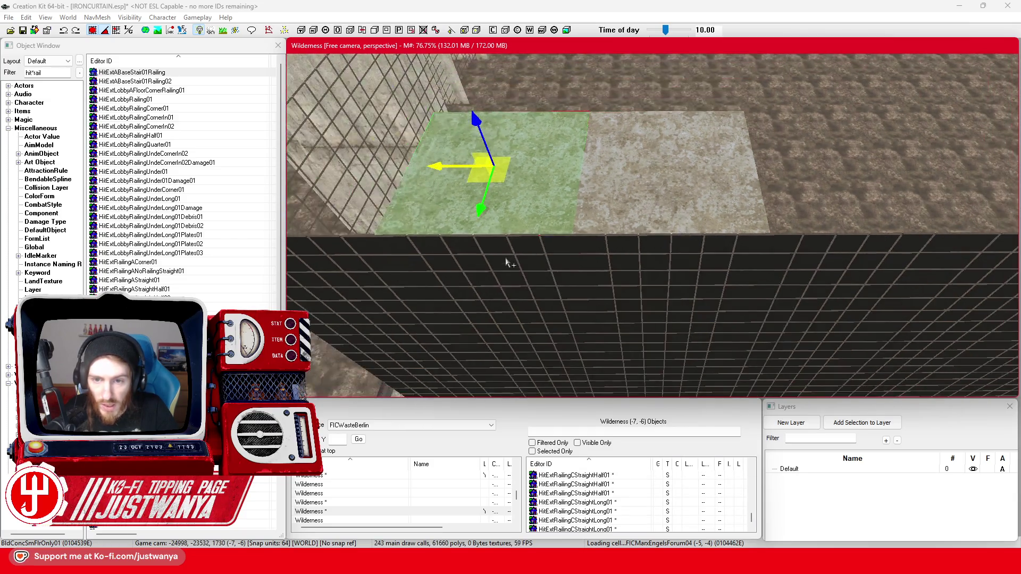
click(589, 198)
drag(606, 183, 460, 185)
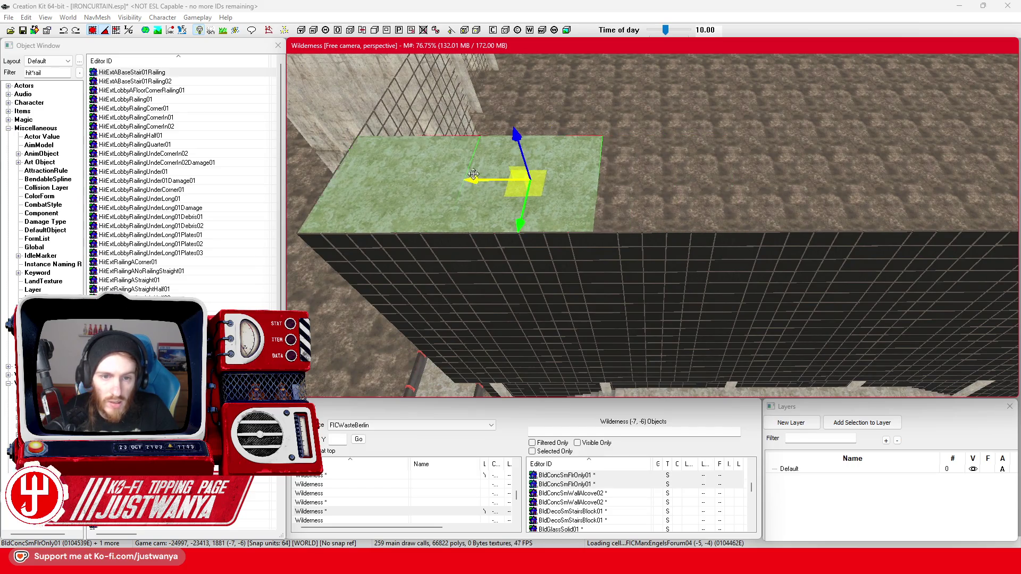
Step: Group more floor tiles and shift them along the roof to cover the top
drag(542, 159, 788, 239)
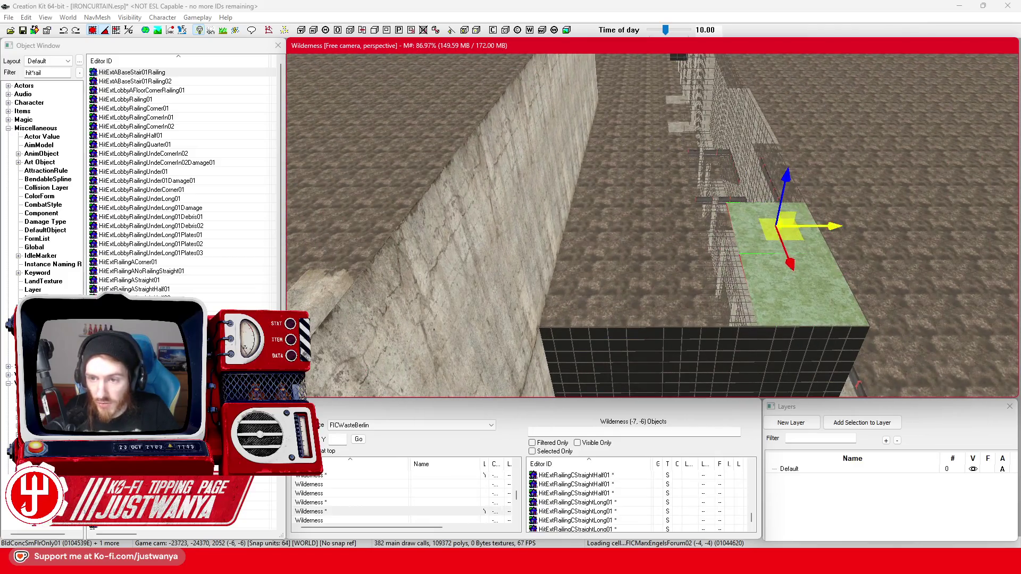
click(585, 256)
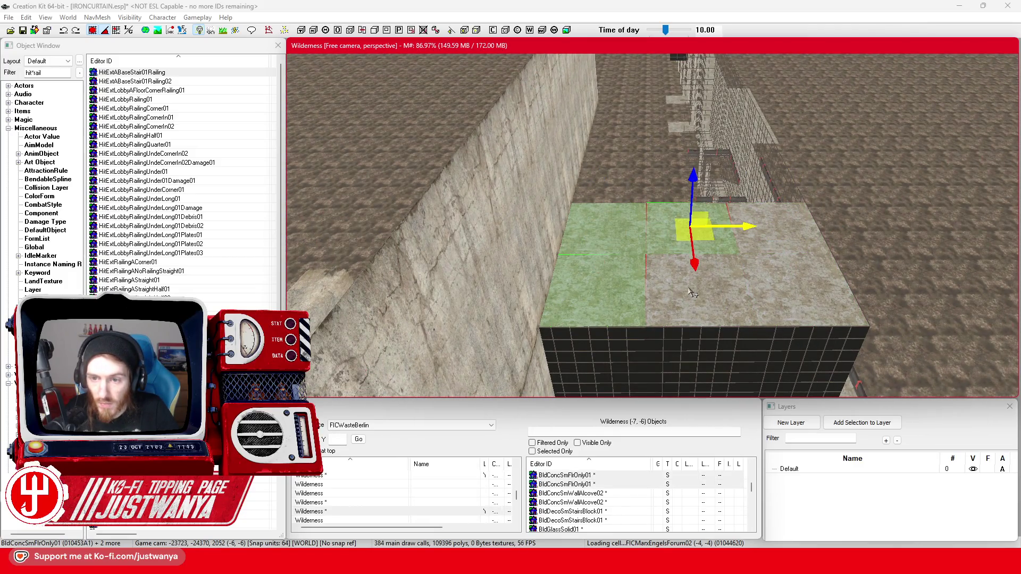
click(792, 250)
drag(804, 294, 761, 181)
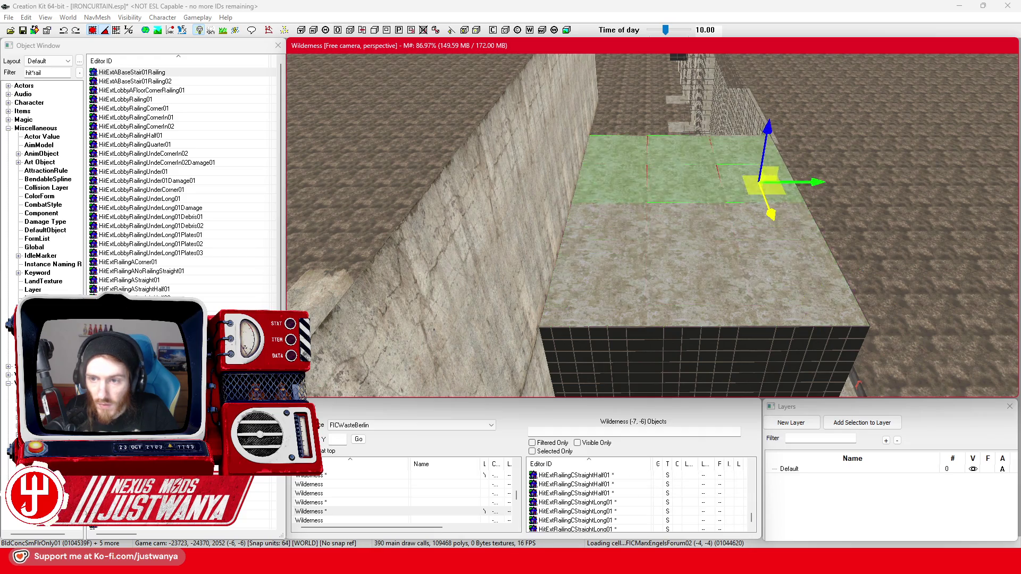
click(633, 241)
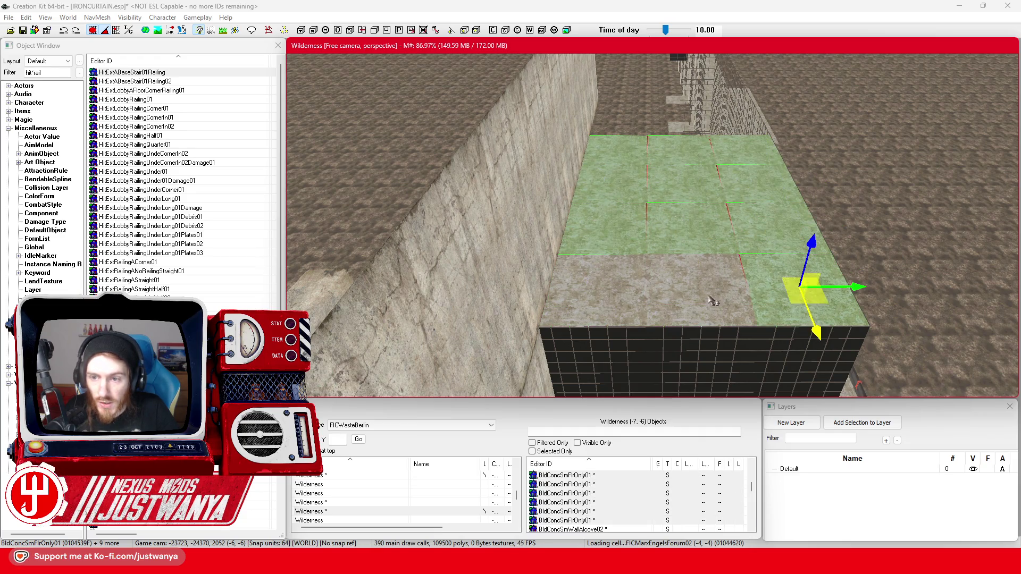
drag(599, 335, 619, 142)
scroll(up, 3)
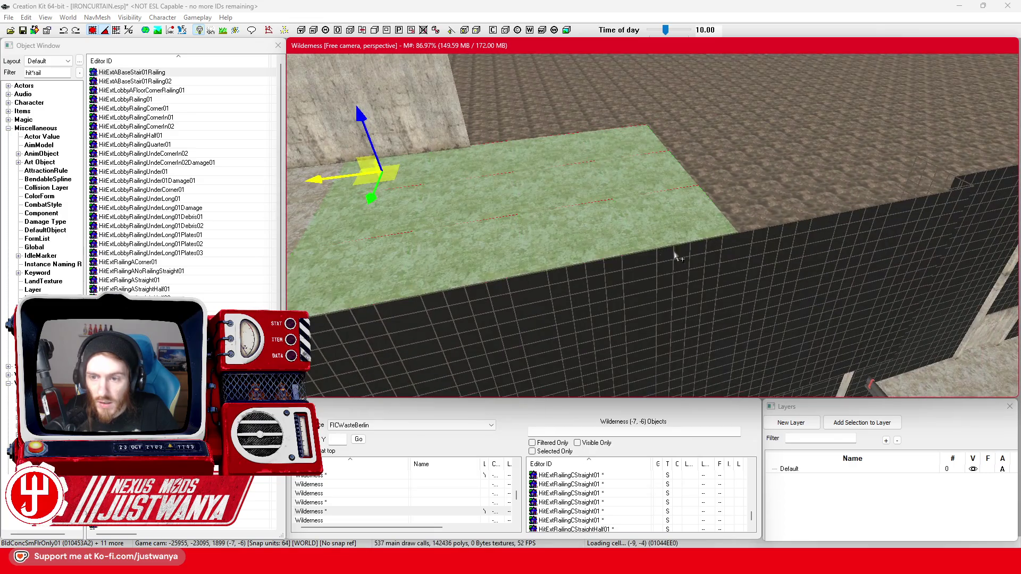
scroll(down, 3)
scroll(up, 3)
drag(439, 193, 545, 187)
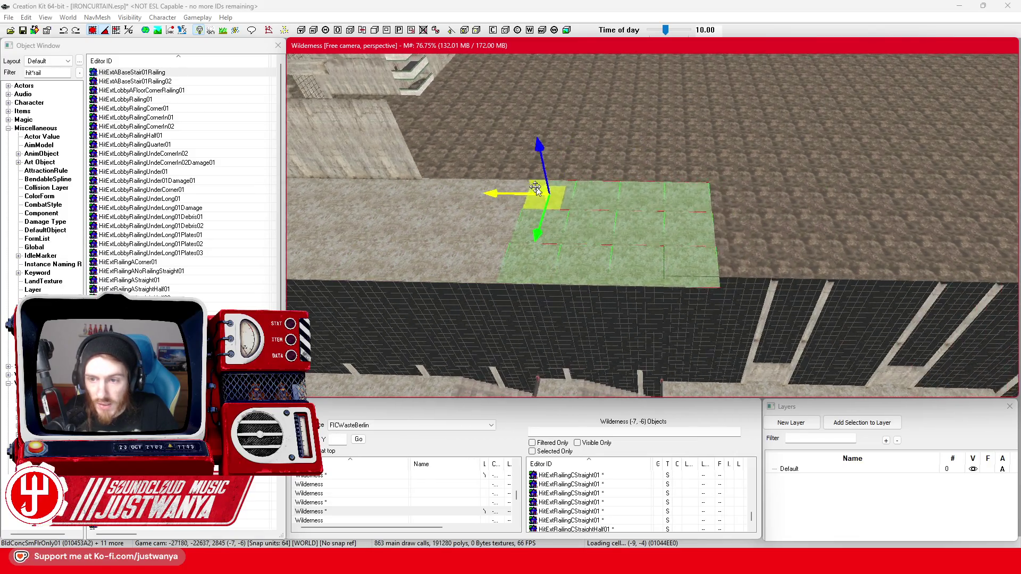
Step: Push the last floor pieces right to the roof edge to close the gap
click(664, 240)
click(665, 202)
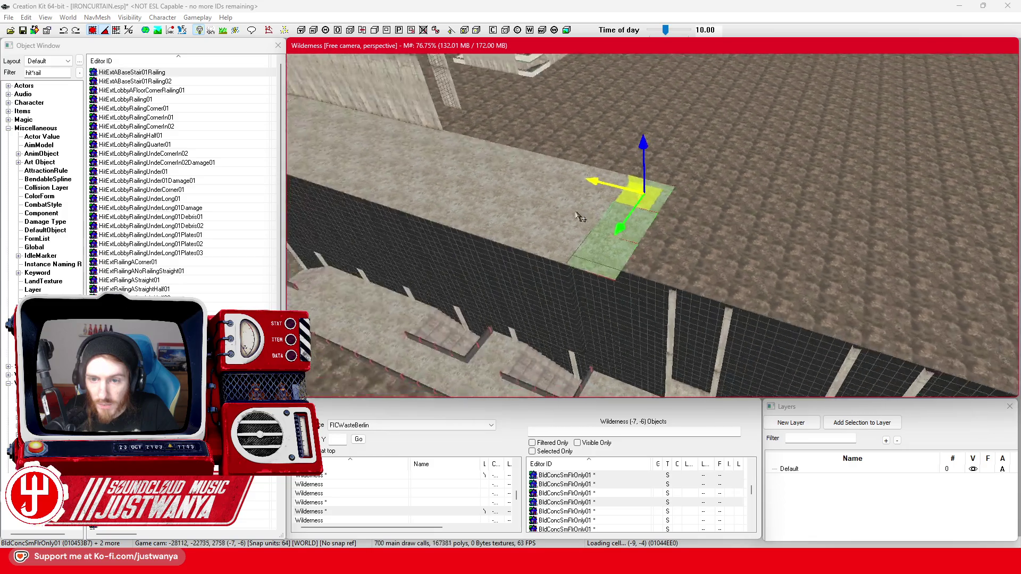
key(shift)
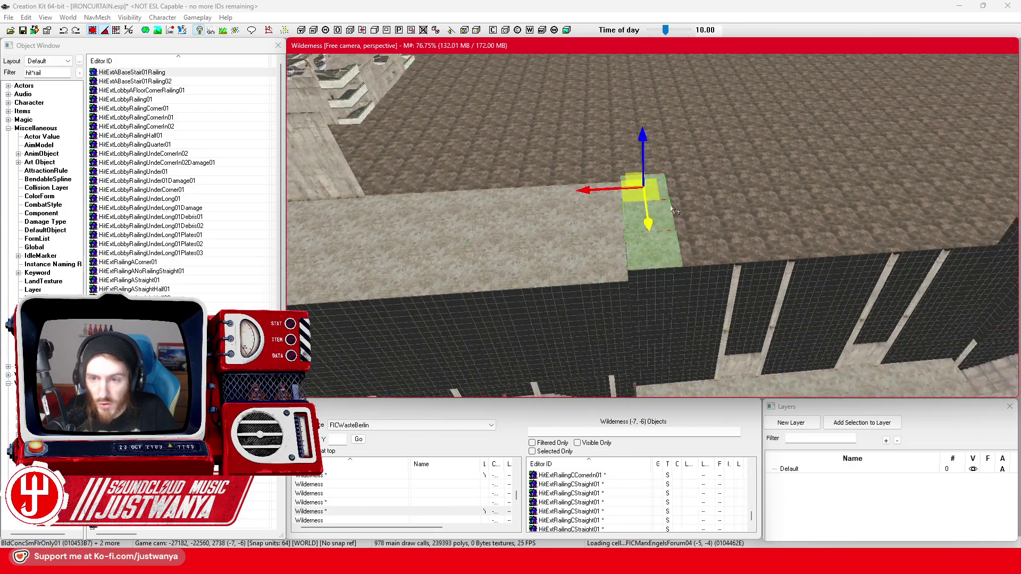
drag(576, 183, 783, 200)
scroll(down, 3)
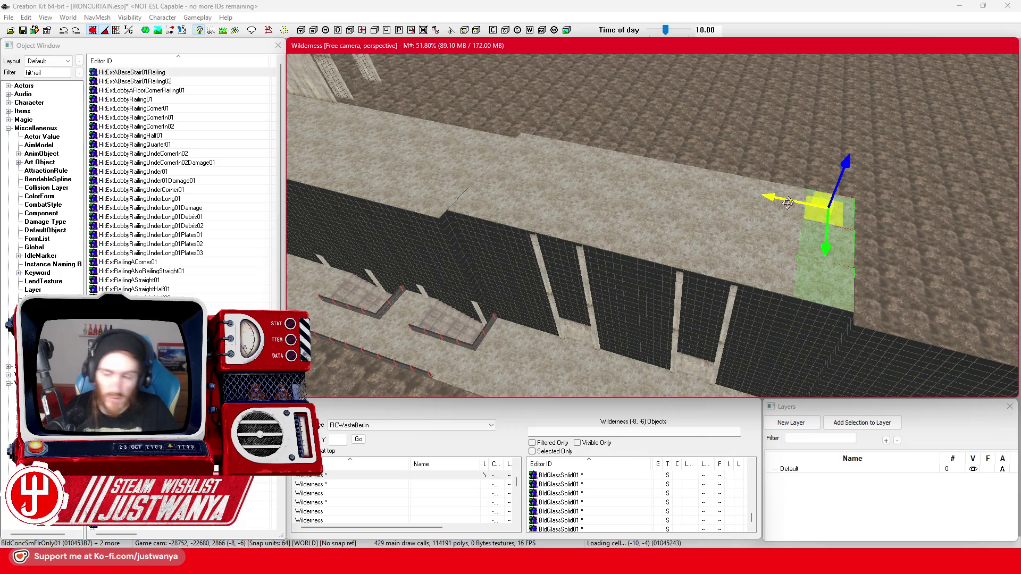
scroll(down, 3)
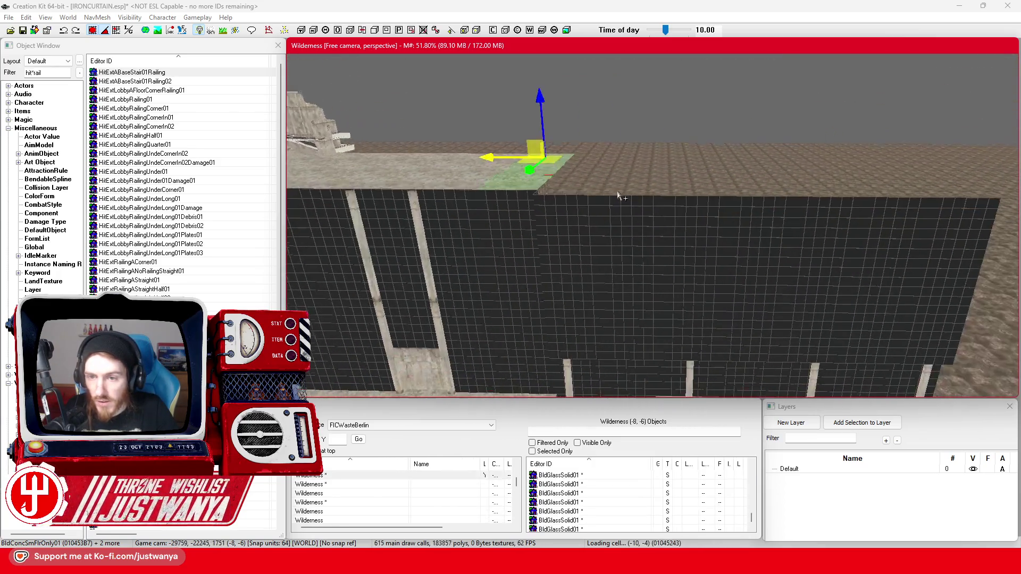
key(shift)
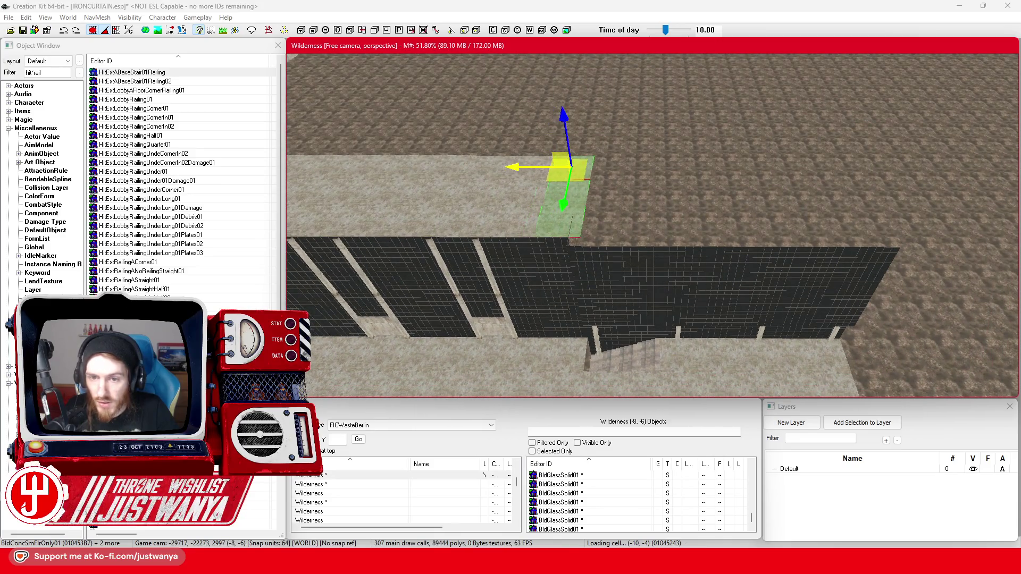
drag(571, 170, 600, 170)
drag(596, 206, 689, 207)
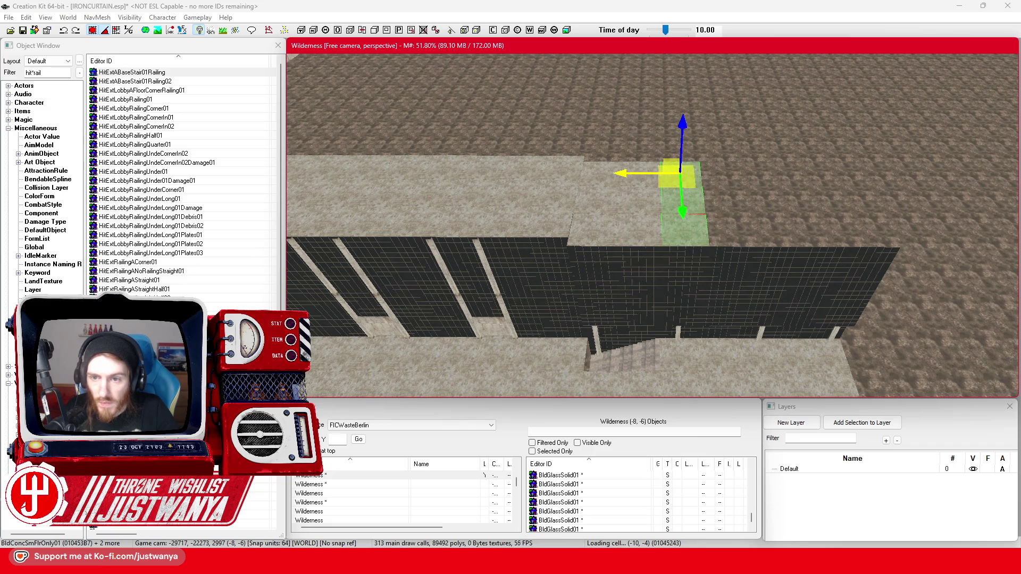
drag(616, 169, 762, 176)
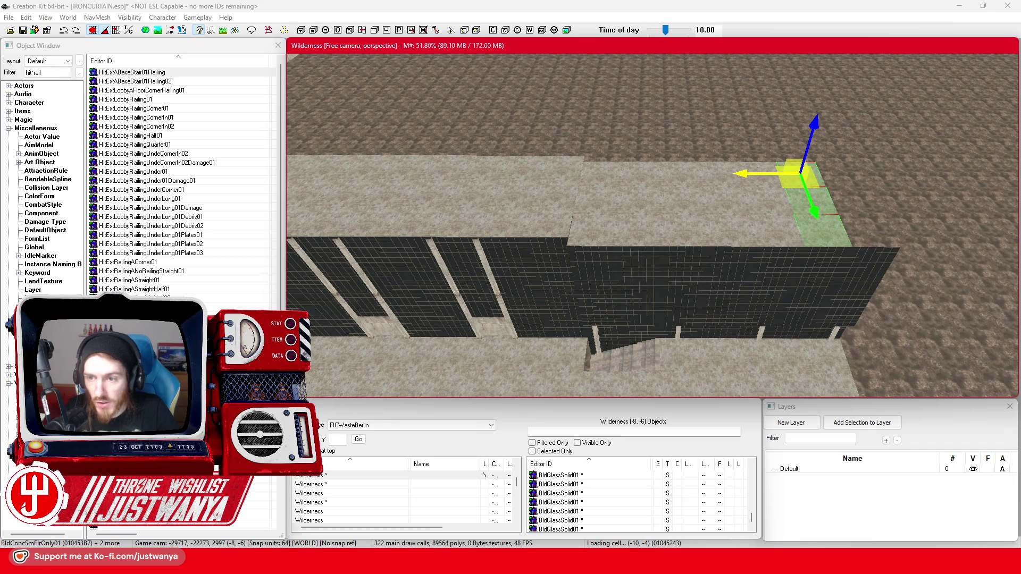
click(672, 218)
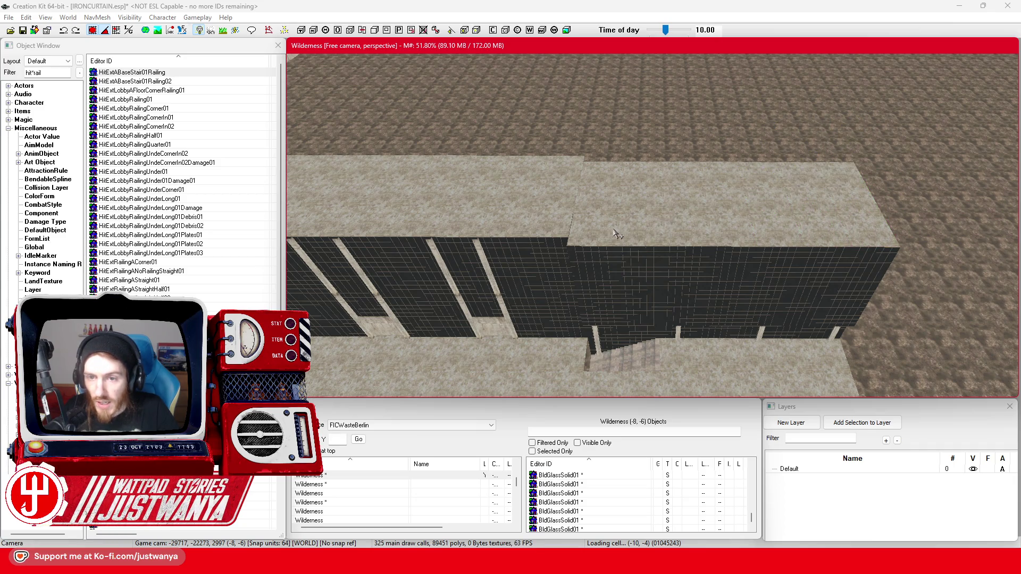
Step: Move three BldConcBgWall01 concrete wall pieces above the roof right, nudging one slightly further
key(w)
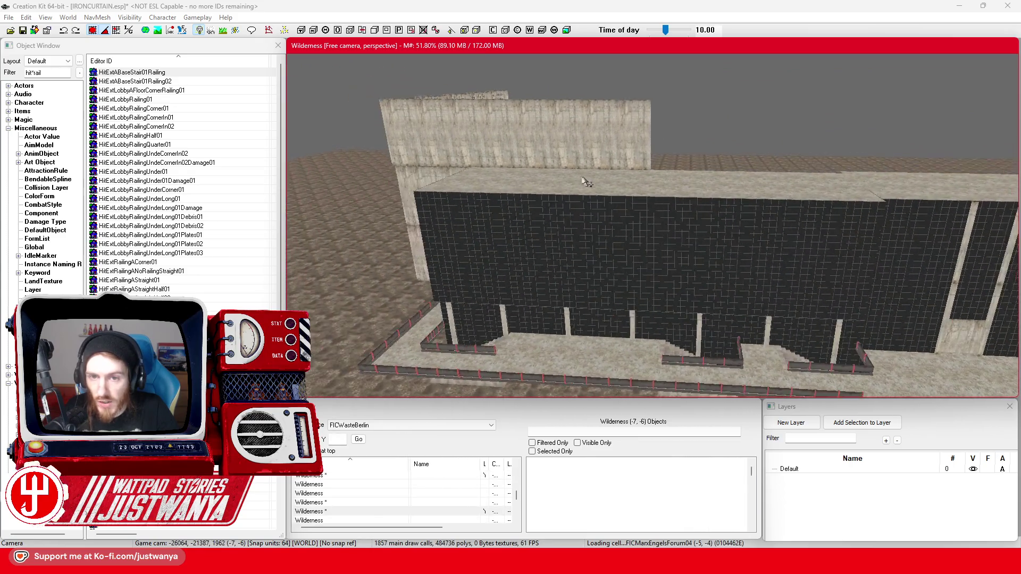
click(643, 152)
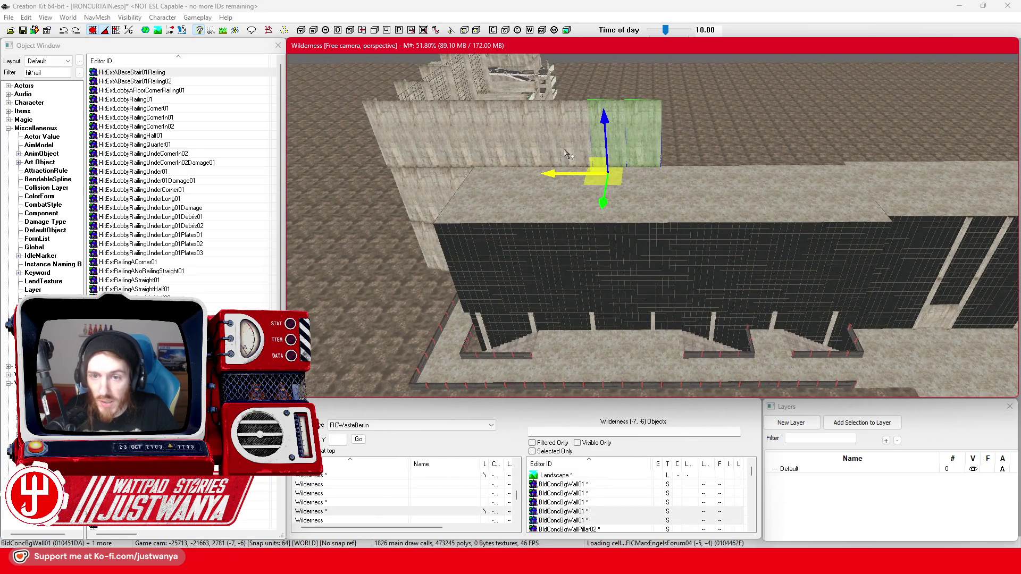
click(569, 151)
click(527, 149)
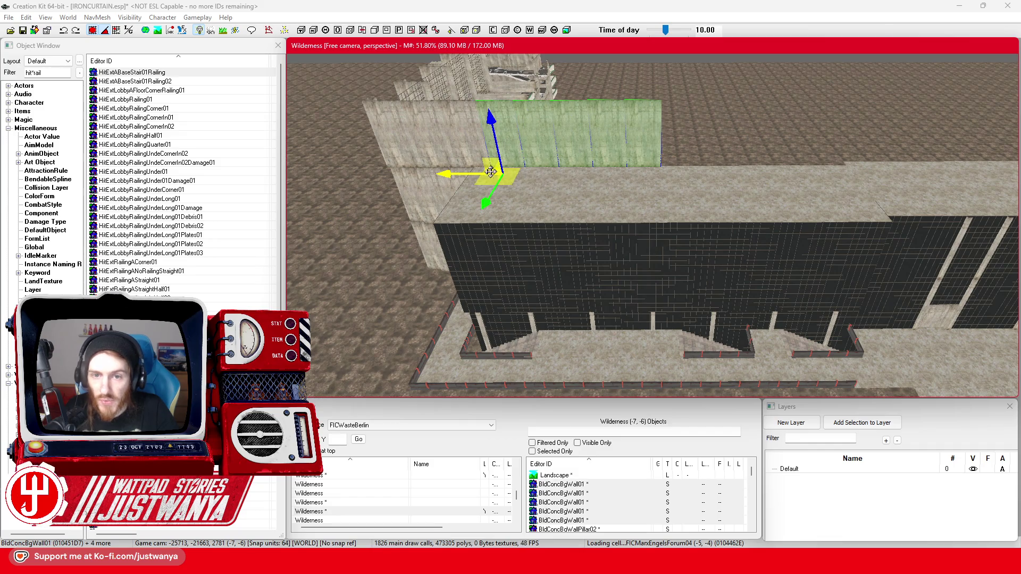
drag(493, 170, 689, 172)
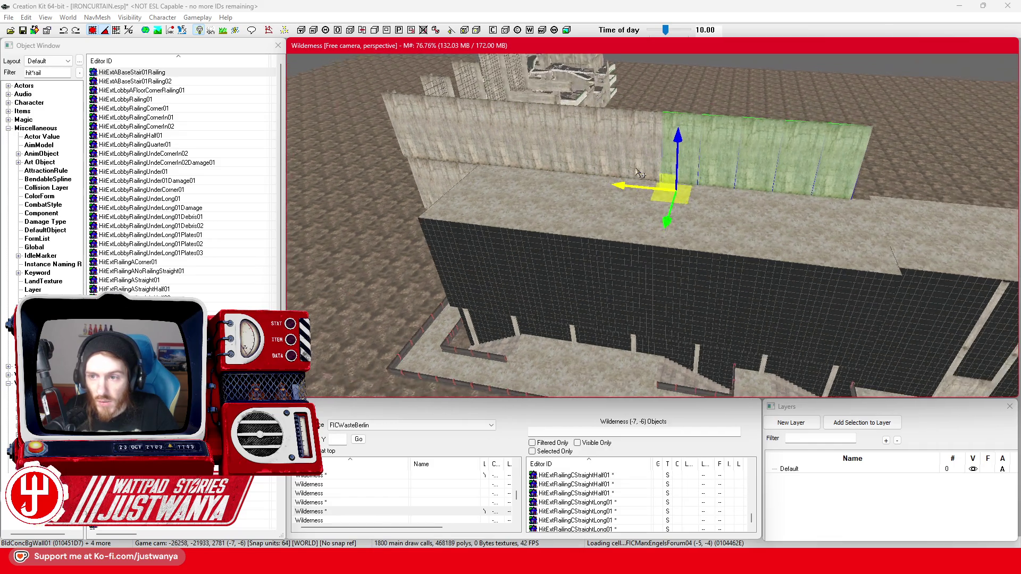
click(641, 183)
drag(641, 183, 692, 187)
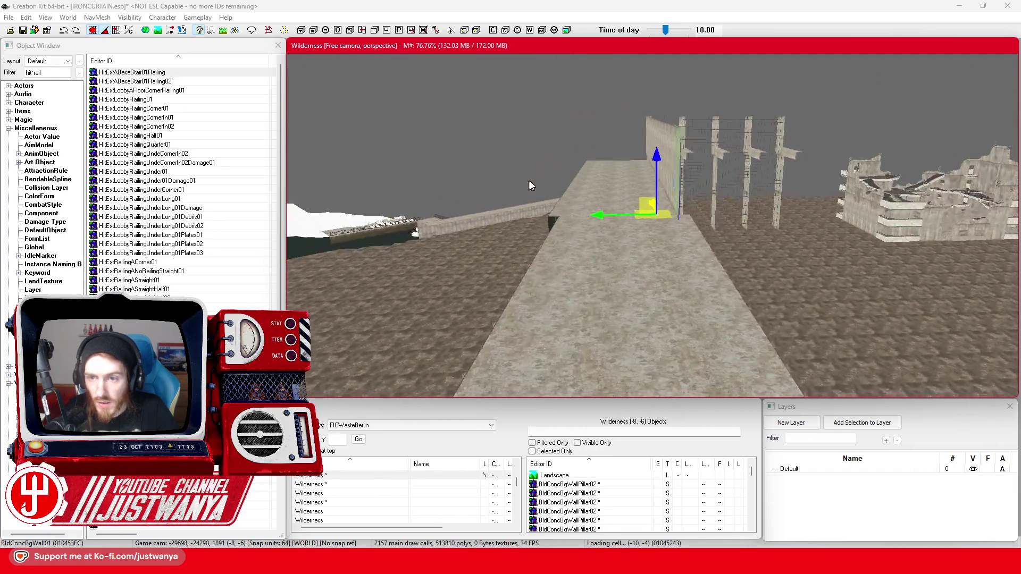
Step: Deselect the wall piece and fly the camera down to the terrace railings
scroll(down, 3)
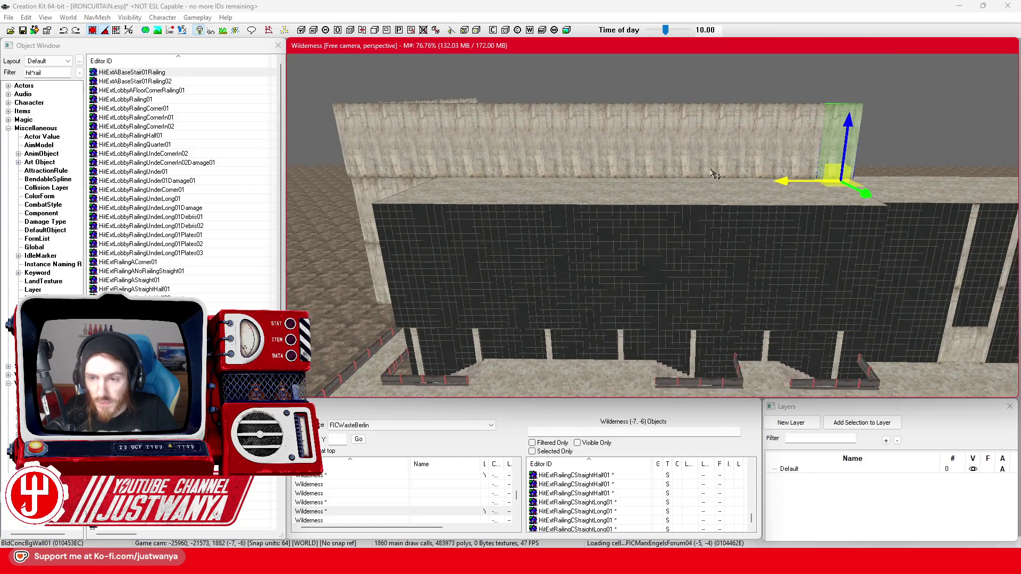
click(869, 95)
scroll(up, 3)
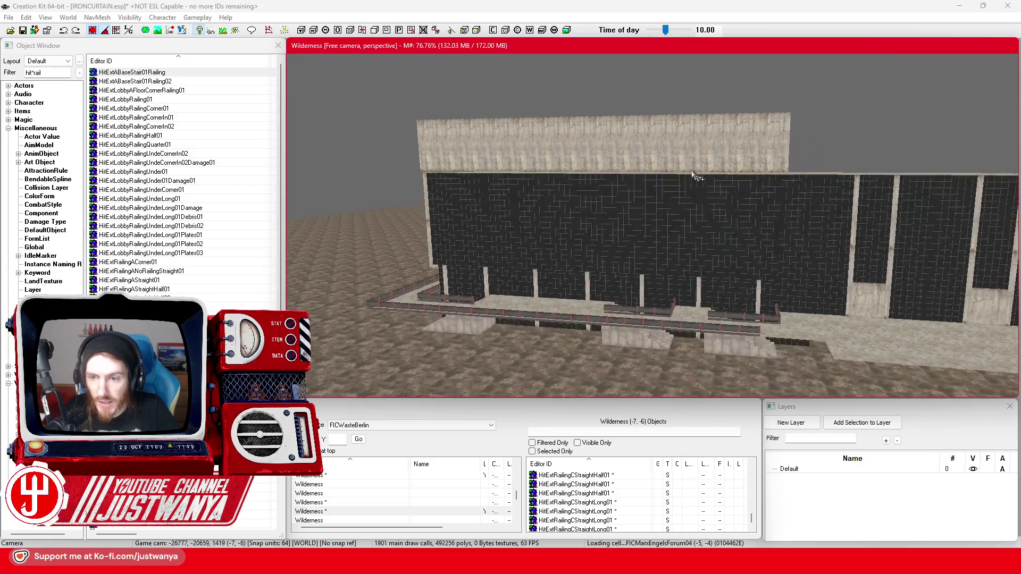
scroll(down, 3)
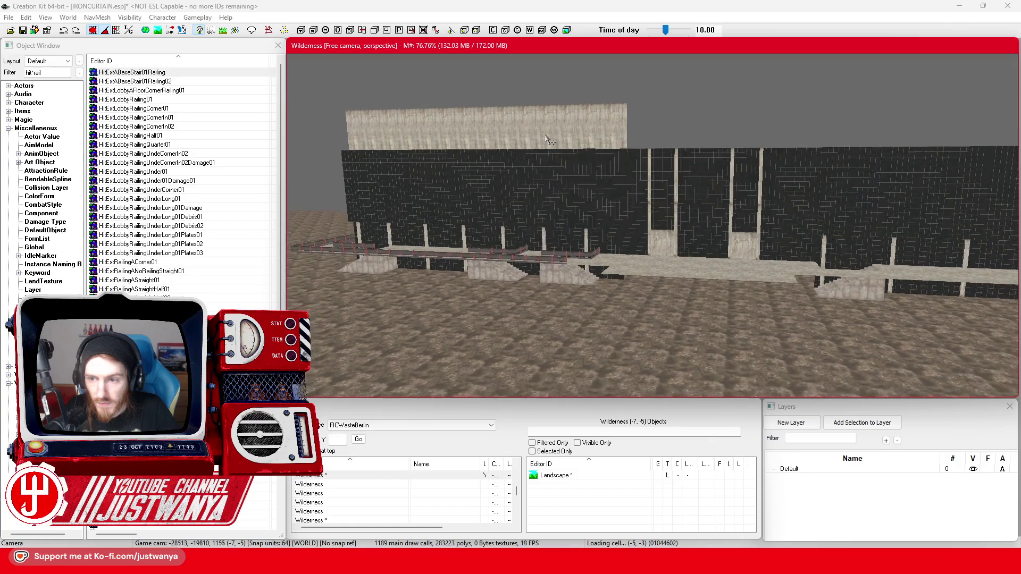
scroll(up, 3)
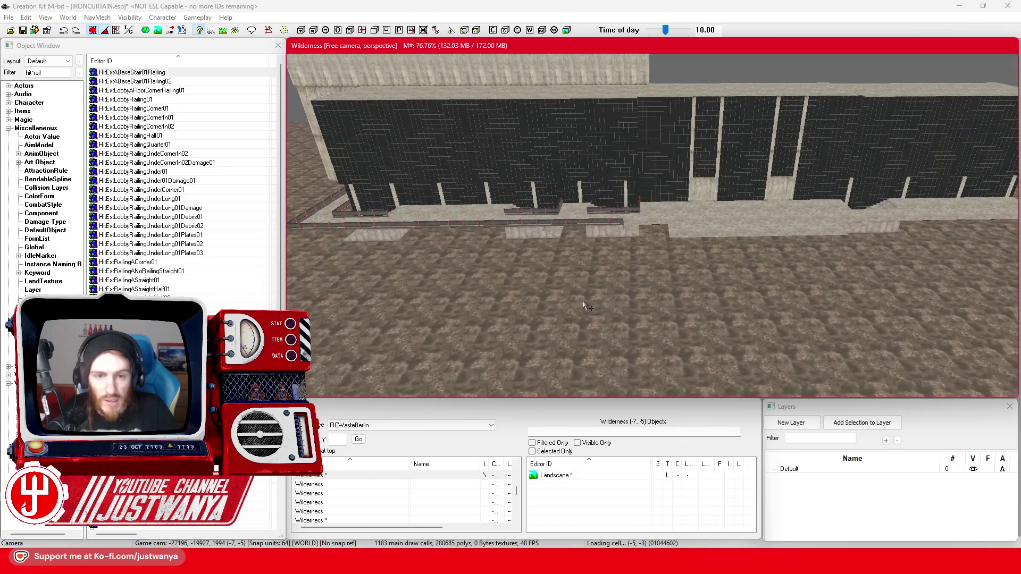
scroll(up, 3)
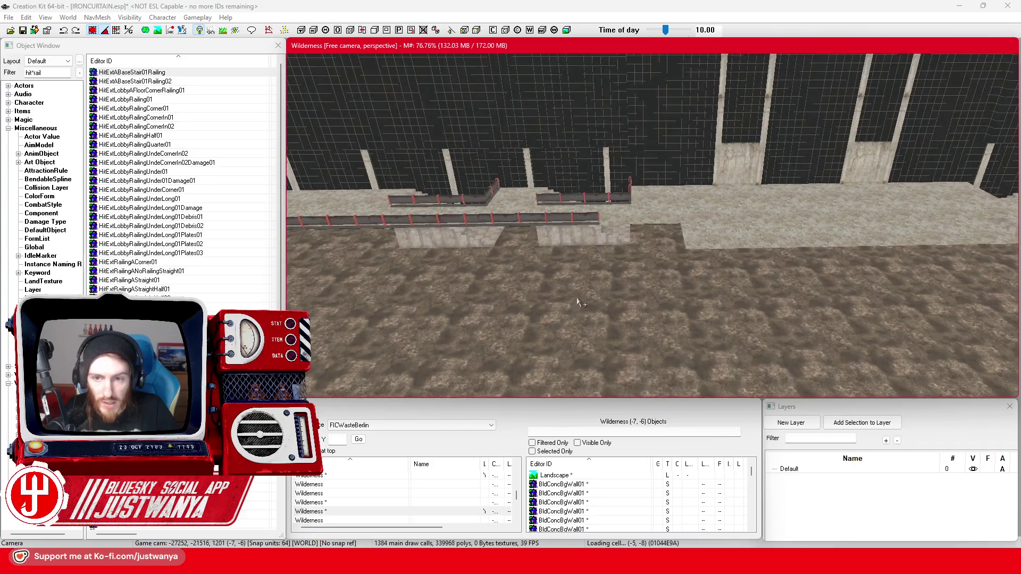
scroll(up, 3)
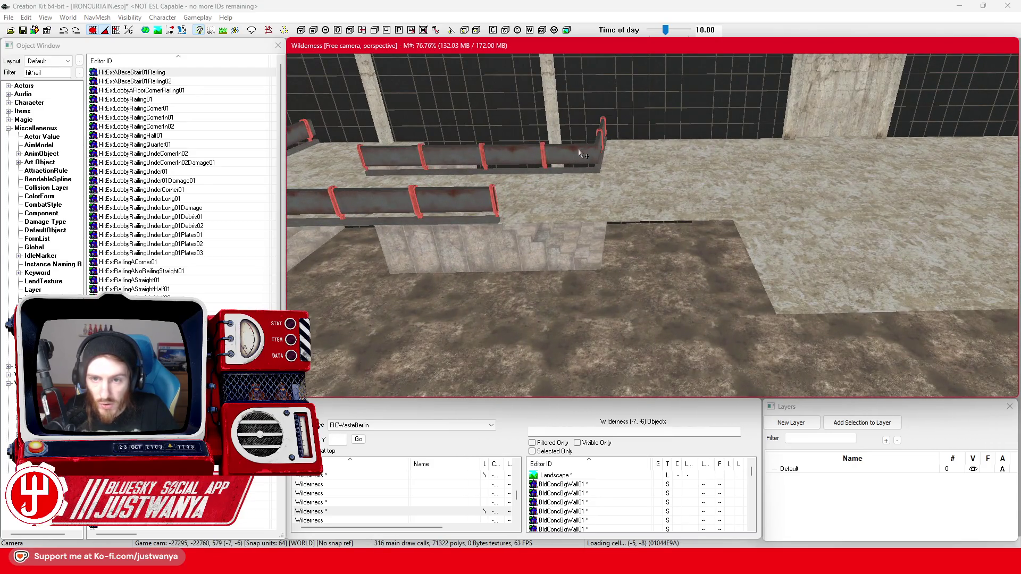
Step: Slide the left straight railing section right to close the gap beside the other railing
click(580, 154)
scroll(down, 3)
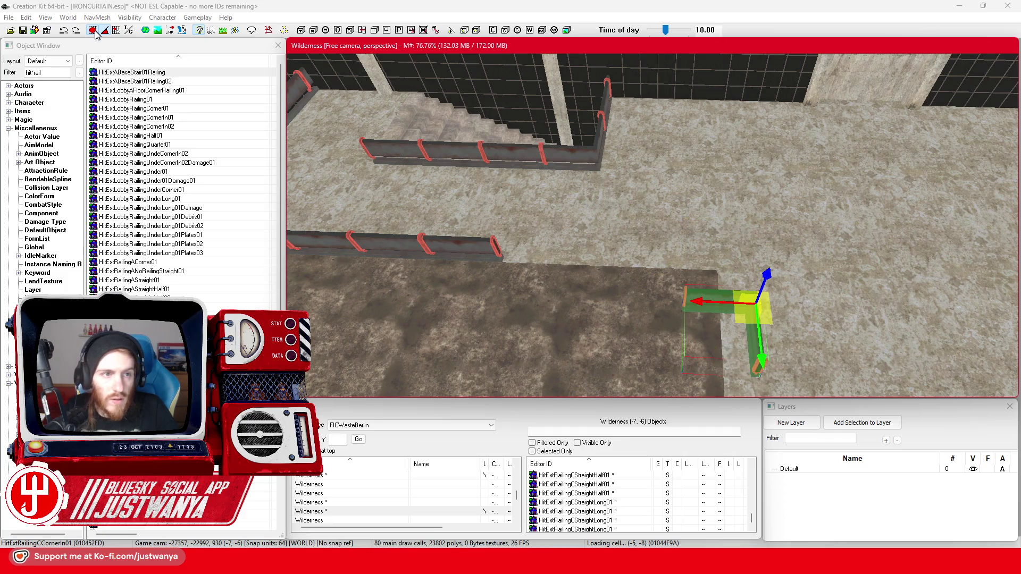
scroll(up, 3)
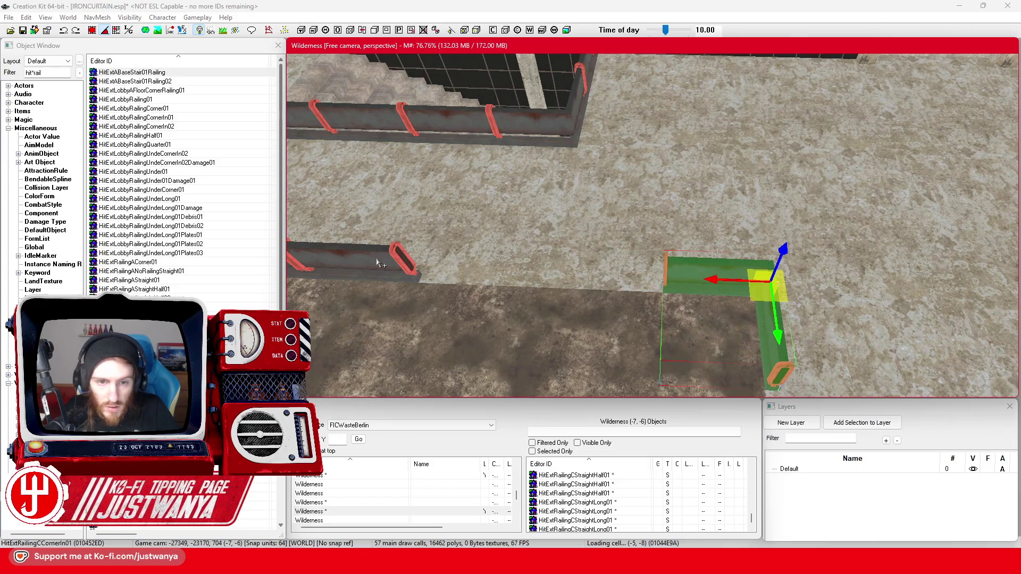
click(397, 268)
scroll(down, 3)
scroll(down, 3)
drag(425, 261, 572, 268)
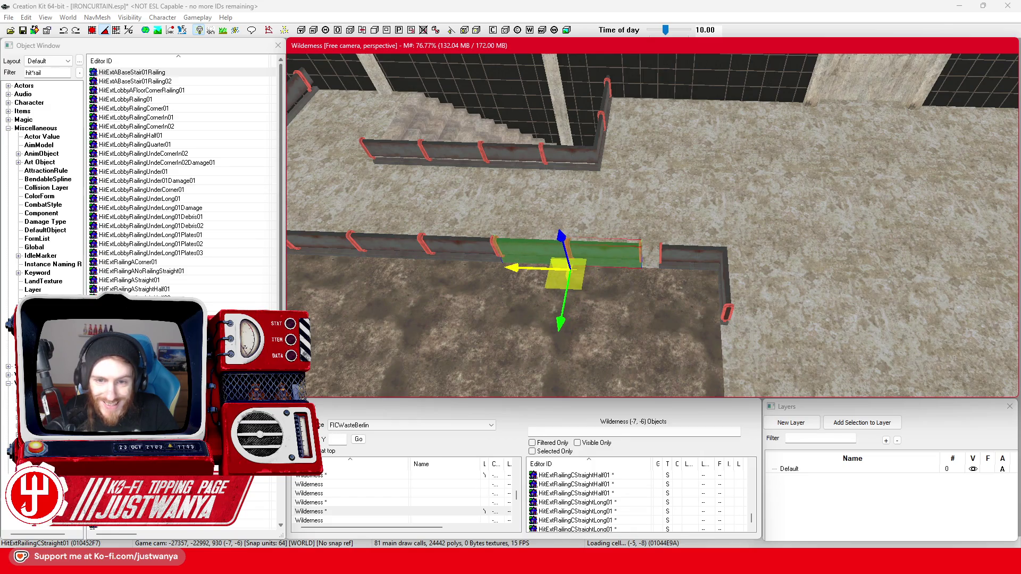
scroll(up, 3)
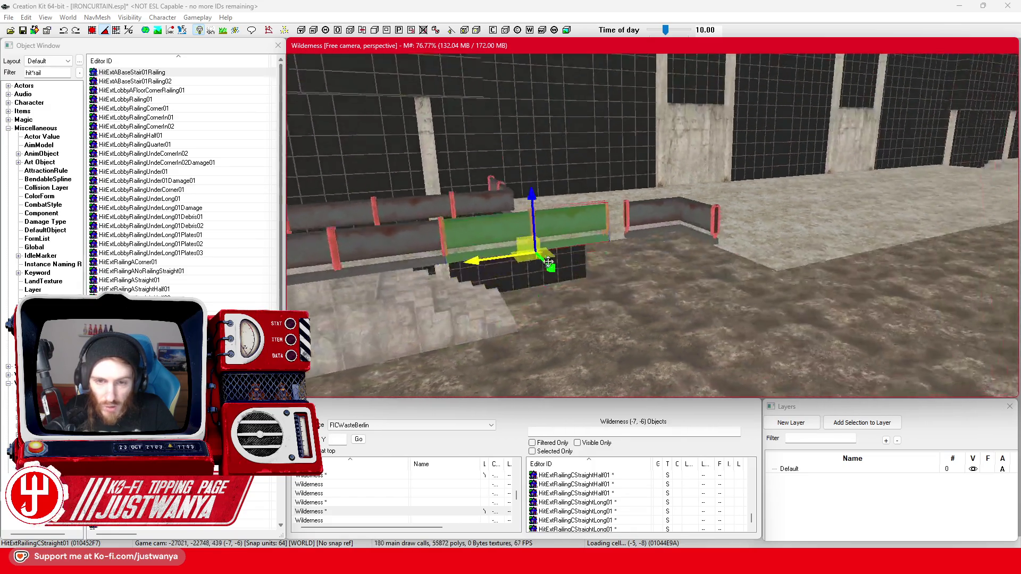
drag(498, 279, 721, 272)
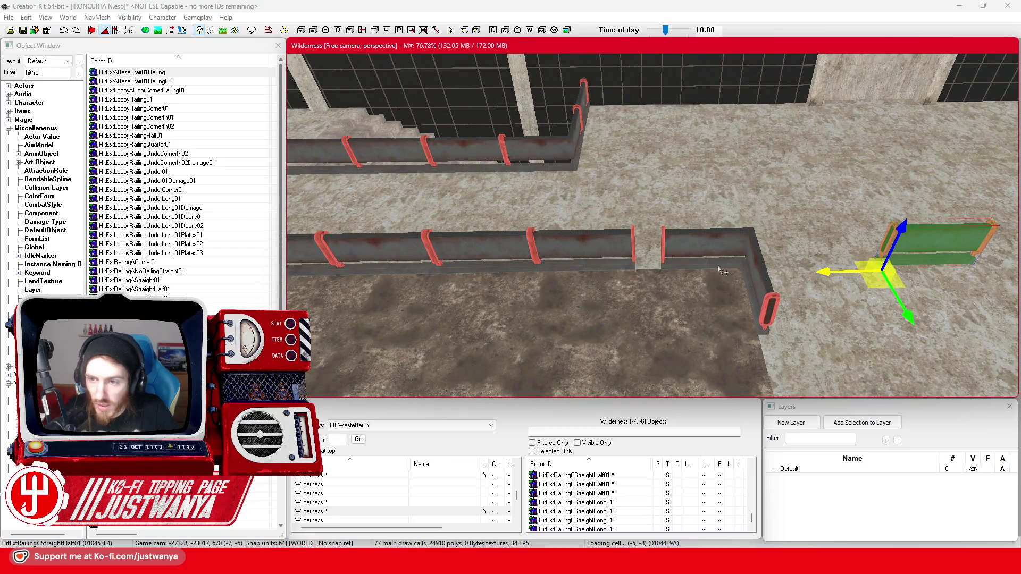
drag(850, 277, 570, 280)
drag(606, 307, 603, 307)
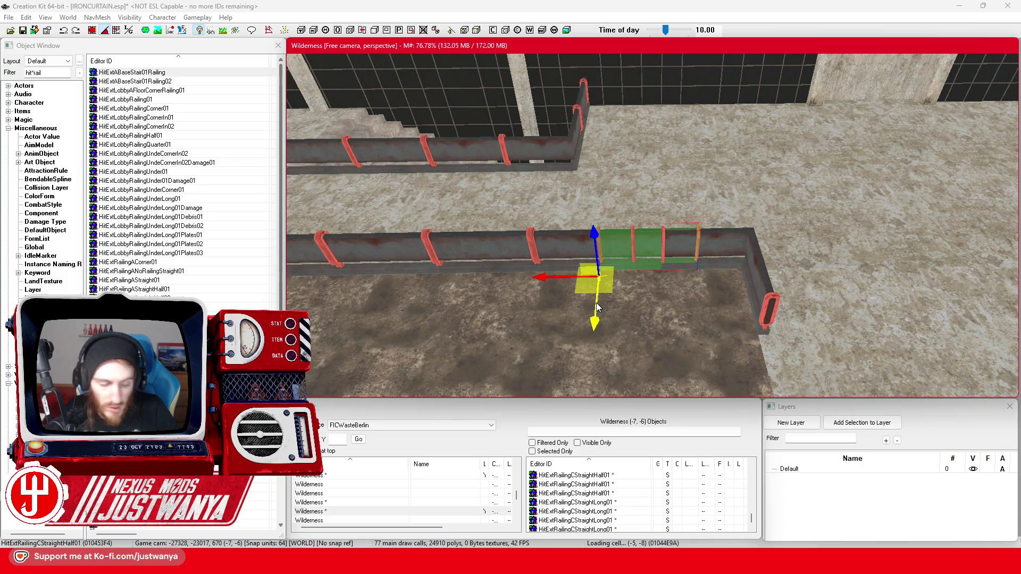
Step: Reposition the straight railing piece out to the right and along its length
key(shift)
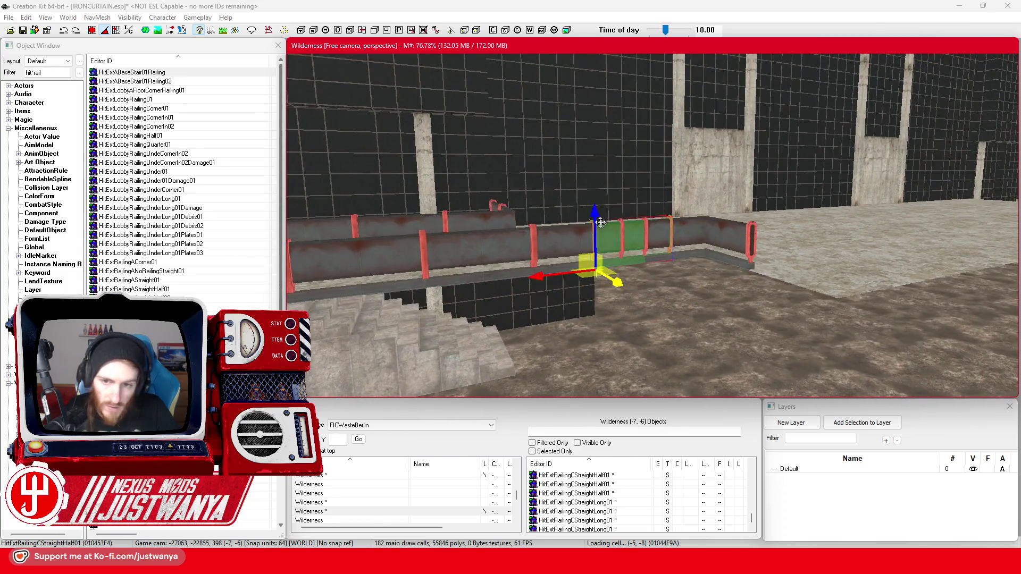
key(shift)
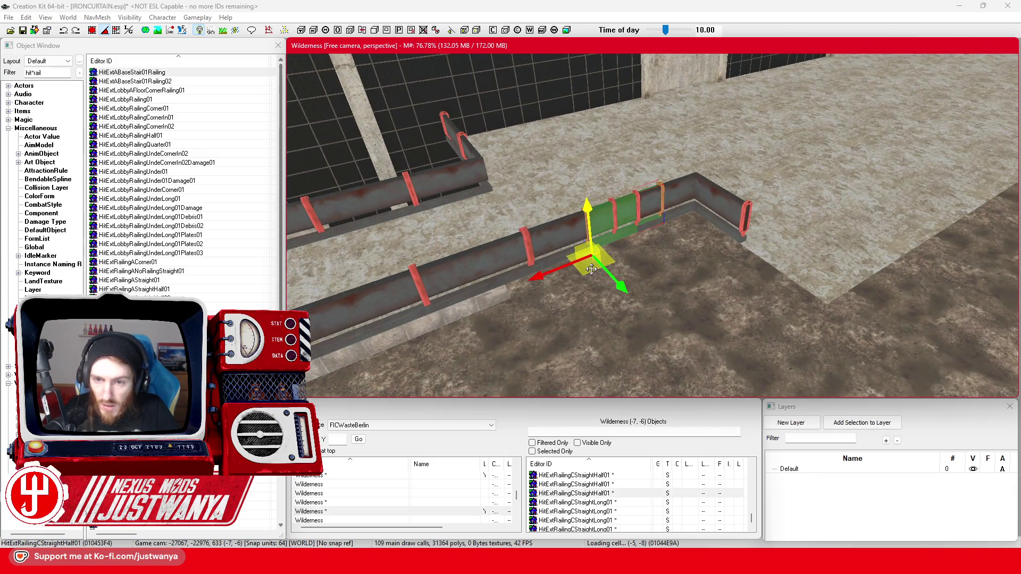
drag(592, 270, 755, 292)
key(e)
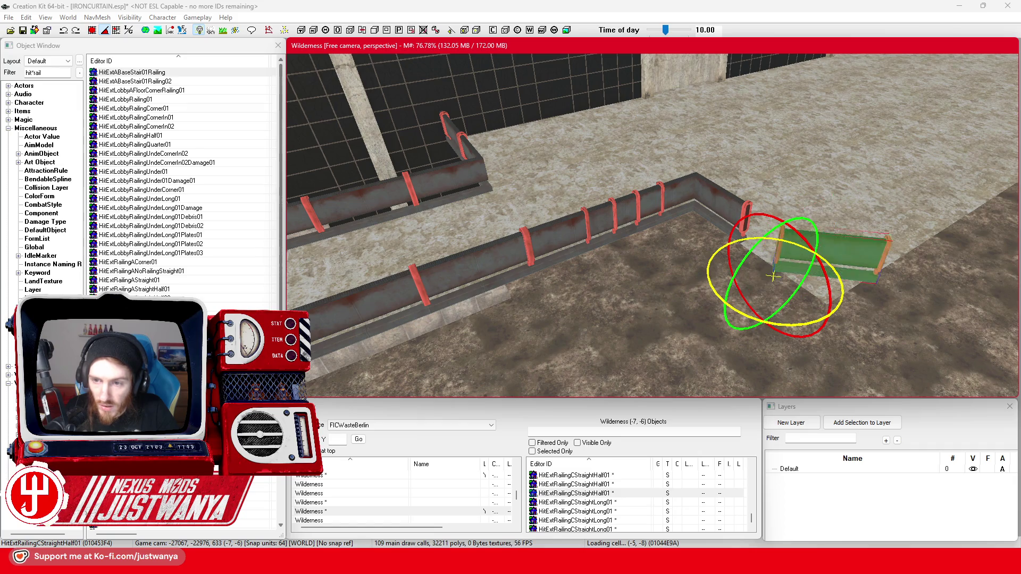
key(w)
scroll(down, 3)
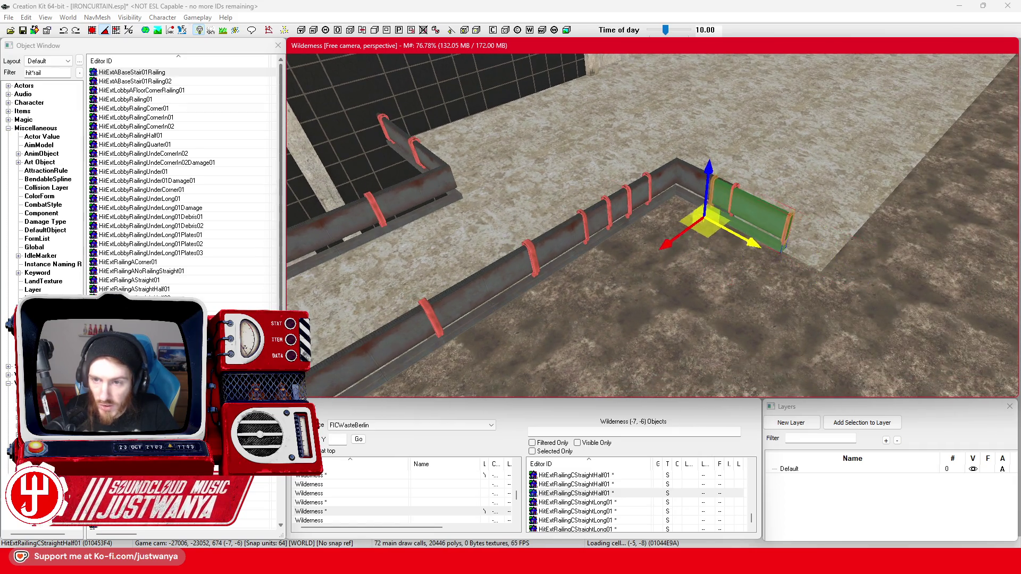
key(shift)
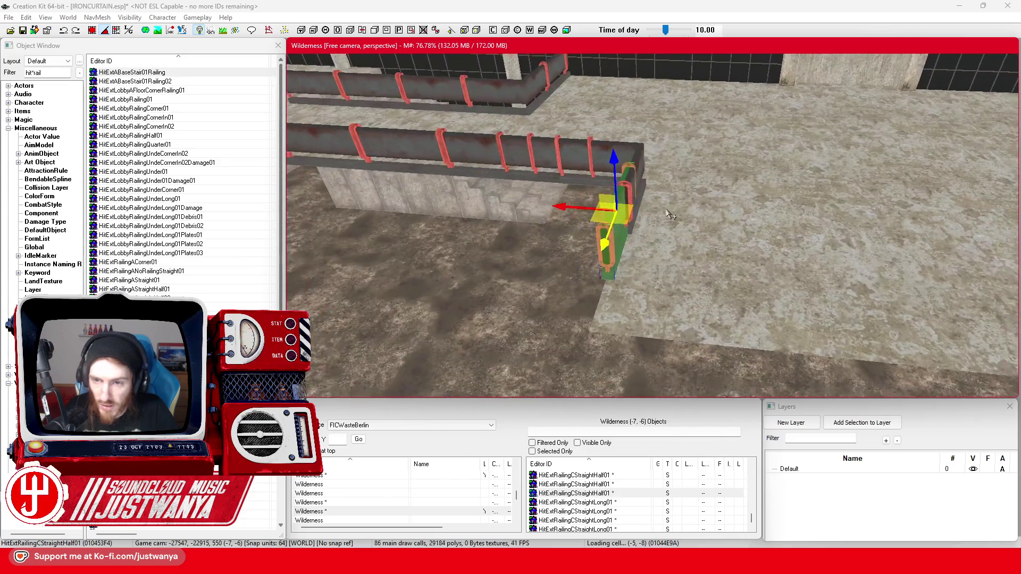
scroll(up, 3)
drag(581, 201, 586, 201)
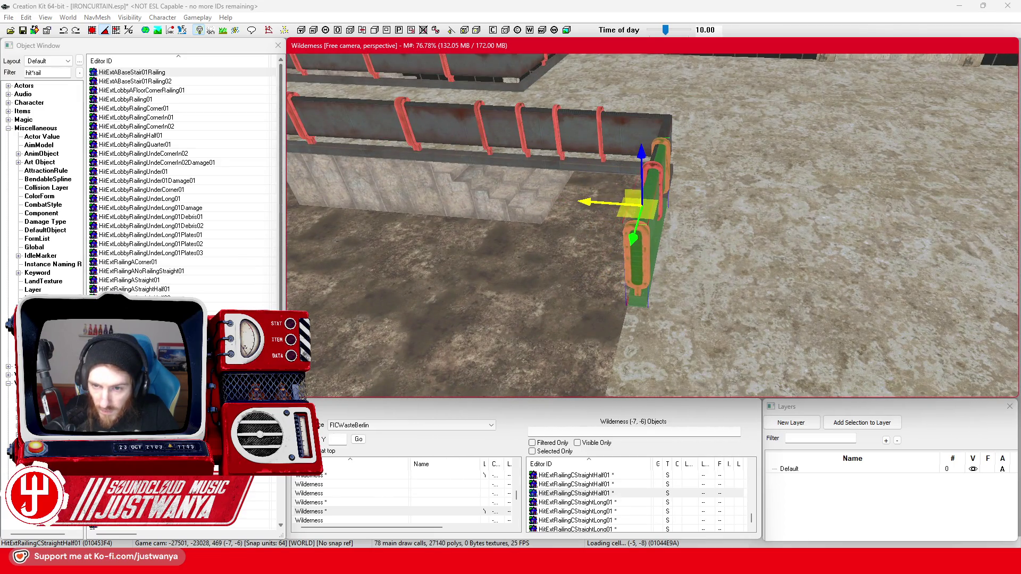
Step: Rotate the inner corner railing piece to face right and align it with the railing run
click(666, 128)
key(e)
drag(666, 127, 692, 128)
key(w)
drag(672, 163, 631, 197)
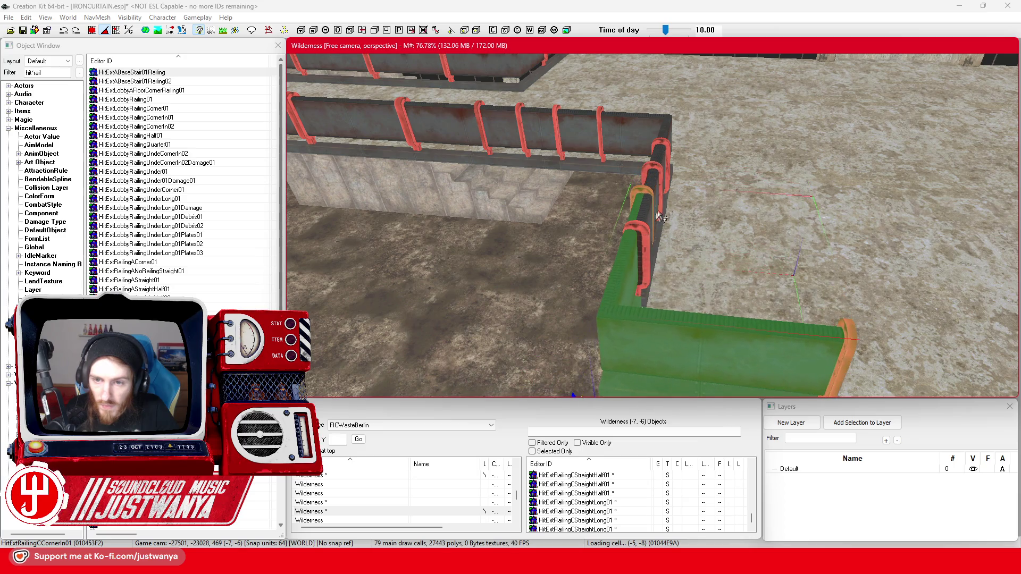
scroll(up, 3)
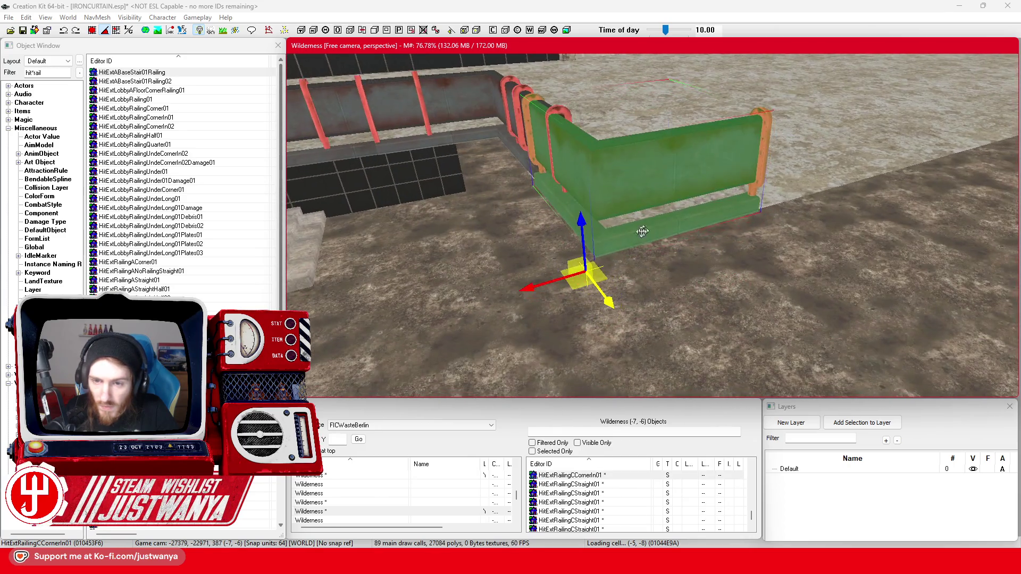
drag(538, 281, 545, 282)
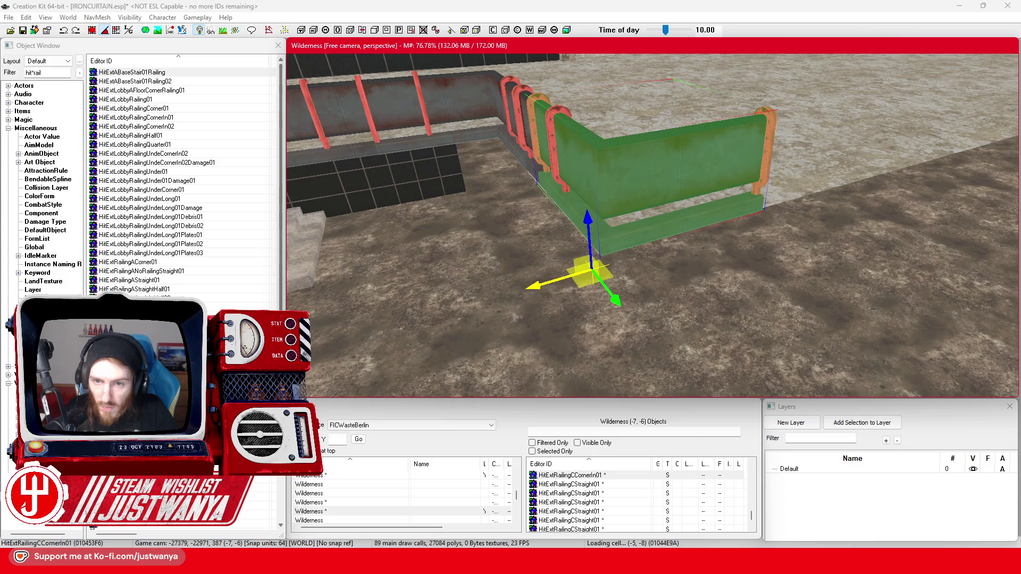
key(shift)
drag(651, 269, 646, 269)
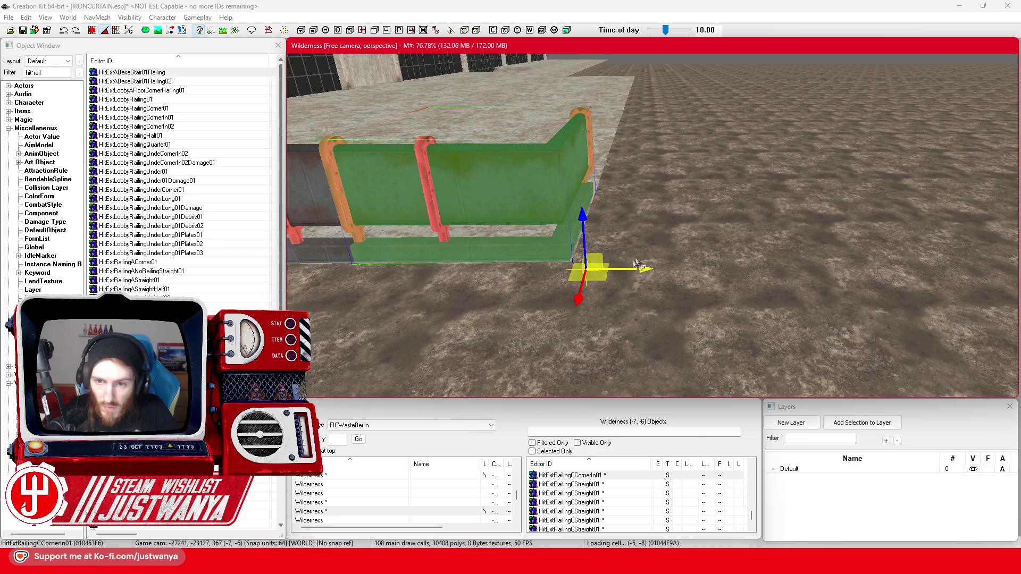
Step: Orbit around the half-length straight railing to check its alignment from all sides
click(422, 201)
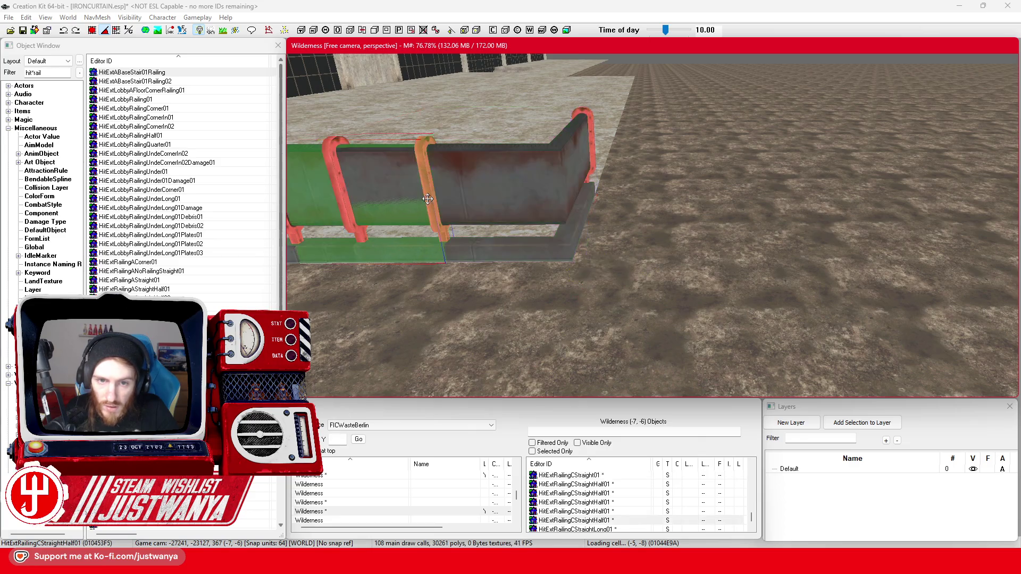
key(shift)
key(shift)
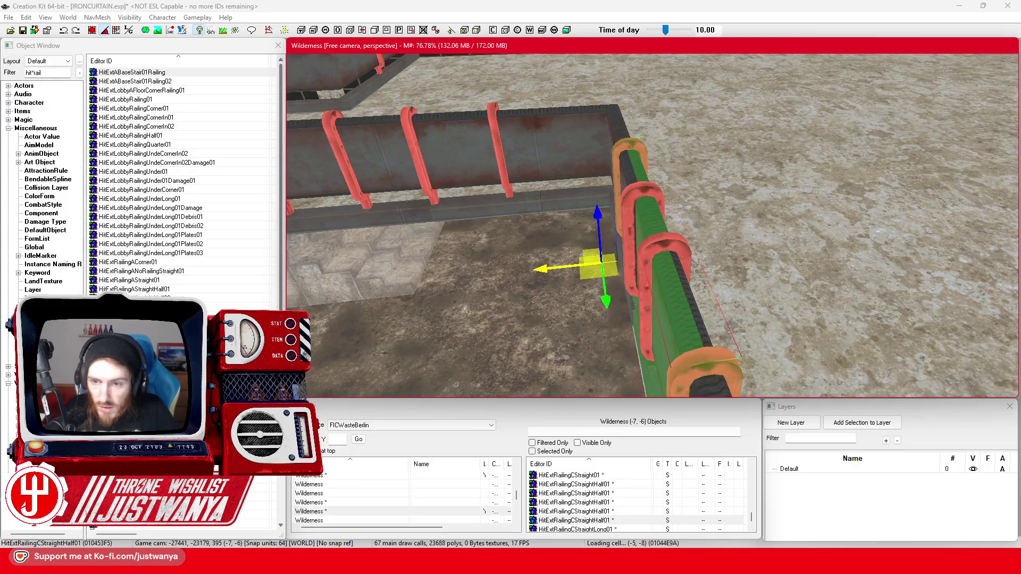
key(shift)
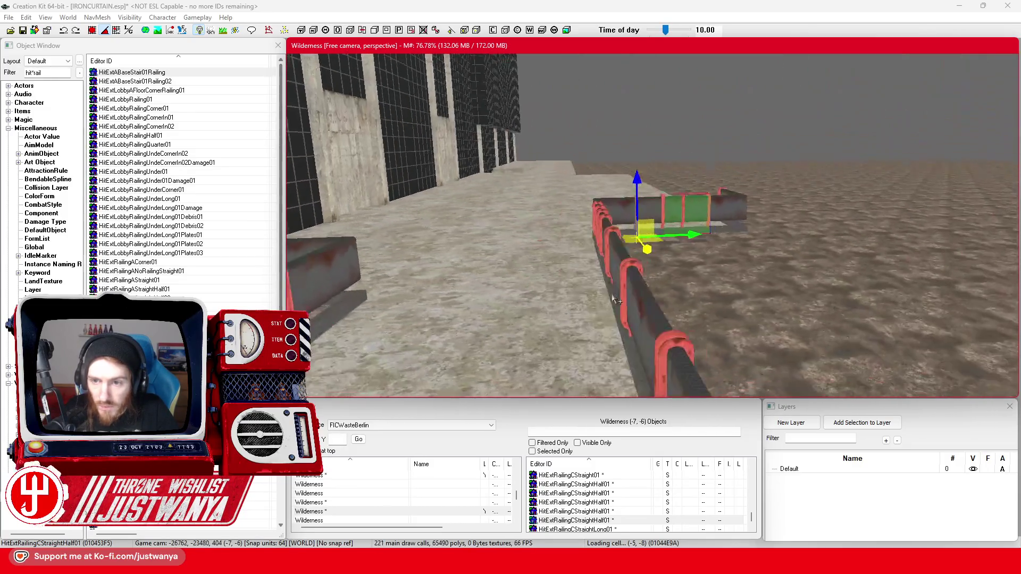
key(shift)
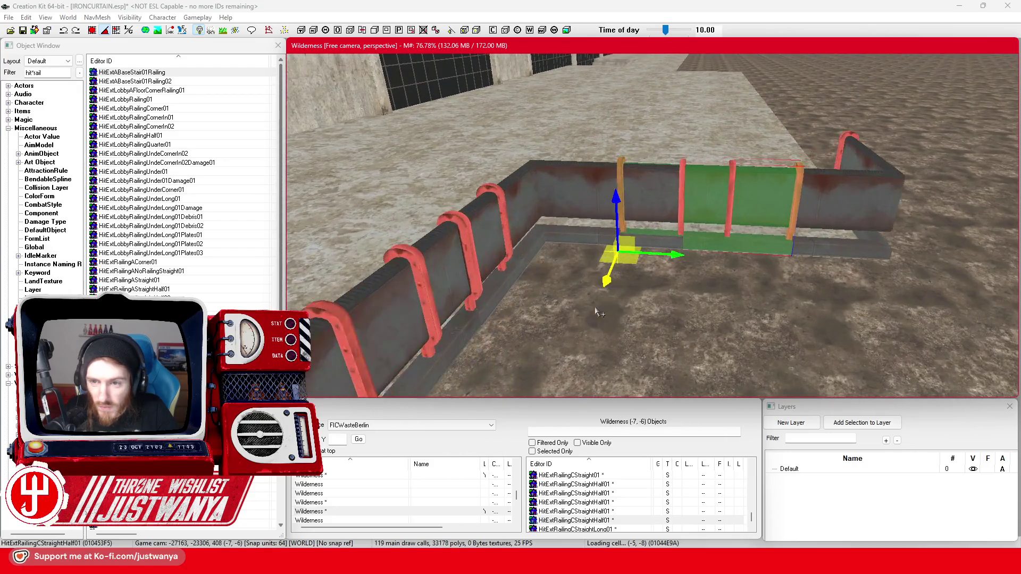
key(shift)
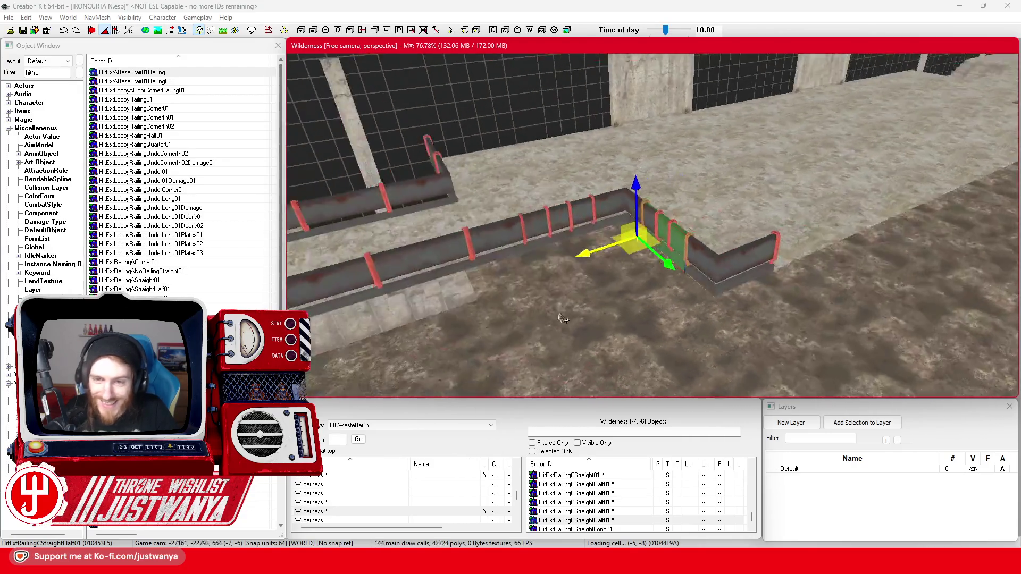
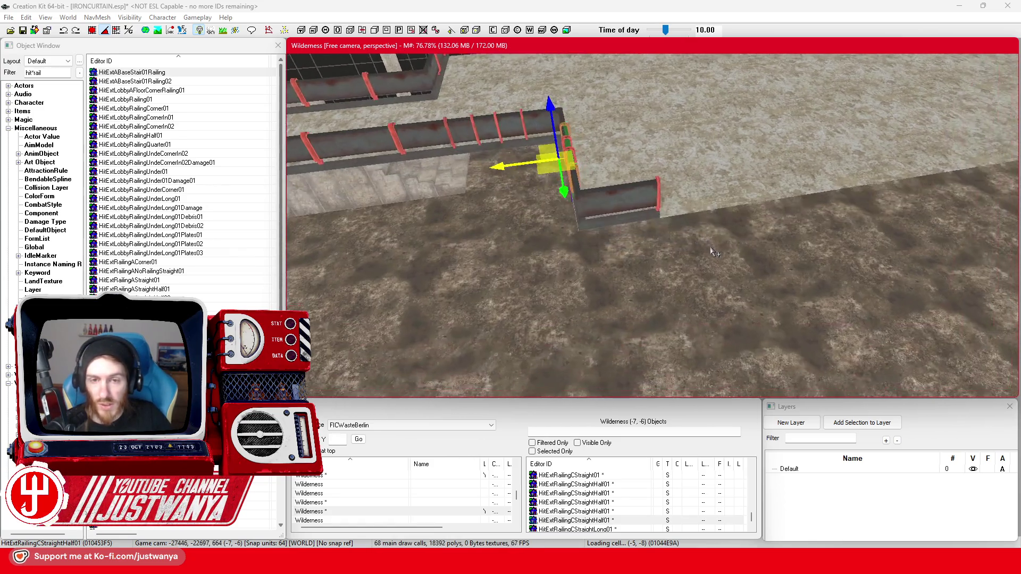
Step: Move the straight red-striped railing segment to the platform's near edge
click(425, 159)
scroll(down, 3)
click(376, 177)
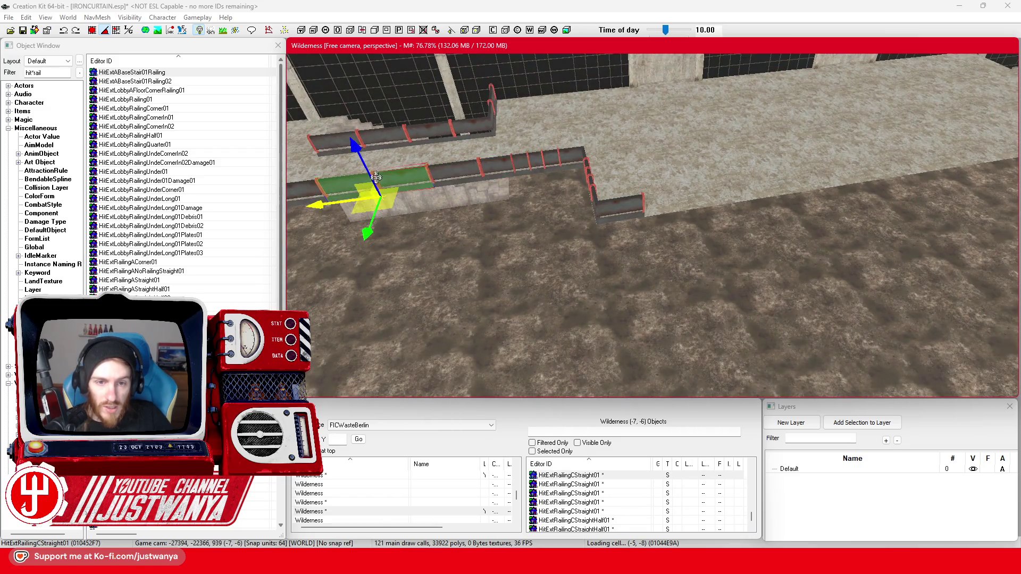
drag(317, 207, 597, 167)
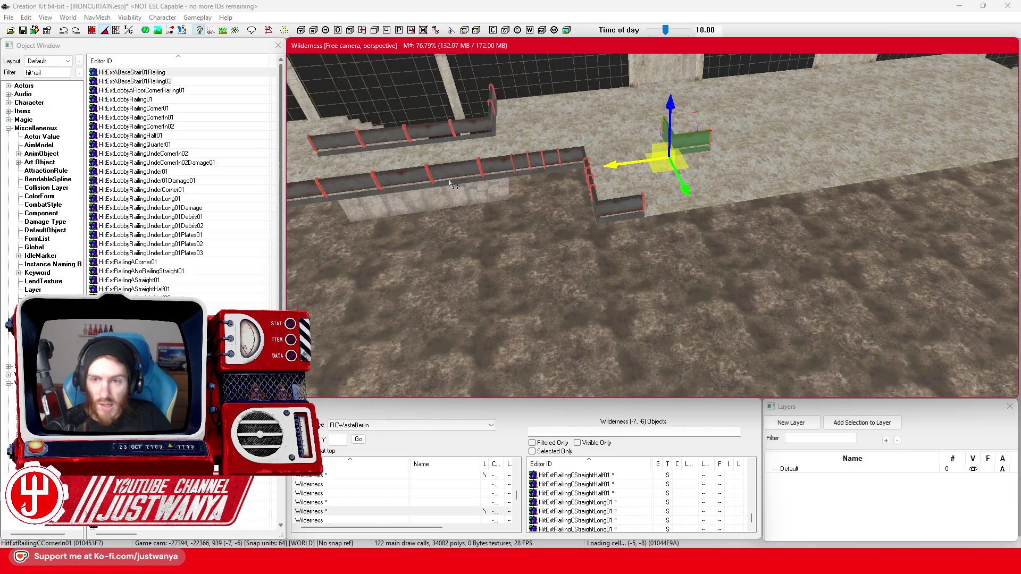
drag(668, 170, 697, 224)
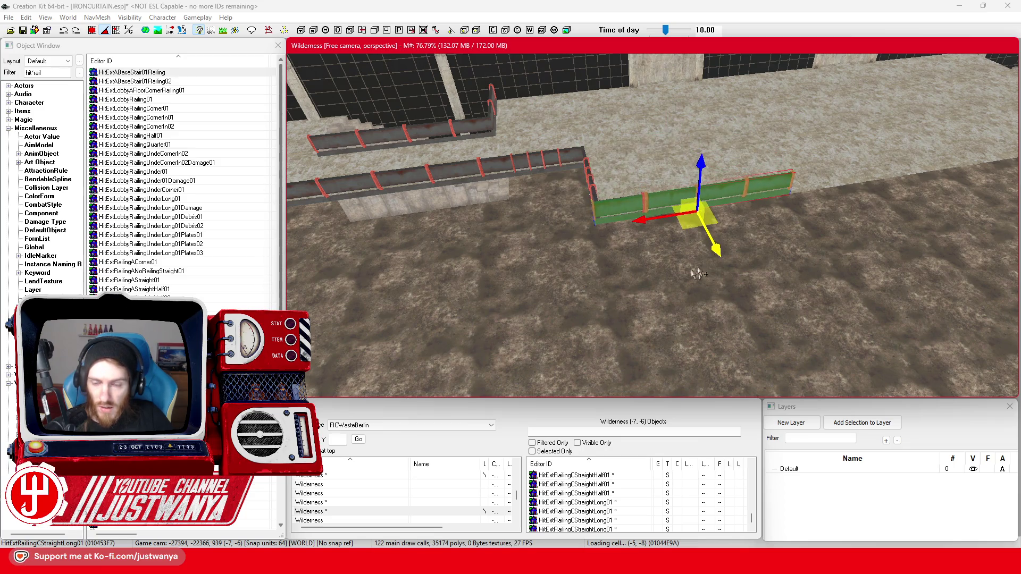
scroll(up, 3)
scroll(up, 3)
scroll(up, 3)
drag(746, 179, 846, 198)
drag(905, 179, 811, 205)
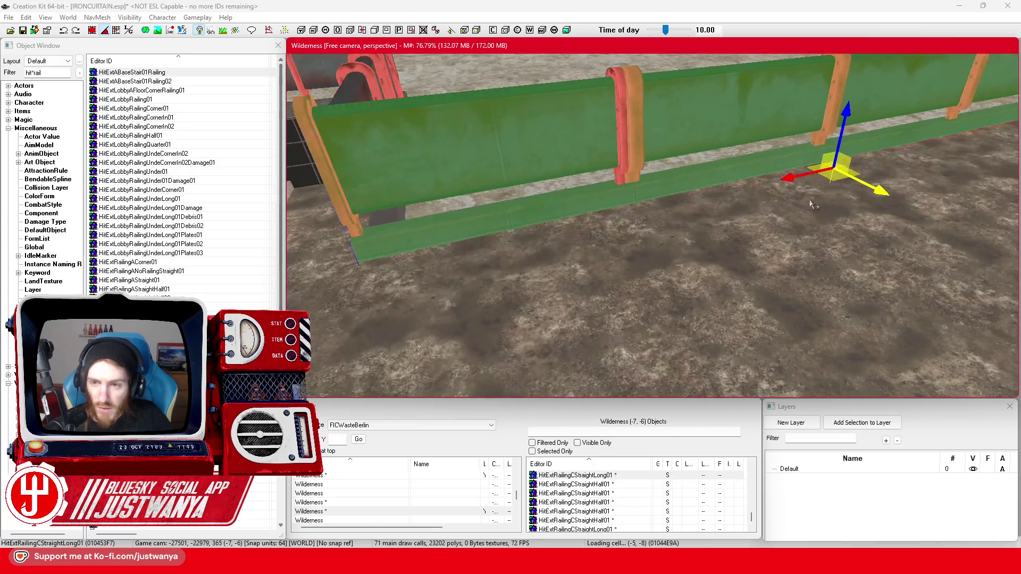
click(794, 181)
drag(679, 186, 682, 200)
Step: Duplicate the railing, swap the copy to HitExtRailingCStraightHalf01, and join it to the end
key(ctrl+d)
key(ctrl+d)
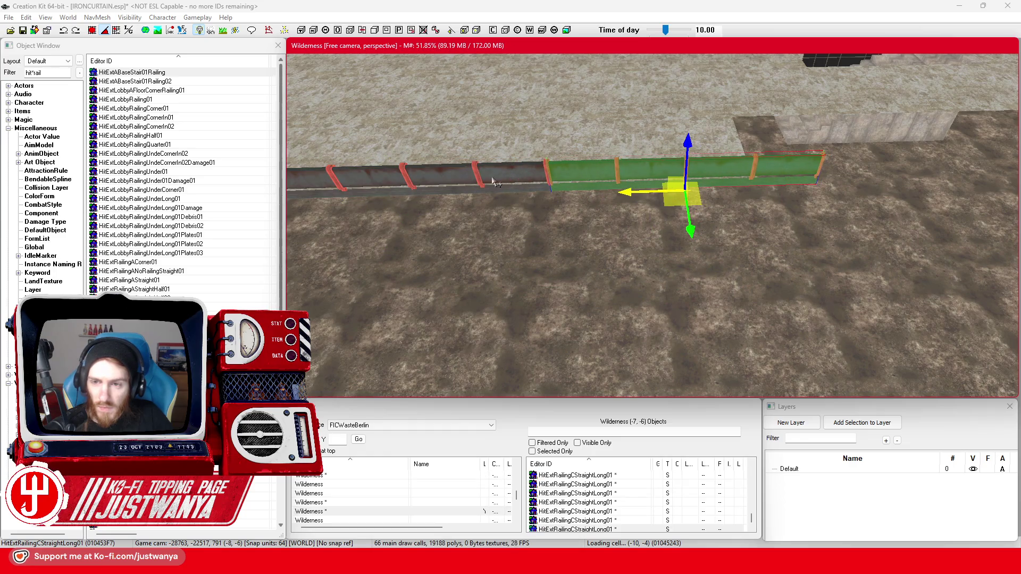
key(bracketright)
key(bracketright)
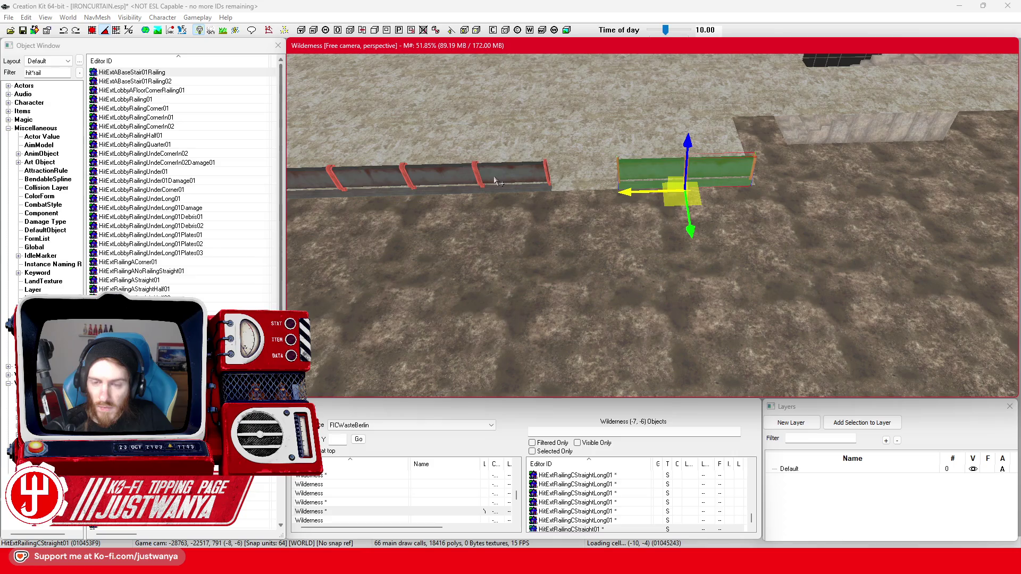
drag(617, 204, 541, 206)
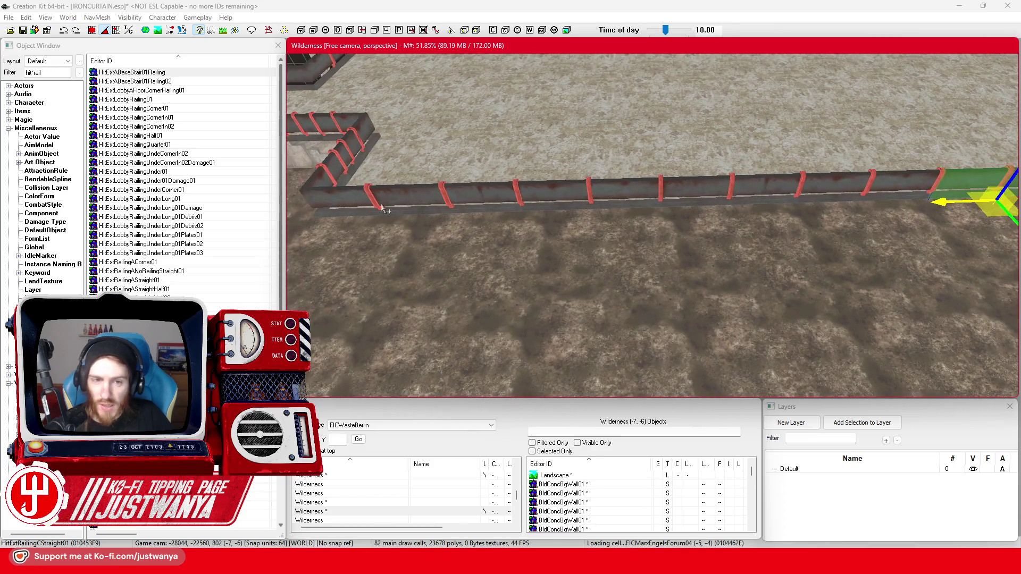
Step: Rotate the HitExtRailingCCornerIn01 piece 180° and fit it at the railing run's far end
click(346, 198)
scroll(down, 3)
drag(401, 221, 926, 205)
scroll(up, 3)
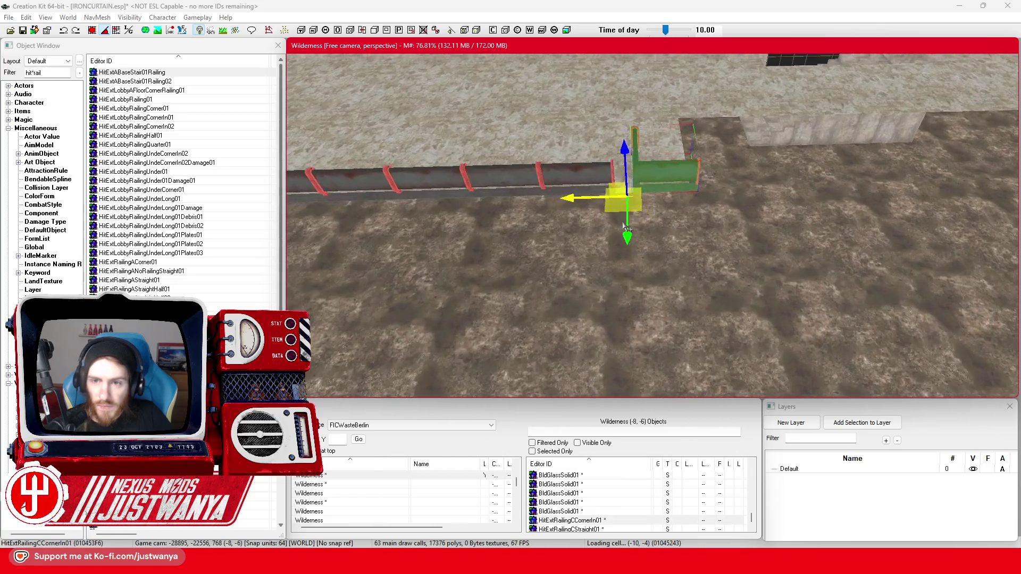
drag(608, 225, 657, 174)
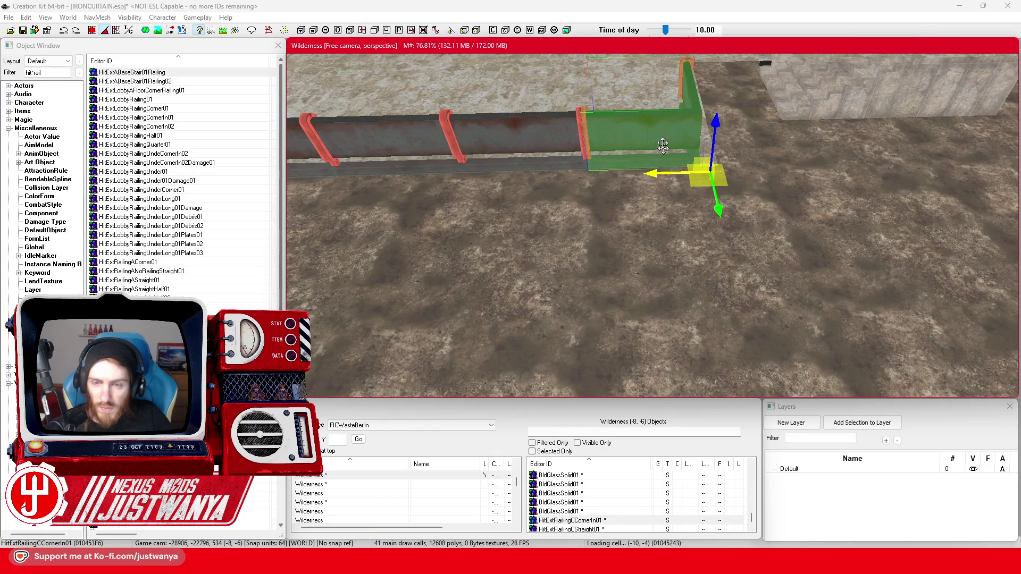
key(shift)
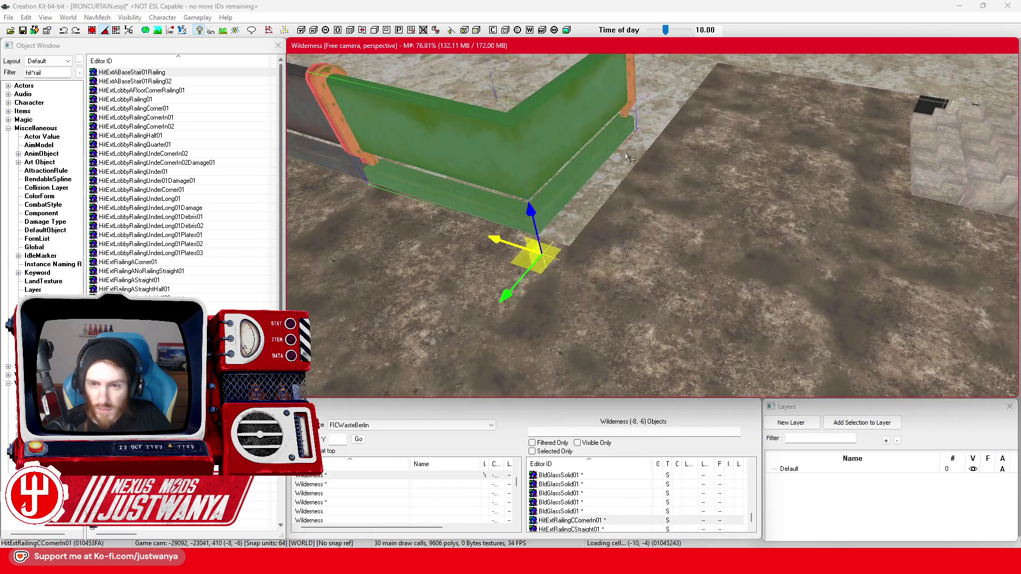
drag(496, 239, 533, 247)
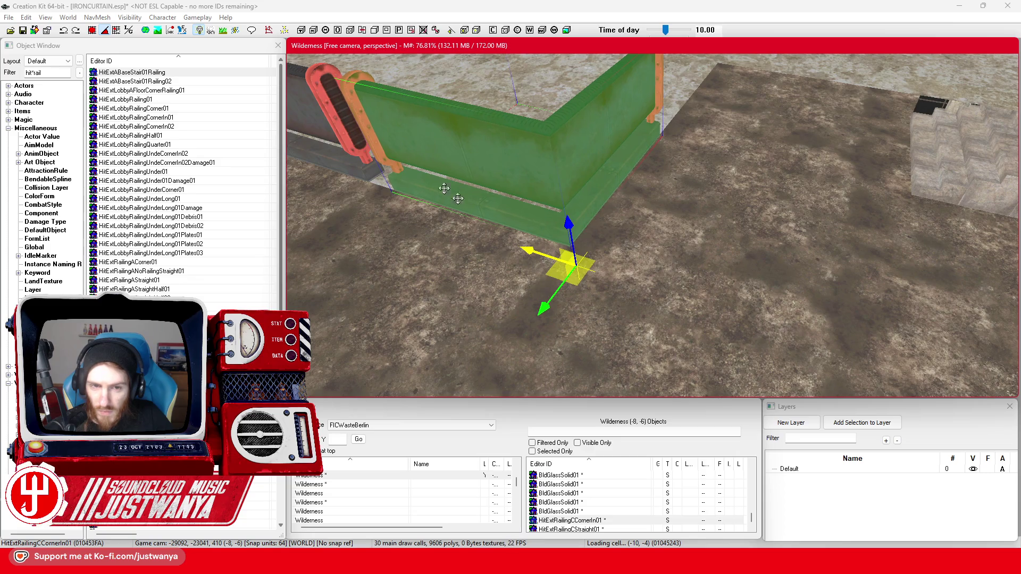
Step: Select the overlapping half-length railing and slide it left along the run
click(335, 144)
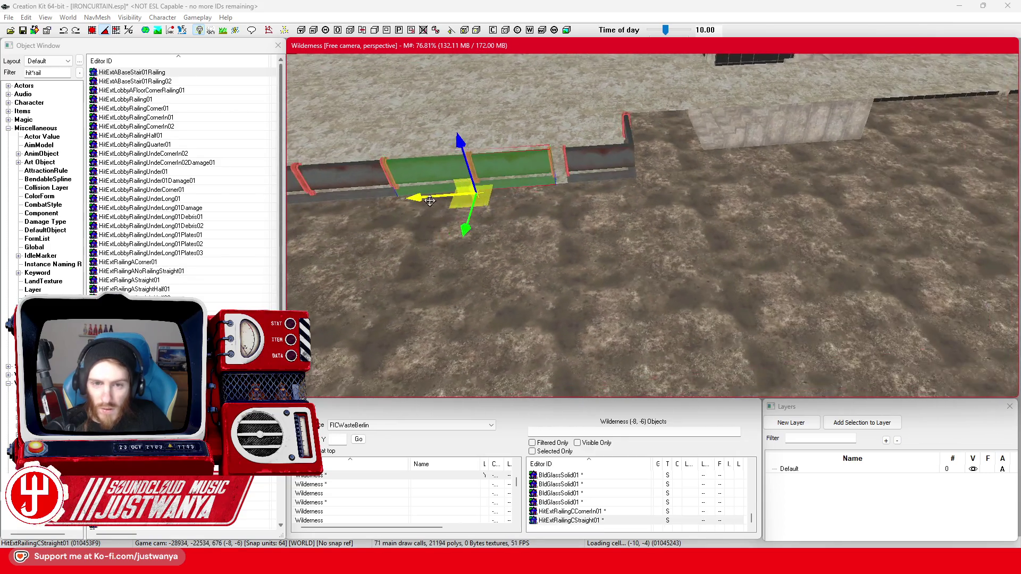
drag(468, 193, 512, 195)
click(632, 207)
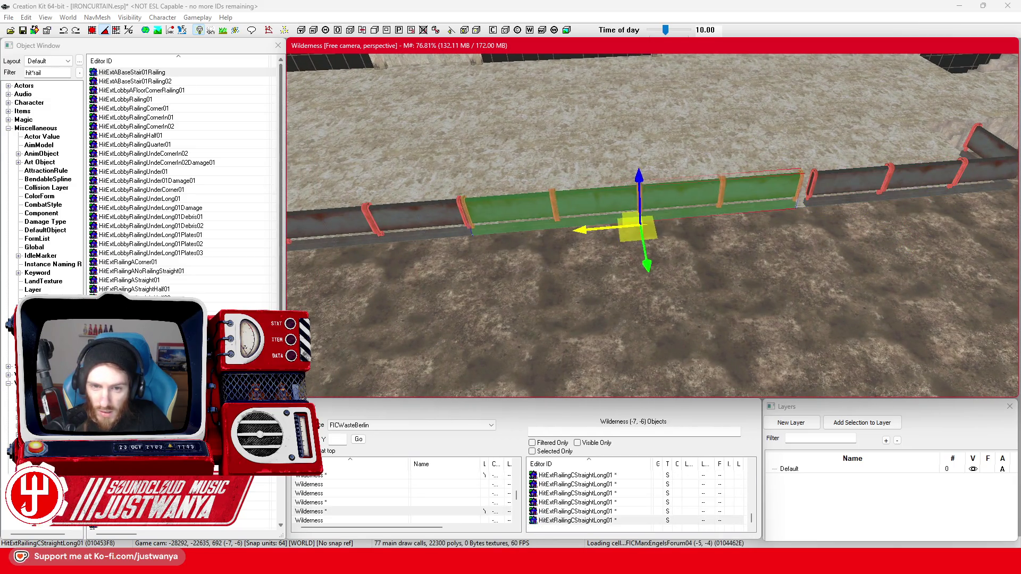
click(606, 231)
click(617, 236)
click(631, 242)
drag(628, 240, 415, 257)
Step: Inspect the railing run from several angles and select the inside corner piece
key(shift)
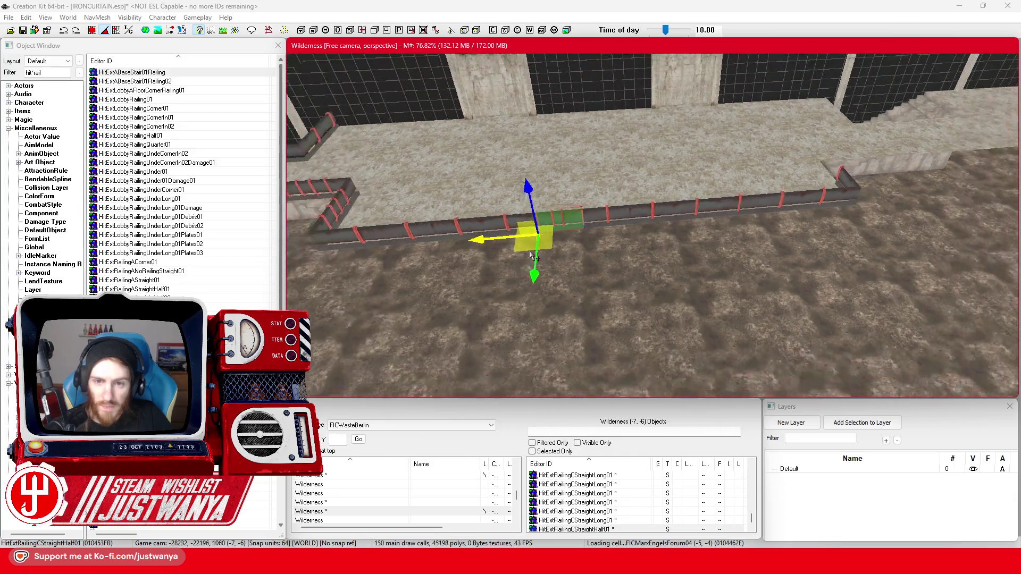
key(shift)
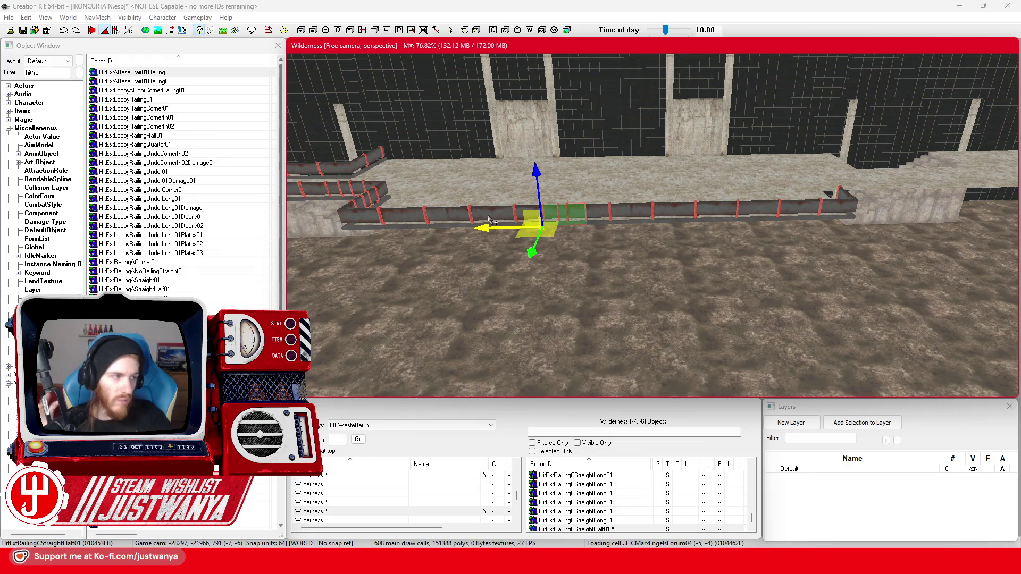
key(shift)
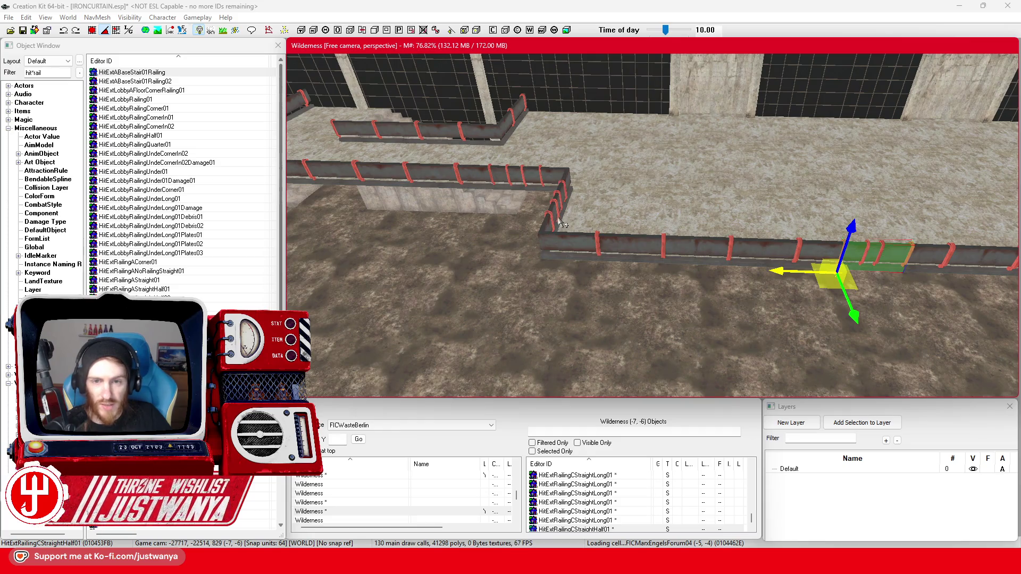
key(shift)
key(Right)
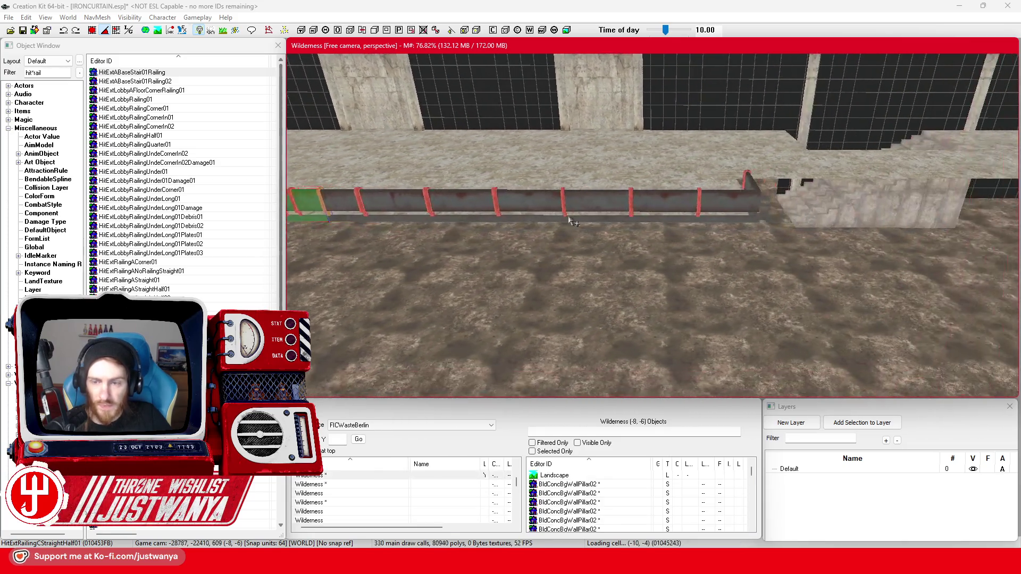
key(Left)
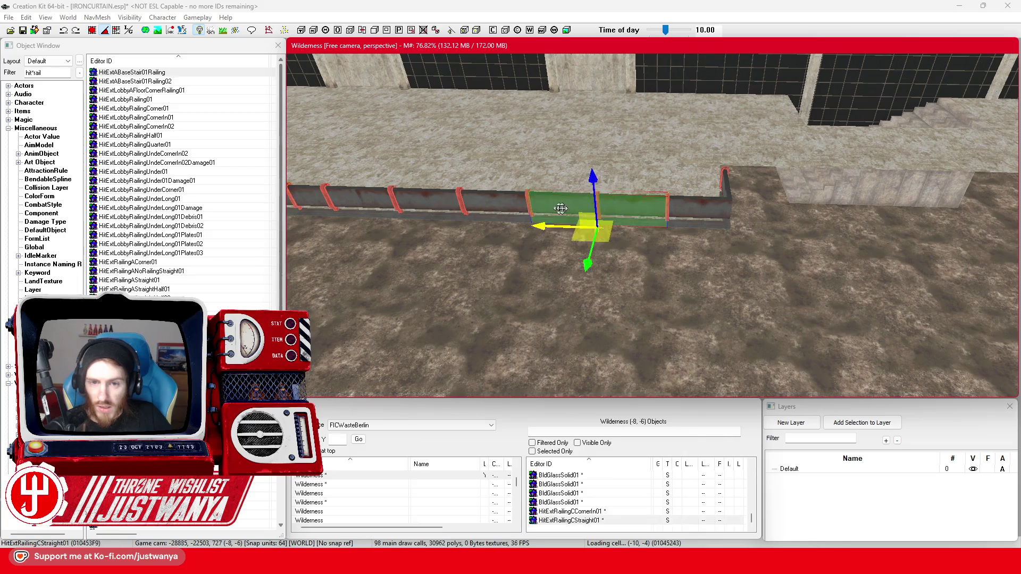
key(Right)
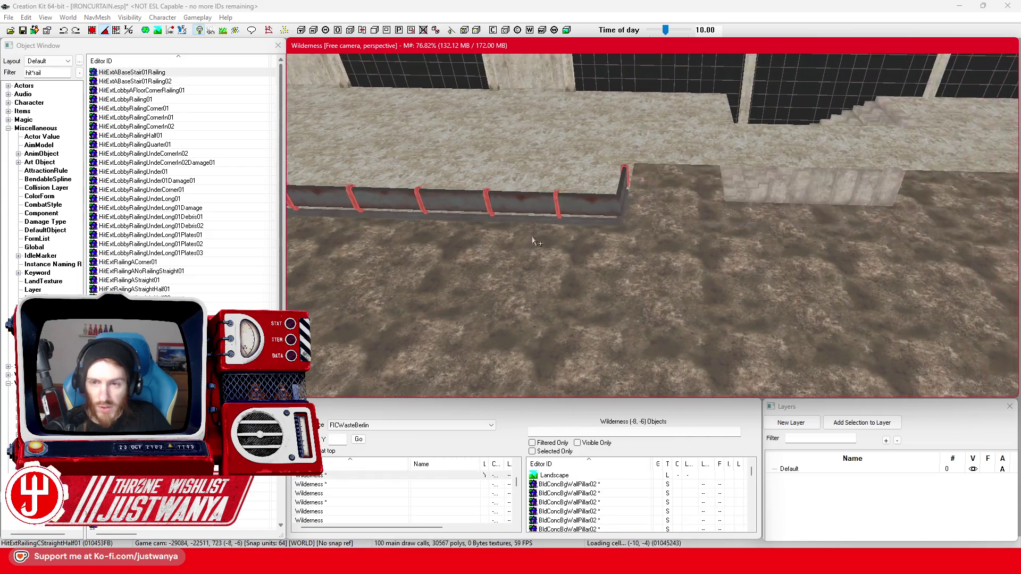
click(616, 213)
Step: Rotate the inside corner railing and slide it beside the railing so they meet
key(e)
drag(534, 297, 564, 298)
key(w)
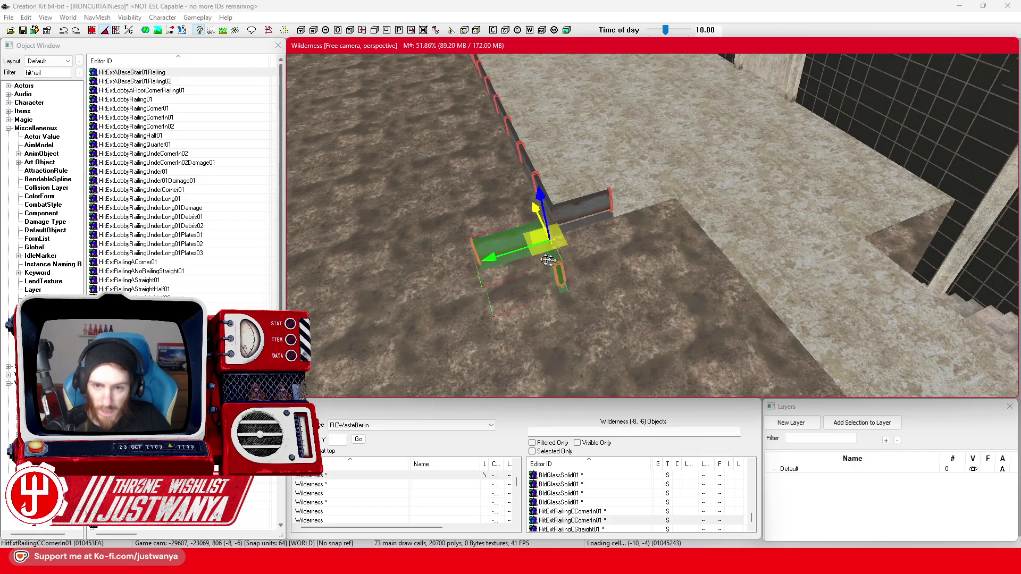
drag(487, 251, 644, 210)
scroll(up, 3)
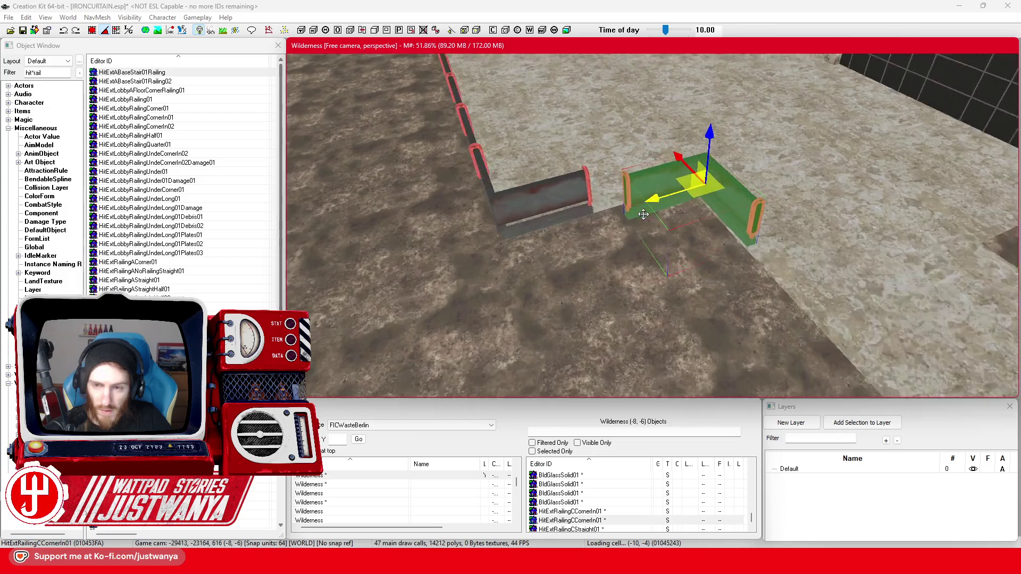
drag(706, 163, 698, 164)
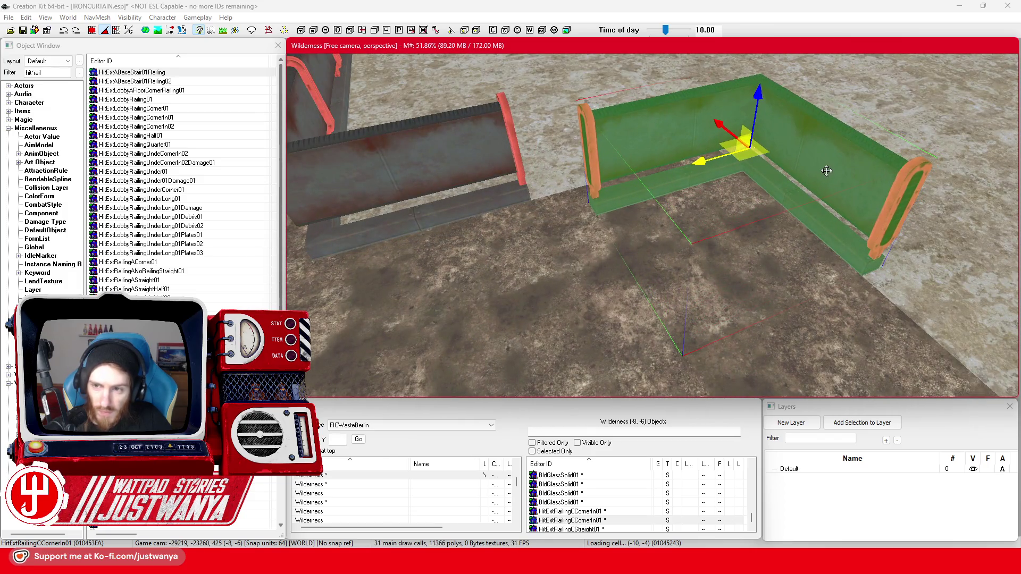
key(shift)
drag(708, 141, 668, 137)
key(shift)
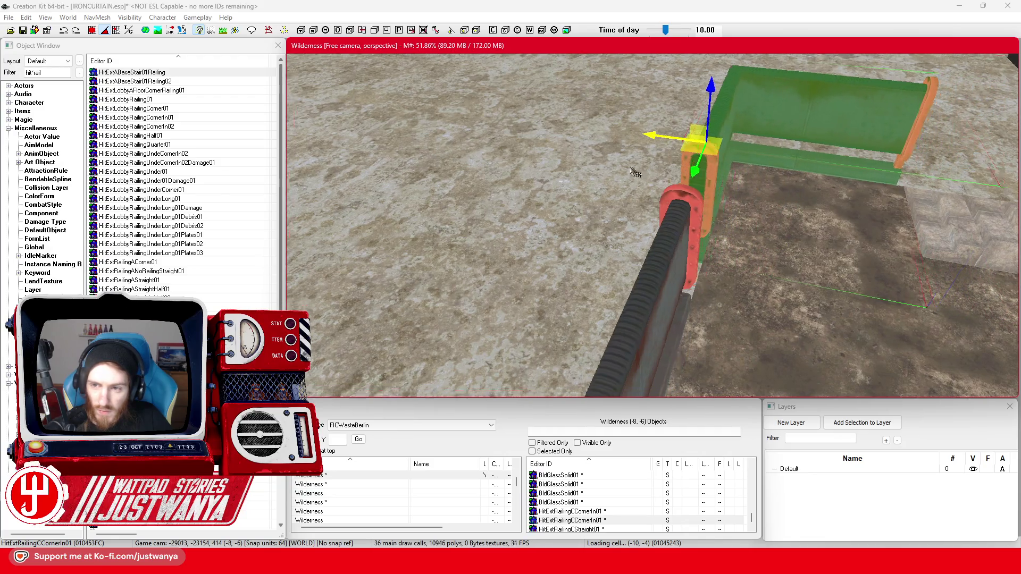
key(shift)
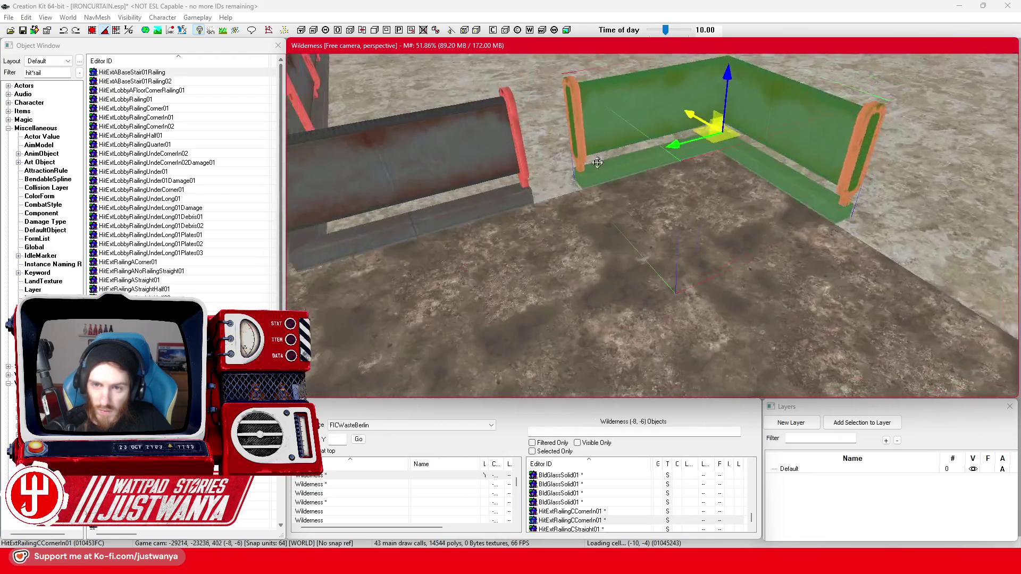
key(shift)
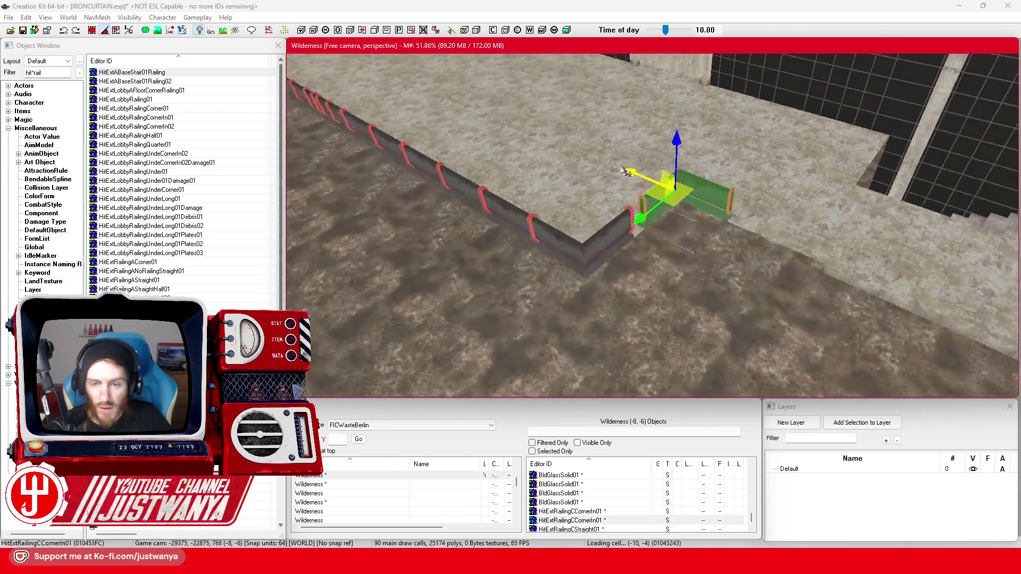
Step: Move a half-length railing section to the right corner to close the gap
click(381, 183)
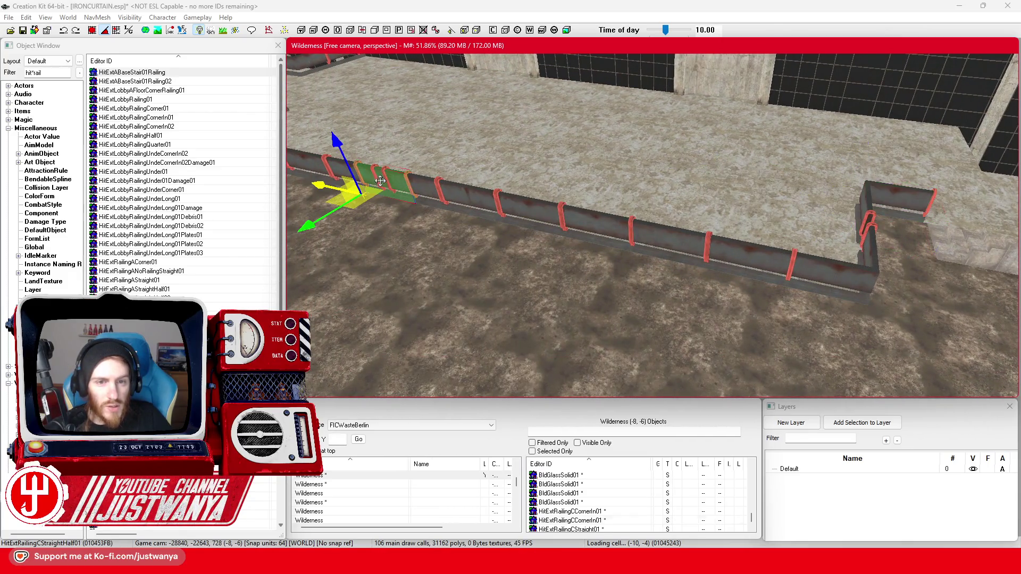
drag(351, 226, 451, 184)
key(e)
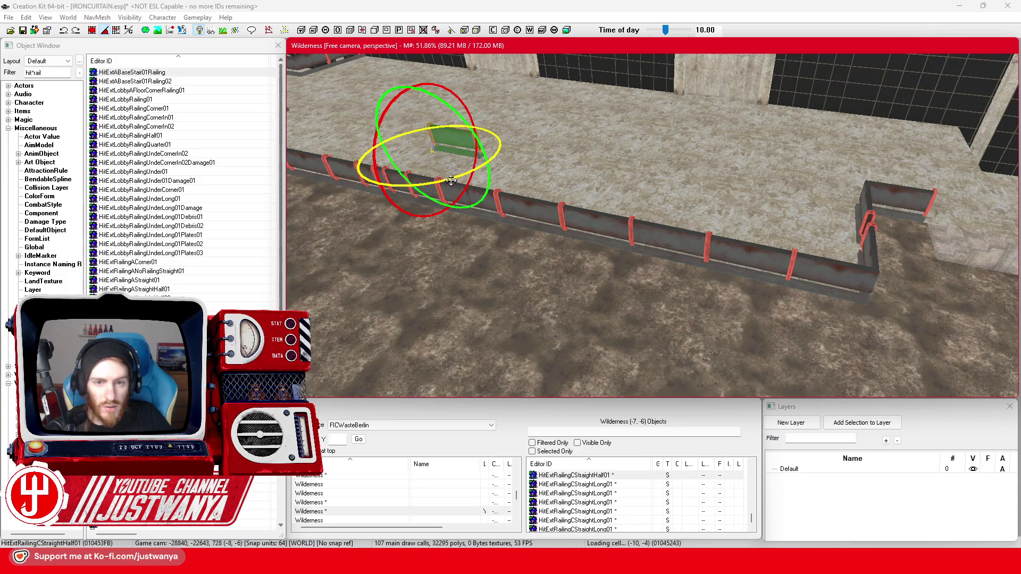
key(w)
drag(420, 151, 872, 234)
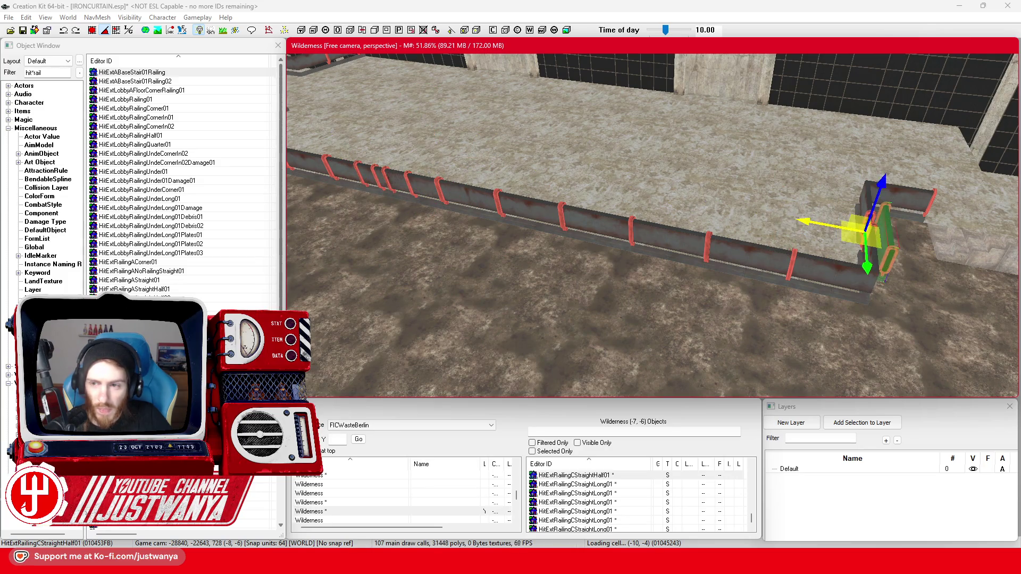
key(f)
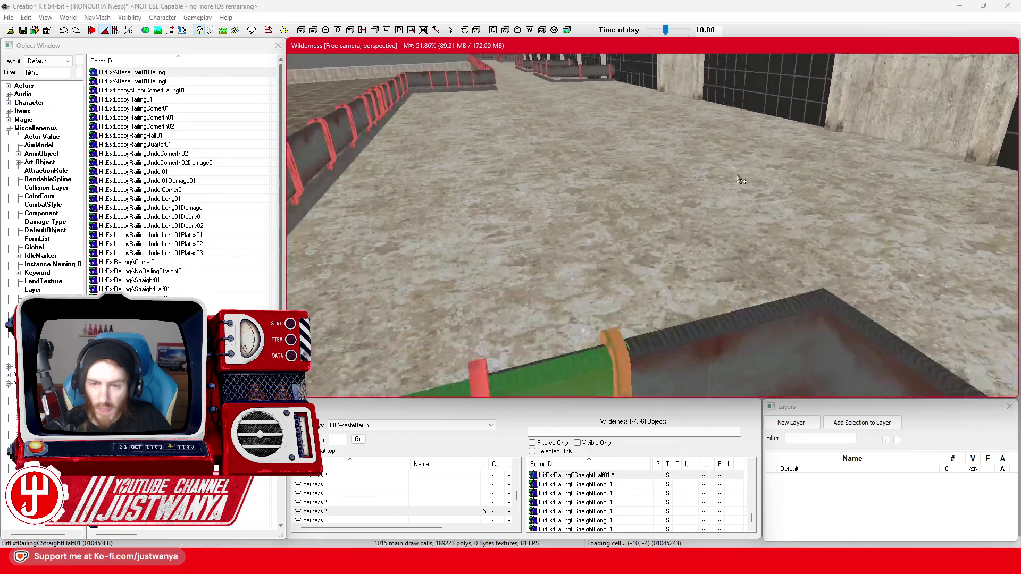
drag(614, 257, 609, 247)
scroll(down, 3)
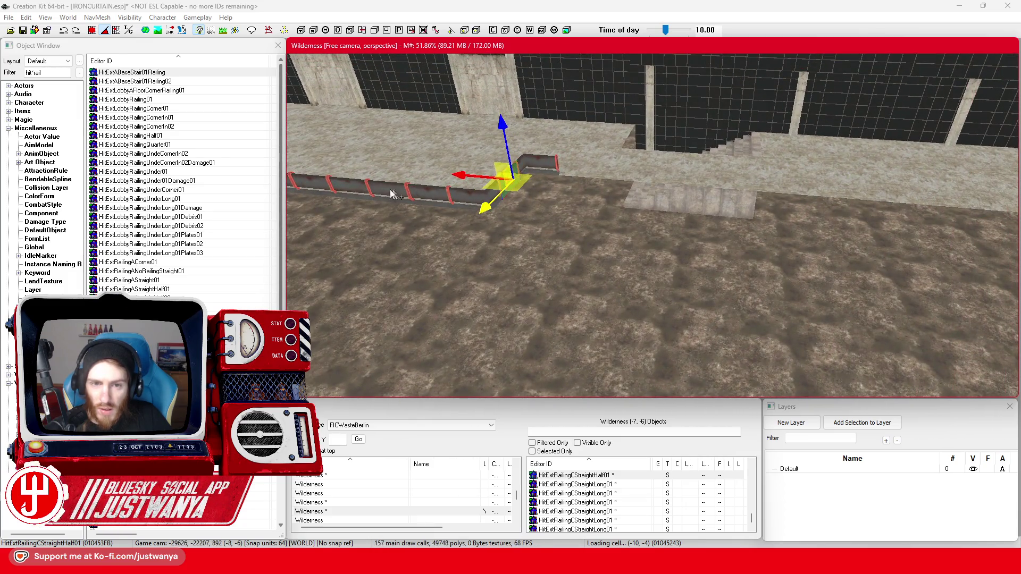
Step: Duplicate the leftmost straight railing and slide the copy along the wall to the run's end
click(394, 191)
click(346, 189)
scroll(down, 3)
key(ctrl+d)
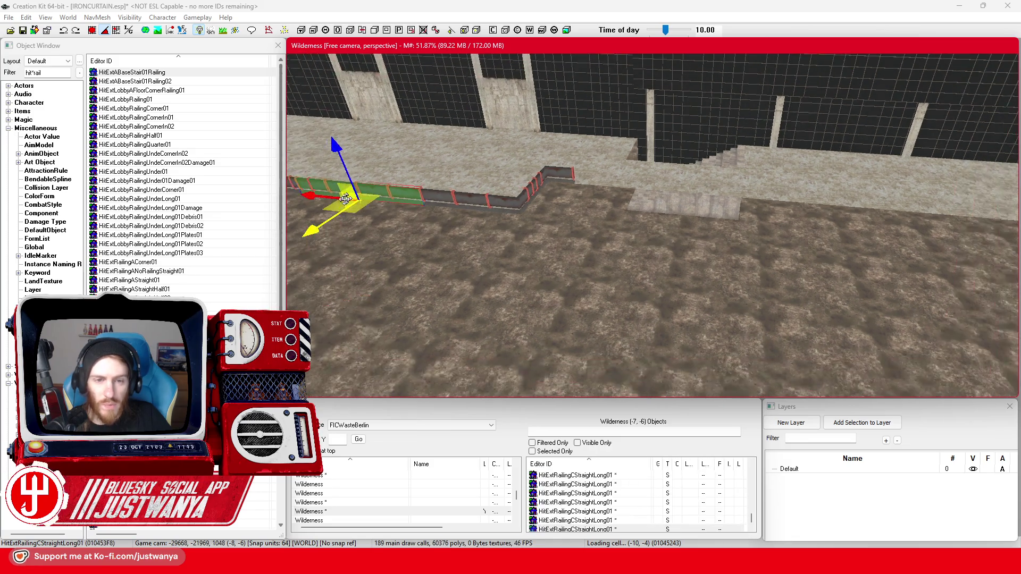
drag(323, 203, 563, 224)
drag(568, 246, 587, 208)
scroll(up, 3)
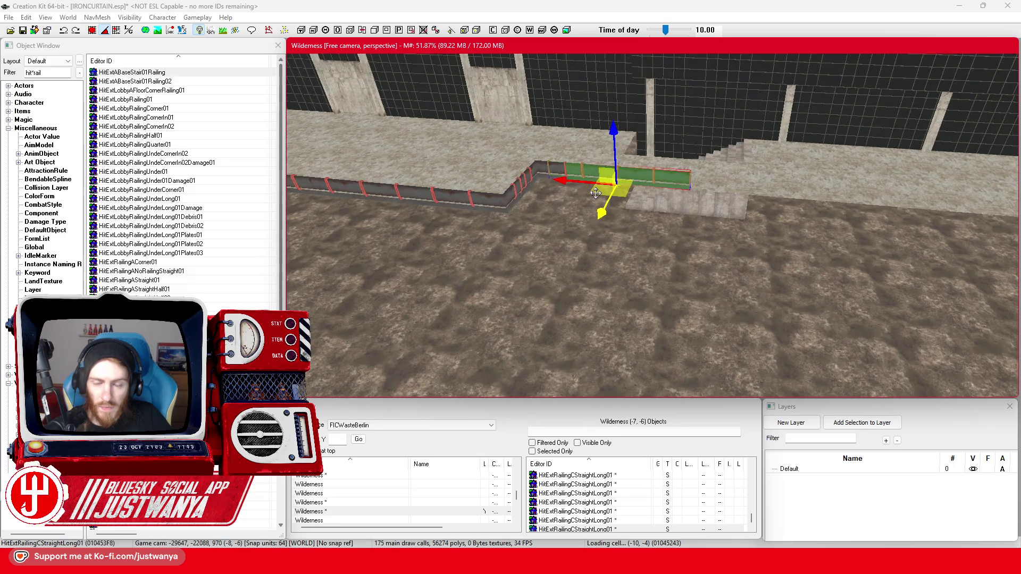
scroll(up, 3)
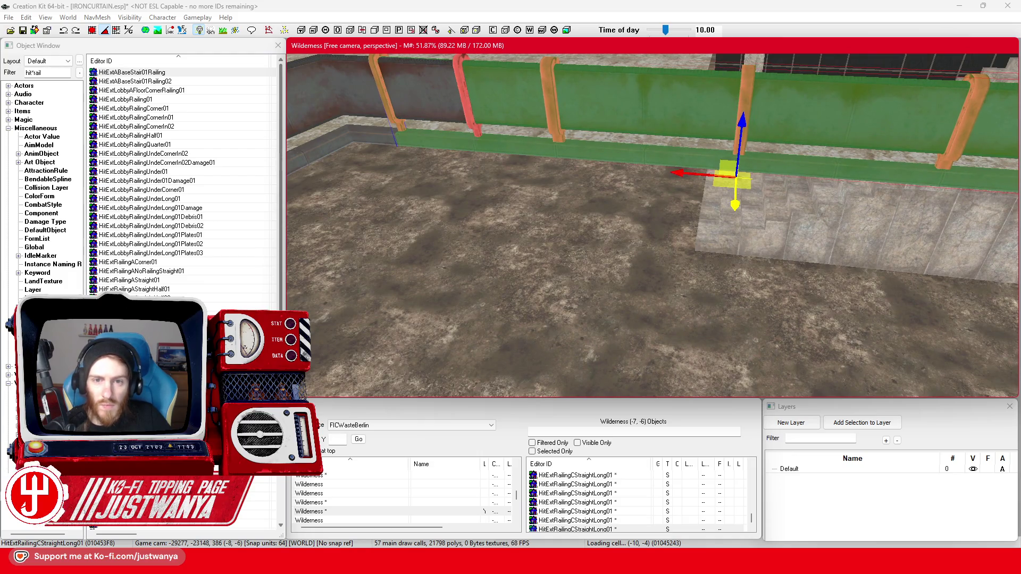
drag(676, 174, 784, 182)
scroll(down, 3)
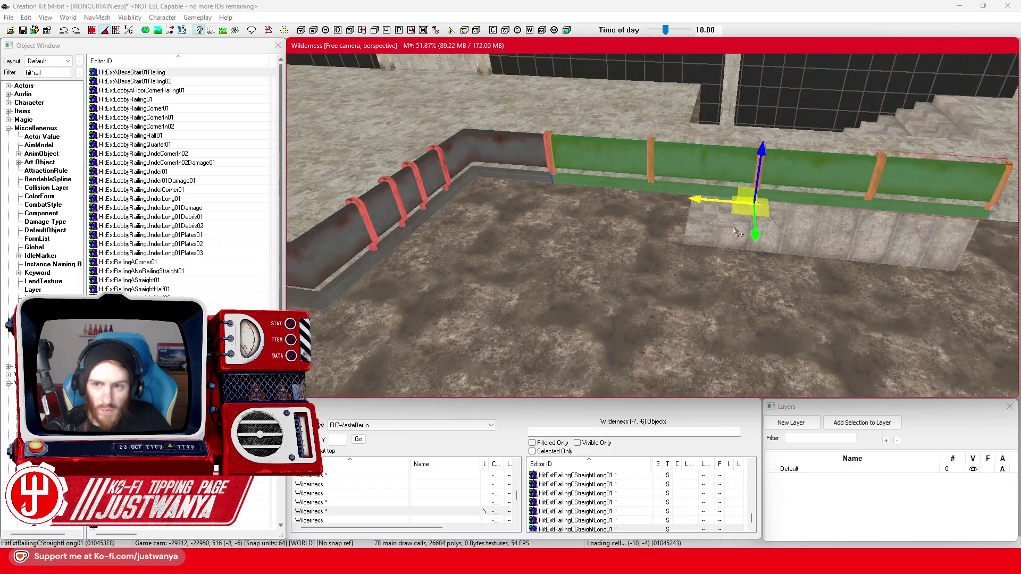
drag(491, 197, 753, 223)
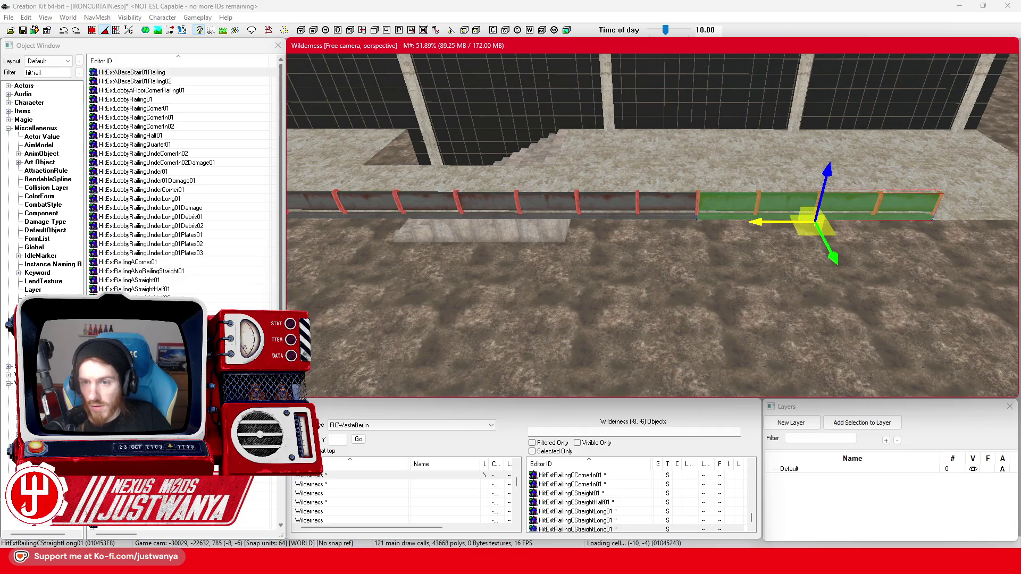
scroll(up, 3)
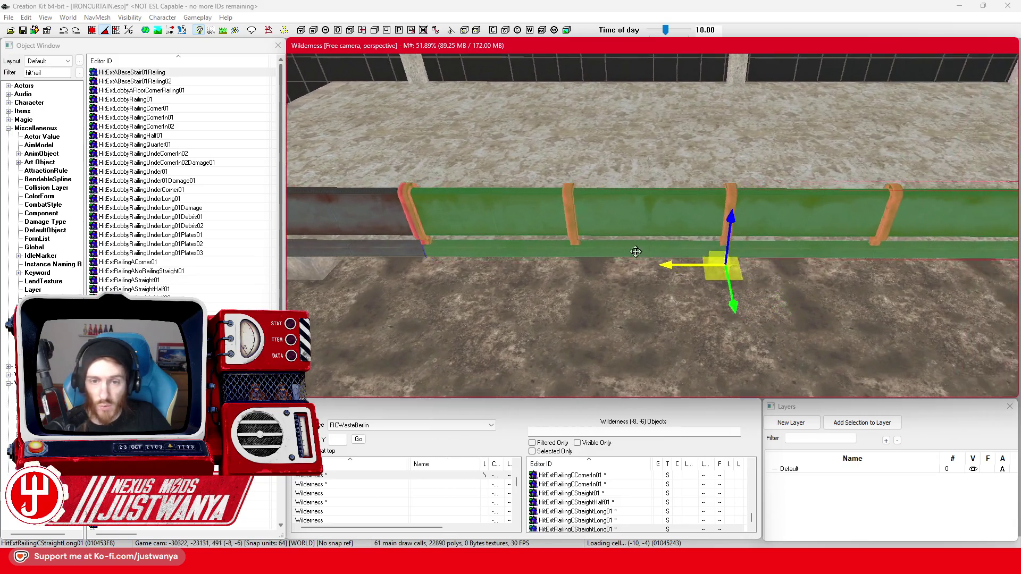
scroll(down, 3)
drag(568, 227, 757, 223)
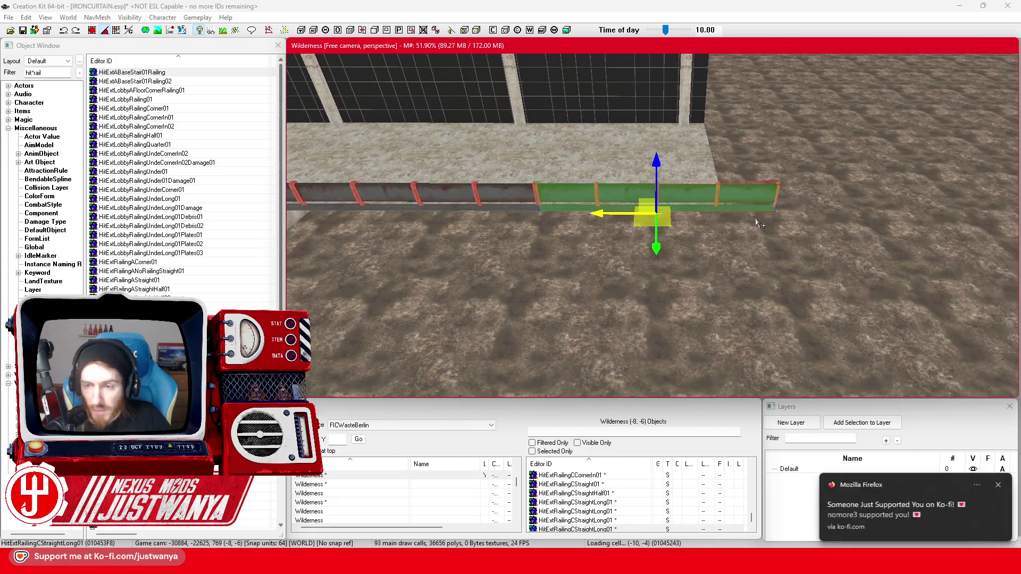
Step: Swap the copy for a HitExtRailingCCornerIn01 corner piece and turn it to join the run
key(ctrl+z)
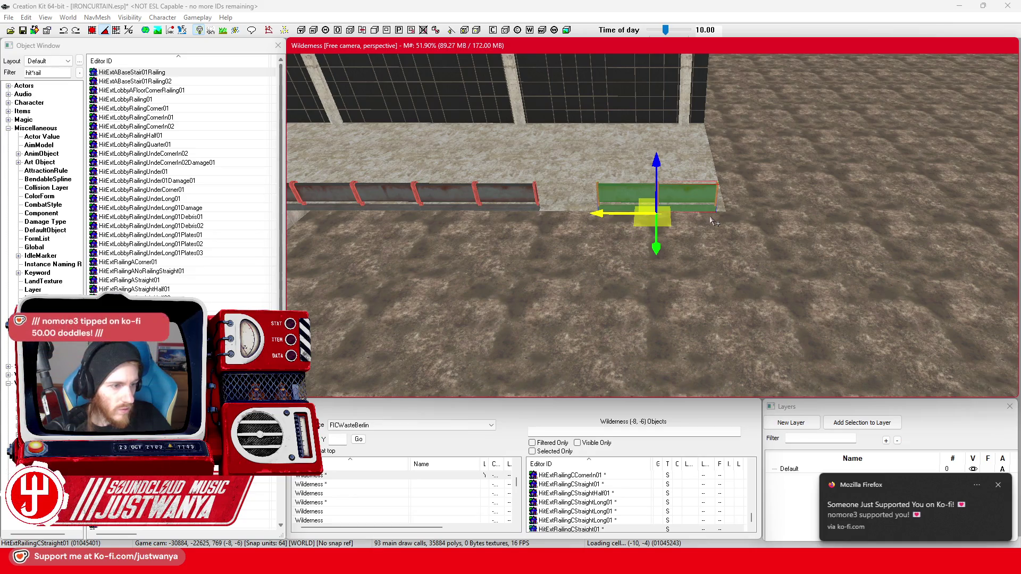
scroll(up, 3)
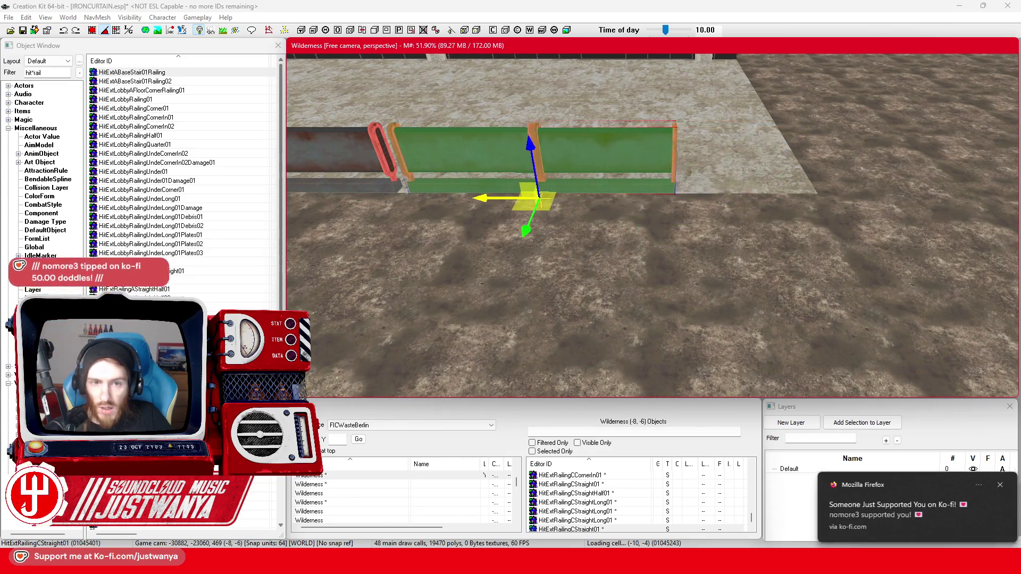
scroll(up, 3)
scroll(down, 3)
key(ctrl+z)
drag(702, 281, 745, 273)
scroll(up, 3)
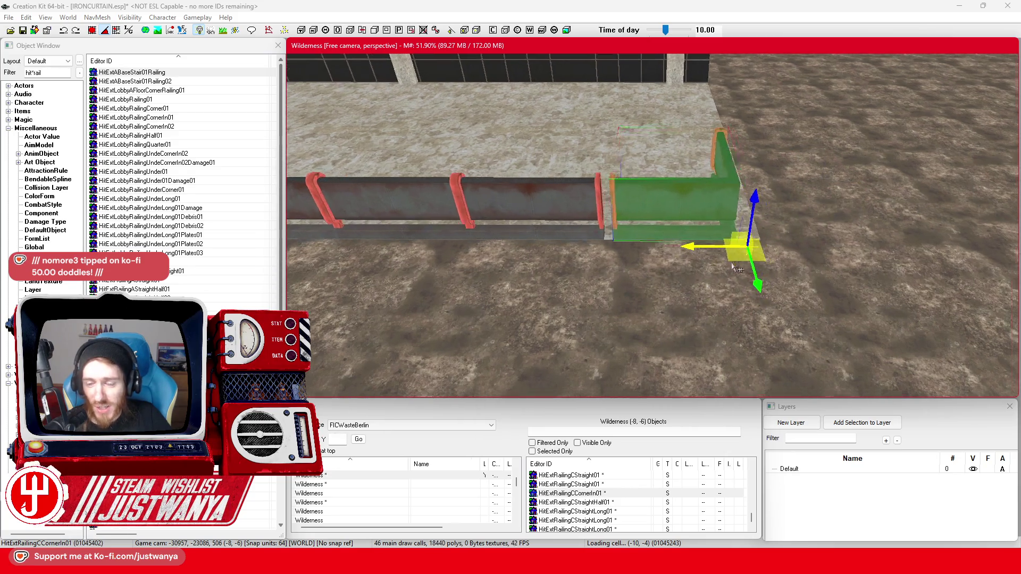
drag(685, 250, 692, 250)
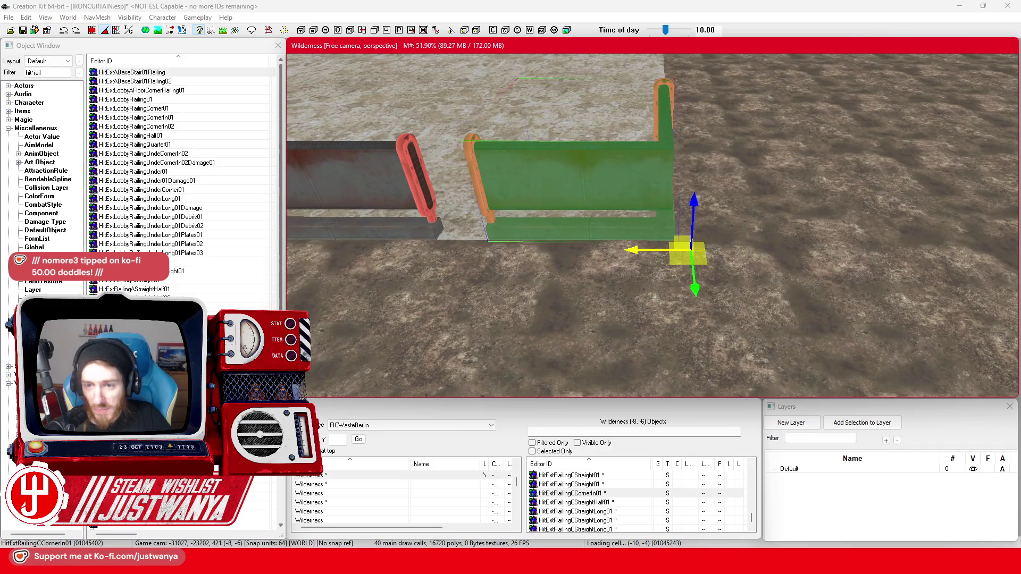
Step: Slide the short straight railing along the wall to fill the gap
click(398, 187)
scroll(down, 3)
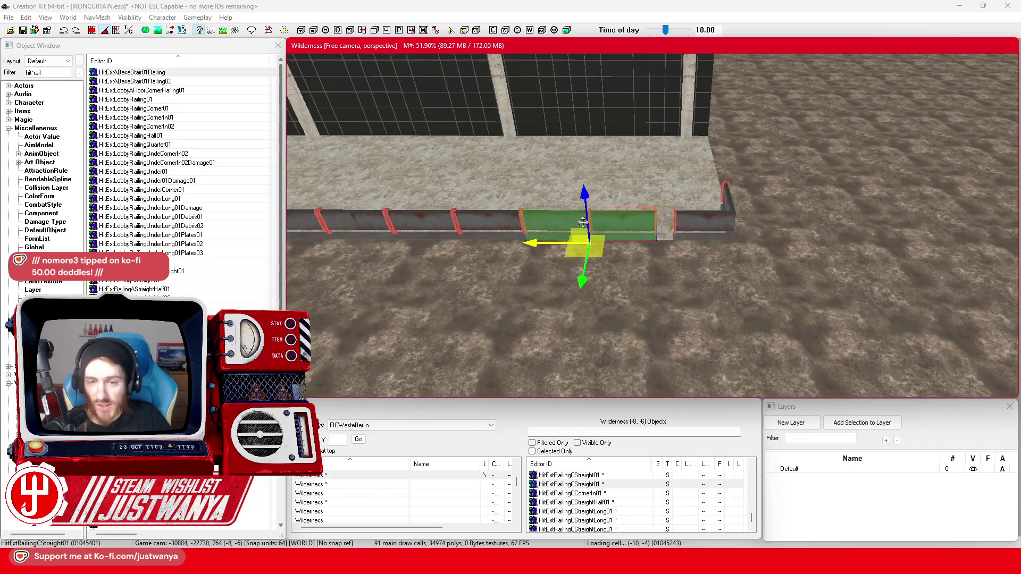
drag(532, 243, 764, 242)
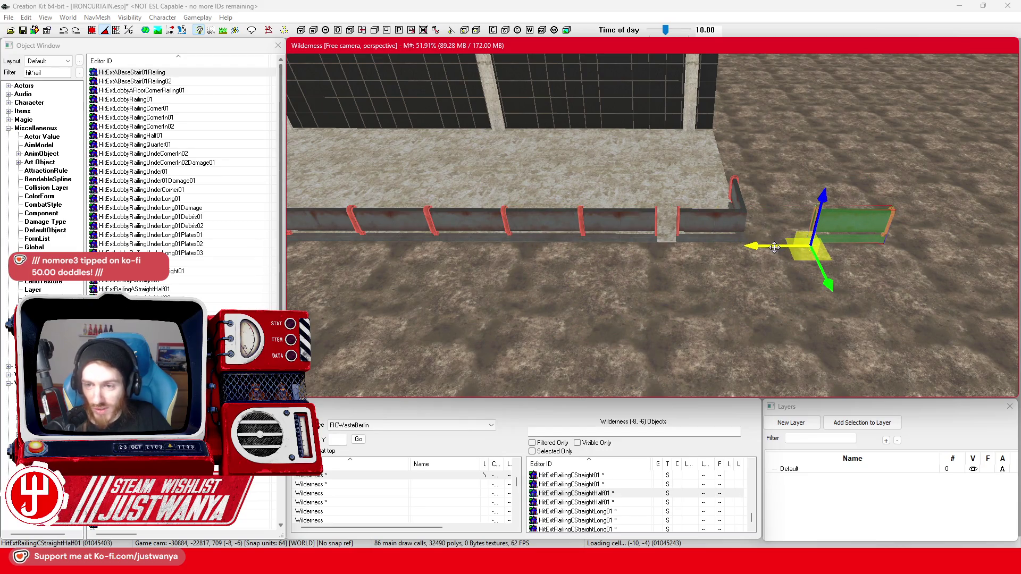
drag(774, 248, 610, 247)
scroll(up, 3)
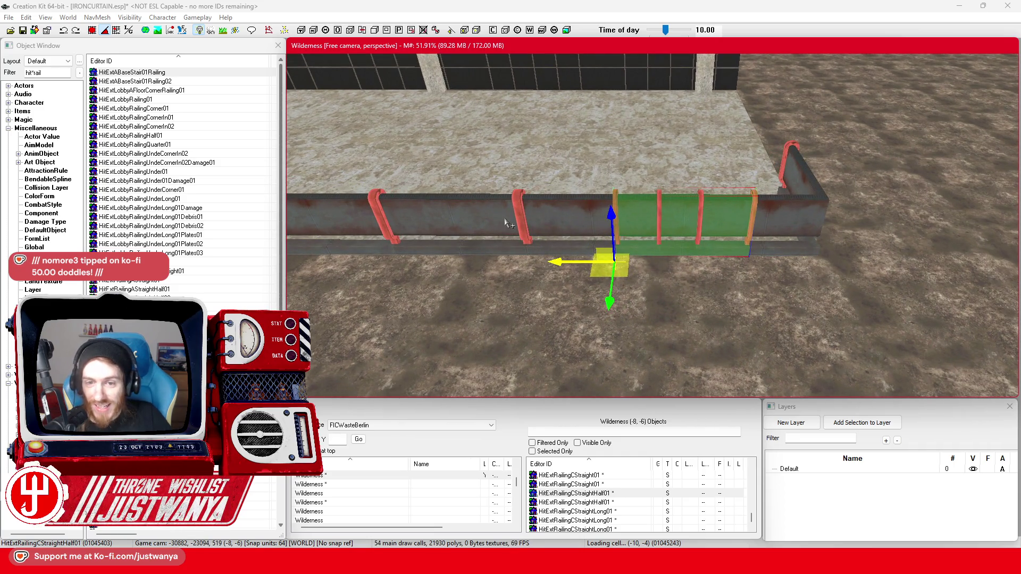
Step: Turn HitExtRailingCStraight01 perpendicular to the wall and butt it past the grey railing's end
click(505, 222)
scroll(down, 3)
key(e)
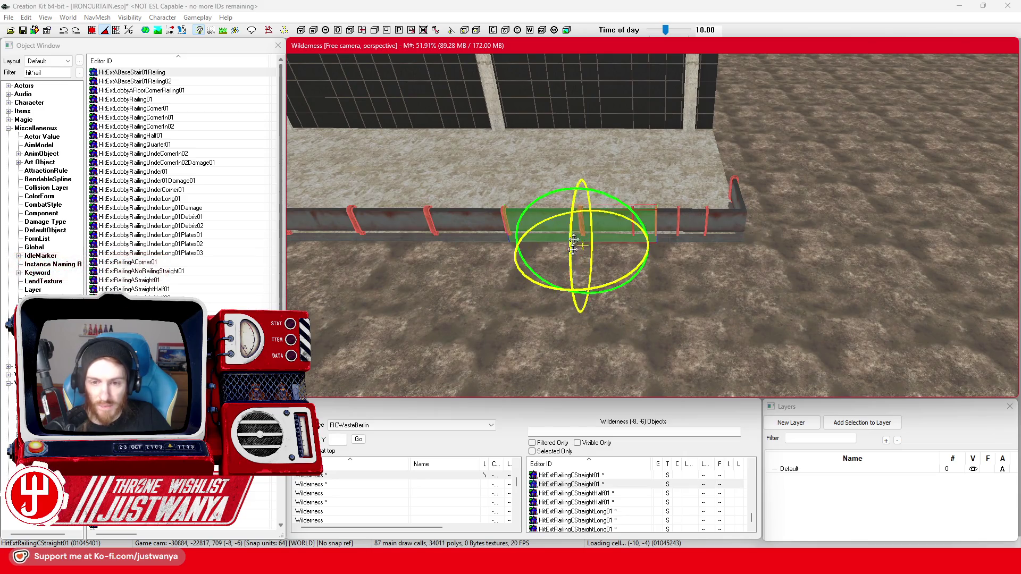
drag(563, 286, 588, 271)
key(w)
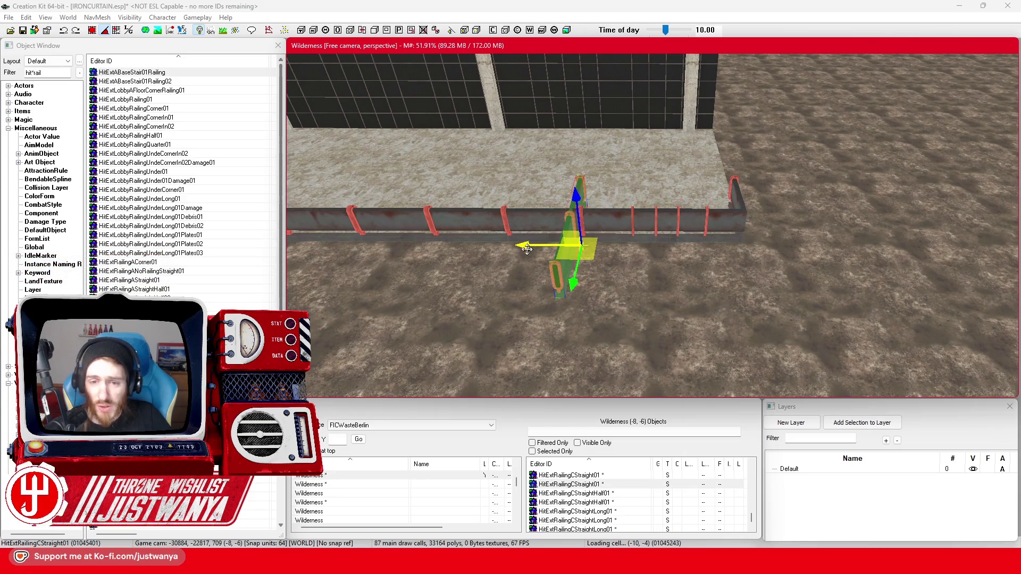
drag(527, 250, 685, 249)
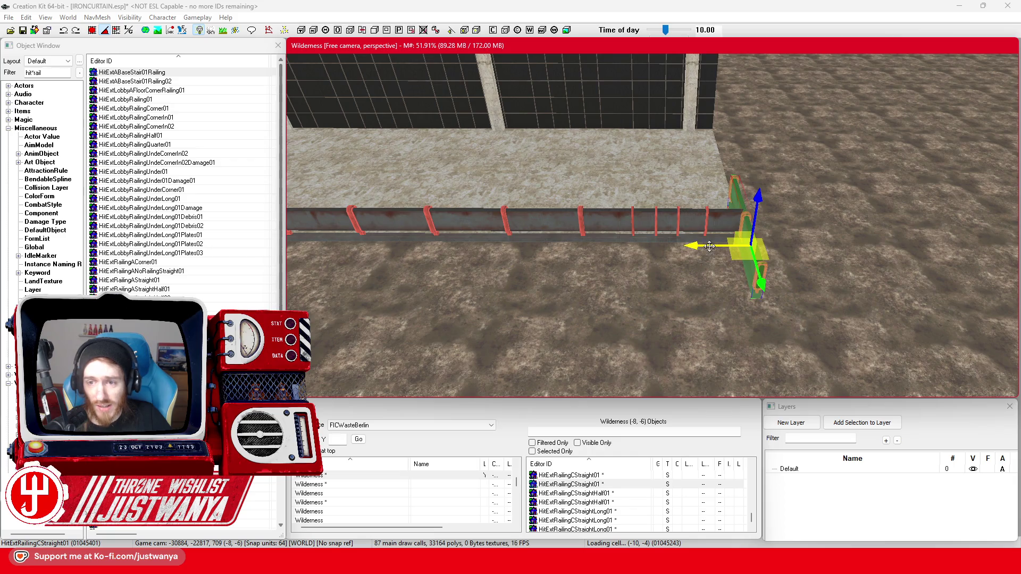
key(shift)
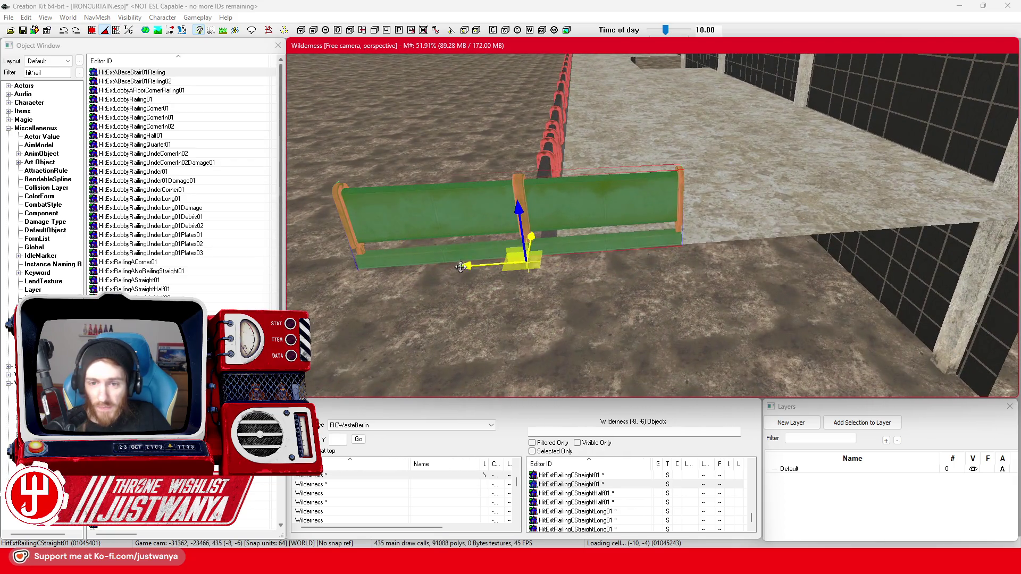
drag(460, 267, 766, 242)
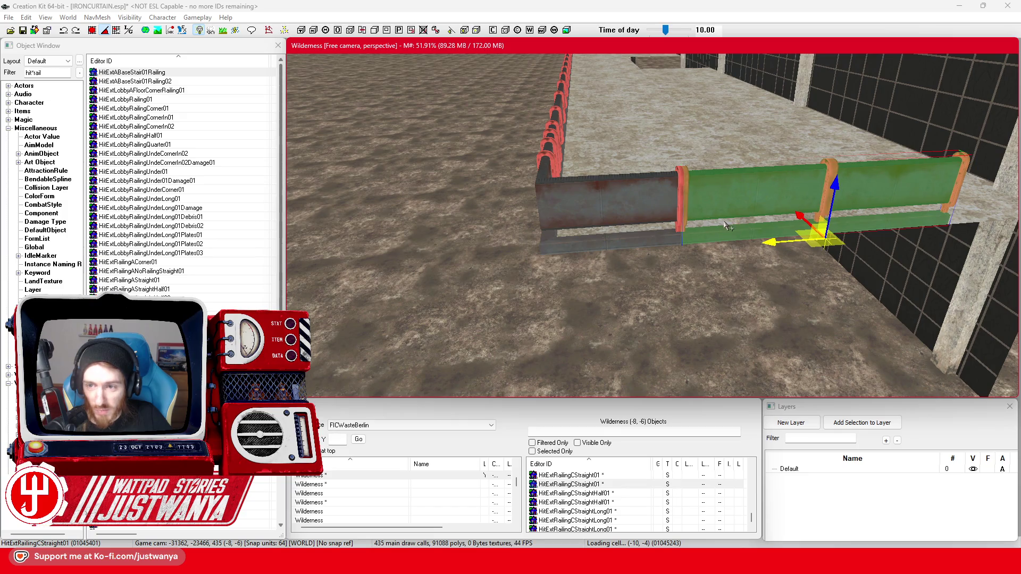
scroll(down, 3)
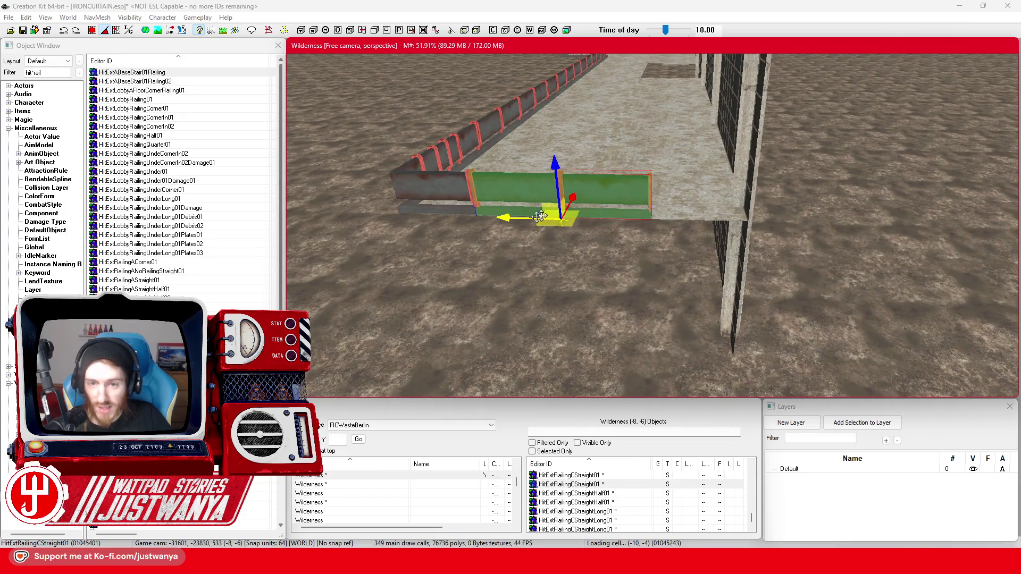
drag(545, 214, 693, 218)
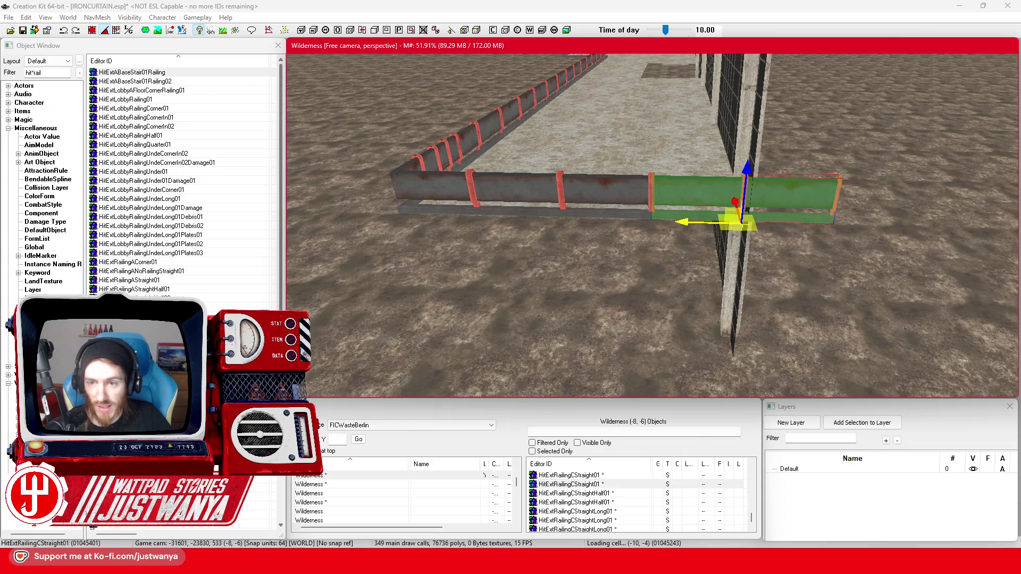
Step: View the walkway floor and stairs, then select the corner railing by the stairs
click(593, 174)
drag(592, 174, 836, 191)
drag(559, 196, 744, 236)
click(505, 234)
Step: Rotate the corner railing by the stairs into place and duplicate it
scroll(up, 3)
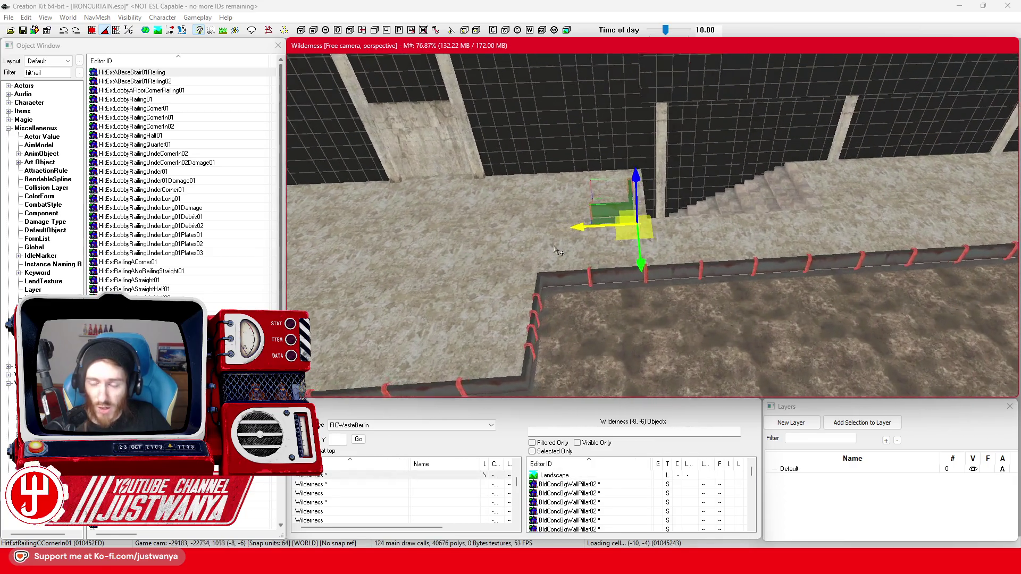
key(e)
drag(558, 243, 579, 269)
key(shift)
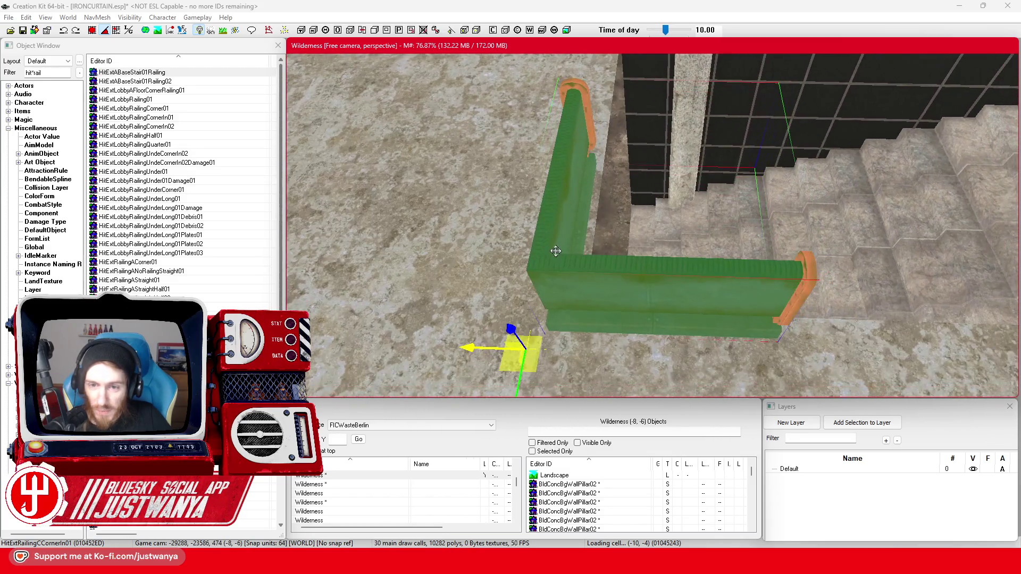
drag(468, 348, 476, 348)
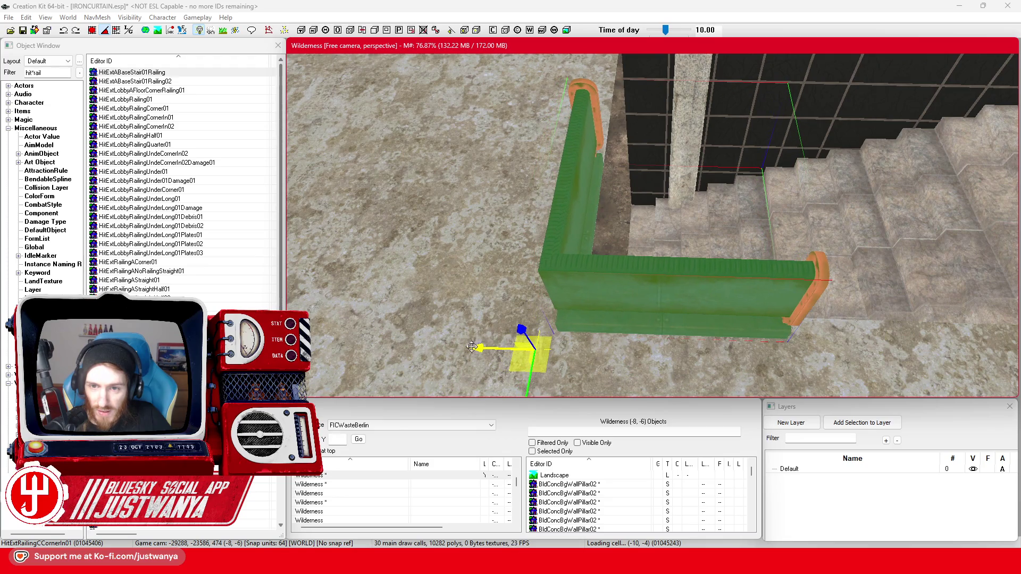
scroll(down, 3)
key(ctrl+d)
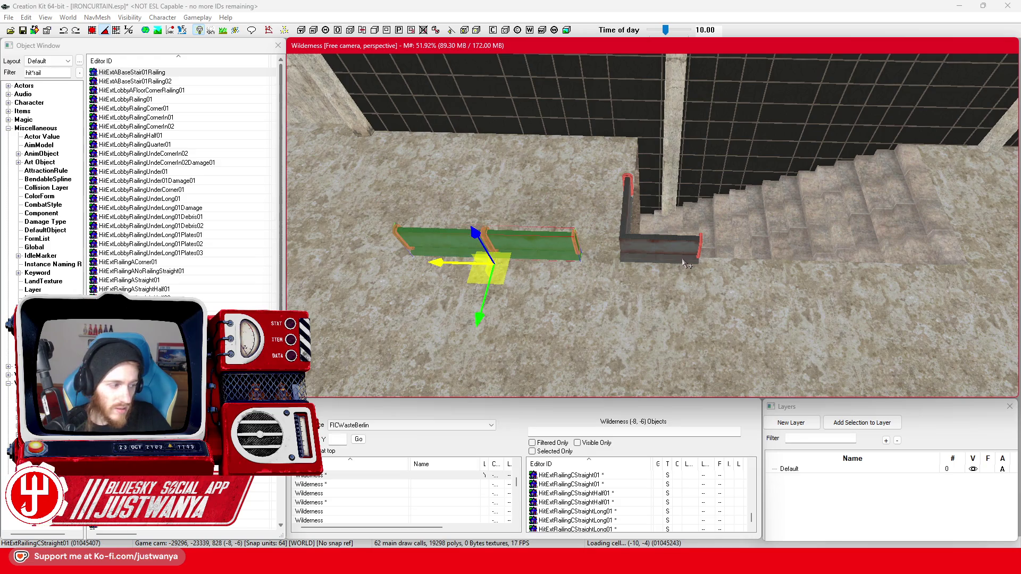
Step: Rotate the half-length straight railing upright at the stair corner
click(532, 244)
key(e)
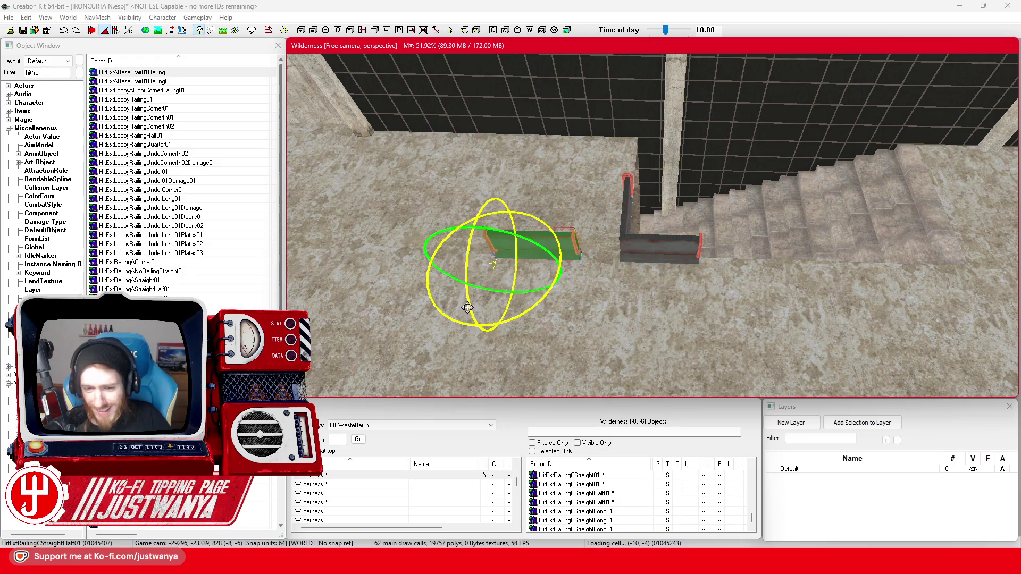
drag(468, 325, 633, 269)
key(w)
key(shift)
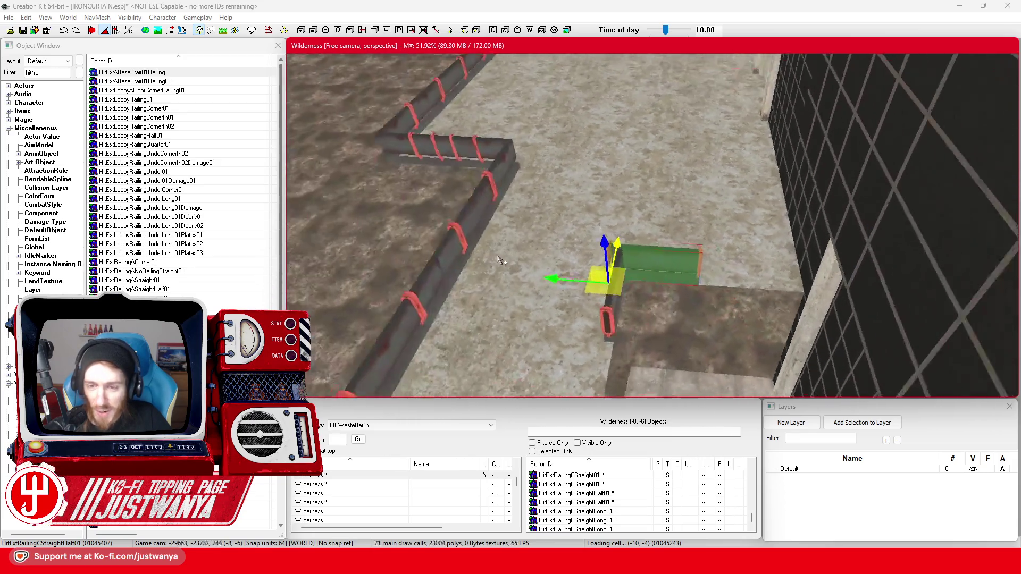
key(shift)
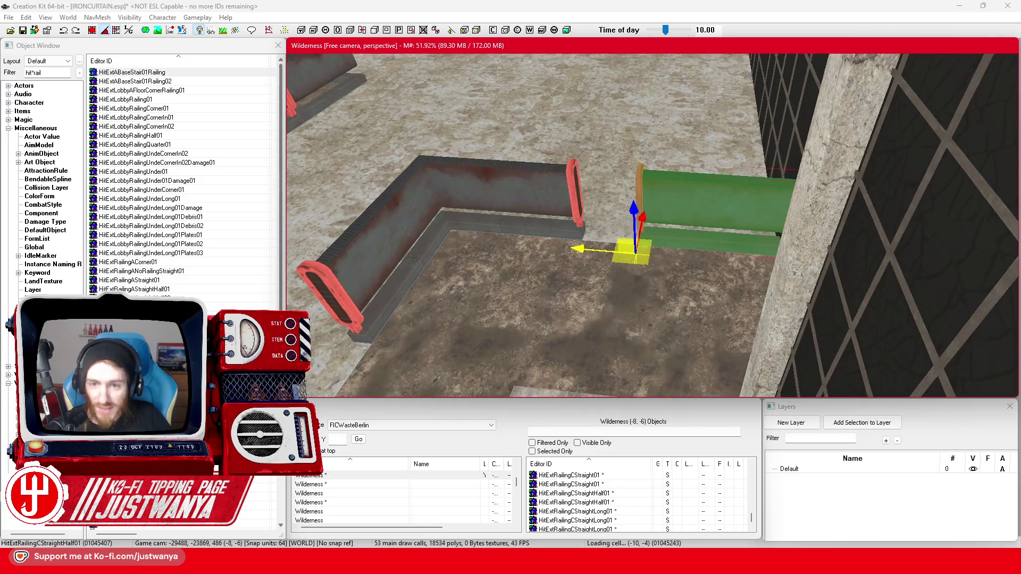
key(shift)
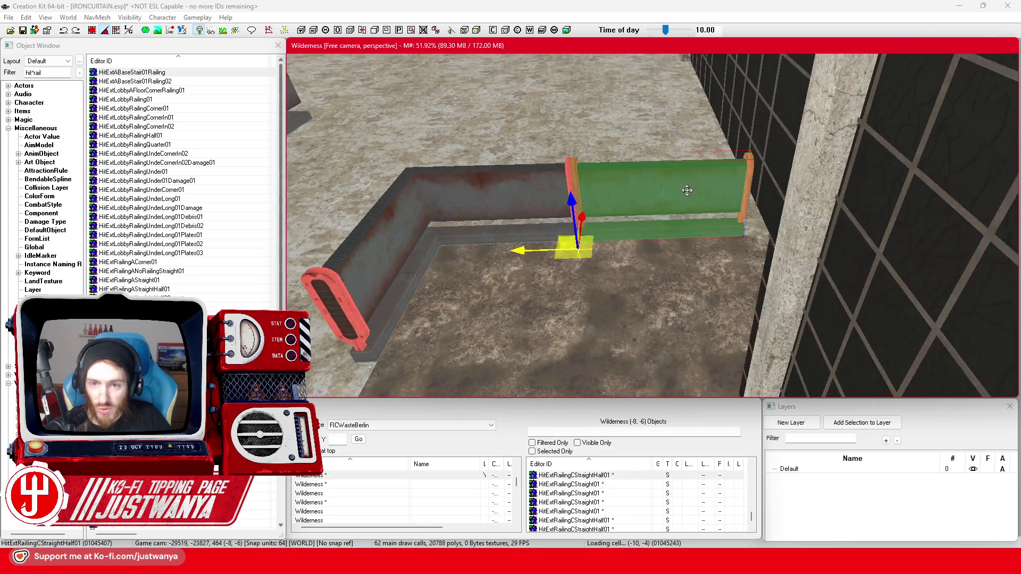
key(shift)
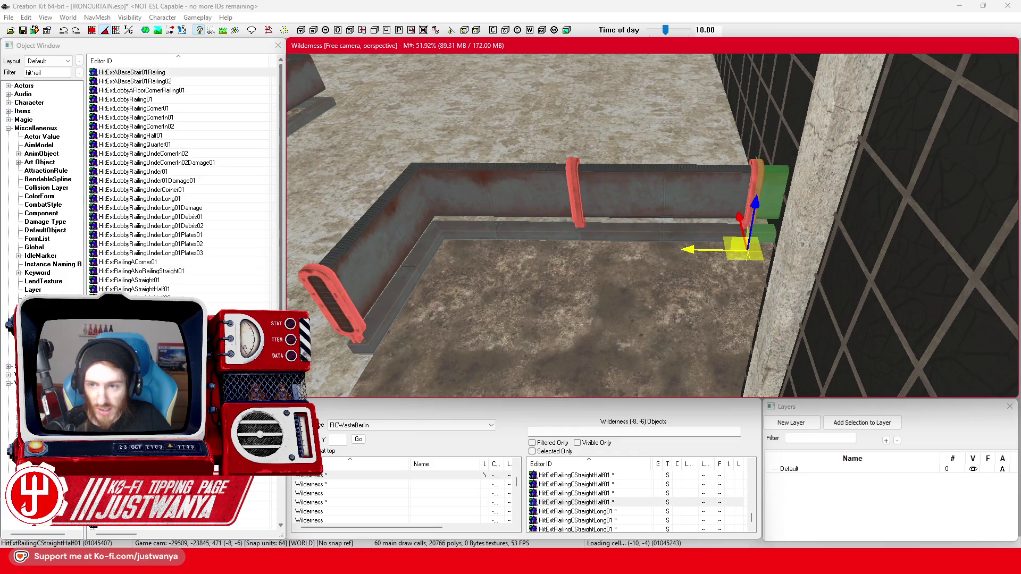
key(shift)
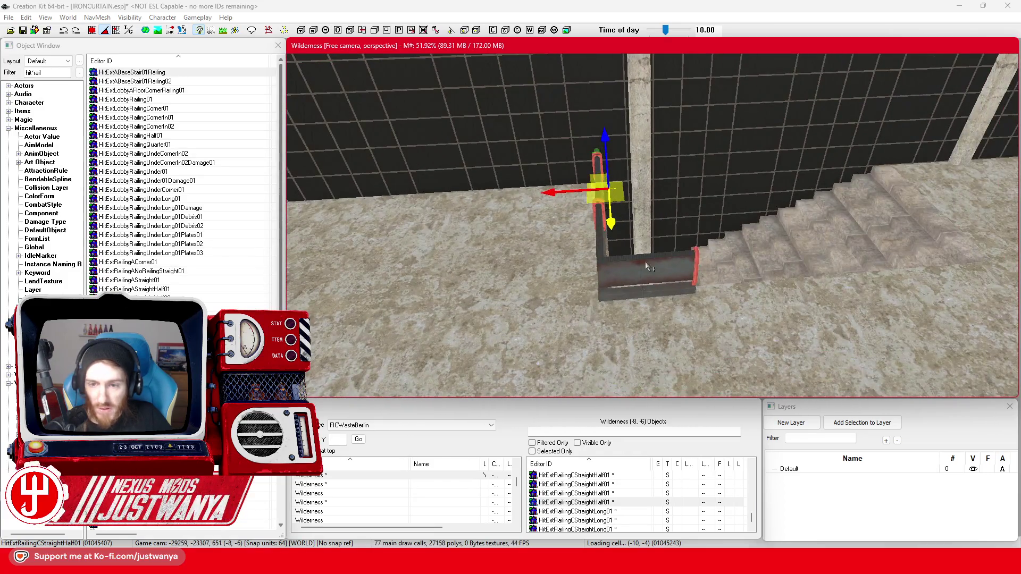
Step: Move the full straight railing beside the corner railing, one length along
click(650, 262)
click(555, 314)
click(555, 318)
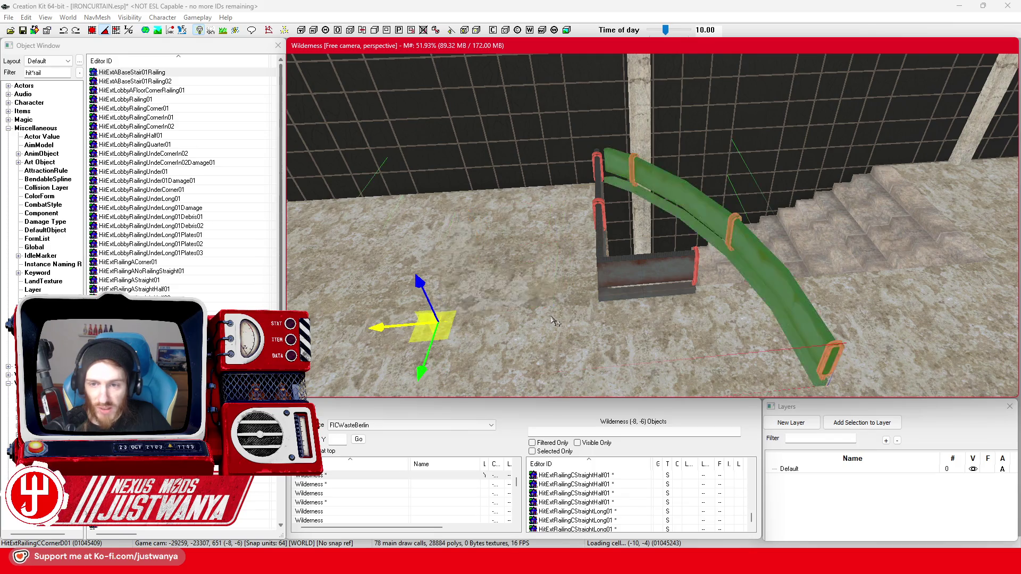
click(556, 321)
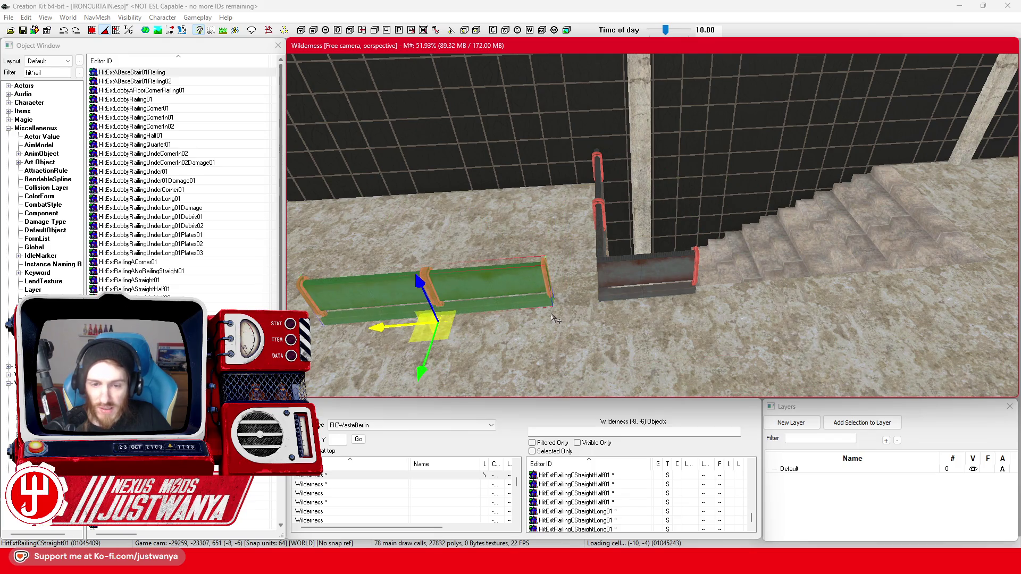
drag(385, 327, 742, 296)
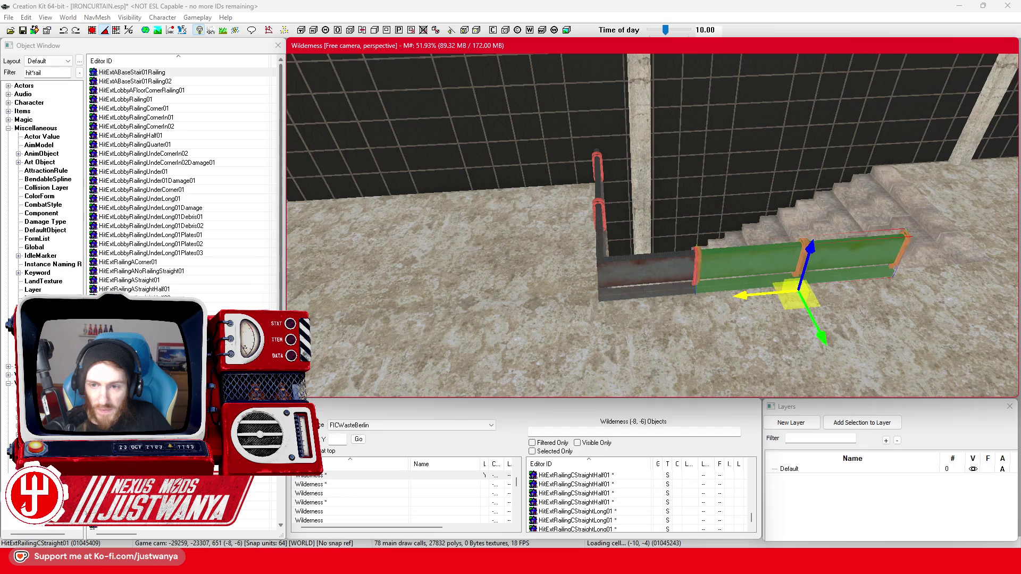
key(shift)
drag(545, 272, 756, 263)
Step: Push the half-length railing against the corner railing to close the run
click(798, 234)
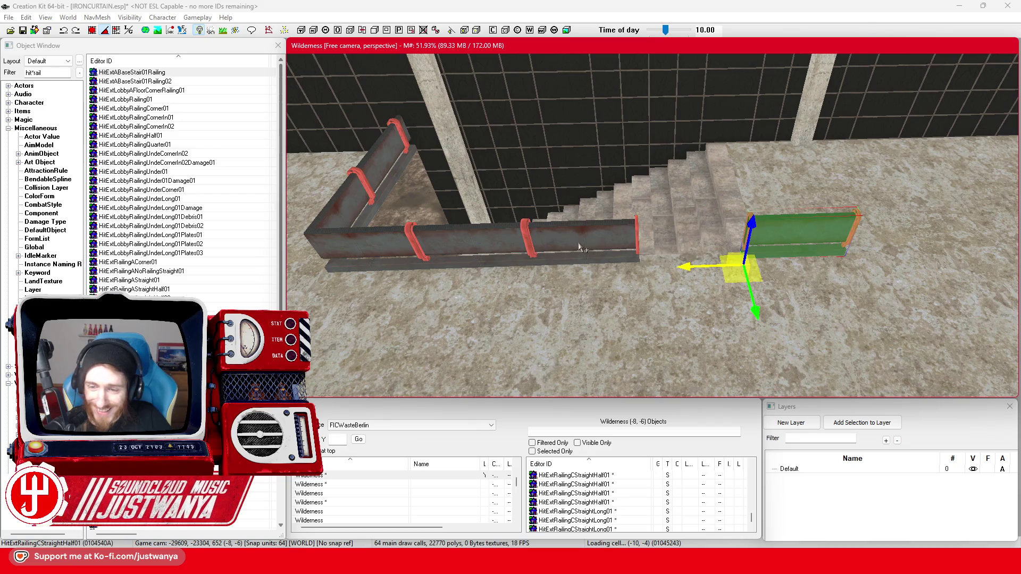
drag(798, 234, 713, 237)
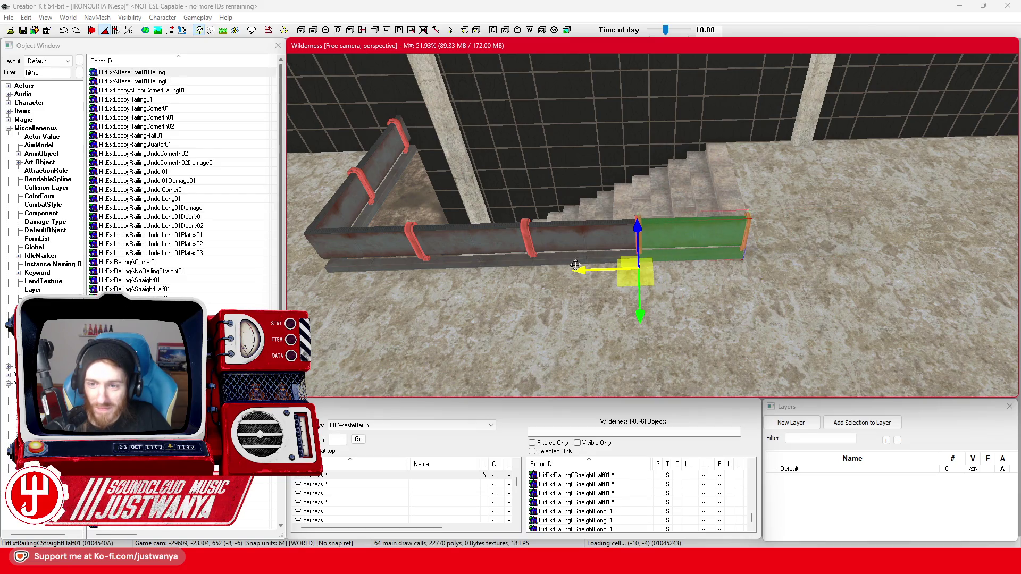
key(shift)
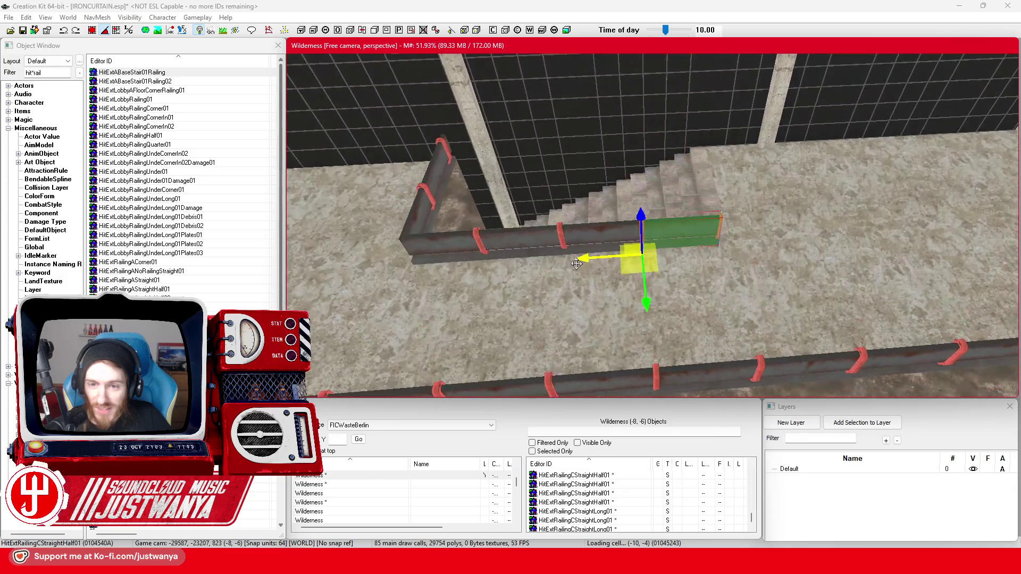
scroll(up, 3)
click(572, 258)
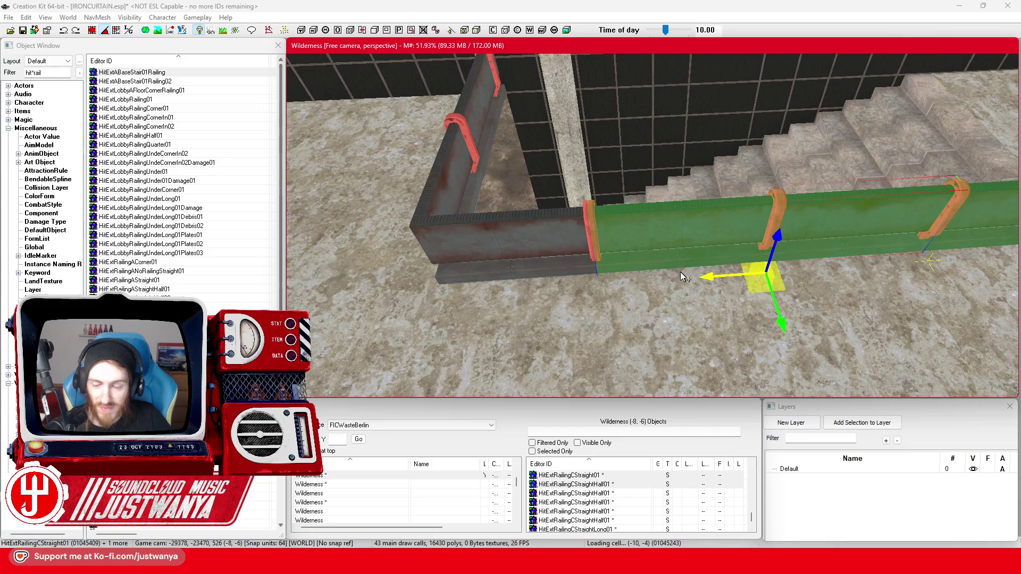
click(599, 175)
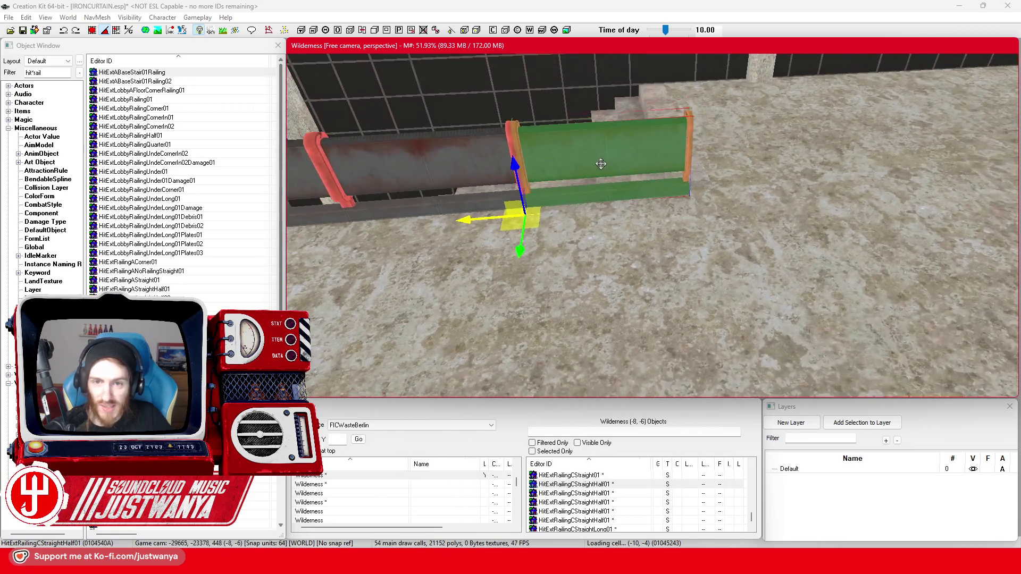
scroll(down, 3)
scroll(down, 3)
drag(582, 235, 795, 262)
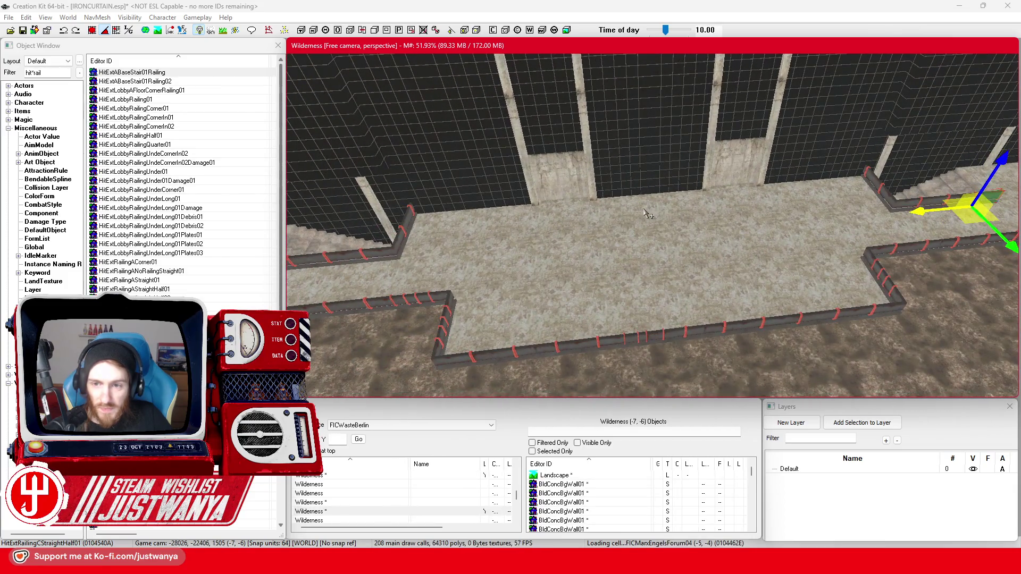
Step: Frame a raised walkway floor piece and save IRONCURTAIN.esp from the toolbar
click(646, 214)
key(f)
scroll(down, 3)
drag(679, 229, 668, 200)
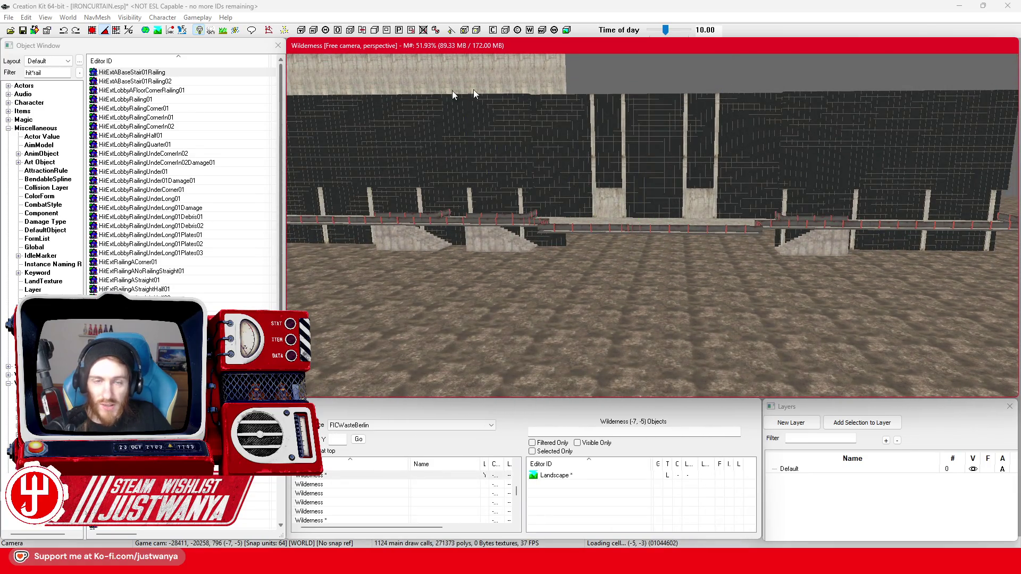
click(20, 31)
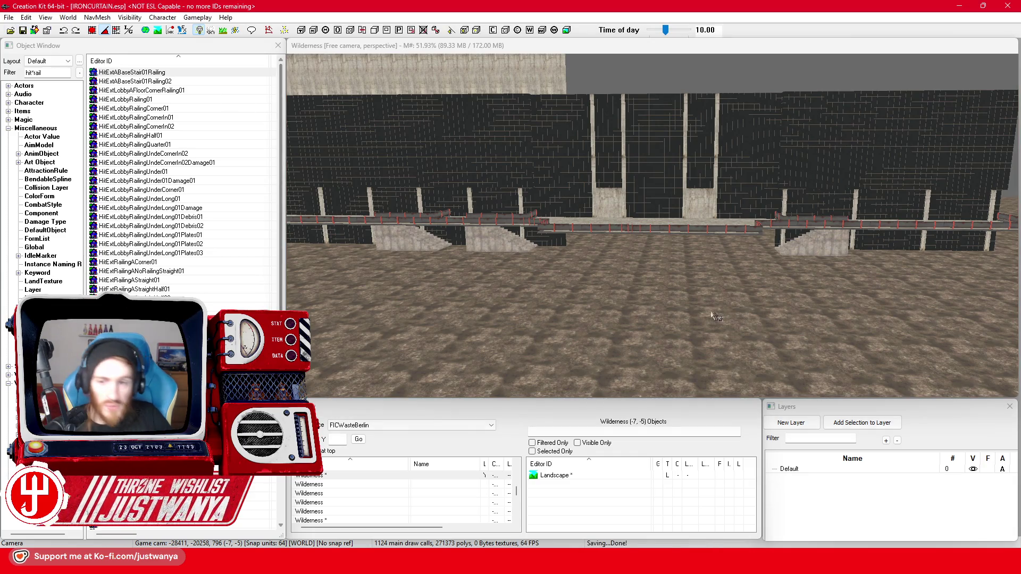
scroll(up, 3)
scroll(up, 3)
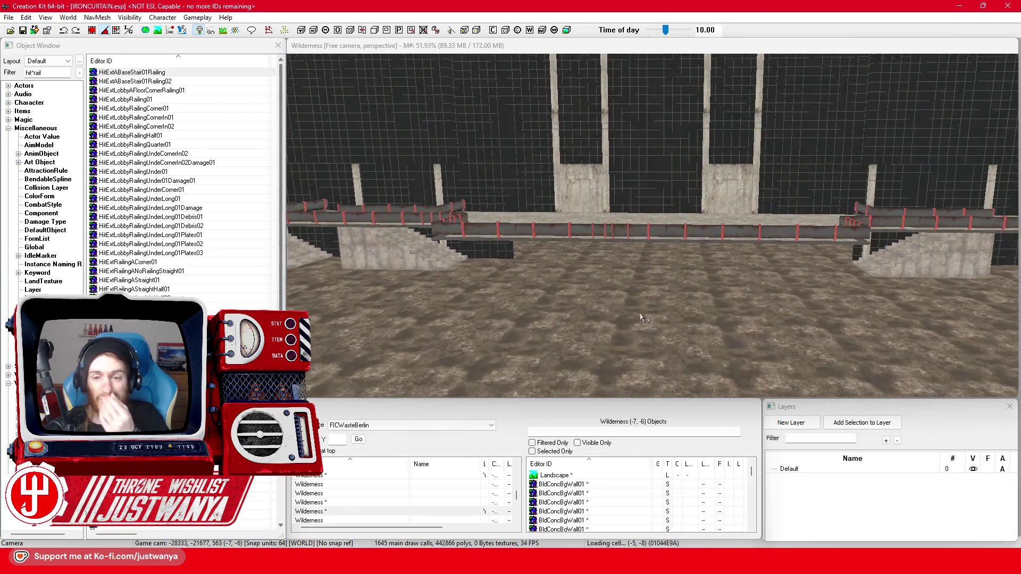
drag(621, 304, 565, 273)
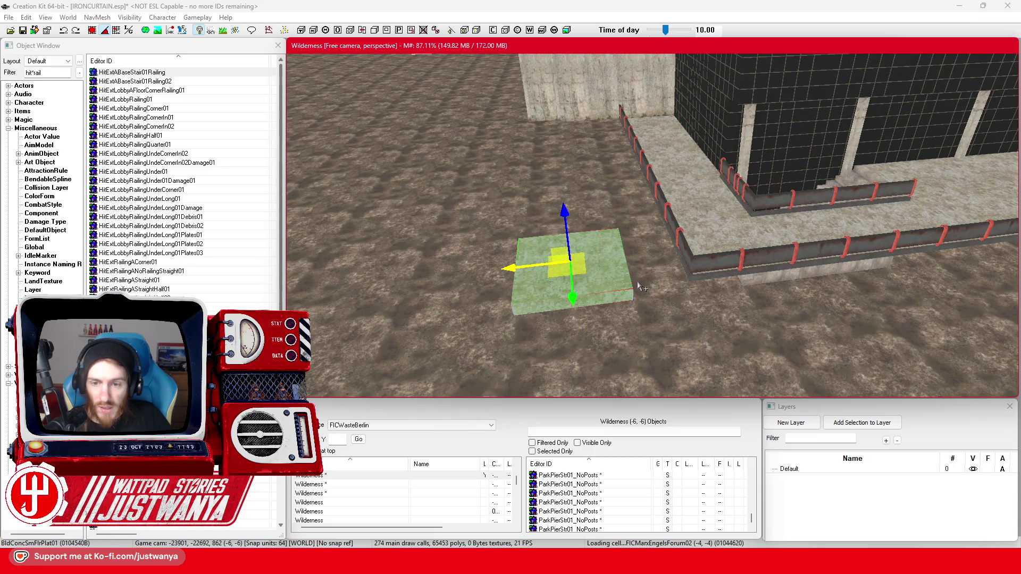
Step: Move a loose concrete floor piece against the building edge and duplicate it further along the wall
drag(604, 285, 596, 294)
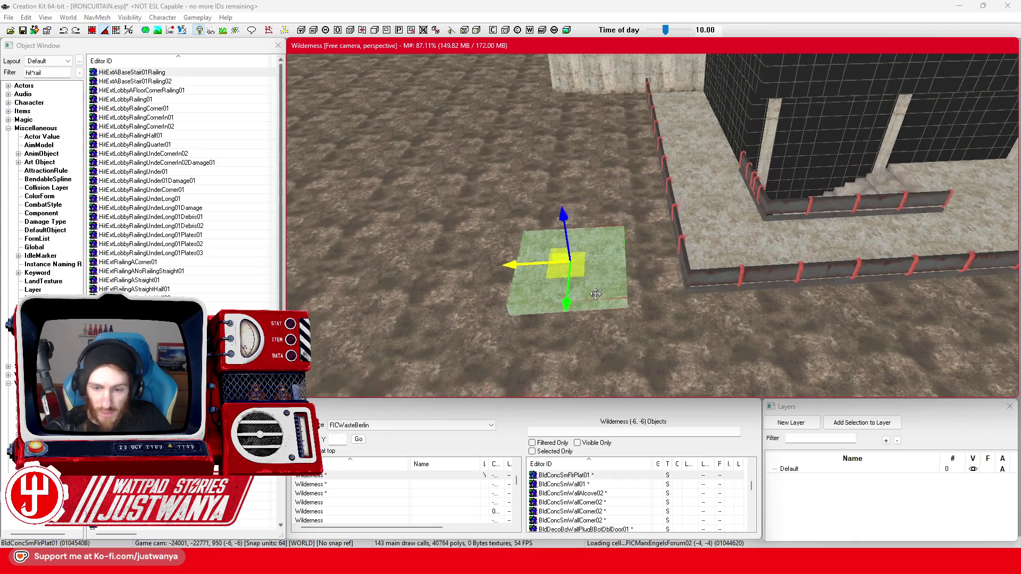
scroll(up, 3)
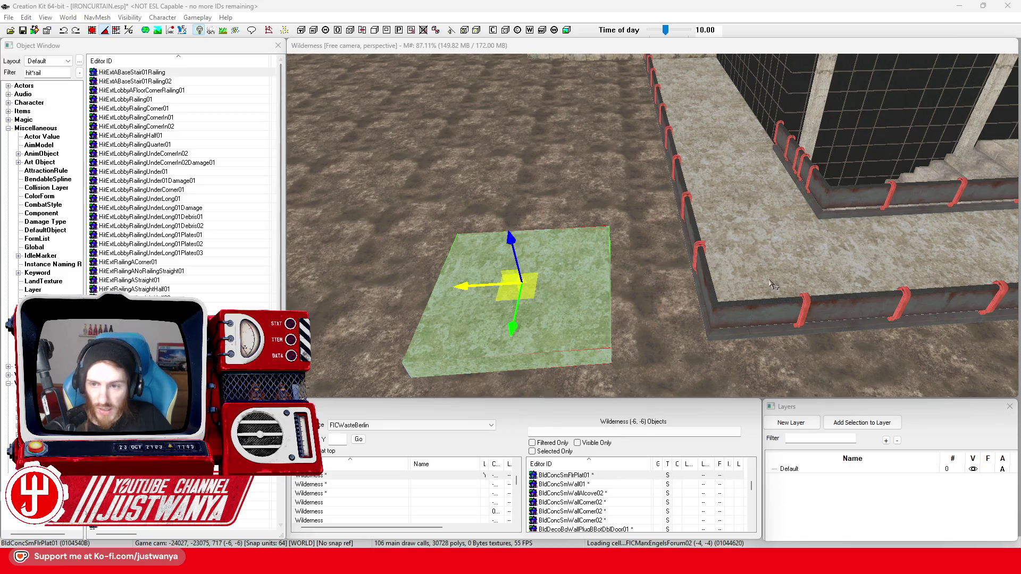
click(773, 286)
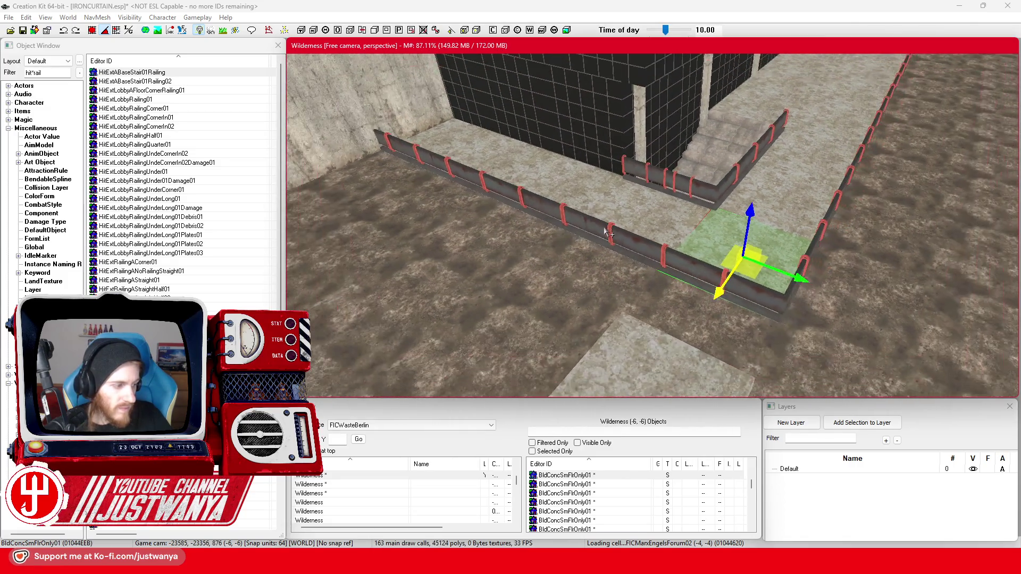
click(576, 301)
drag(576, 301, 755, 250)
key(ctrl+d)
drag(636, 237, 366, 189)
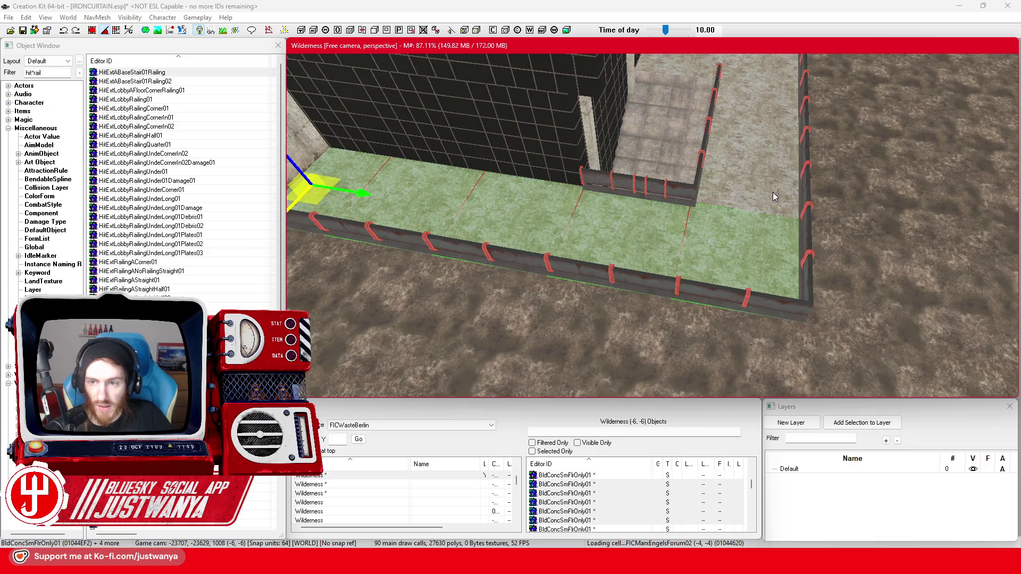
Step: Add more floor pieces to the selection and lay duplicated copies right along the wall and railing
click(760, 250)
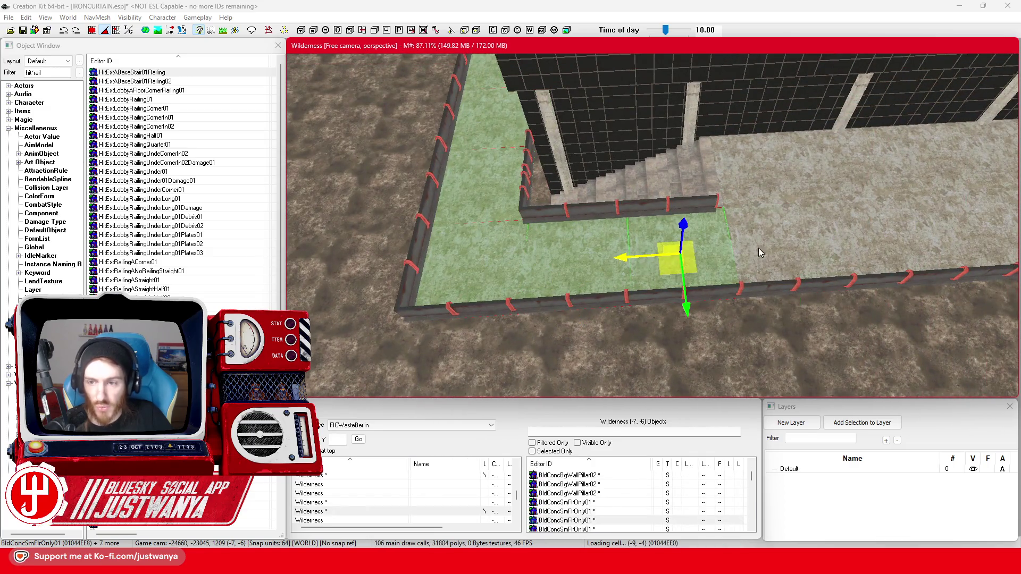
key(ctrl+d)
drag(759, 250, 721, 254)
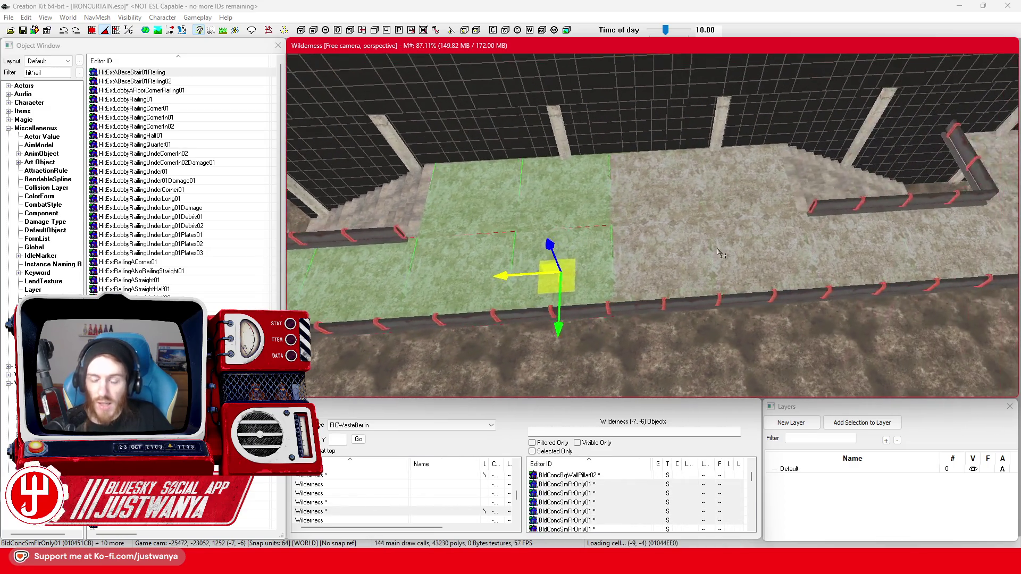
key(ctrl+d)
drag(647, 208, 719, 197)
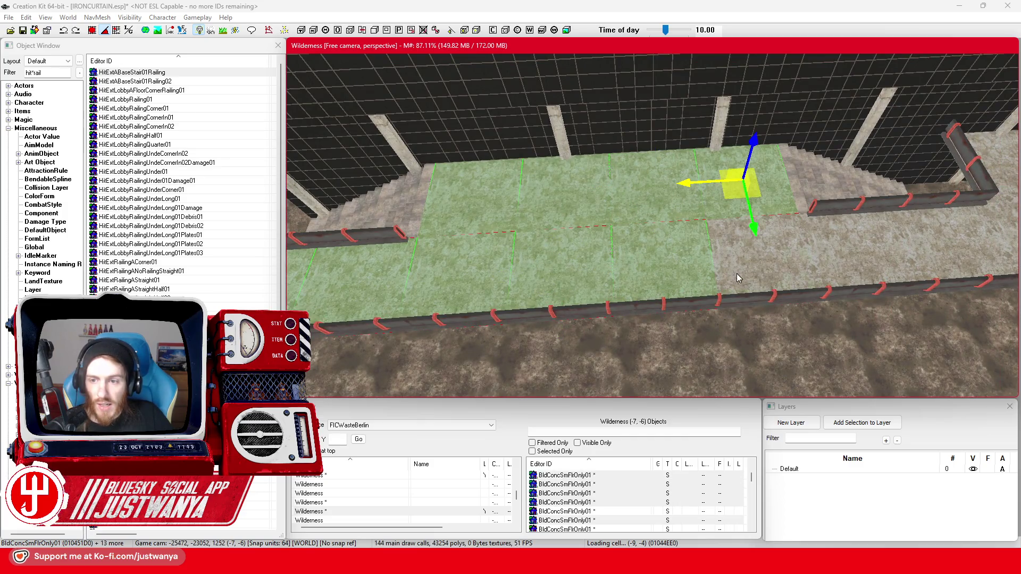
key(ctrl+d)
drag(640, 285, 801, 196)
Step: Keep duplicating floor pieces toward the stairs and down to the lower railing
key(ctrl+d)
middle_click(801, 194)
key(ctrl+d)
drag(666, 293, 828, 257)
middle_click(818, 189)
key(ctrl+d)
drag(645, 179, 753, 343)
middle_click(752, 343)
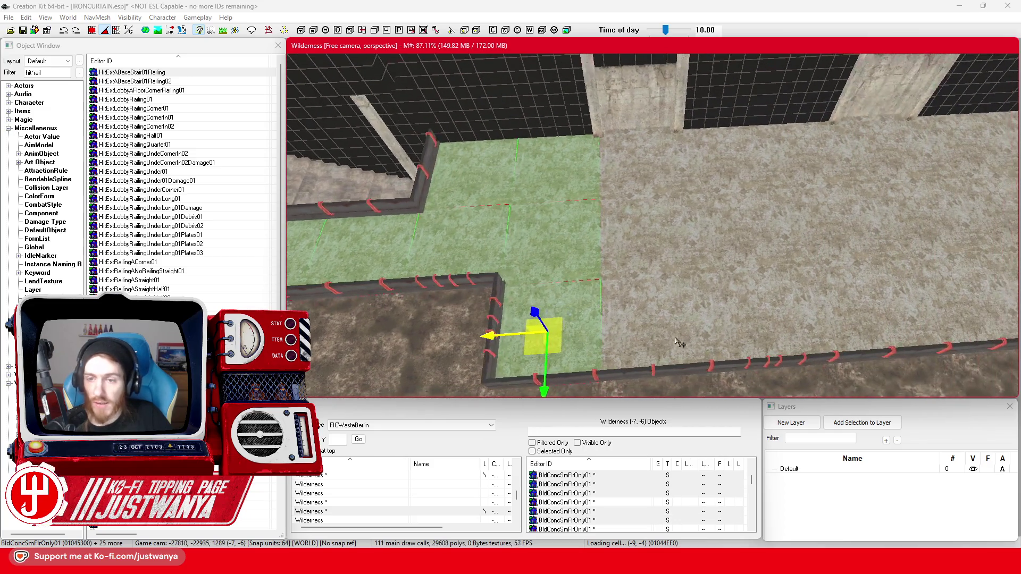
key(ctrl+d)
drag(639, 169, 651, 324)
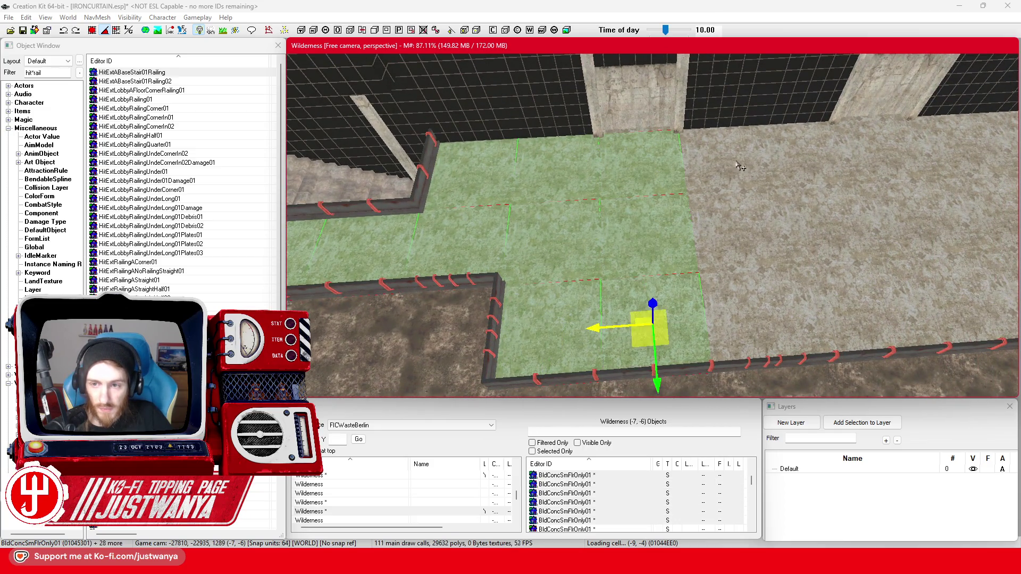
Step: Fill the remaining gaps with duplicated floor pieces down to the railing
key(ctrl+d)
drag(709, 239, 735, 321)
middle_click(708, 319)
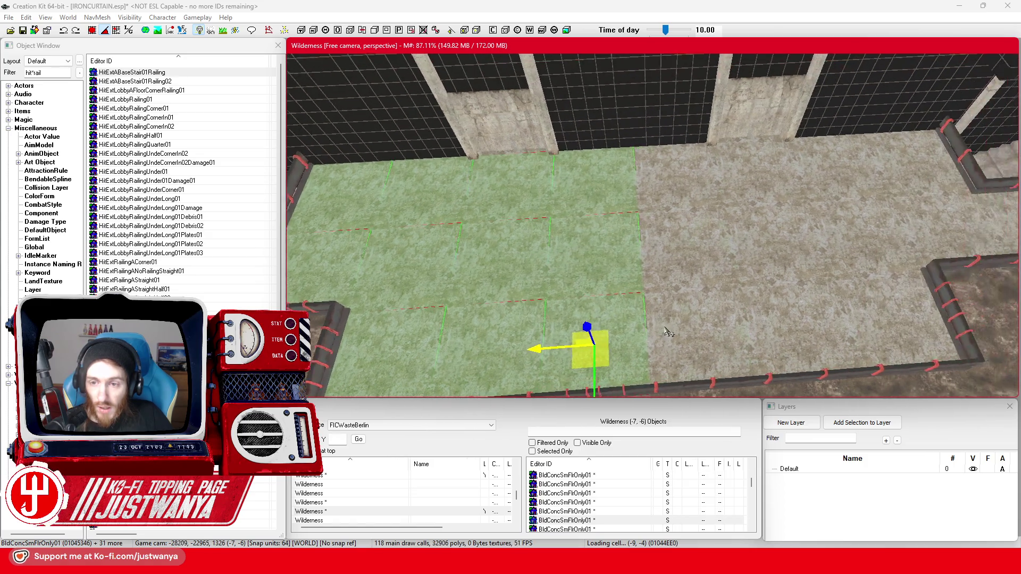
key(ctrl+d)
drag(662, 253, 665, 319)
key(ctrl+d)
drag(742, 182, 766, 330)
middle_click(684, 257)
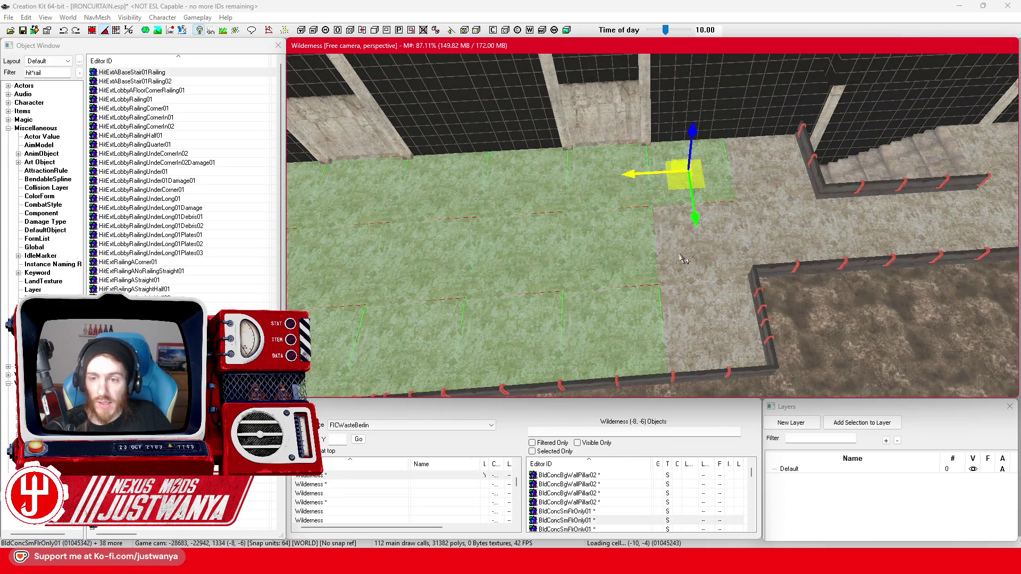
key(ctrl+d)
drag(700, 250, 787, 242)
Step: Fill the floor beside the stairs, completing the 55-piece BldConcSmFlrOnly01 selection
key(ctrl+d)
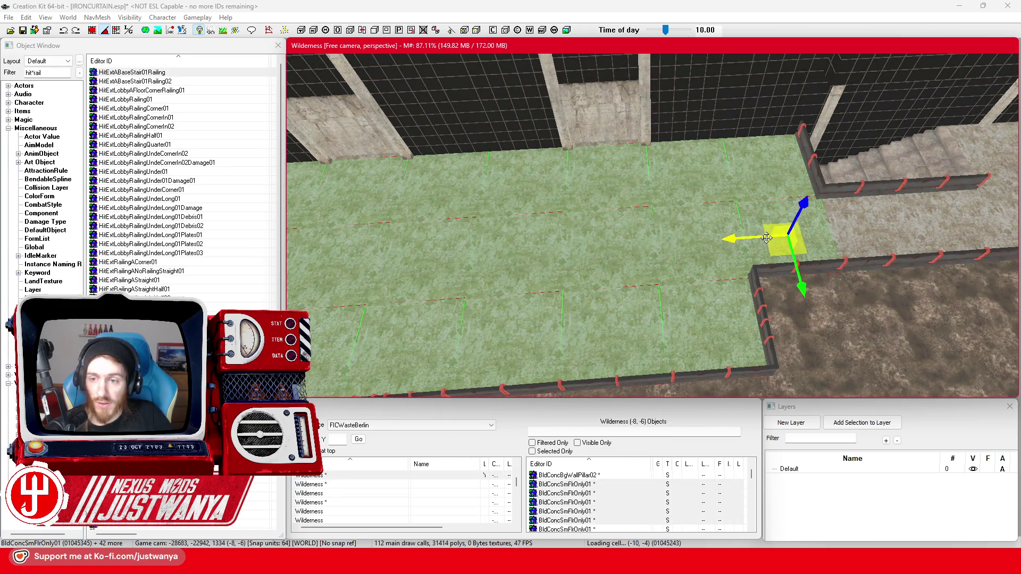
middle_click(648, 260)
key(ctrl+d)
drag(648, 259, 786, 211)
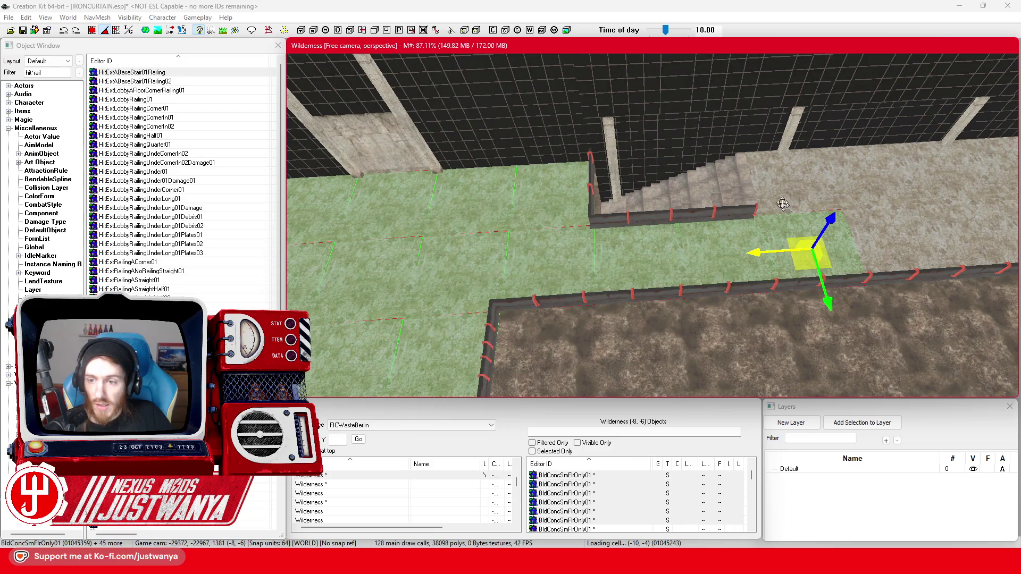
middle_click(771, 175)
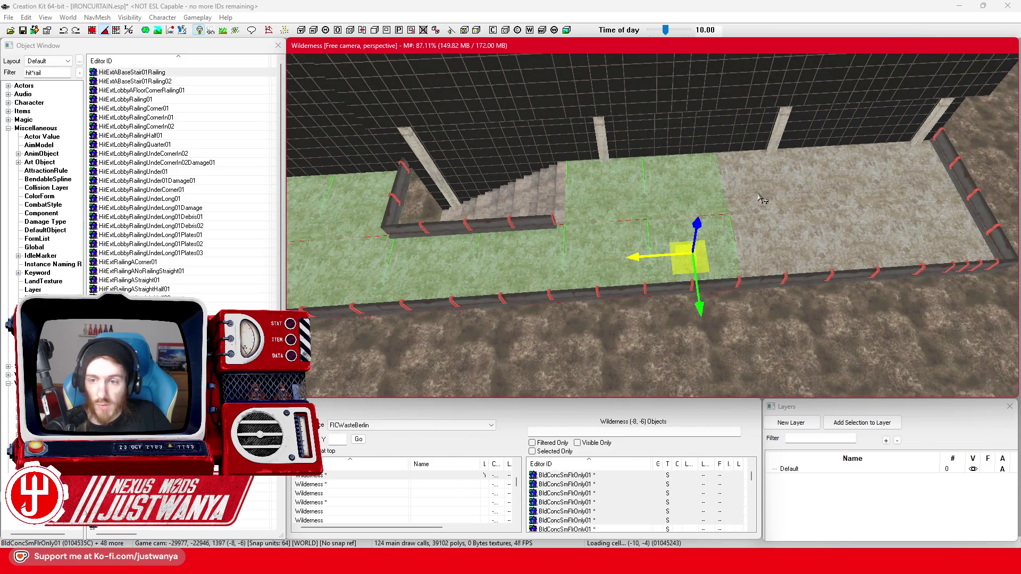
drag(807, 256, 905, 169)
key(shift)
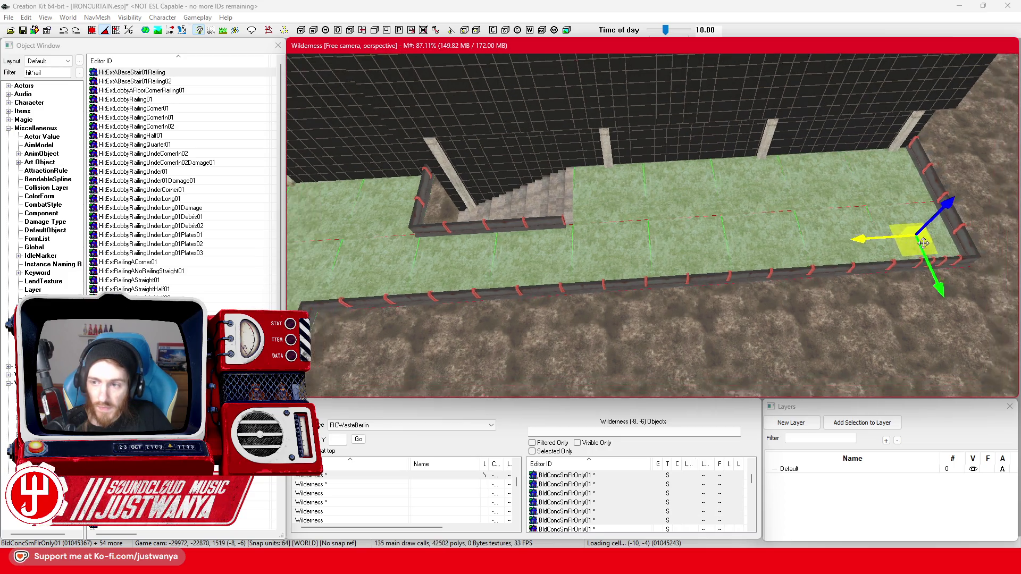
scroll(down, 3)
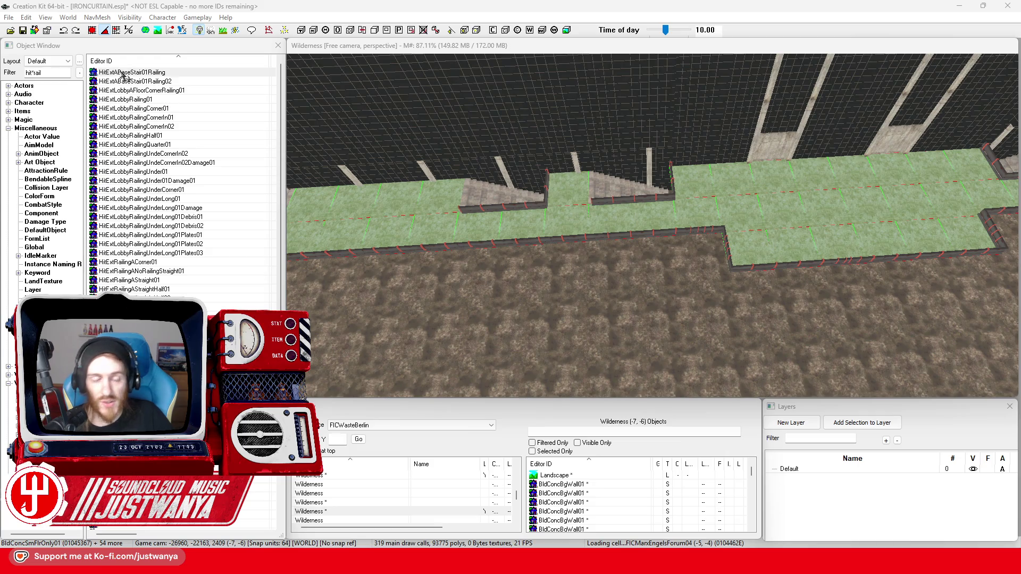
key(ctrl+f)
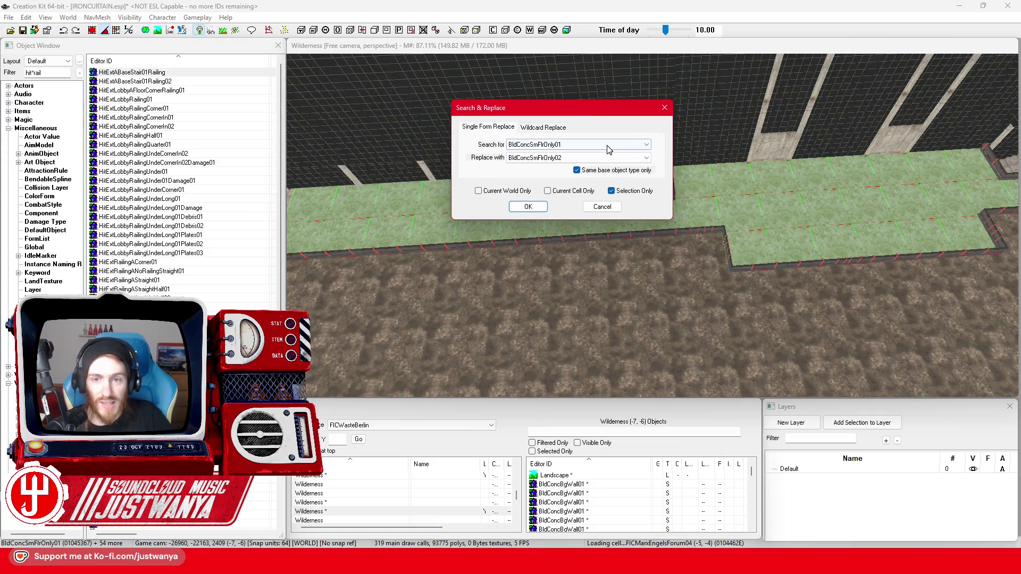
Step: Replace the selected BldConcSmFlrOnly01 pieces with BldConcSmFlrPlat01, selection only, and close the summary
click(609, 158)
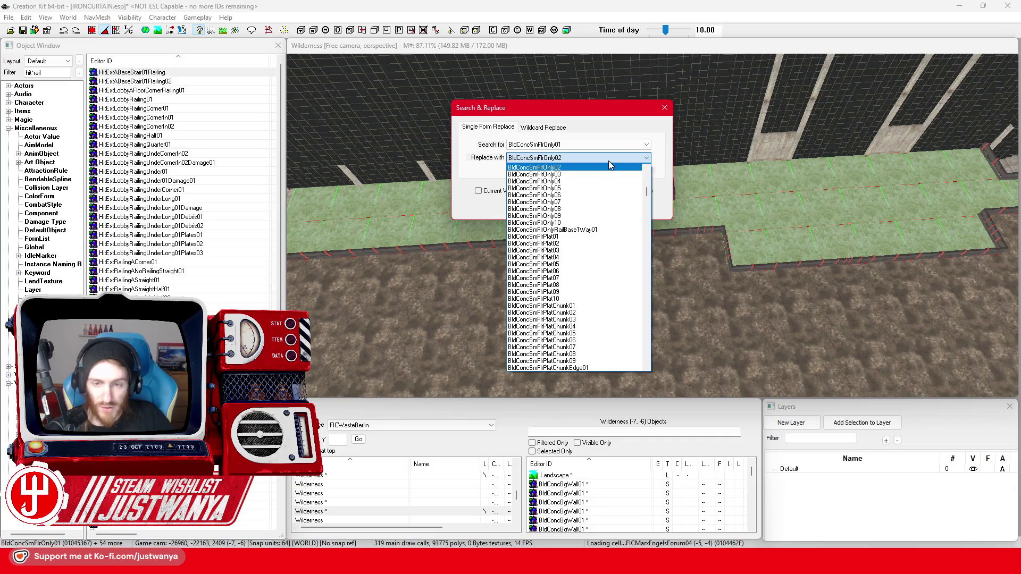
text(v)
click(598, 158)
click(589, 158)
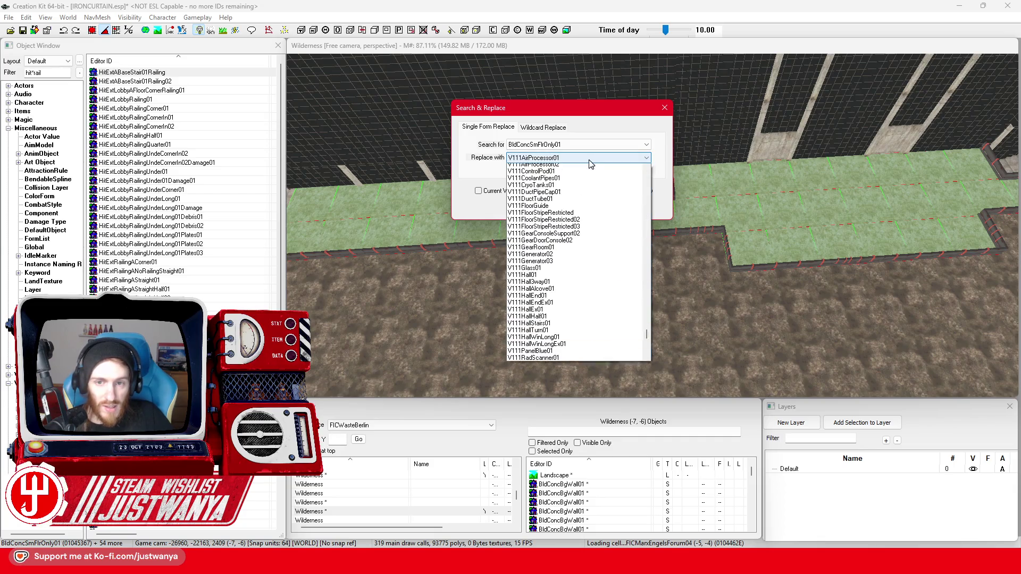
text(bldconc)
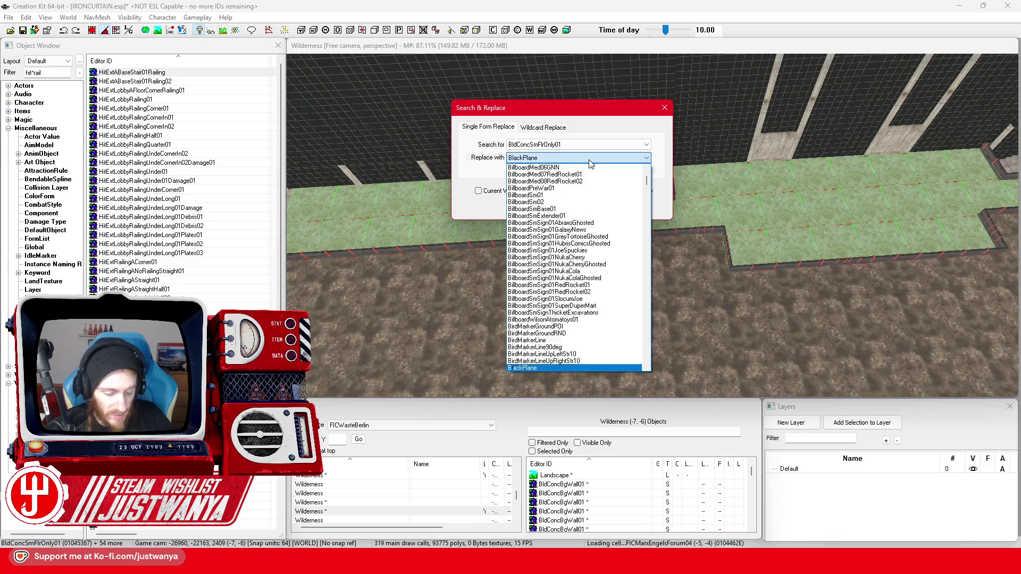
text(f)
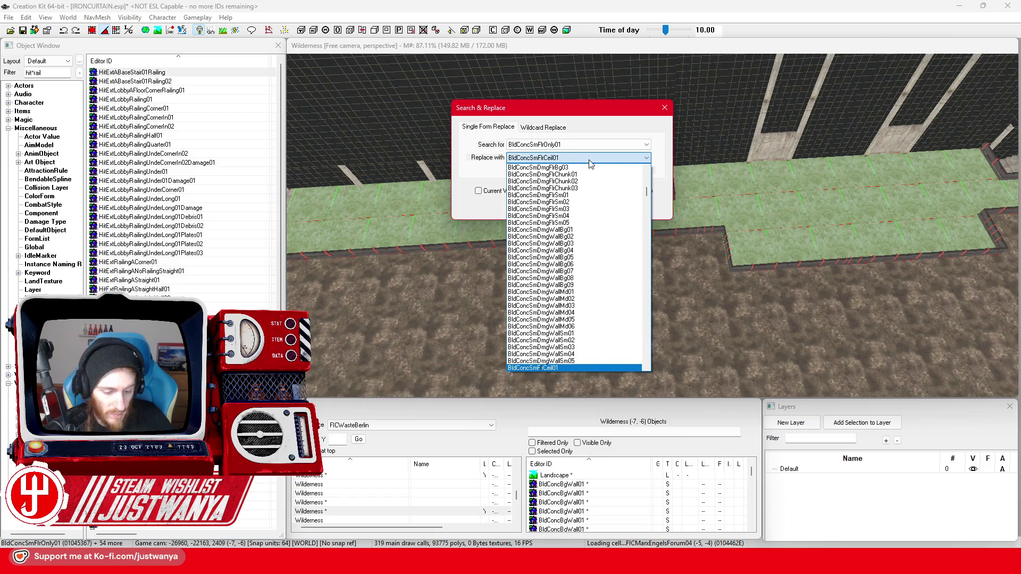
key(Return)
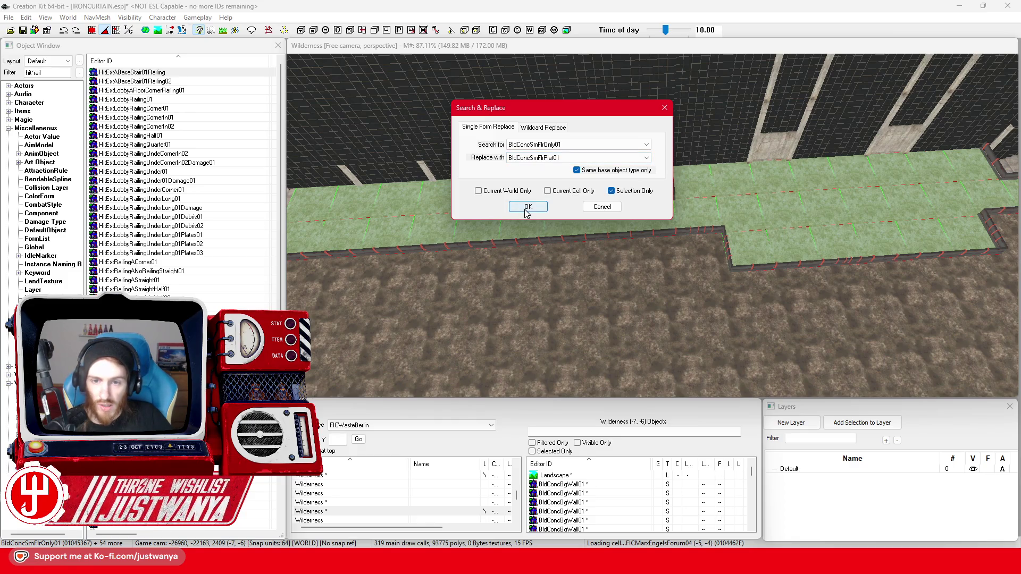
click(526, 208)
click(528, 313)
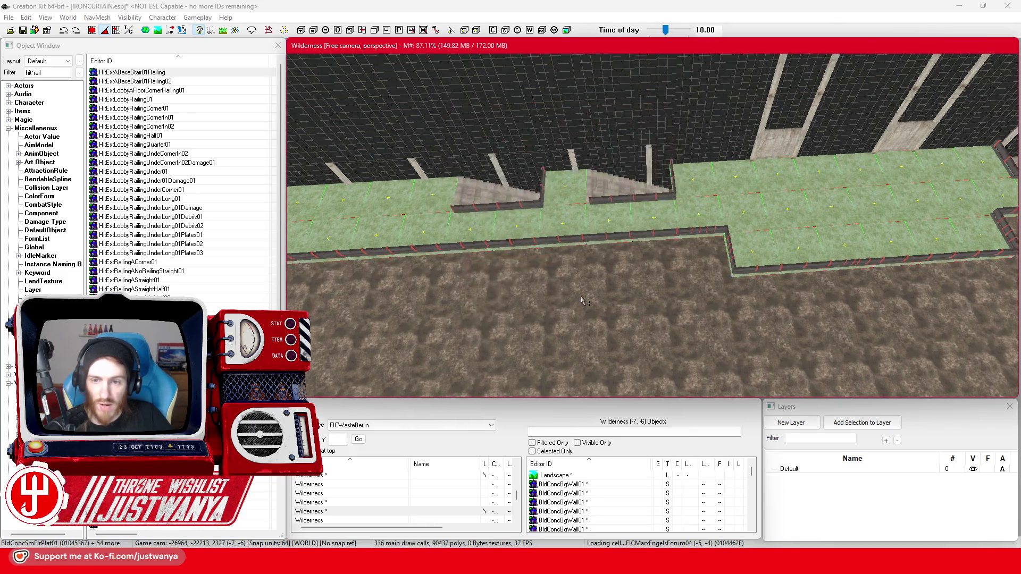
scroll(up, 3)
scroll(up, 3)
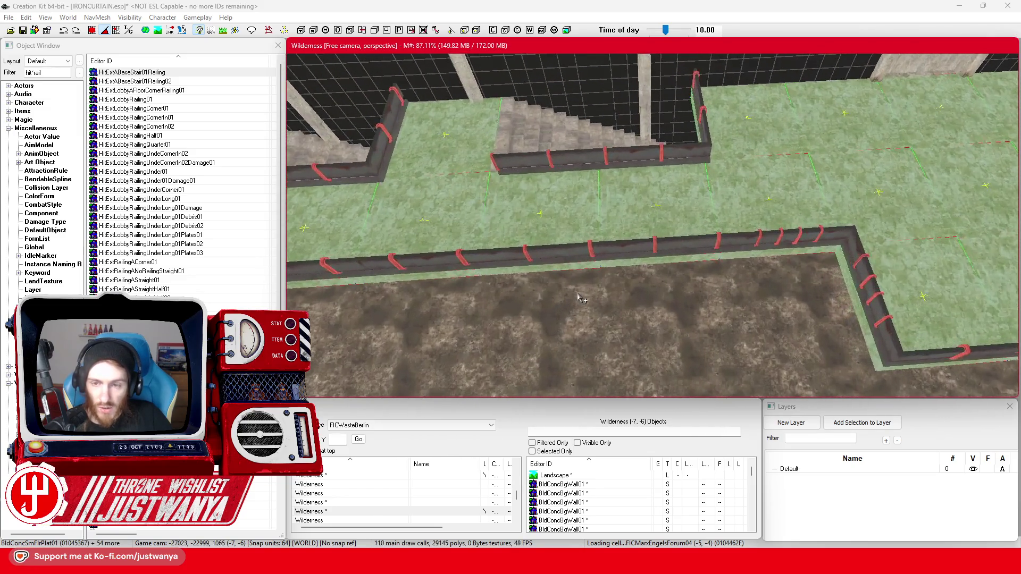
click(630, 208)
scroll(up, 3)
scroll(up, 3)
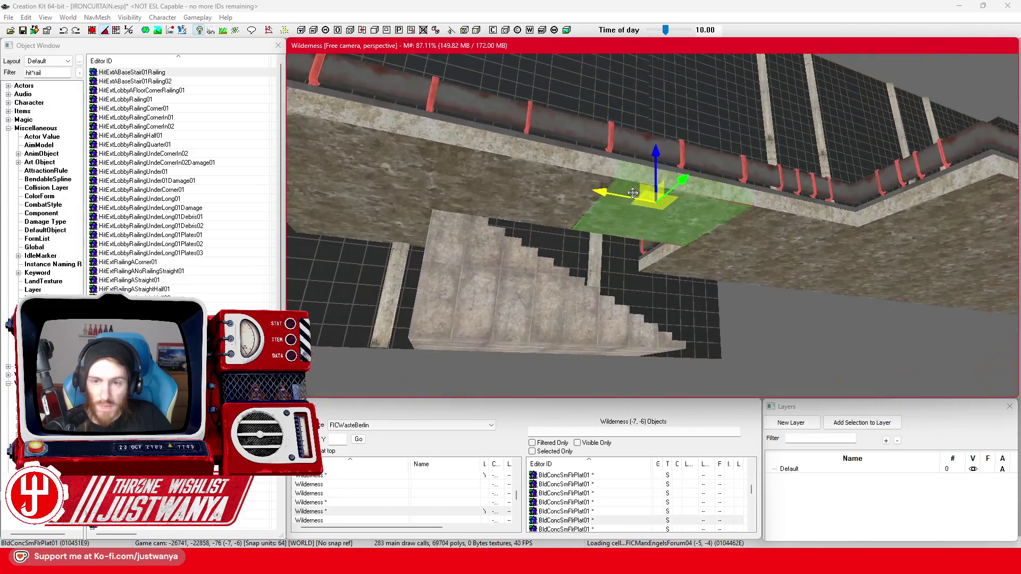
scroll(down, 3)
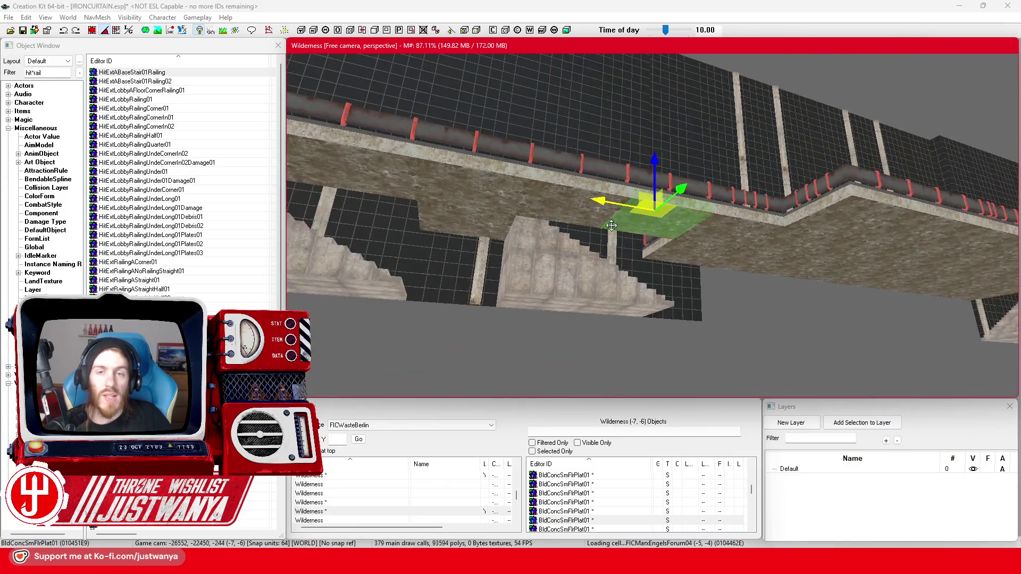
key(w)
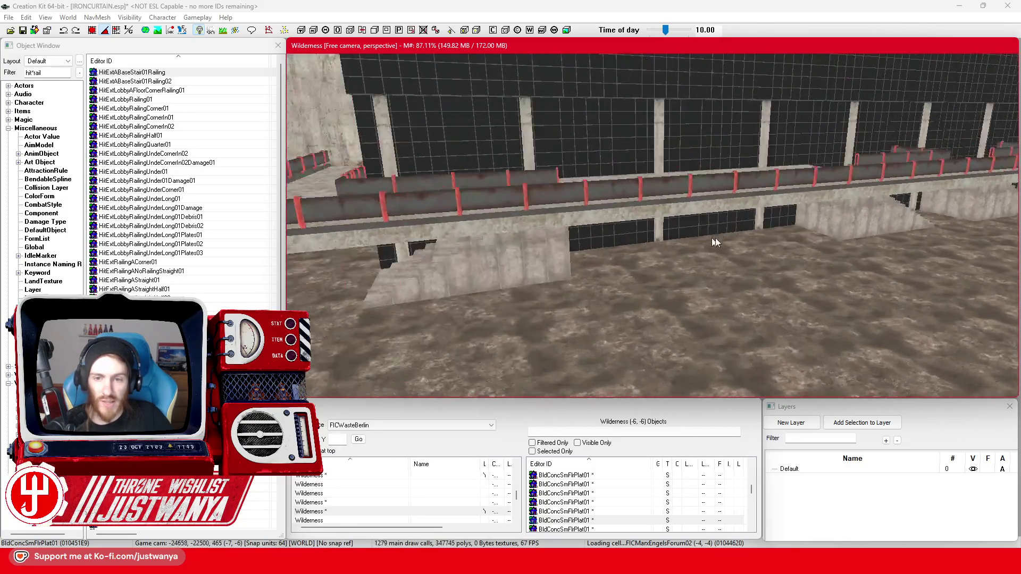
key(w)
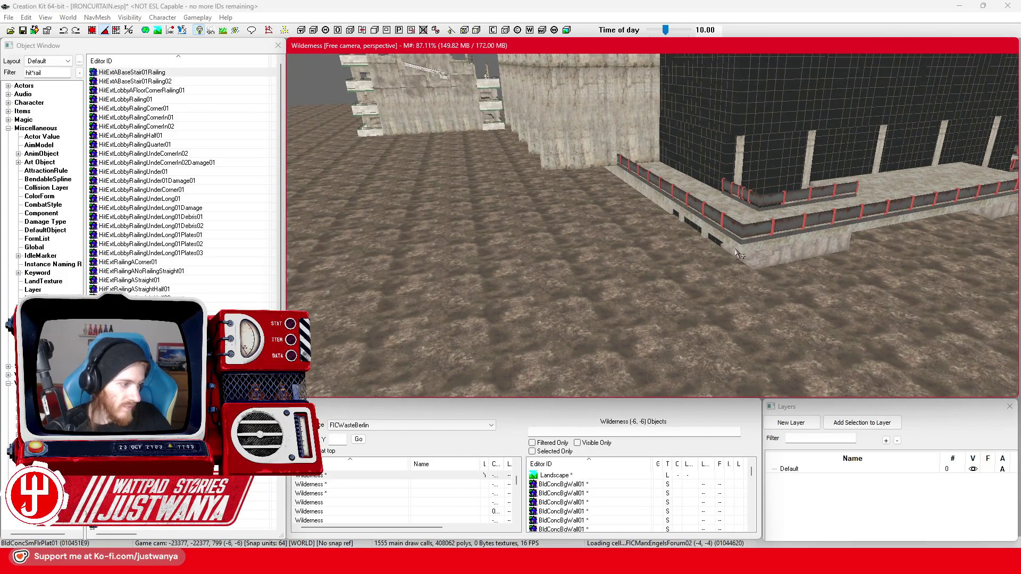
key(w)
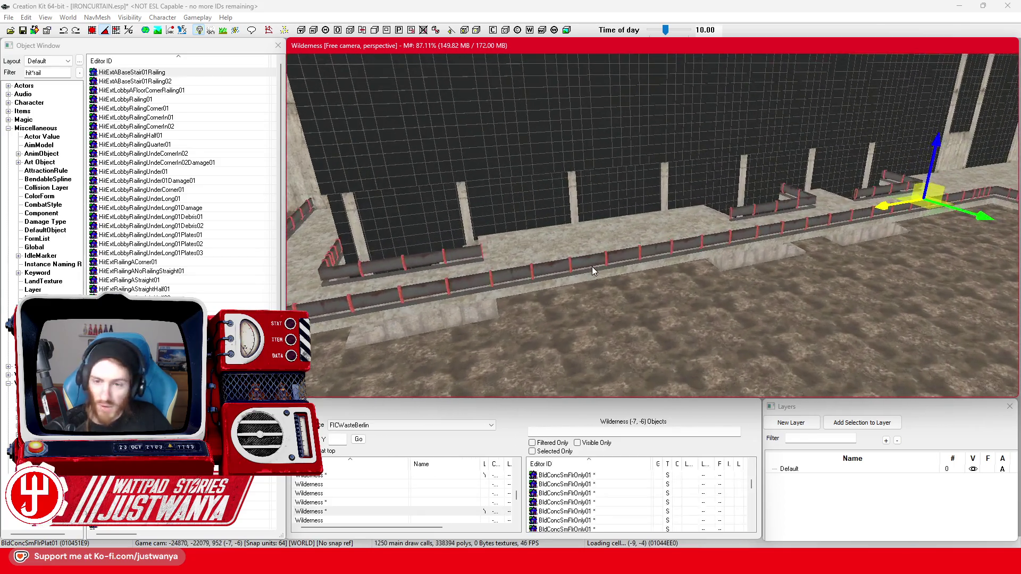
key(w)
click(616, 246)
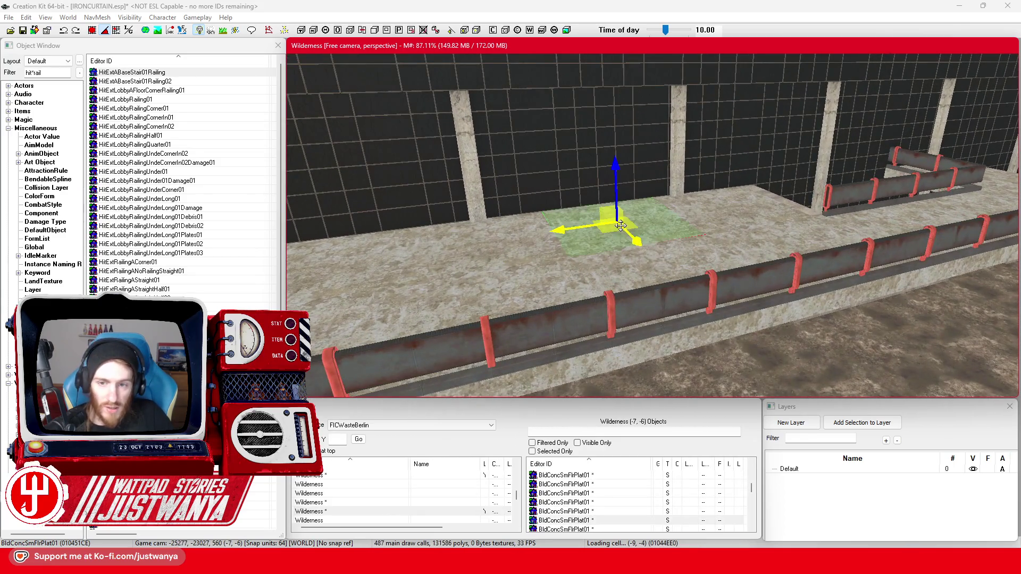
key(w)
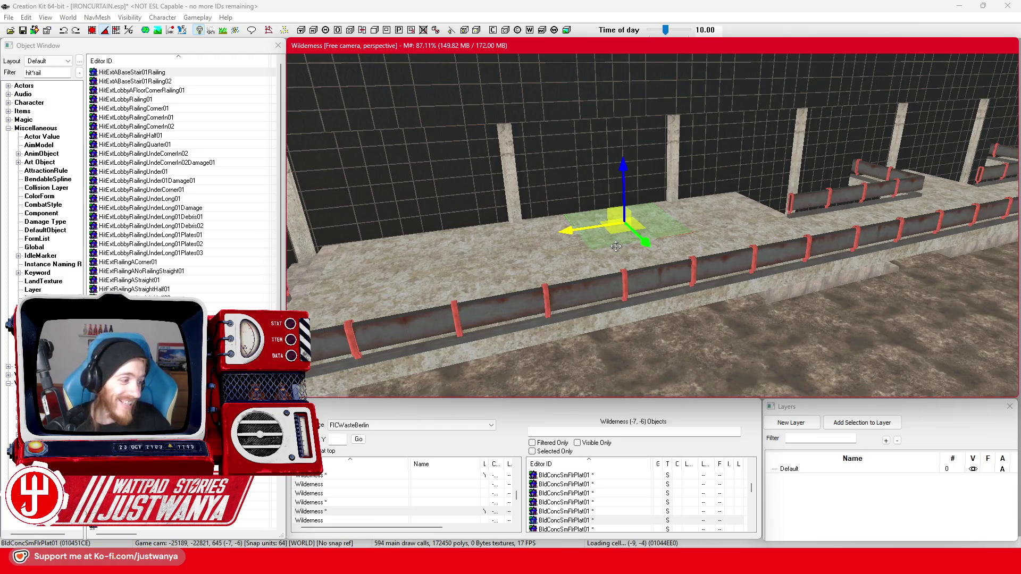
key(w)
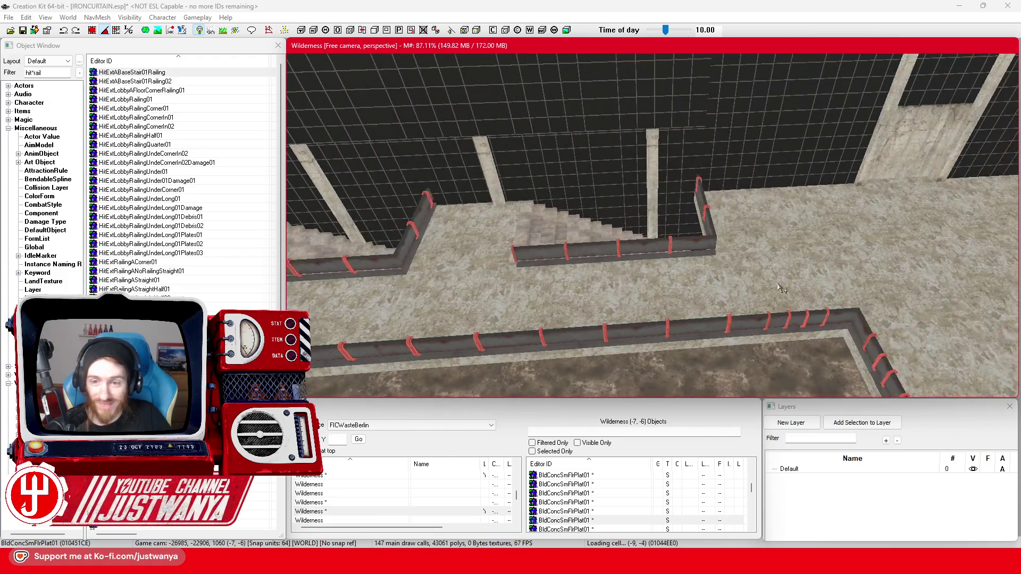
click(519, 233)
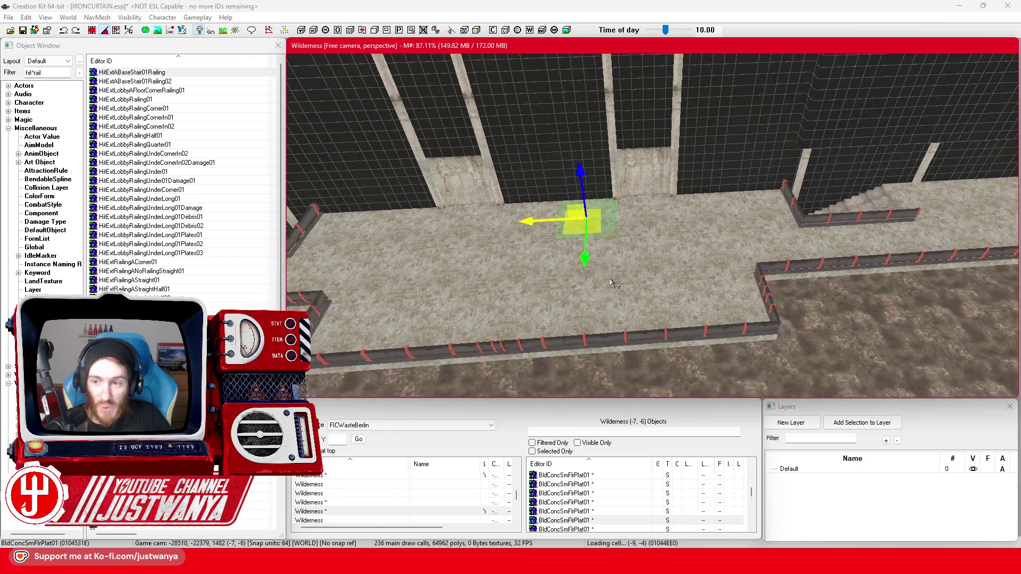
key(w)
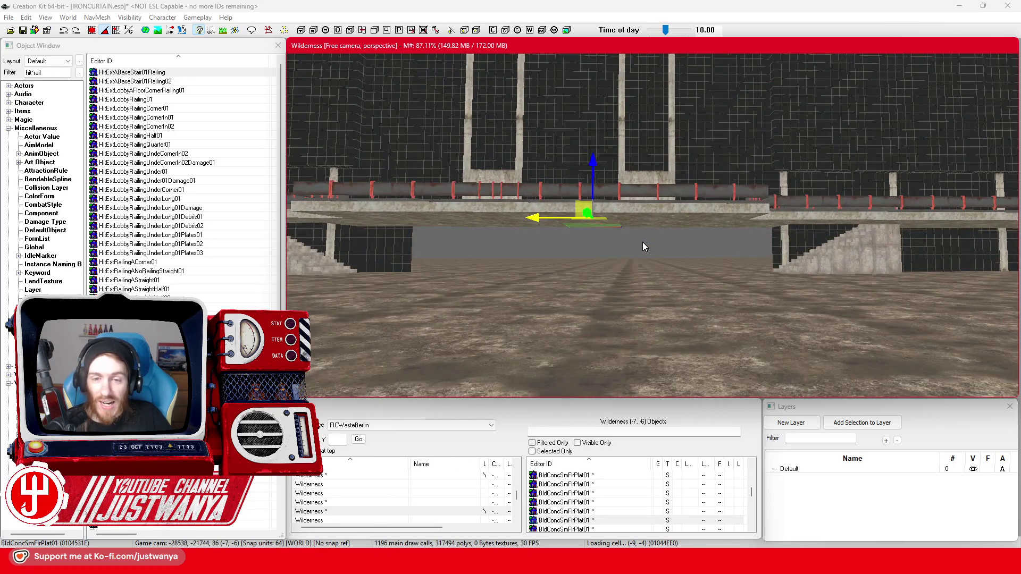
key(a)
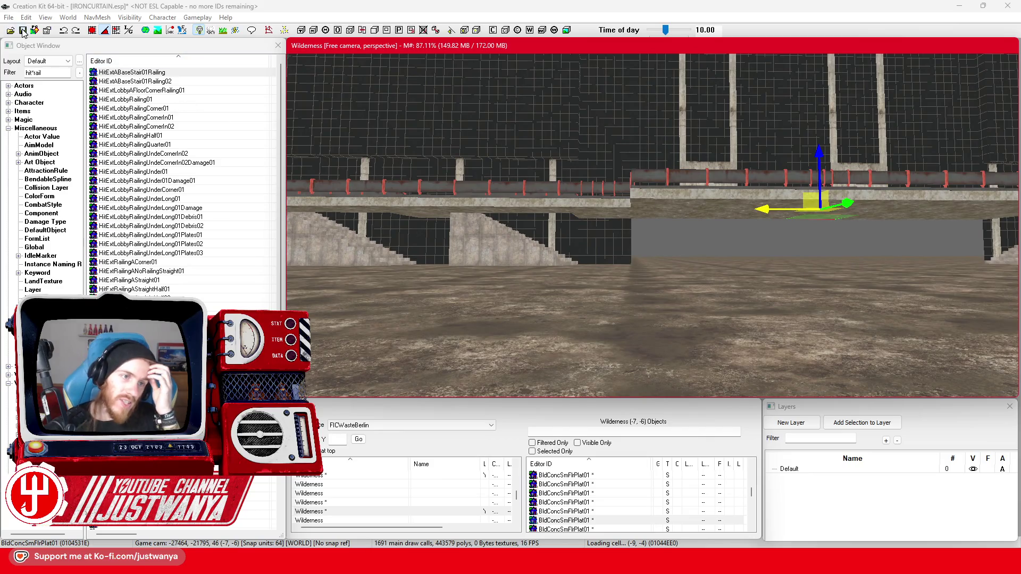
Step: Save the plugin, then select the floor pieces on top of the wall
click(22, 30)
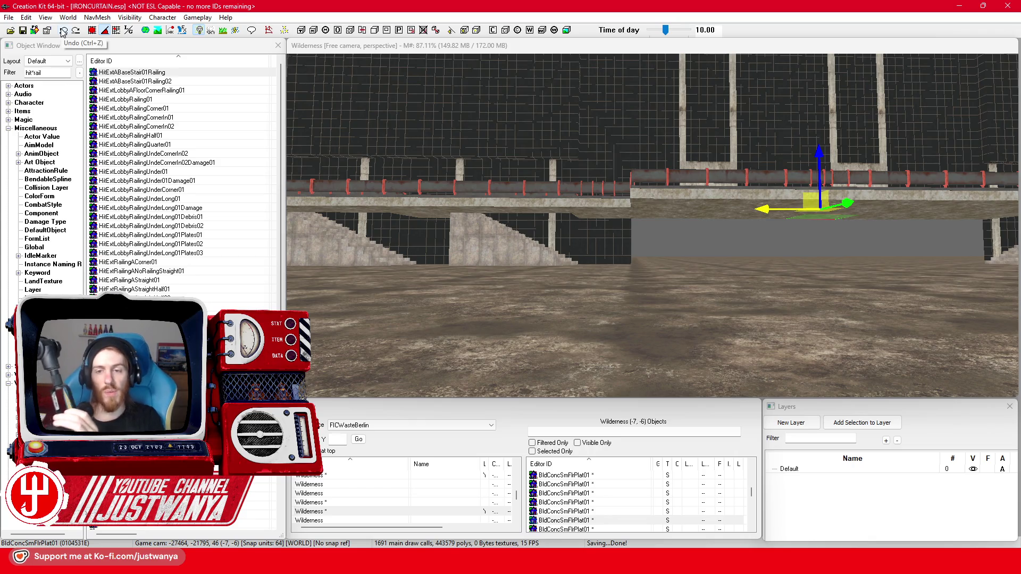
drag(556, 140, 598, 286)
scroll(up, 3)
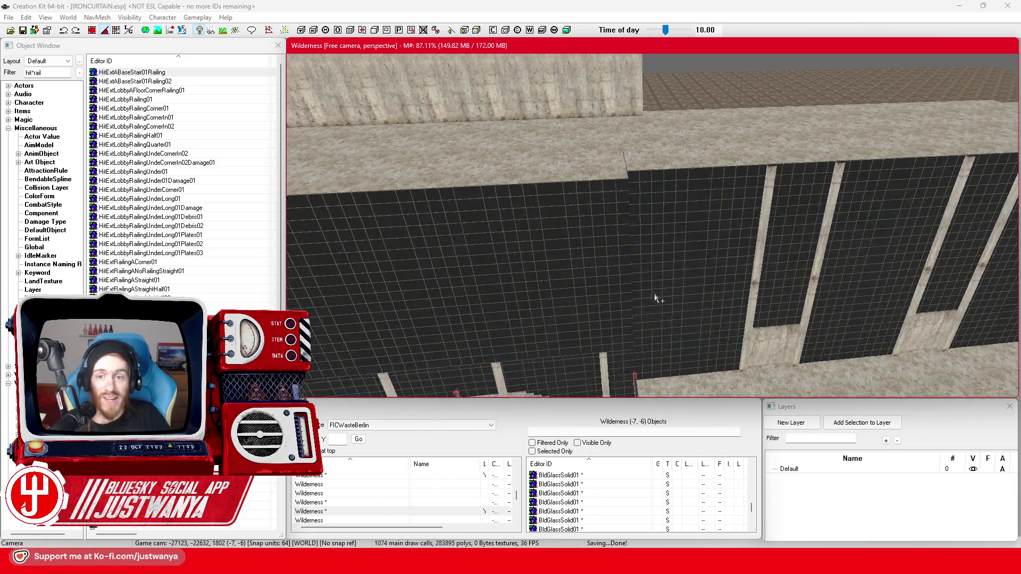
scroll(up, 3)
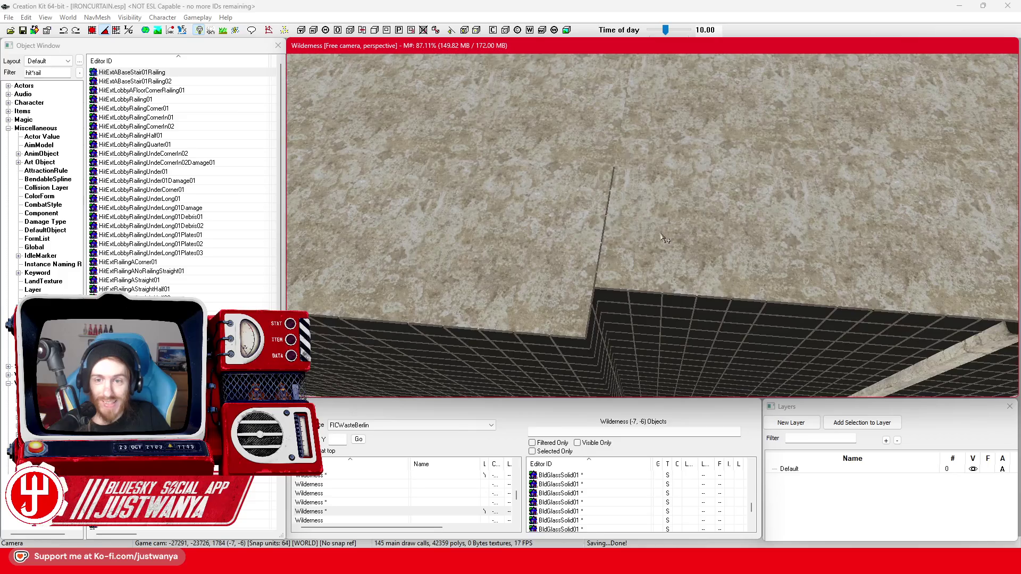
click(664, 248)
scroll(down, 3)
click(663, 249)
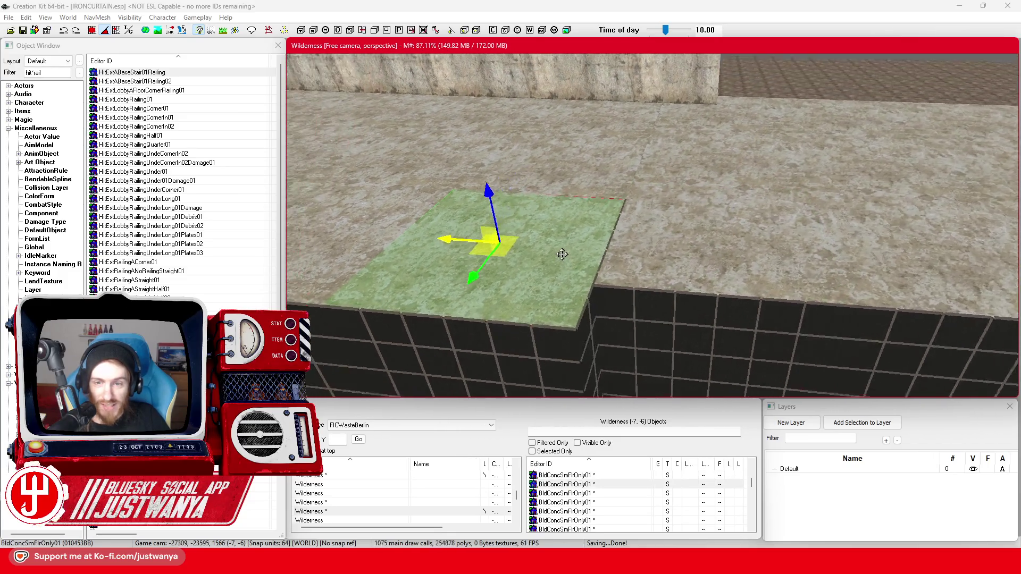
Step: Bring the view down to ground level facing the dark glass walls under the walkway
key(shift)
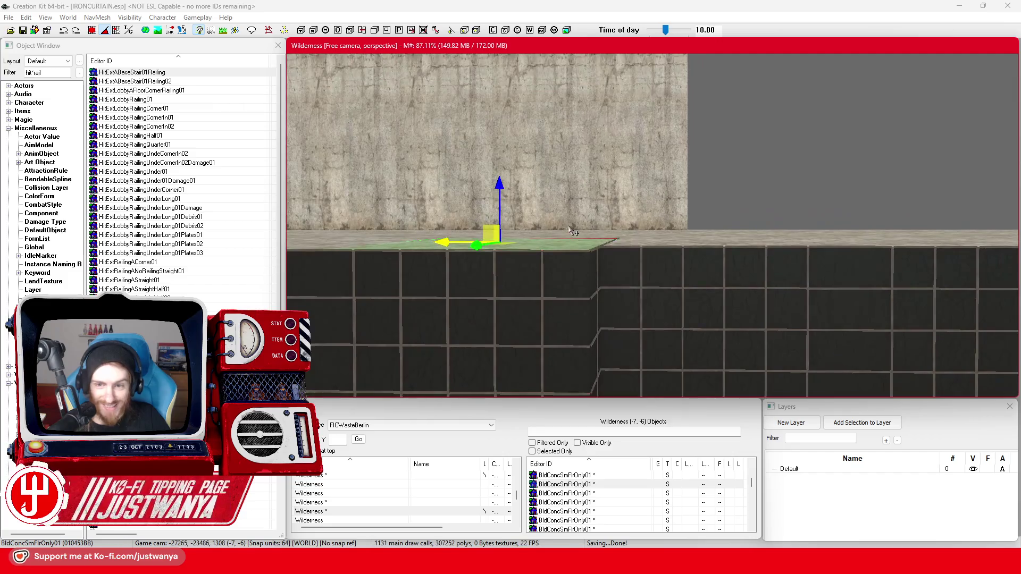
key(shift)
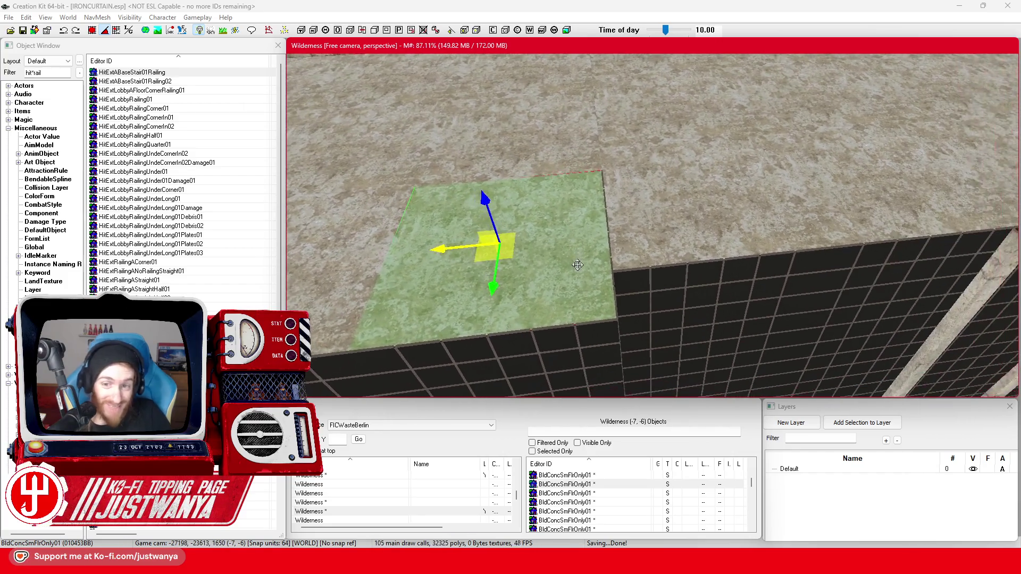
scroll(down, 3)
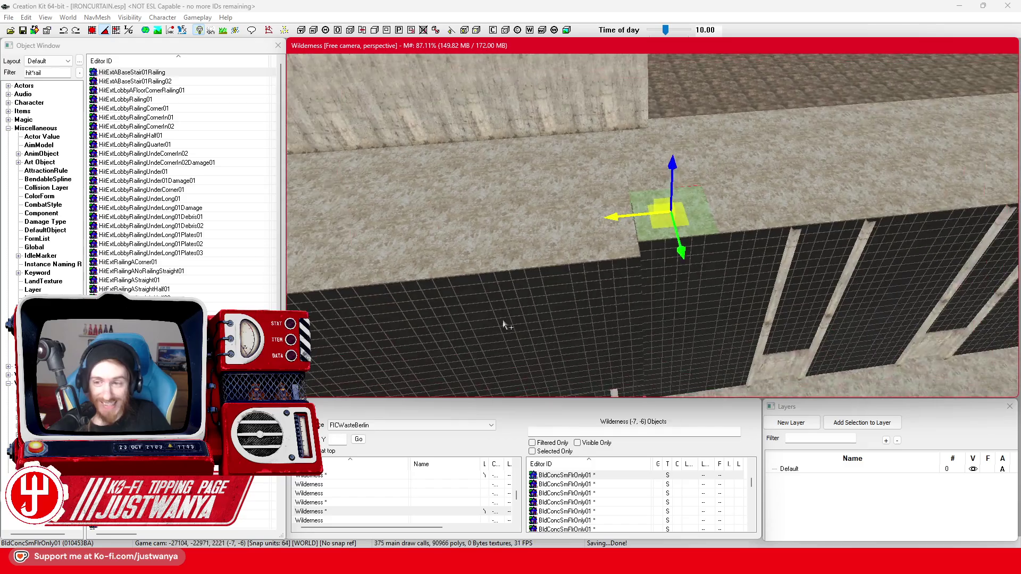
drag(497, 326, 379, 203)
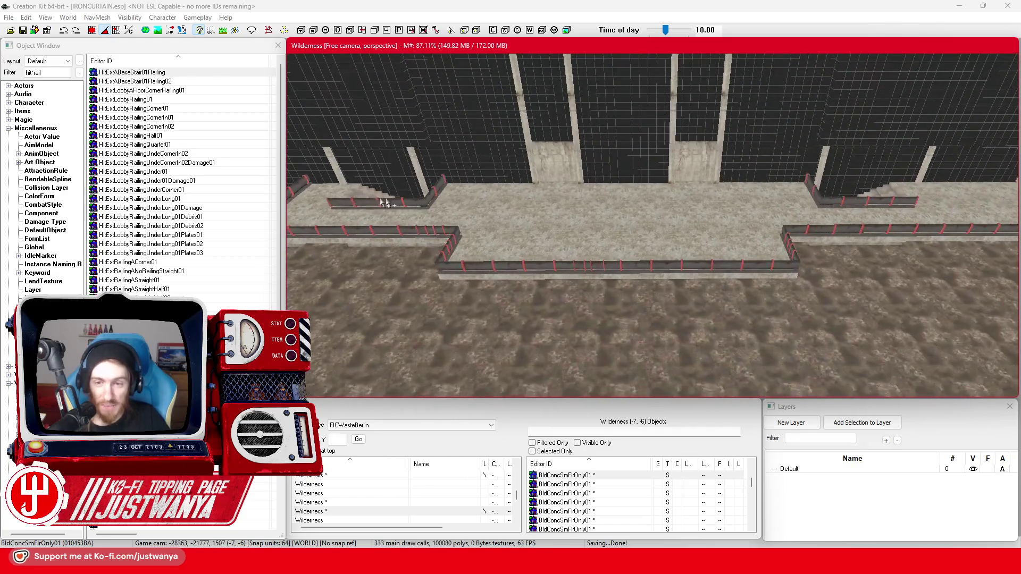
click(630, 206)
key(shift)
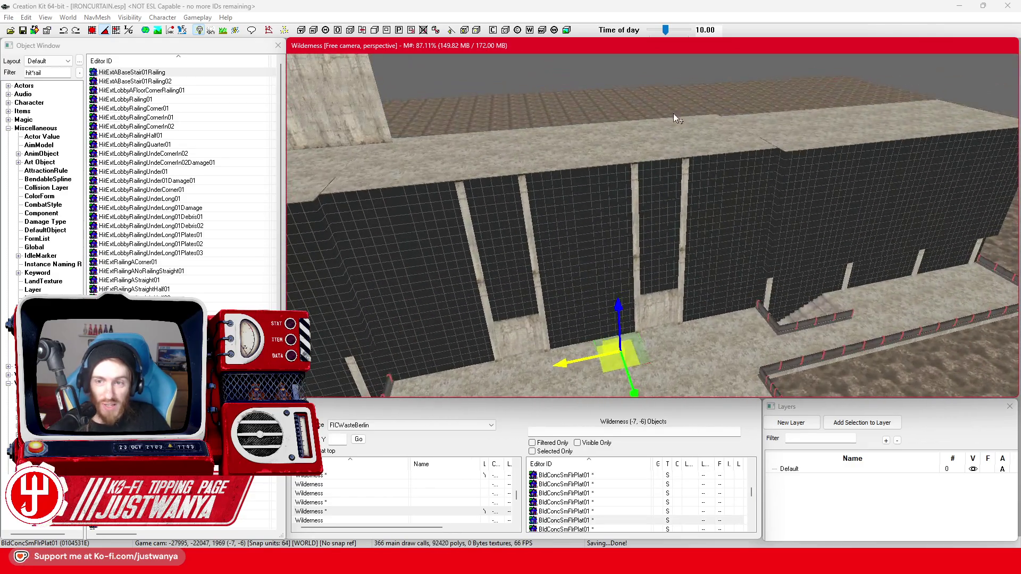
key(shift)
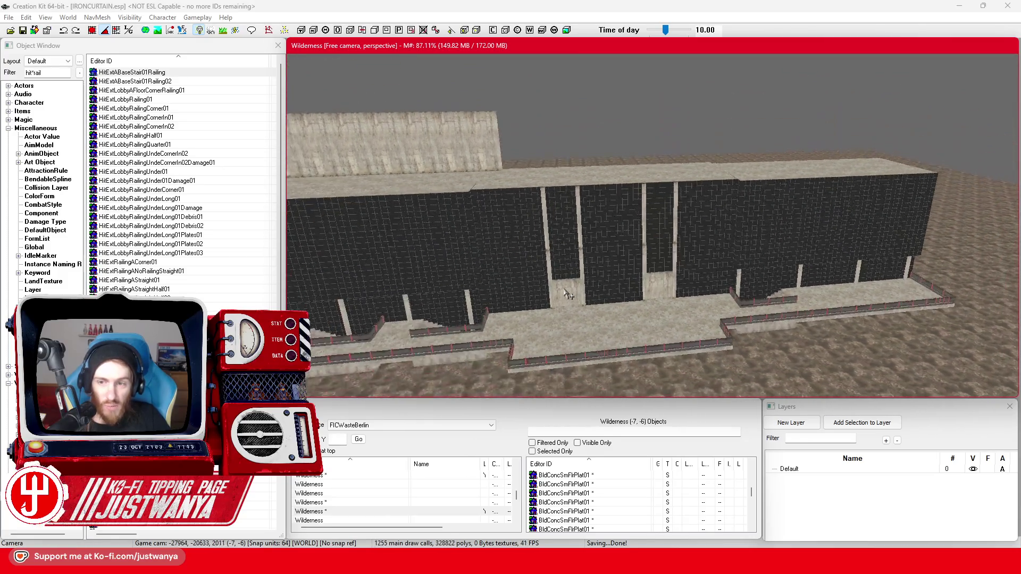
scroll(up, 3)
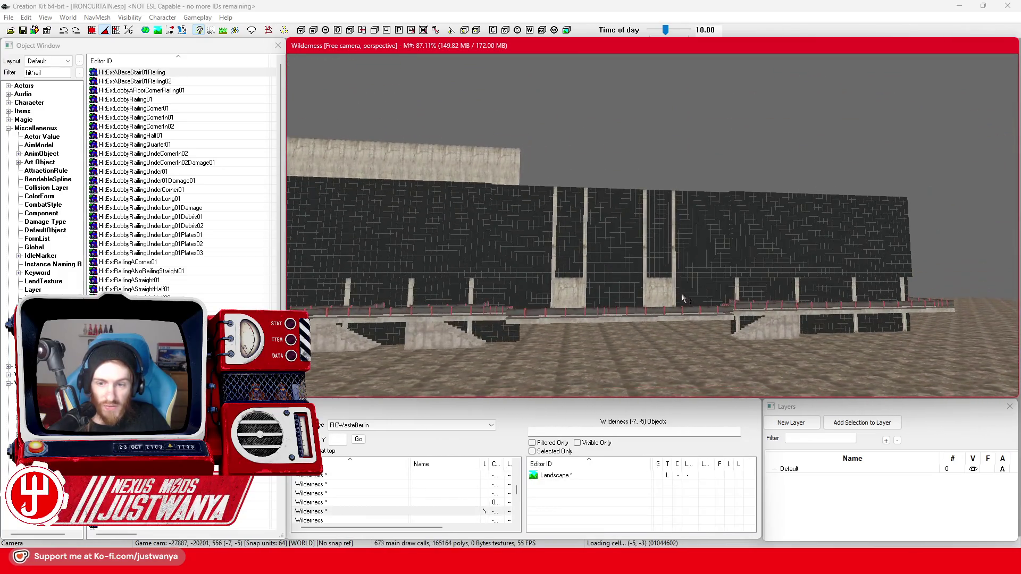
scroll(up, 3)
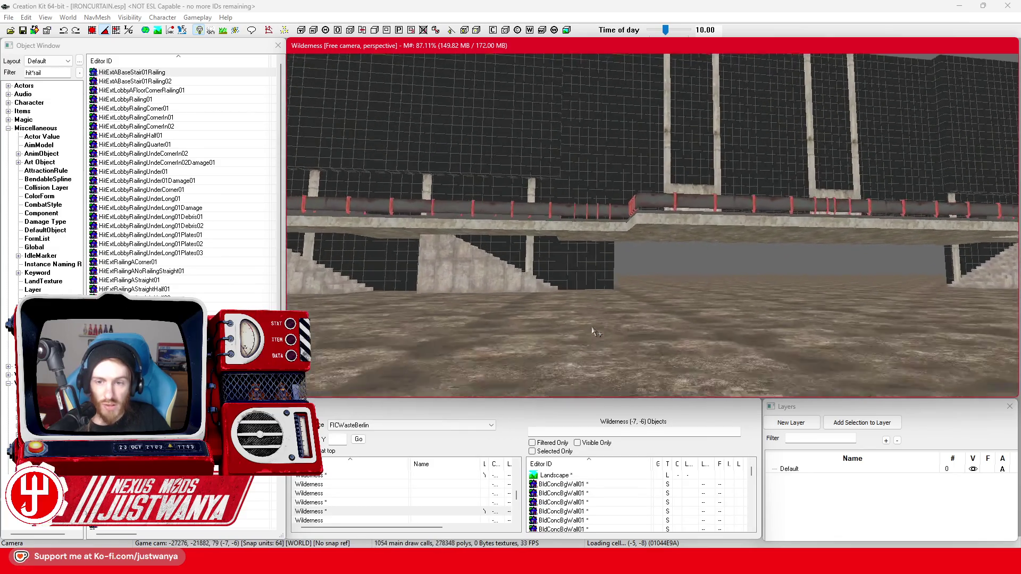
scroll(up, 3)
Step: Select a BldGlassSolid01 glass panel under the walkway and orbit around it
click(581, 301)
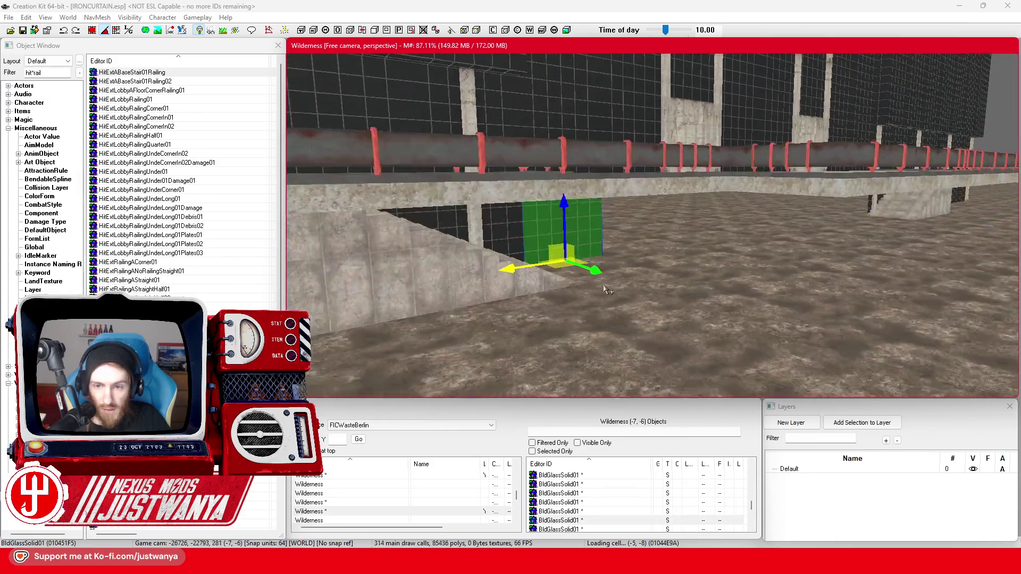
scroll(up, 3)
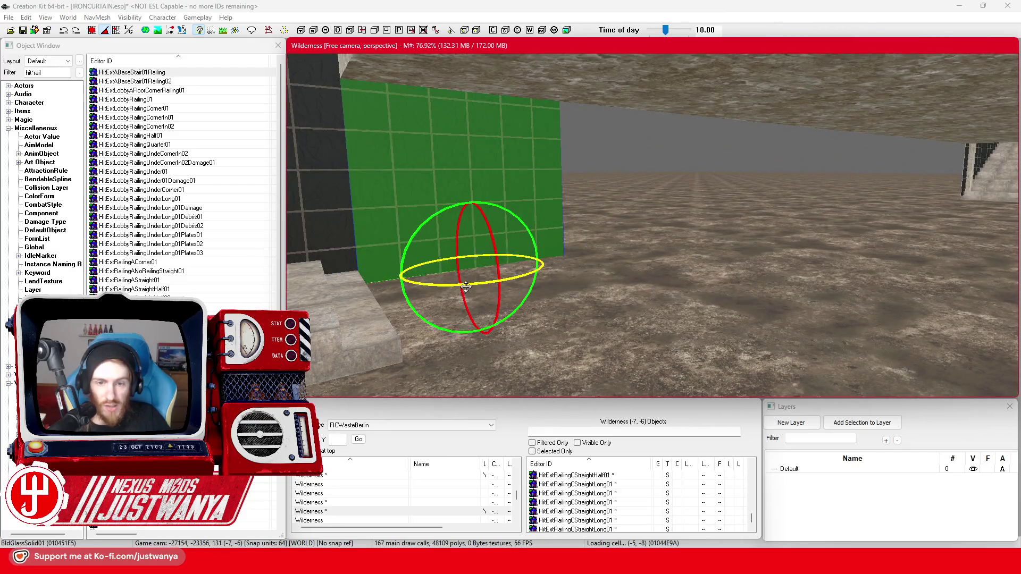
scroll(down, 3)
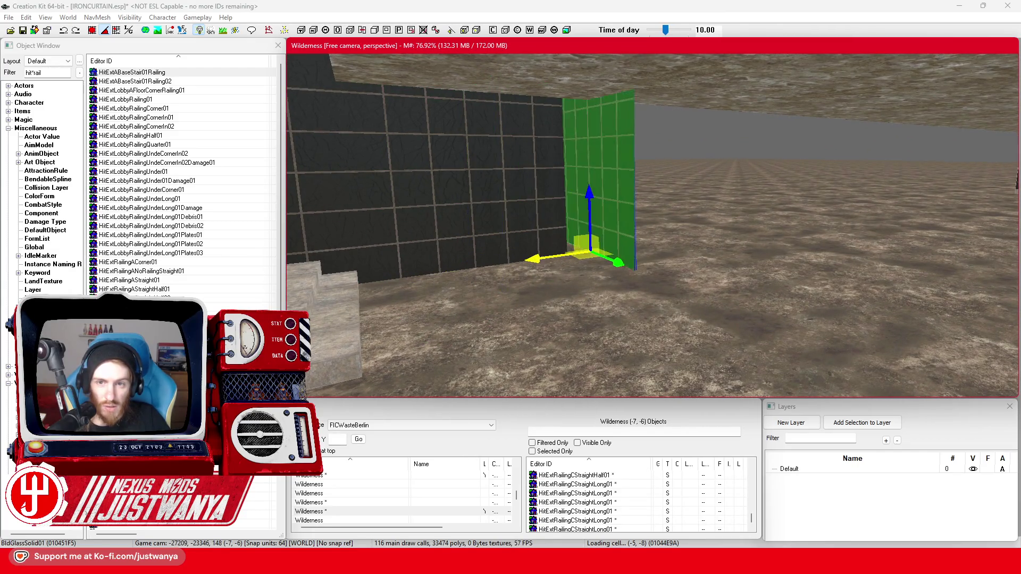
click(92, 30)
click(539, 259)
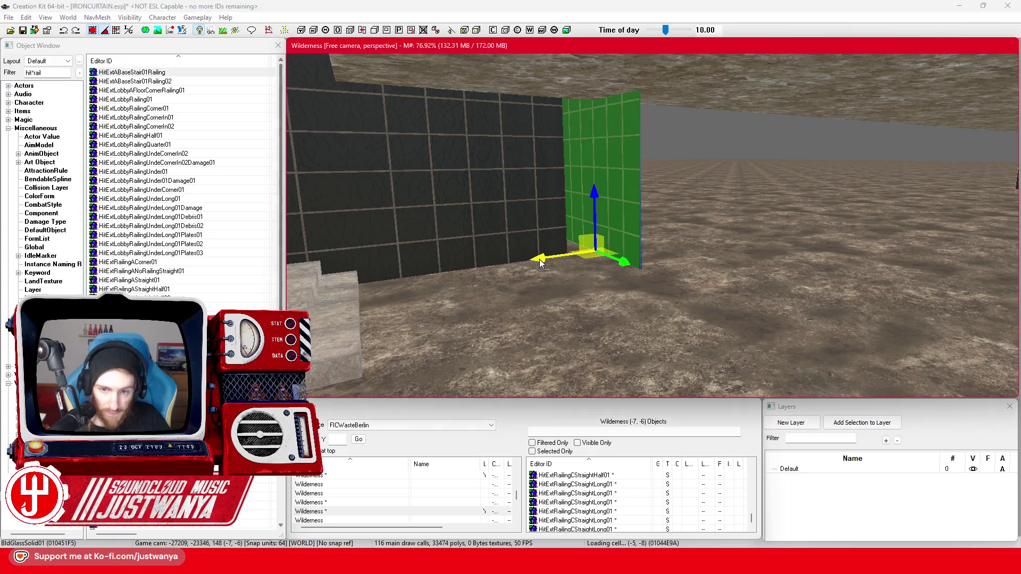
scroll(up, 3)
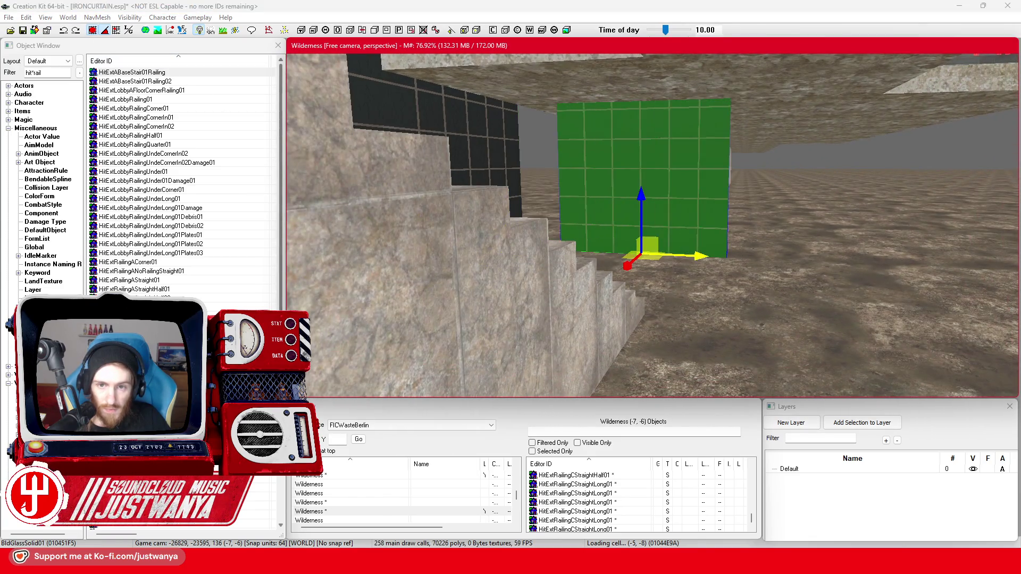
mouse_move(653, 225)
drag(862, 269, 801, 279)
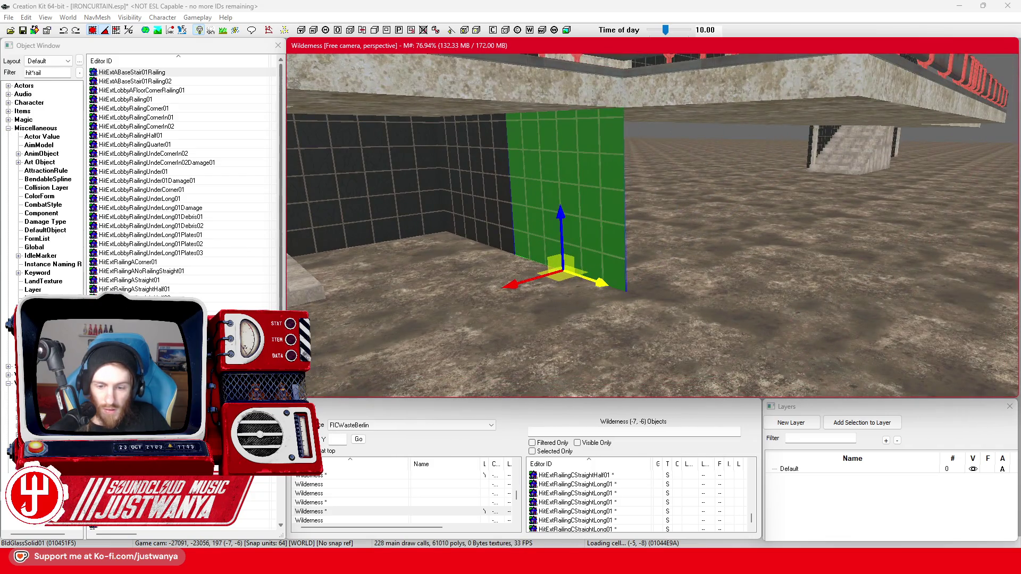
Step: Study the facade columns and railing on the reference model in the browser
click(588, 499)
drag(522, 413, 474, 330)
scroll(up, 3)
drag(626, 292, 347, 238)
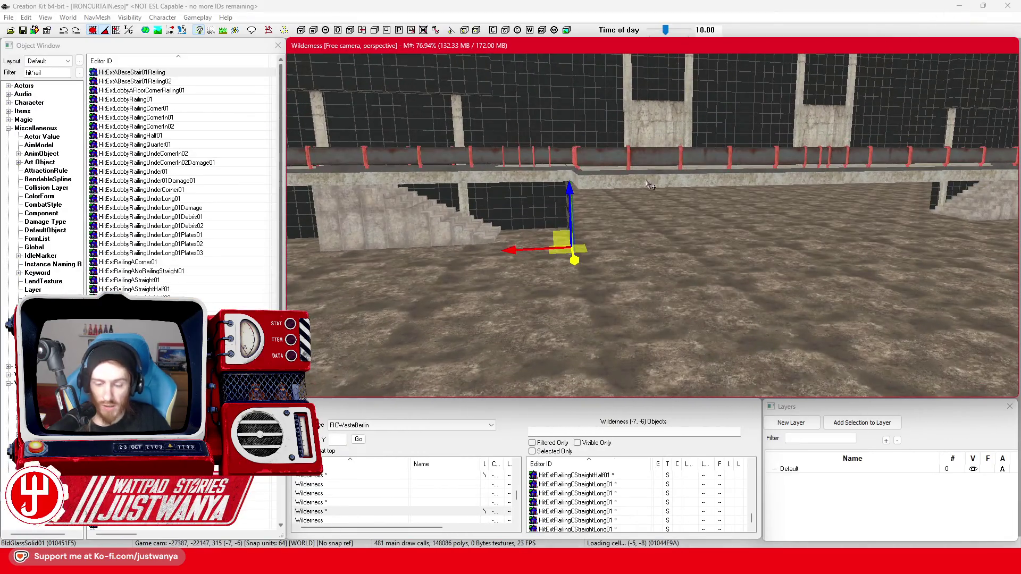
Step: Delete the thin stray glass piece and slide a glass panel to the right
click(552, 219)
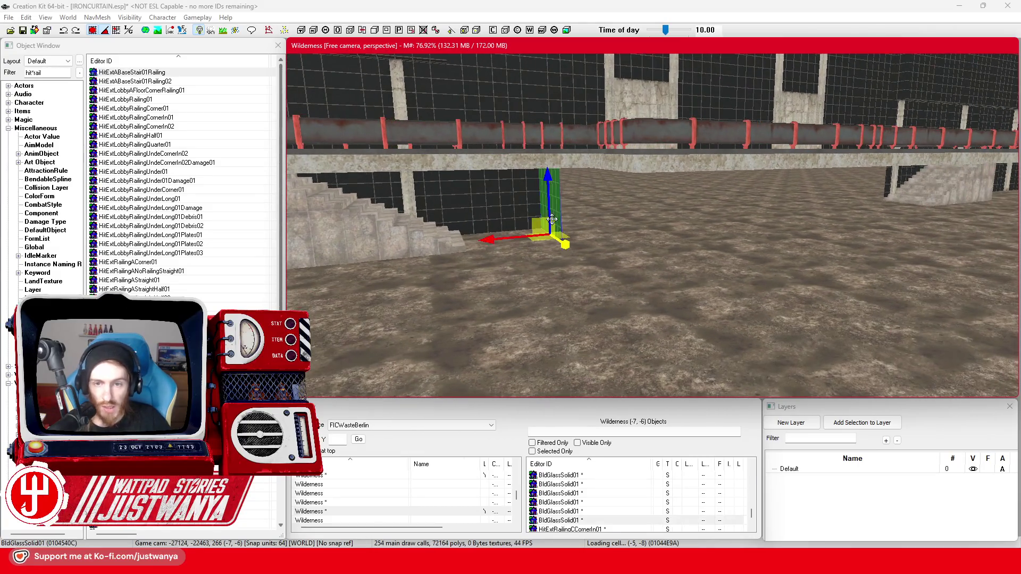
key(Delete)
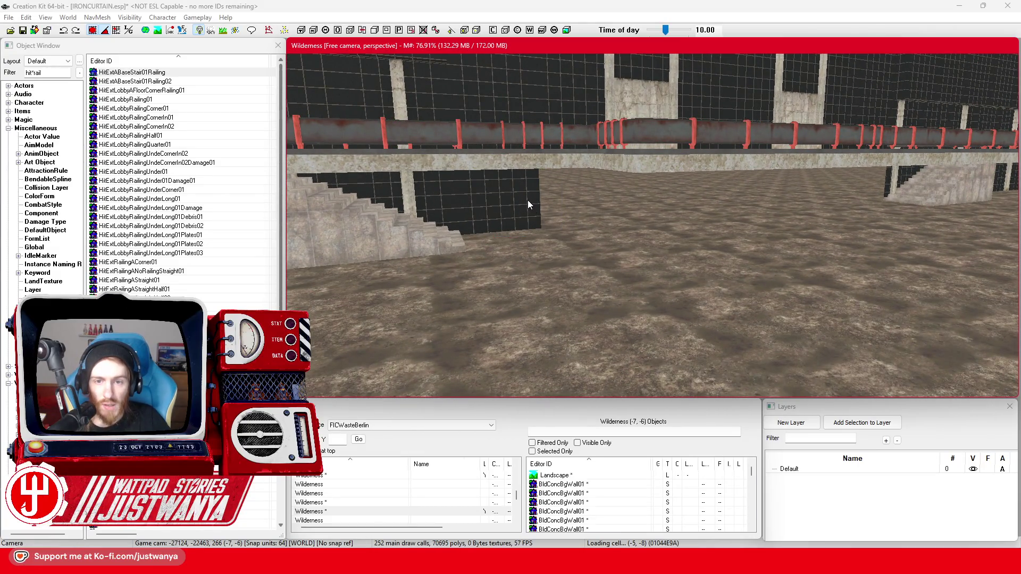
click(528, 203)
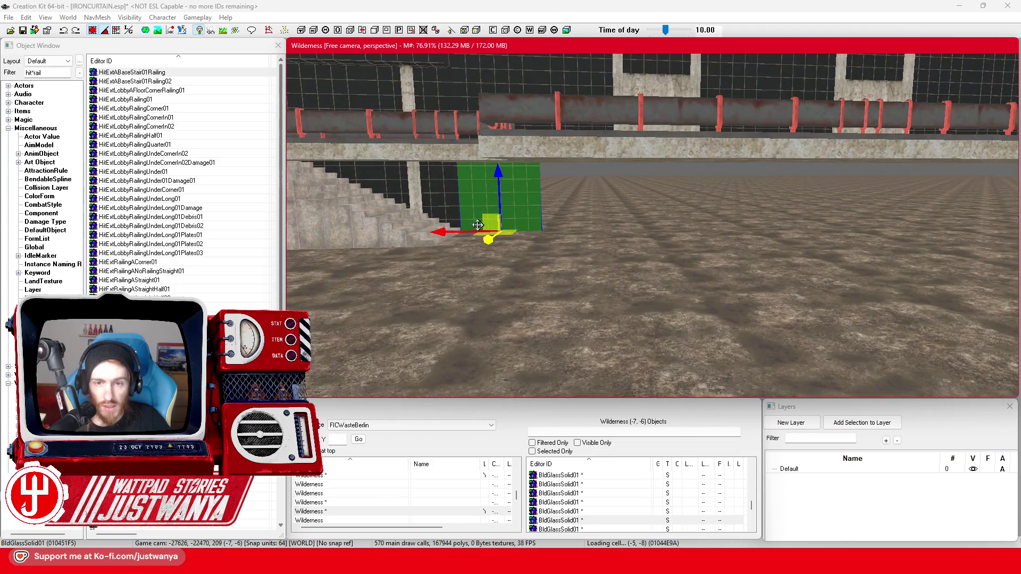
drag(489, 223, 572, 259)
key(e)
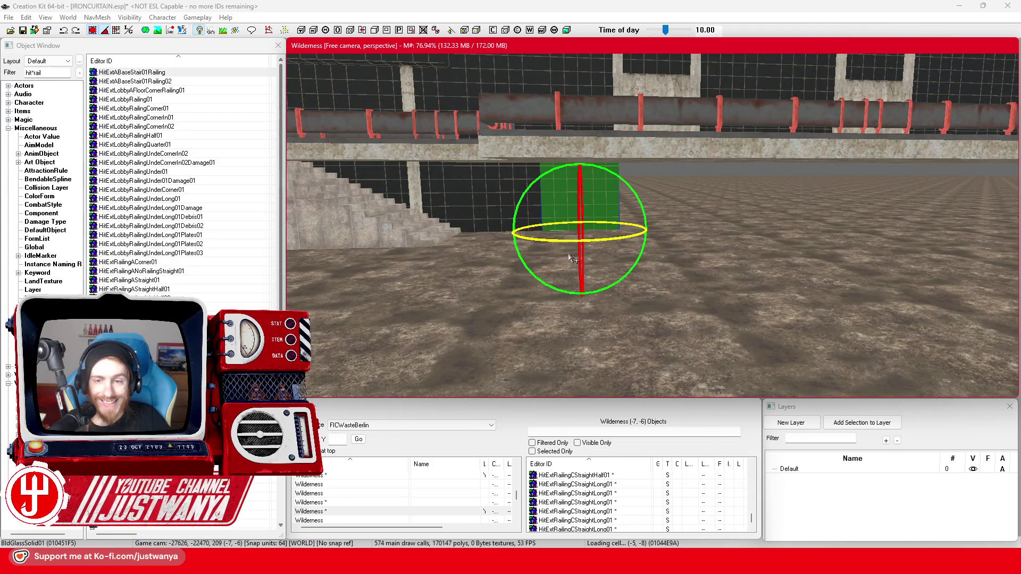
key(w)
scroll(down, 3)
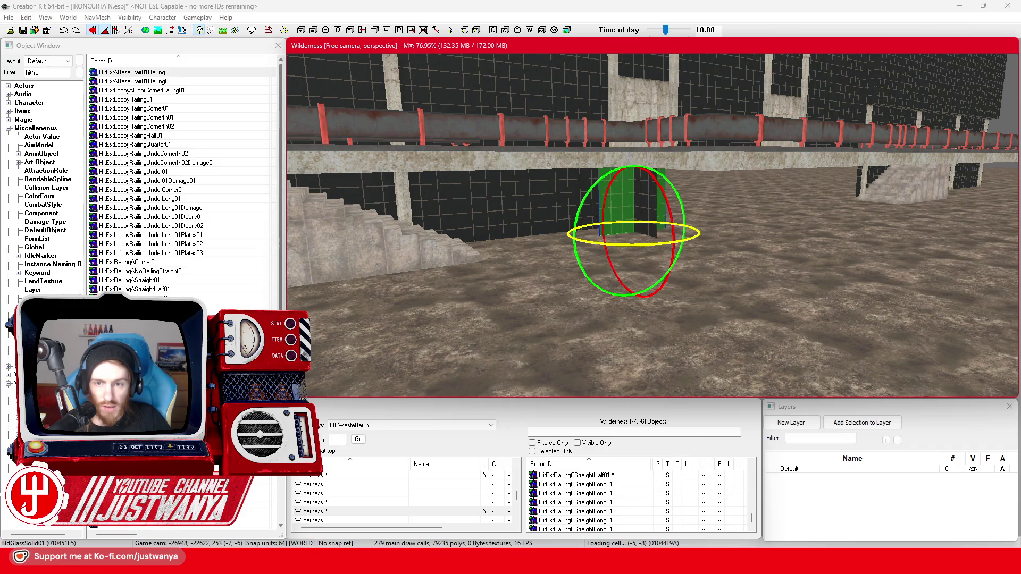
Step: Shift two neighbouring black glass panels right along the wall
drag(653, 223, 537, 223)
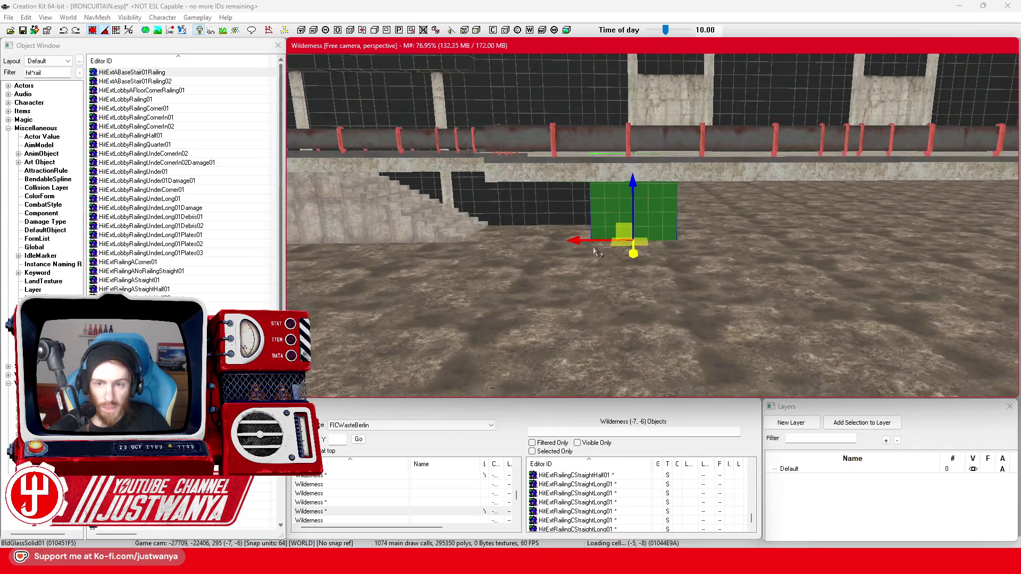
drag(631, 238, 576, 246)
drag(473, 281, 559, 281)
click(520, 250)
drag(519, 250, 690, 250)
key(a)
key(a)
key(a)
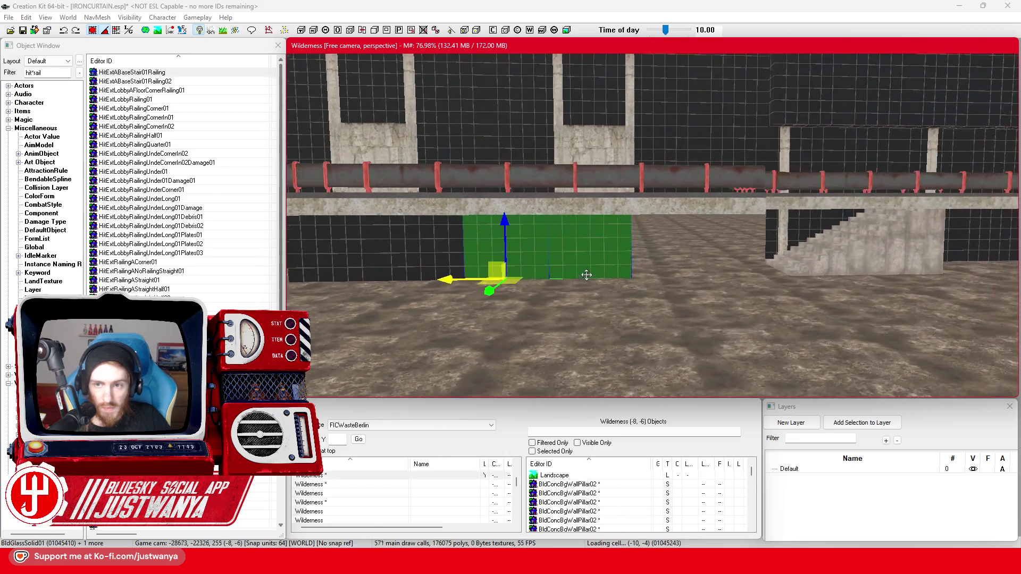
key(a)
key(a)
key(a)
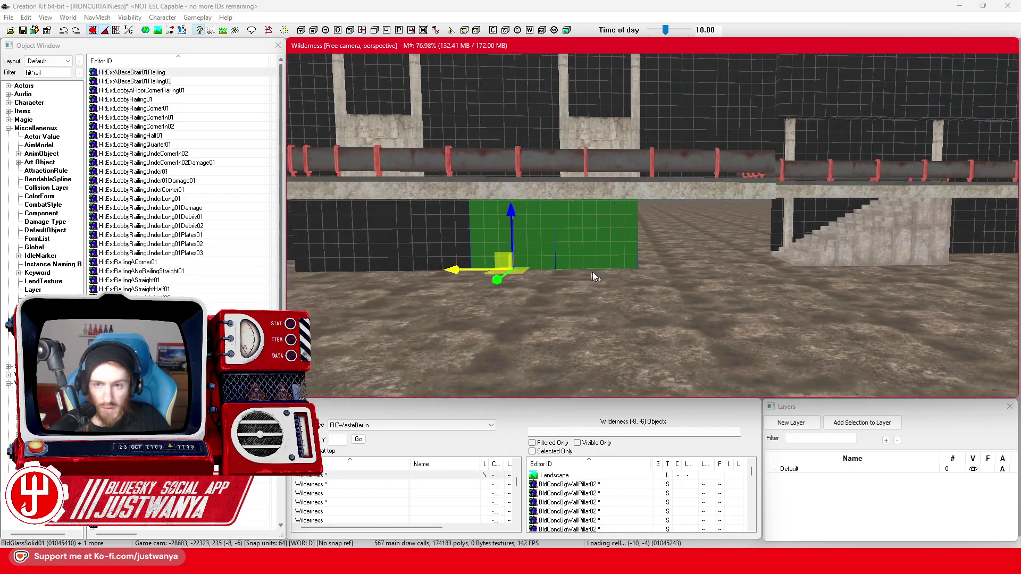
Step: Slide another glass panel left into the gap near the stairs
click(639, 244)
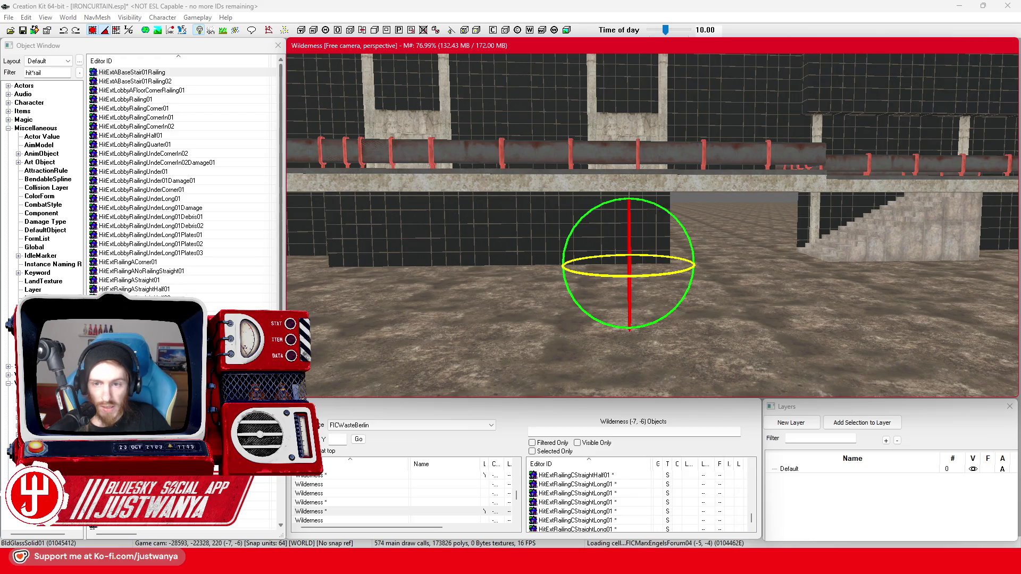
key(e)
key(a)
key(a)
key(a)
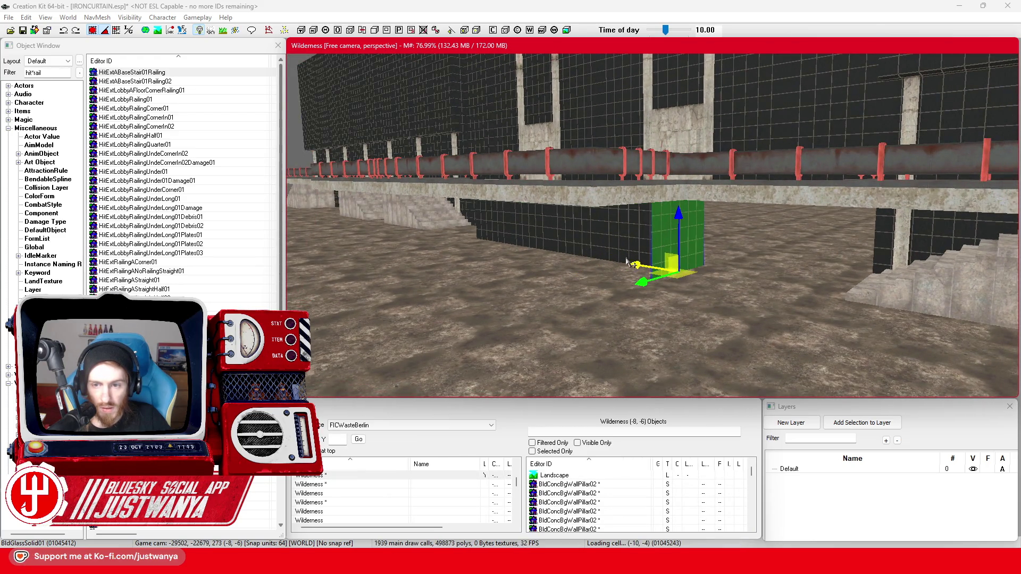
key(a)
key(a)
key(a)
key(d)
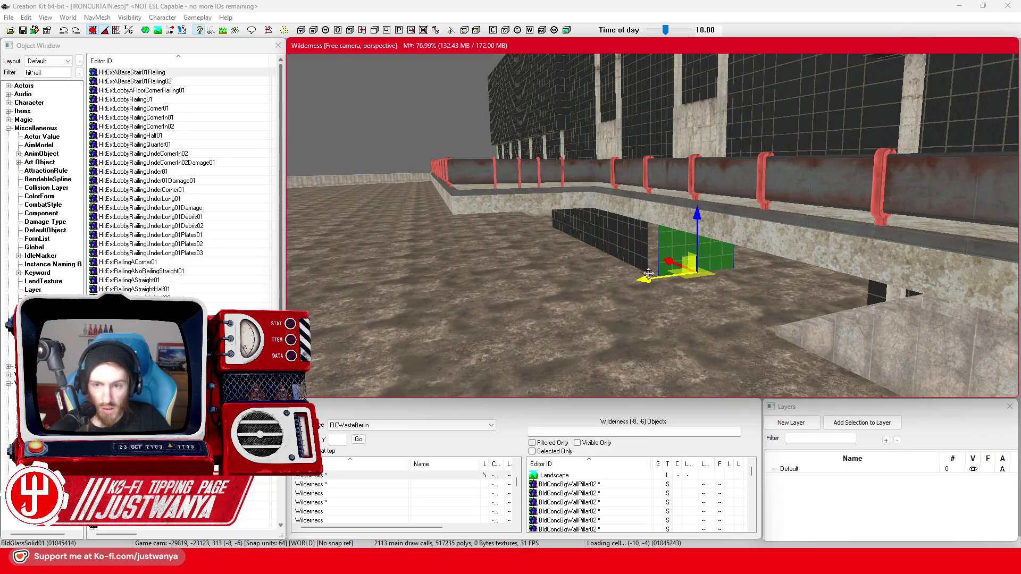
key(w)
key(w)
key(w)
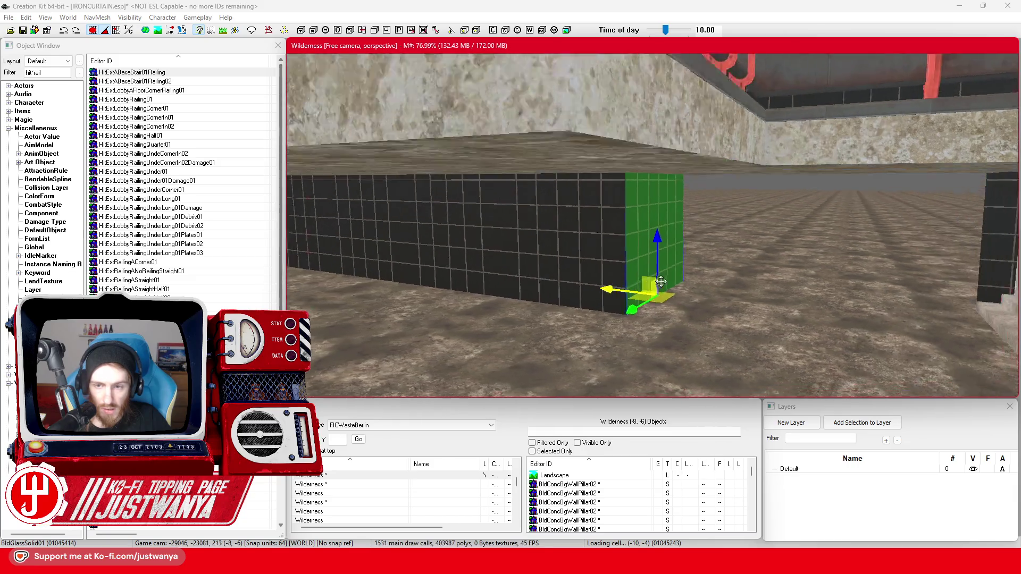
key(d)
key(d)
click(872, 232)
drag(792, 301, 524, 284)
key(s)
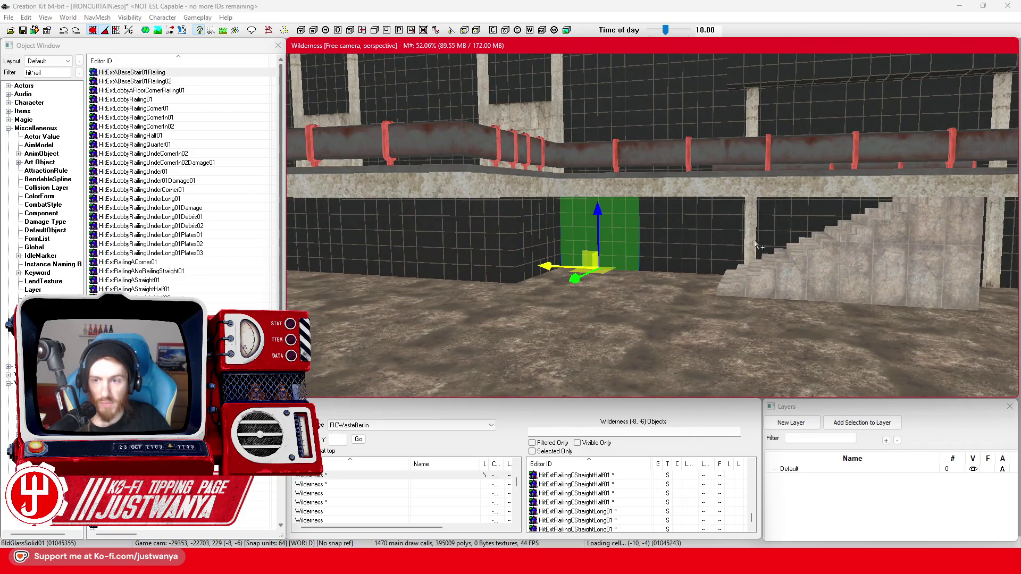
Step: Select the concrete wall pillar and move the view to the next stairs area
click(756, 244)
scroll(down, 3)
scroll(up, 3)
key(w)
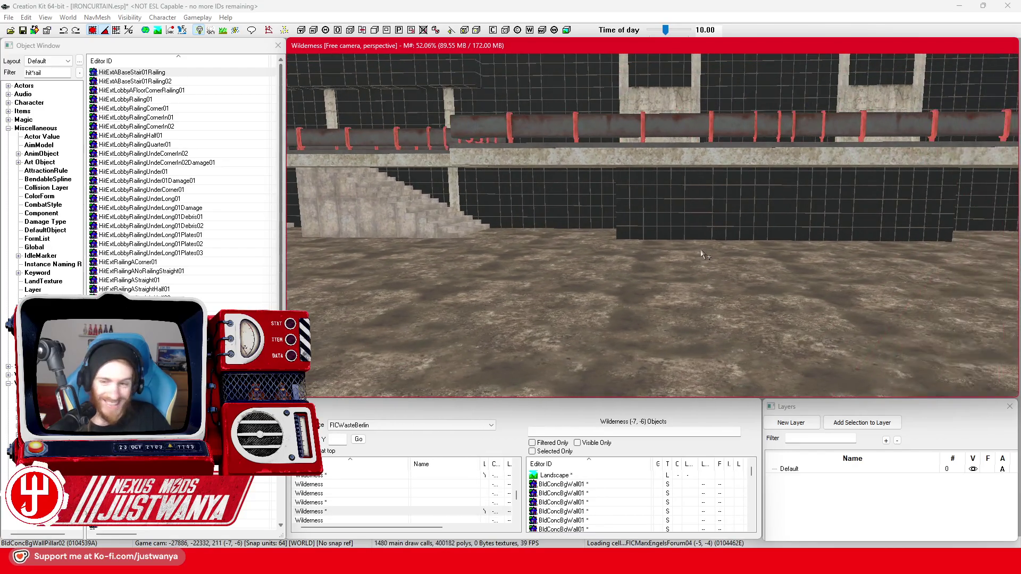
scroll(up, 3)
scroll(down, 3)
Step: Drag the BldConcBgWallPillar02 pillar across the walkway floor against the building wall
drag(684, 253, 686, 273)
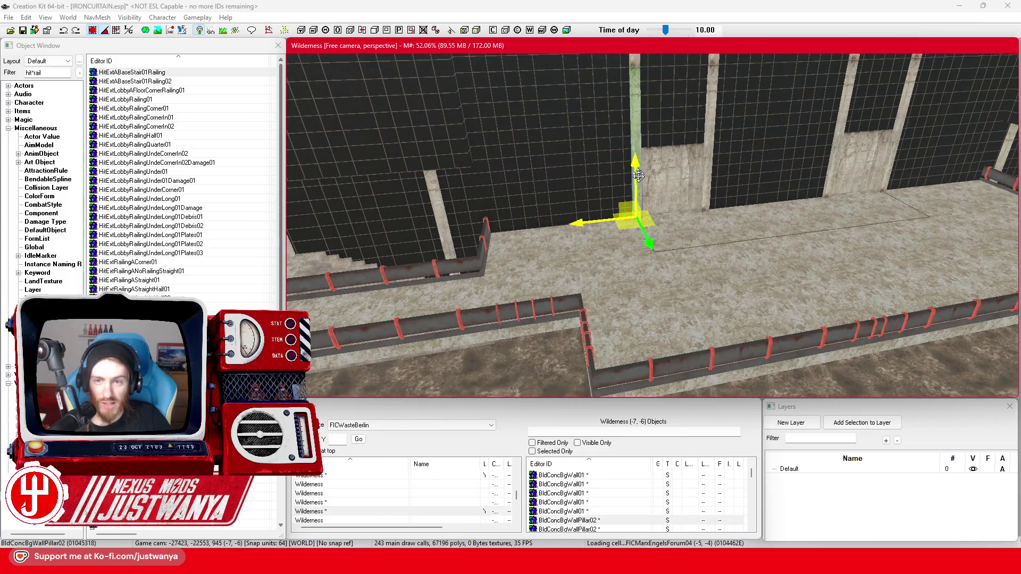
drag(552, 236, 581, 290)
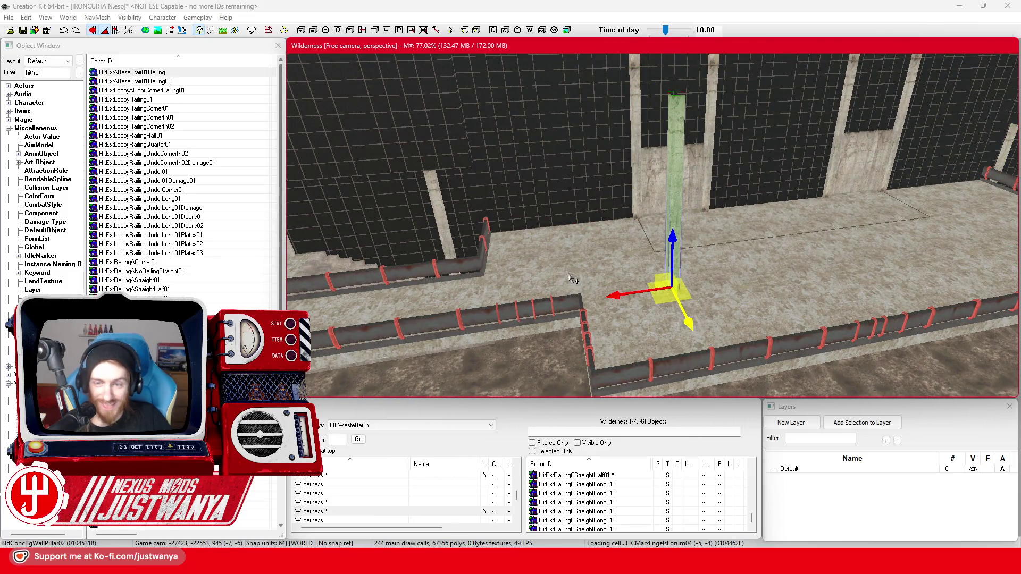
scroll(up, 3)
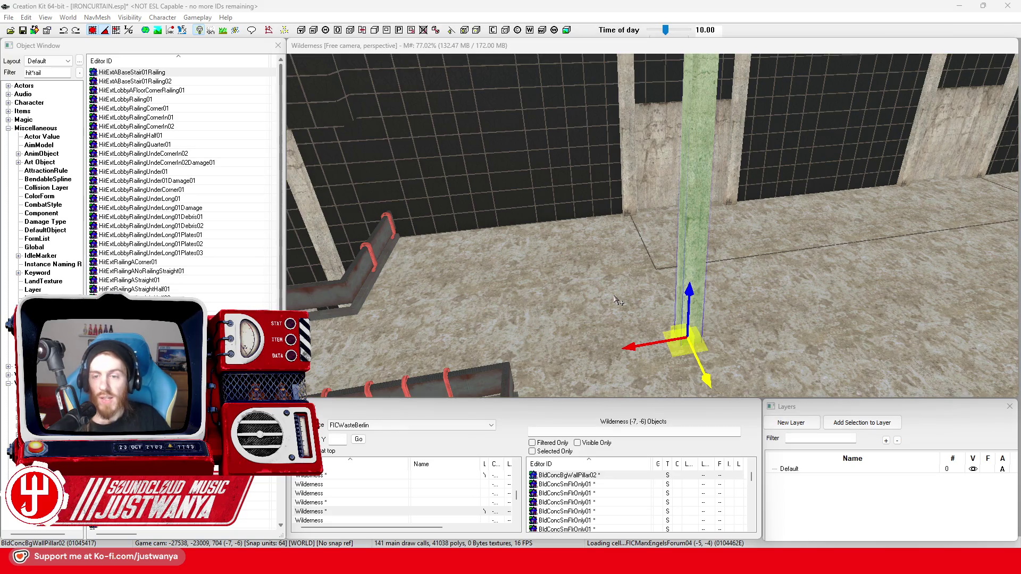
key(ctrl+f)
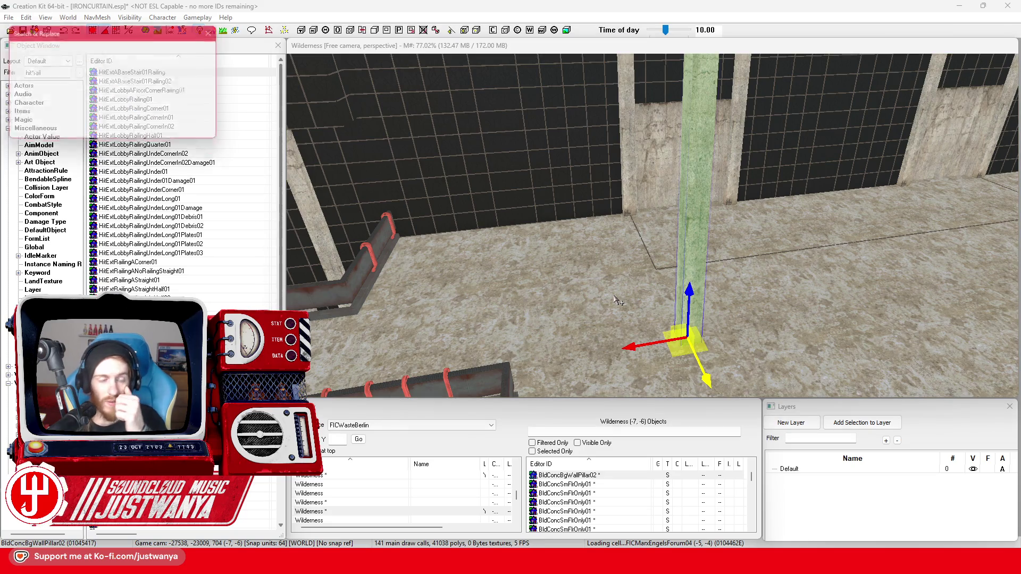
Step: Replace the selected pillar with BldConcSmWallPillar01 via Search & Replace, selection only
click(183, 83)
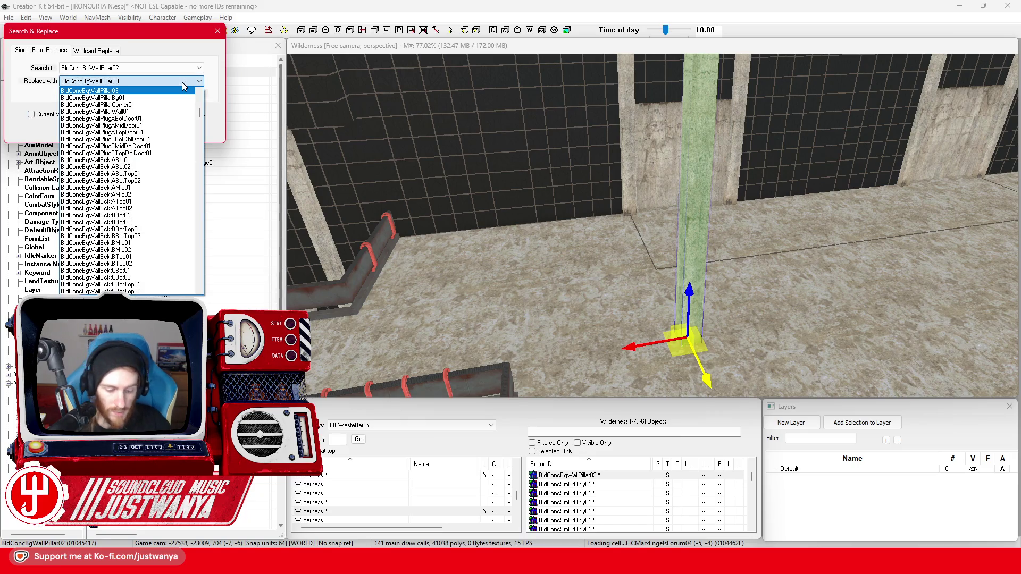
scroll(up, 3)
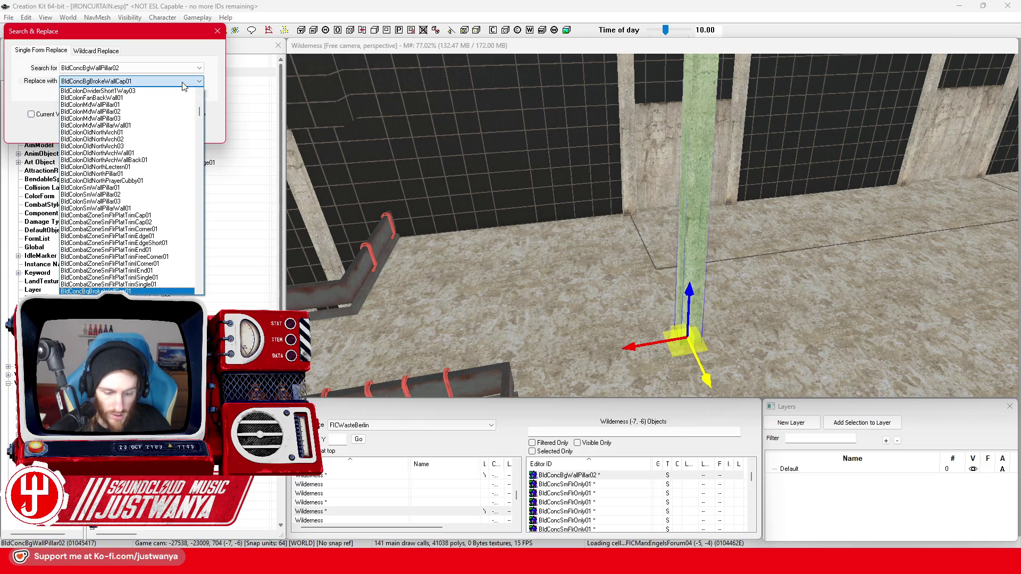
scroll(down, 3)
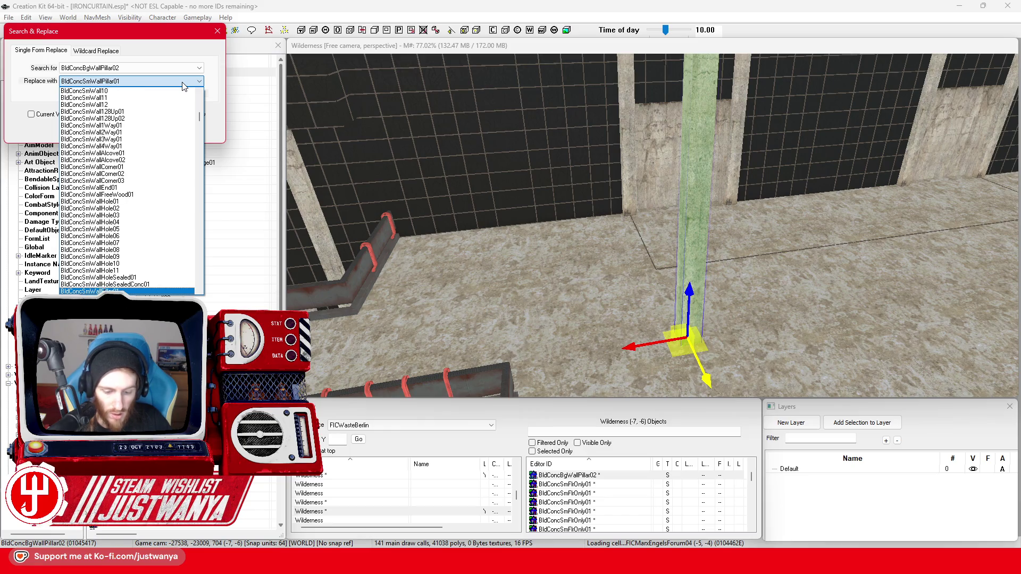
click(184, 83)
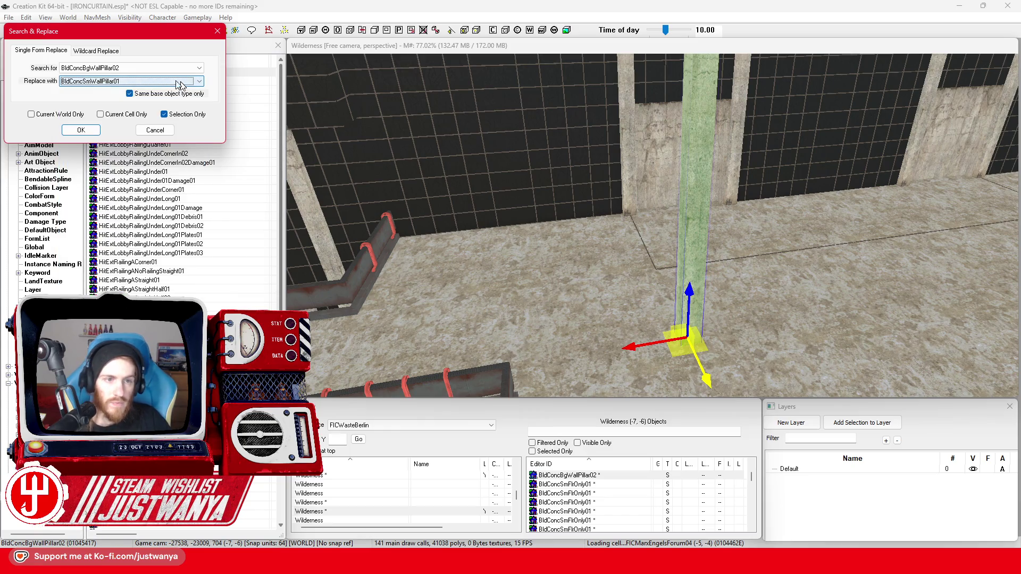
click(81, 130)
click(524, 314)
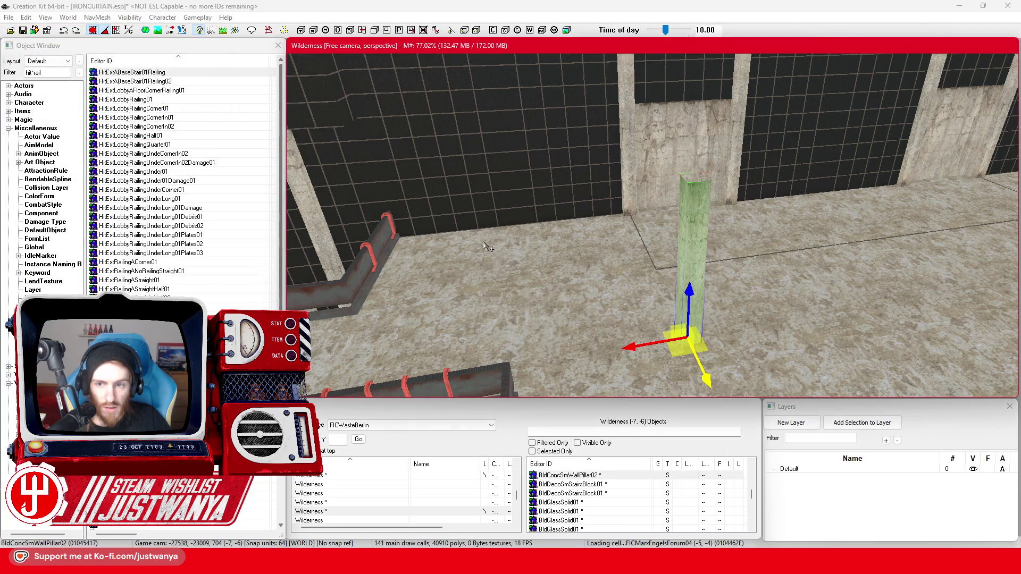
Step: Lower the small concrete pillar onto the floor and check its placement from several angles
scroll(up, 3)
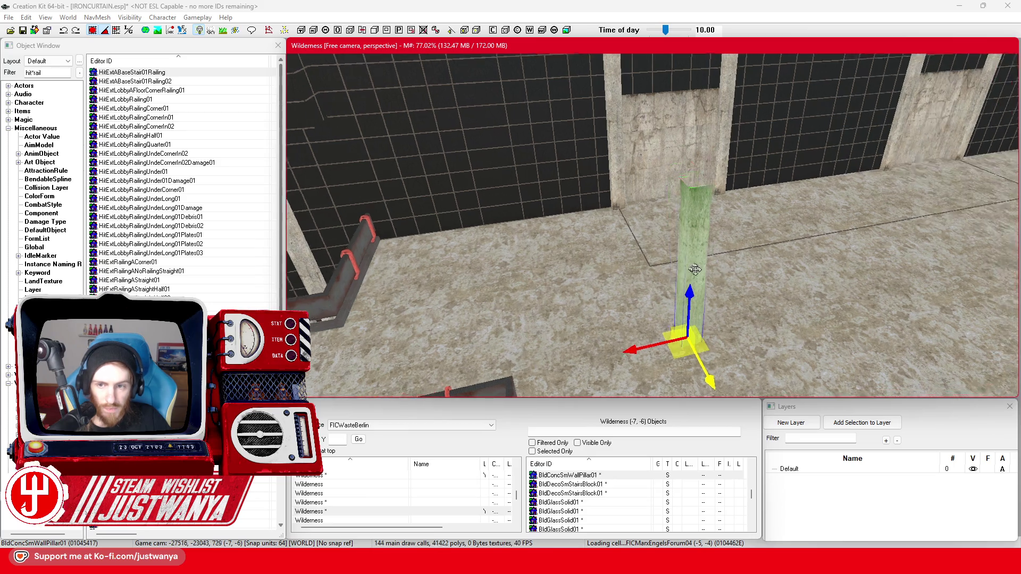
drag(672, 108, 672, 332)
key(shift)
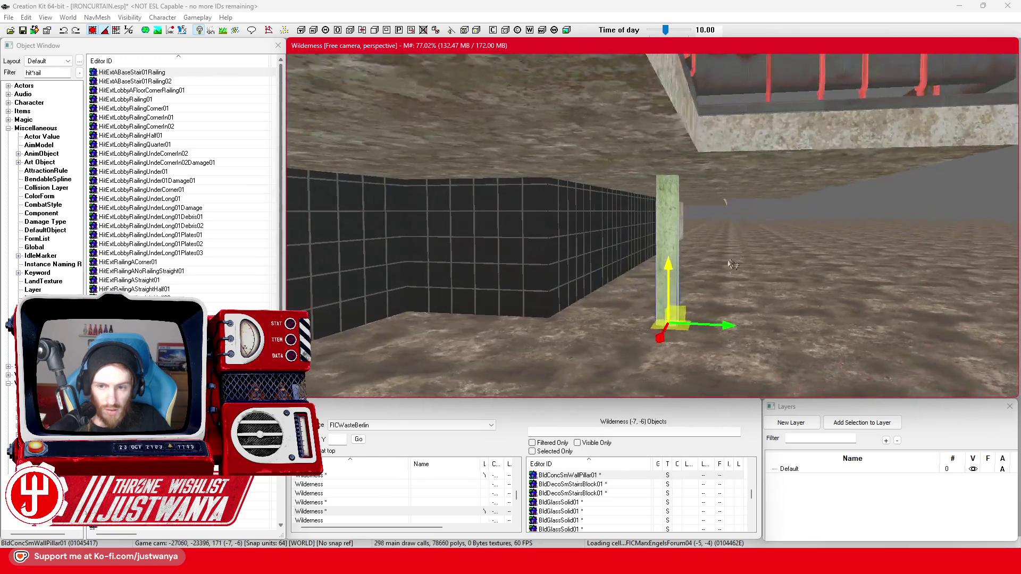
key(shift)
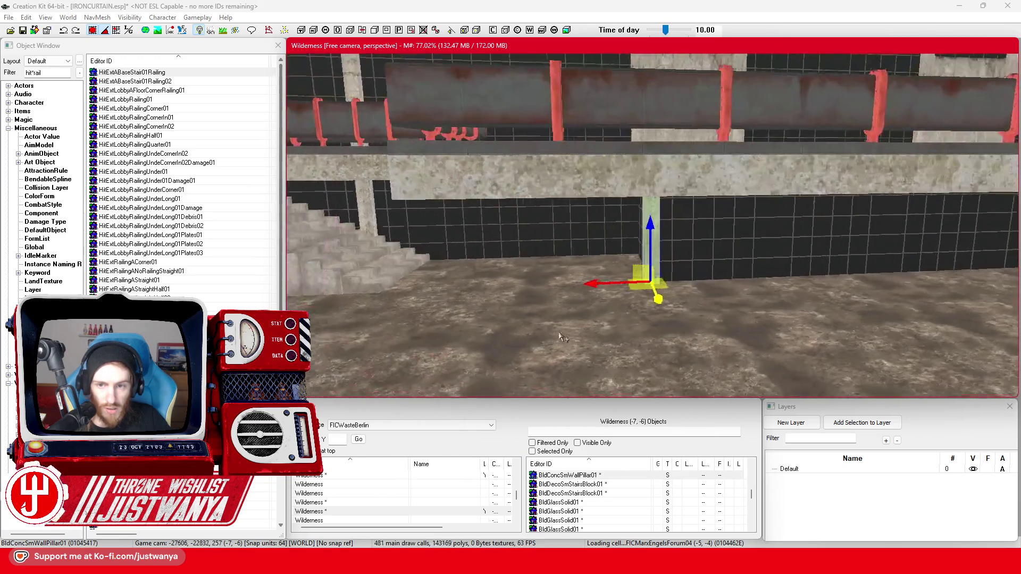
key(shift)
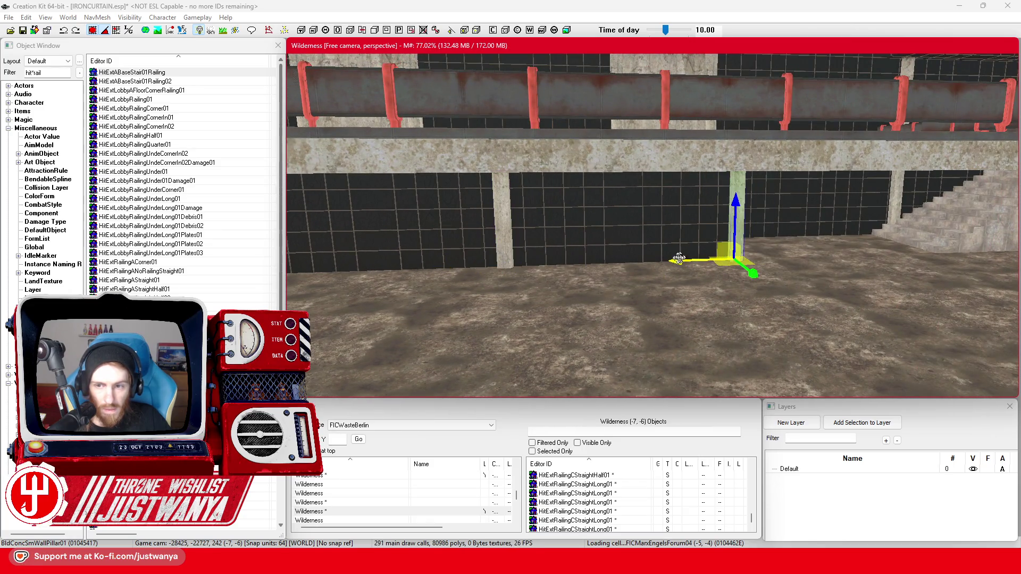
key(shift)
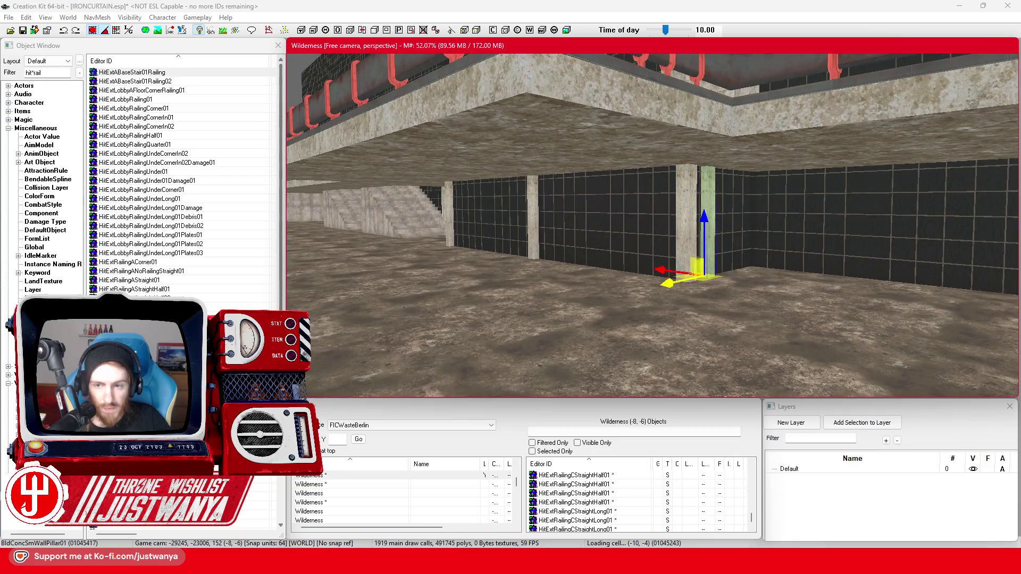
scroll(up, 3)
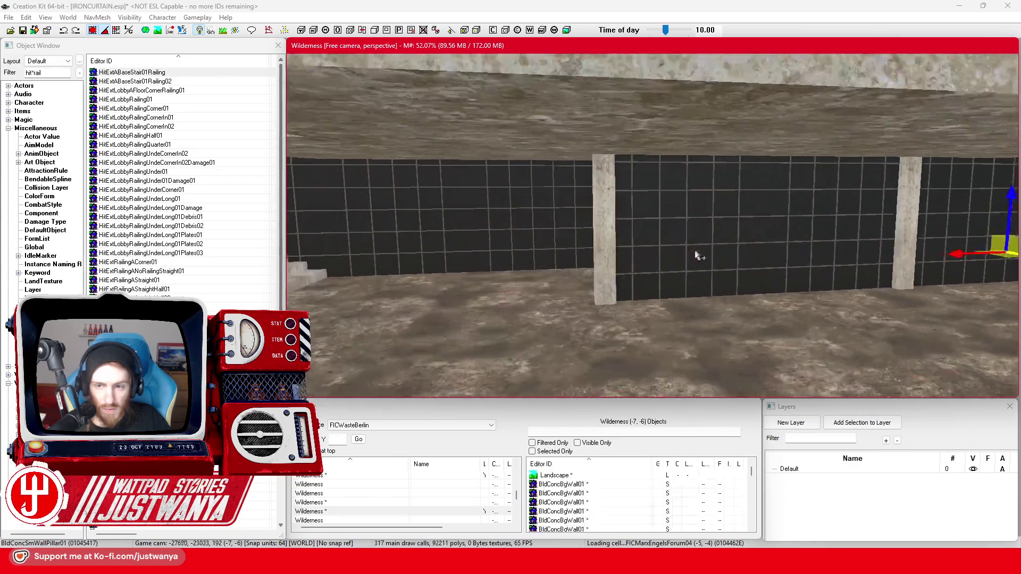
key(shift)
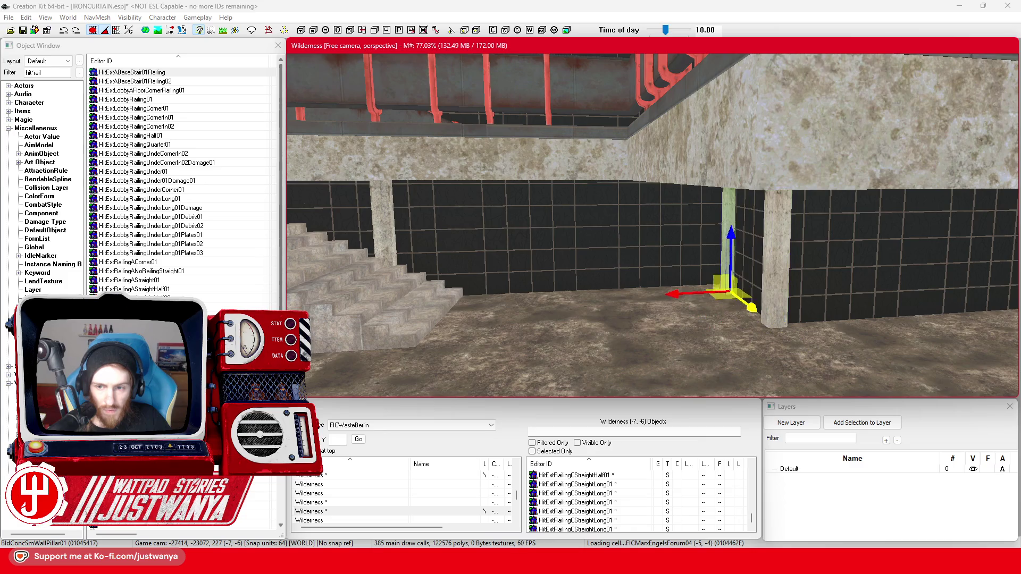
Step: Look along the wall toward the stairs, then switch to the Palast der Republik Sketchfab reference
scroll(down, 3)
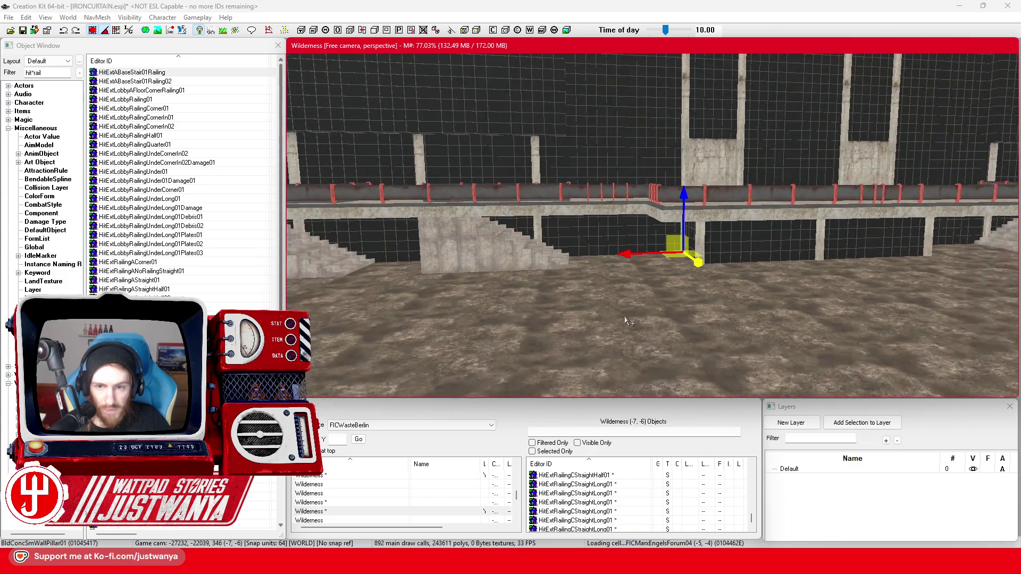
key(shift)
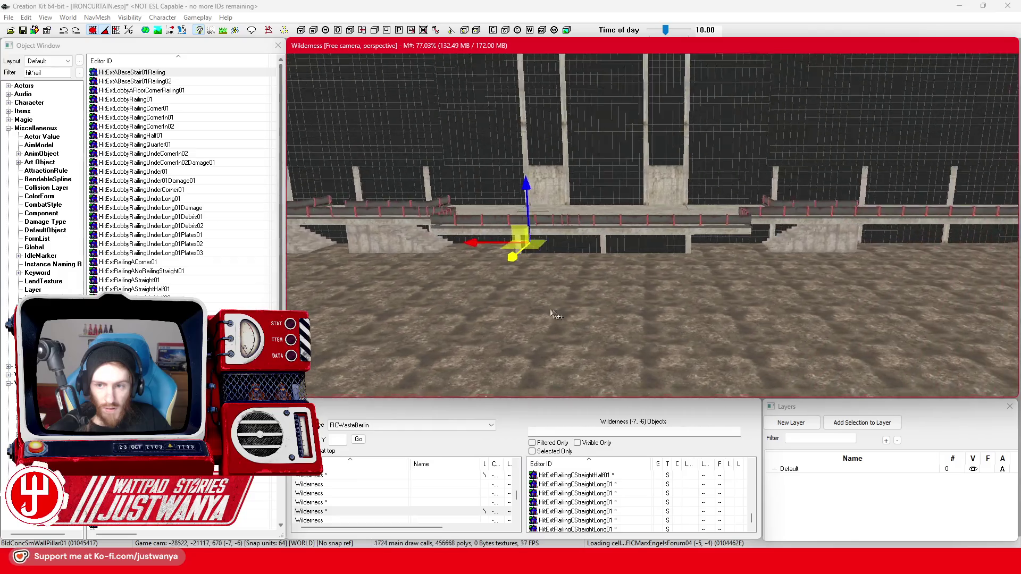
key(shift)
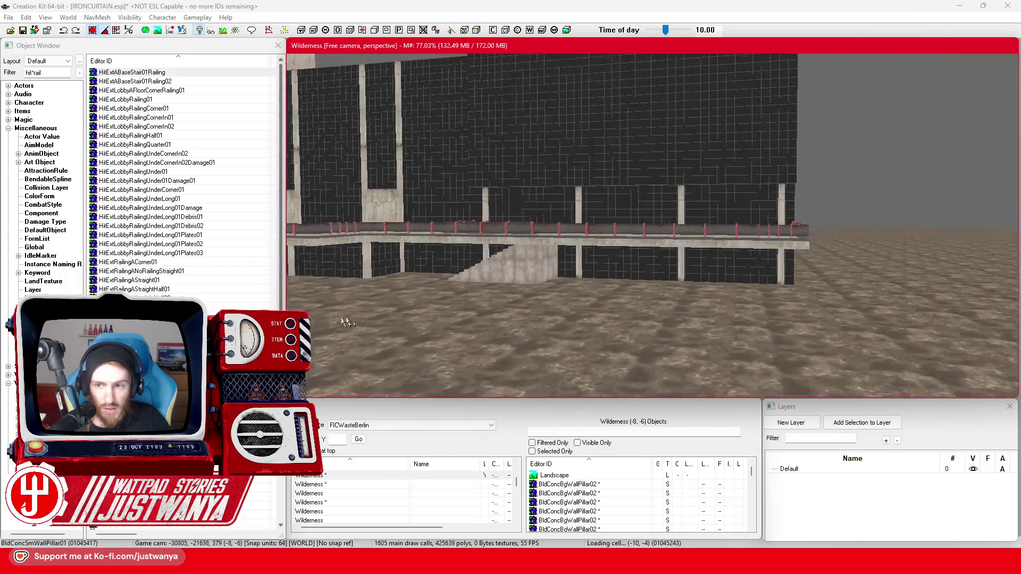
key(shift)
mouse_move(604, 564)
click(616, 487)
Step: Orbit and zoom the Palast der Republik model to a low, angled view of the facade
drag(620, 292, 473, 220)
scroll(down, 3)
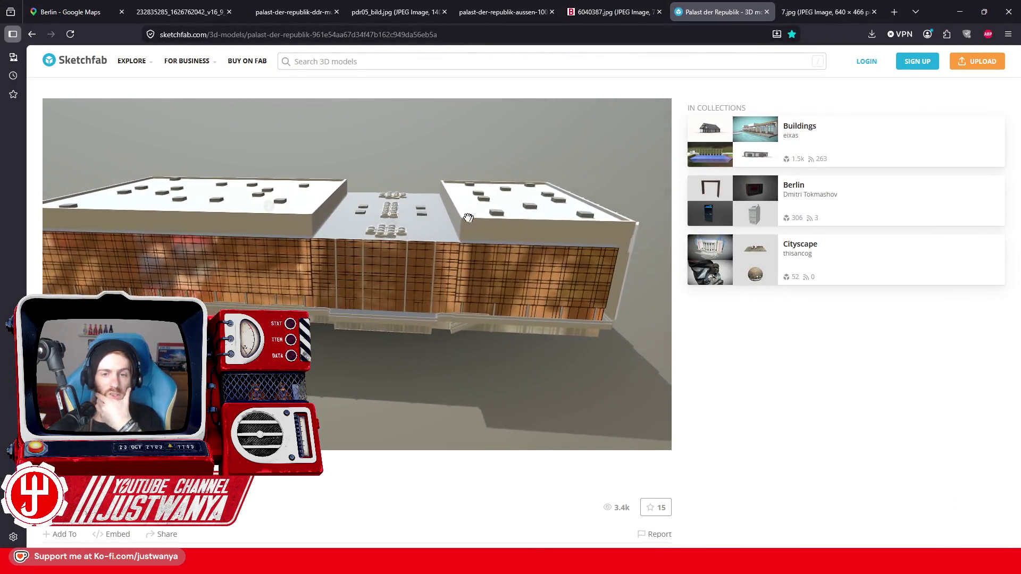
drag(587, 229, 468, 218)
scroll(up, 3)
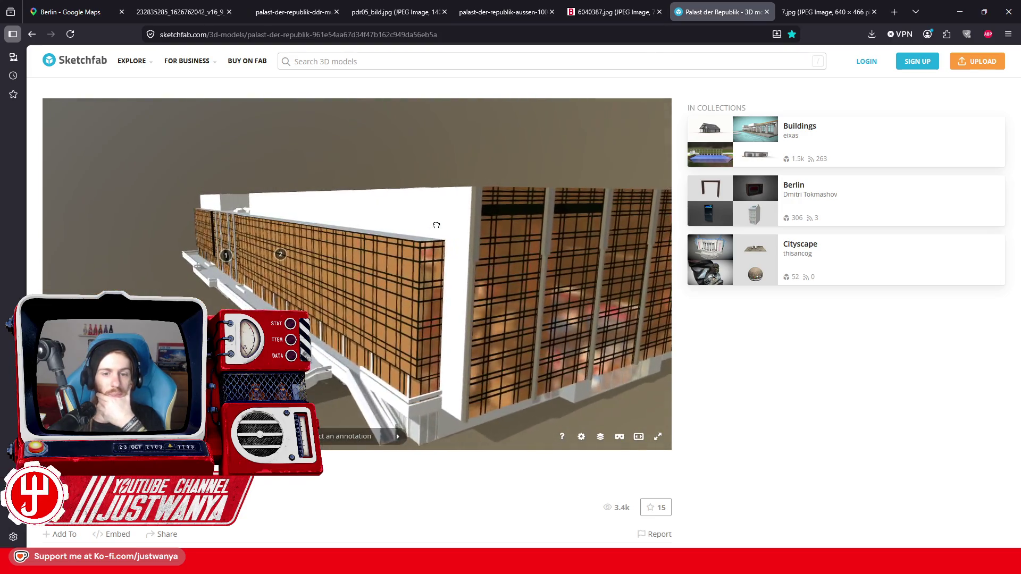
scroll(up, 3)
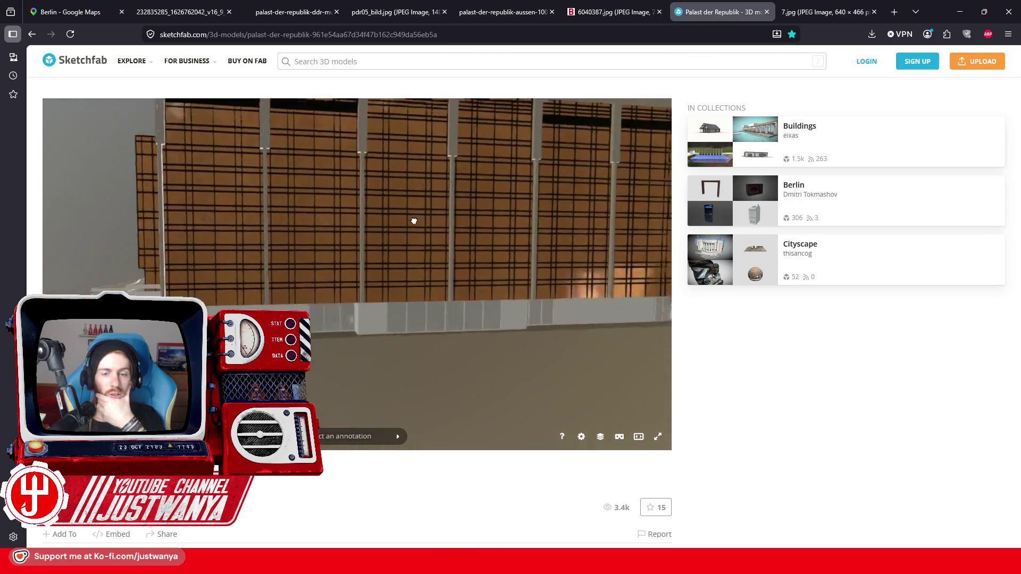
scroll(down, 3)
drag(381, 260, 142, 264)
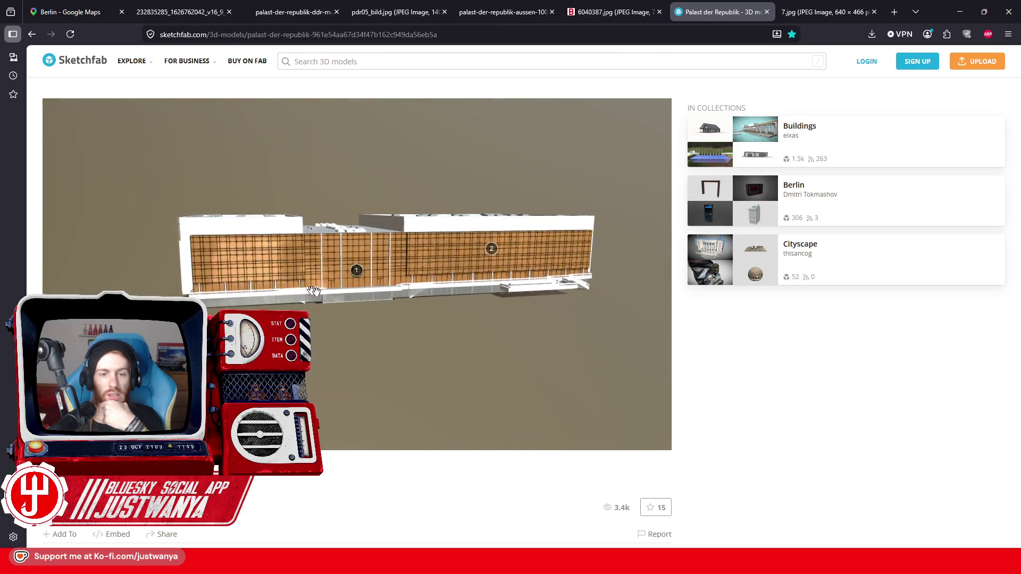
Step: Visit annotation 1 on the GDR emblem, then the Glass facade annotation
click(356, 270)
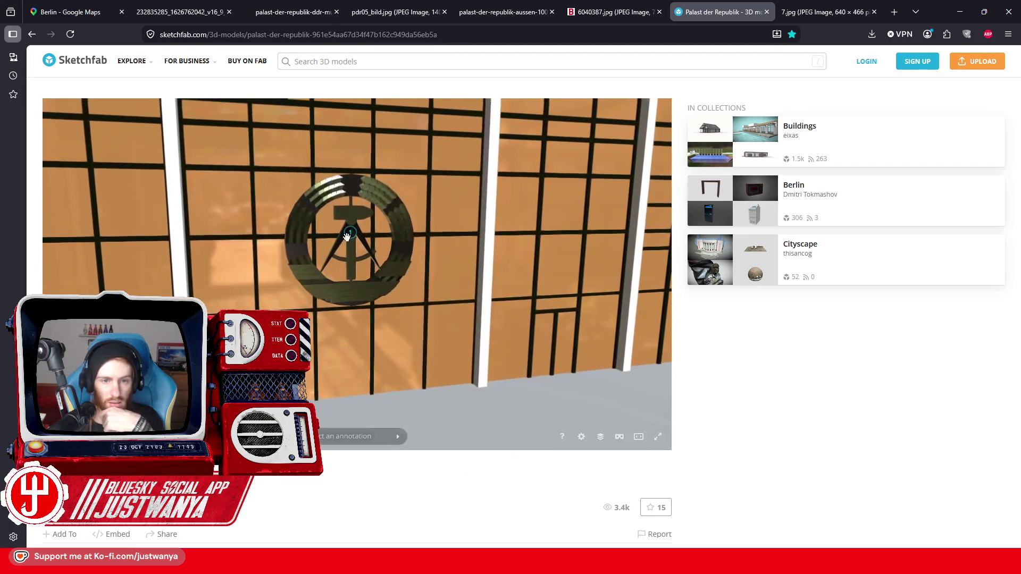
click(349, 235)
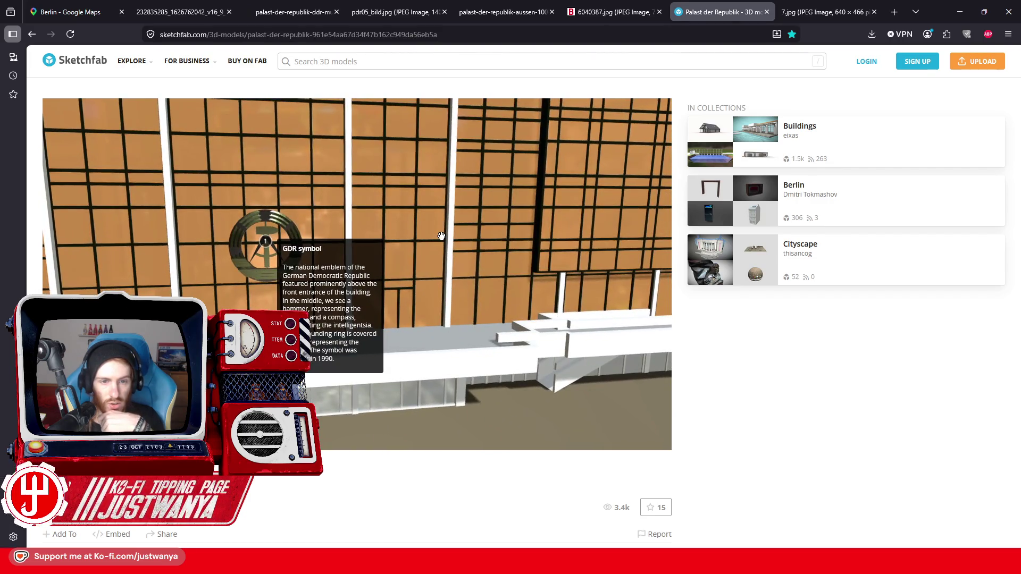
scroll(down, 3)
click(635, 215)
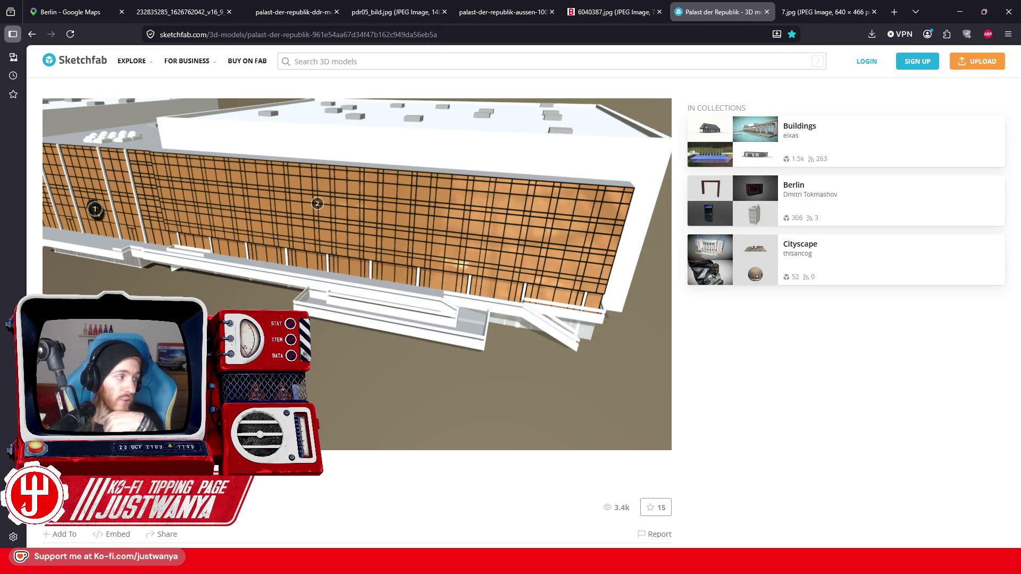
Step: Orbit around the building to study the glass facade, both long sides and the roof
drag(372, 298, 306, 260)
scroll(down, 3)
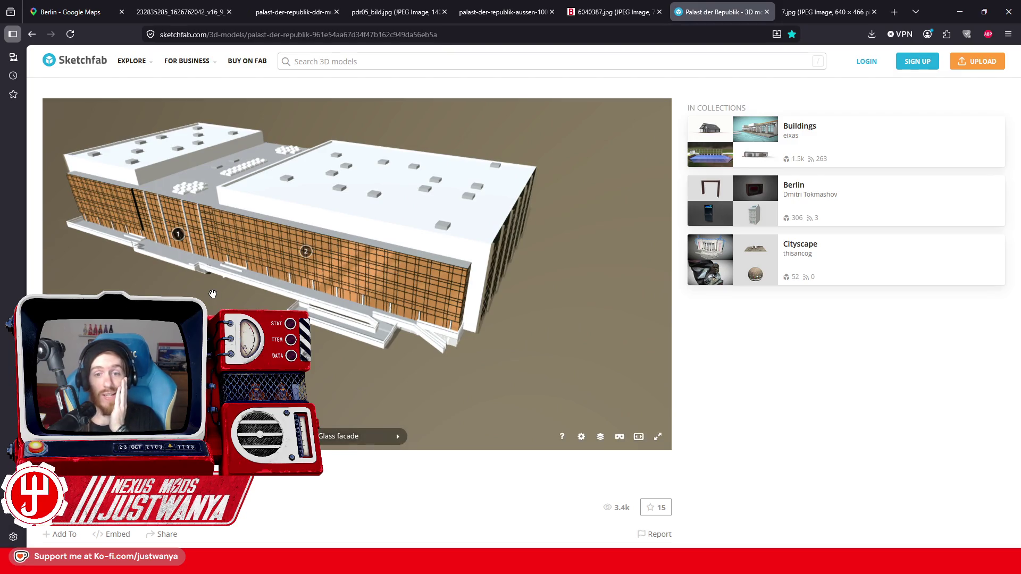
drag(370, 290, 413, 282)
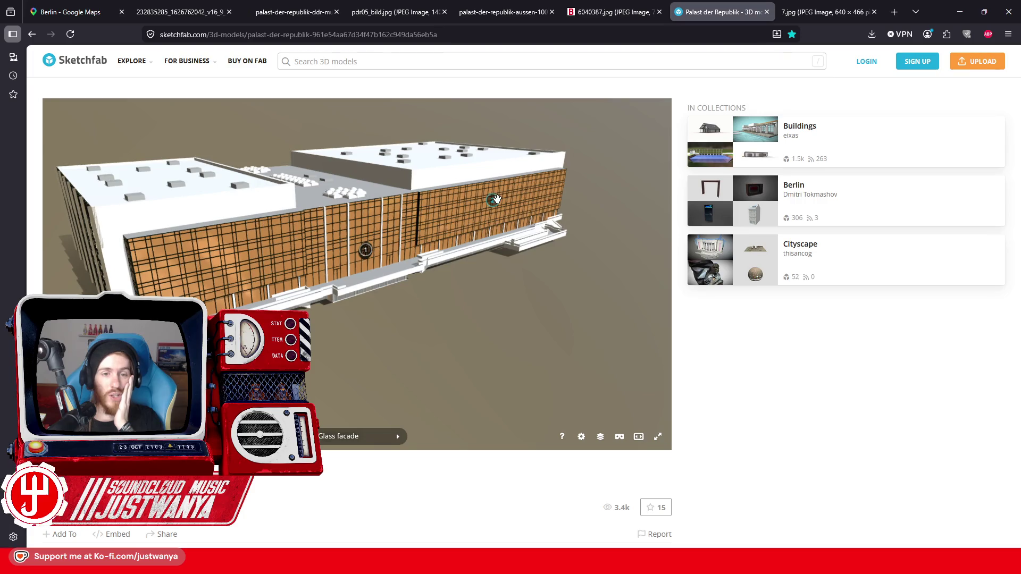
drag(249, 242, 163, 250)
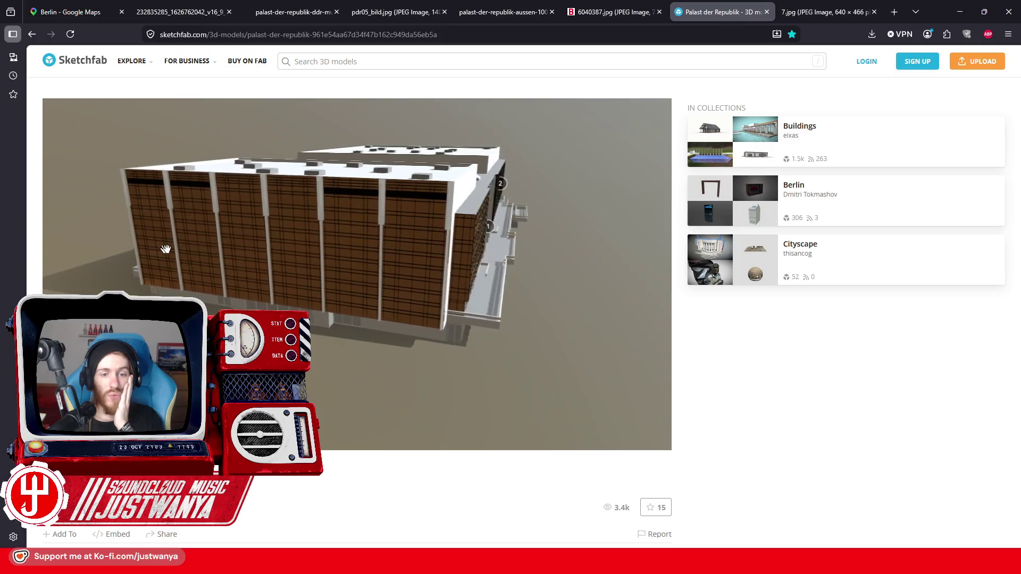
drag(507, 206, 418, 219)
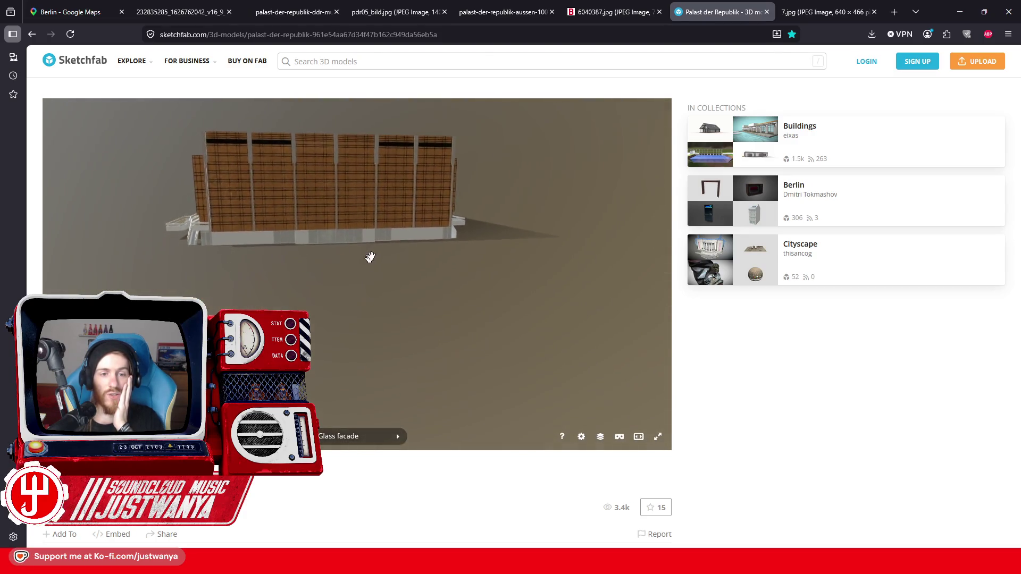
drag(298, 241, 320, 252)
drag(239, 251, 349, 278)
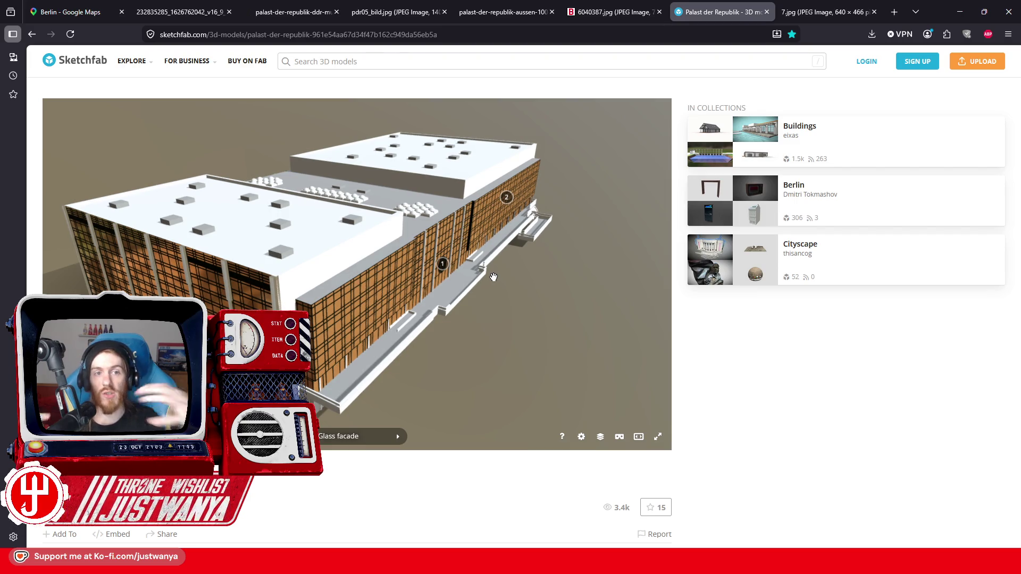
drag(494, 277, 486, 260)
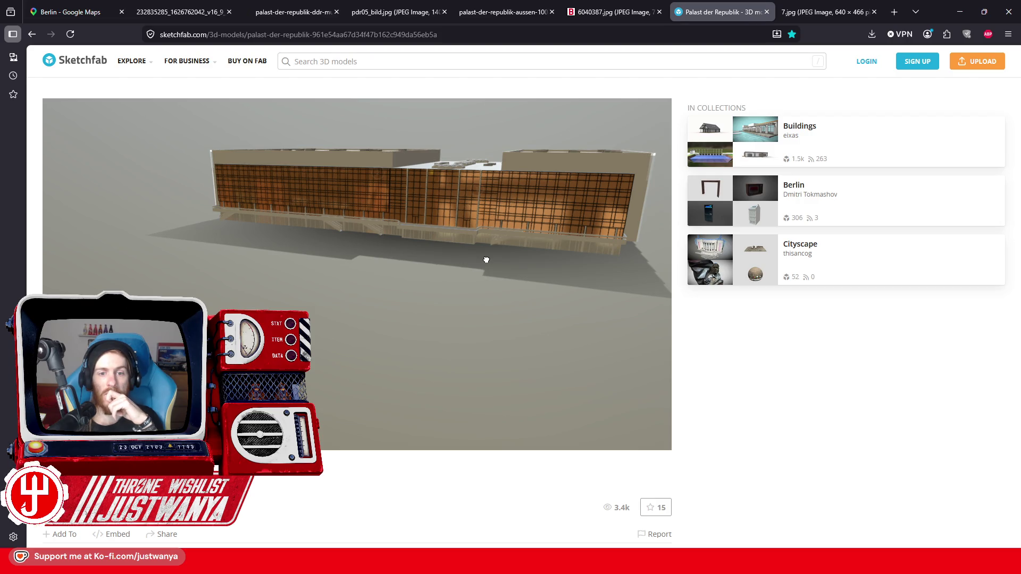
scroll(up, 3)
drag(467, 259, 506, 266)
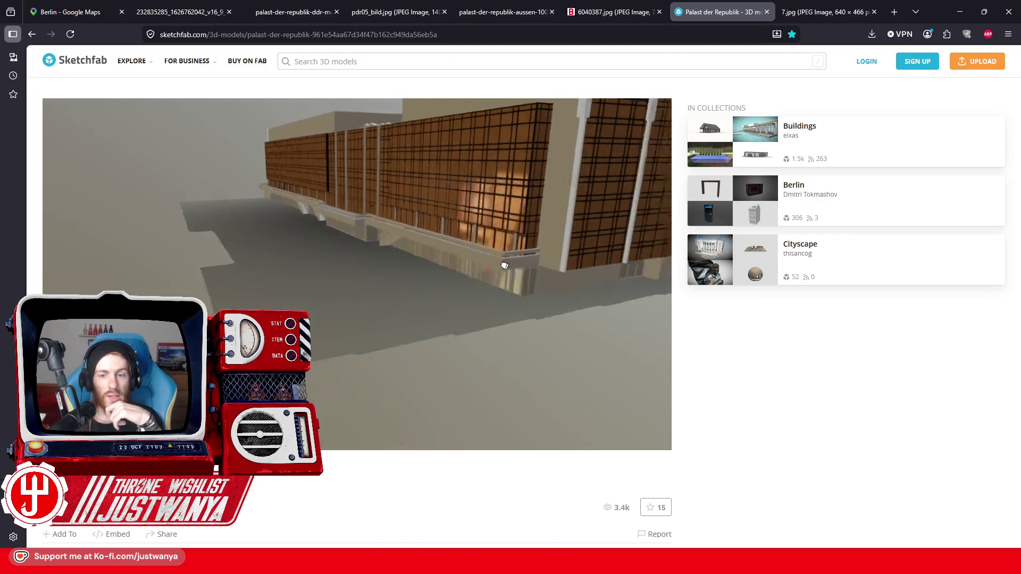
scroll(down, 3)
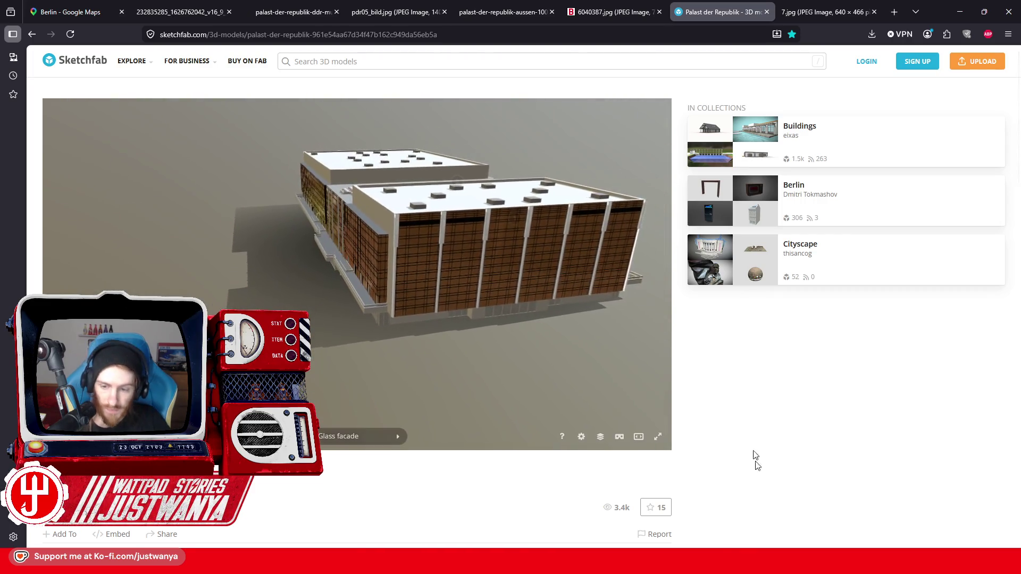
Step: Back in Creation Kit, zoom in and select the neighbouring concrete wall piece
mouse_move(672, 564)
click(675, 500)
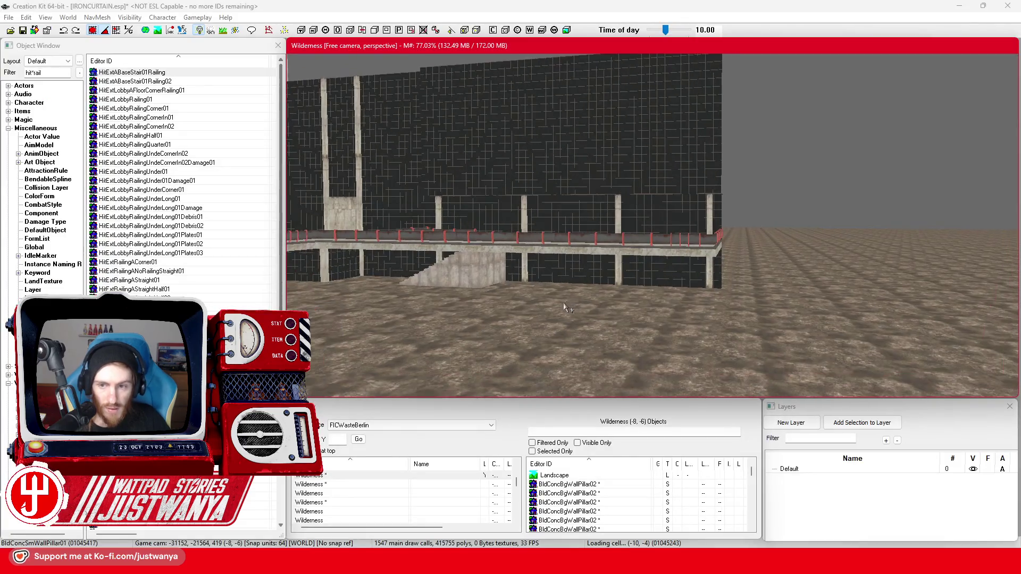
scroll(up, 3)
scroll(up, 3)
scroll(down, 3)
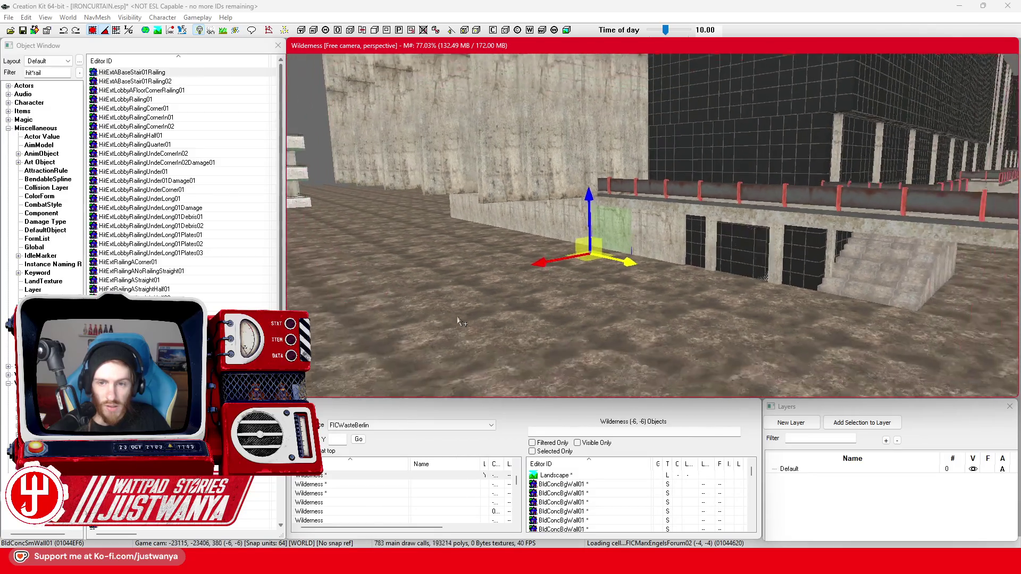
scroll(up, 3)
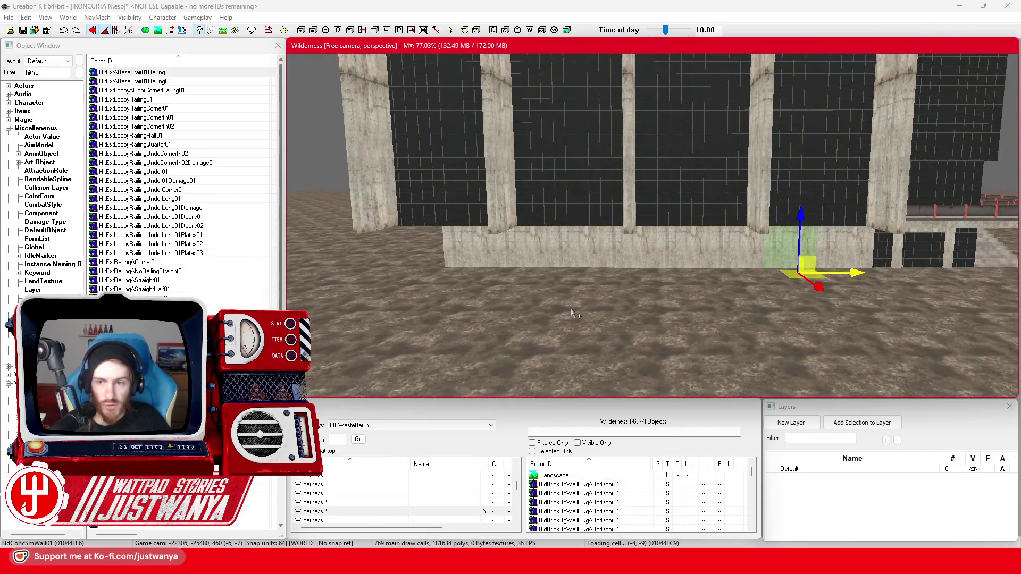
click(706, 285)
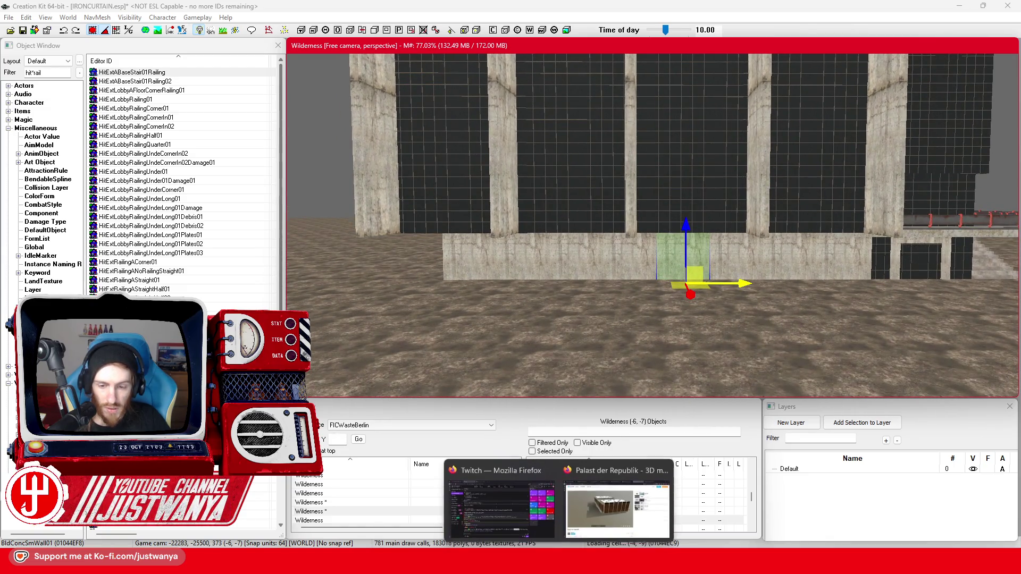
click(684, 506)
Step: Orbit and zoom the Sketchfab model to a level, head-on view of the glass facade
drag(438, 296, 387, 290)
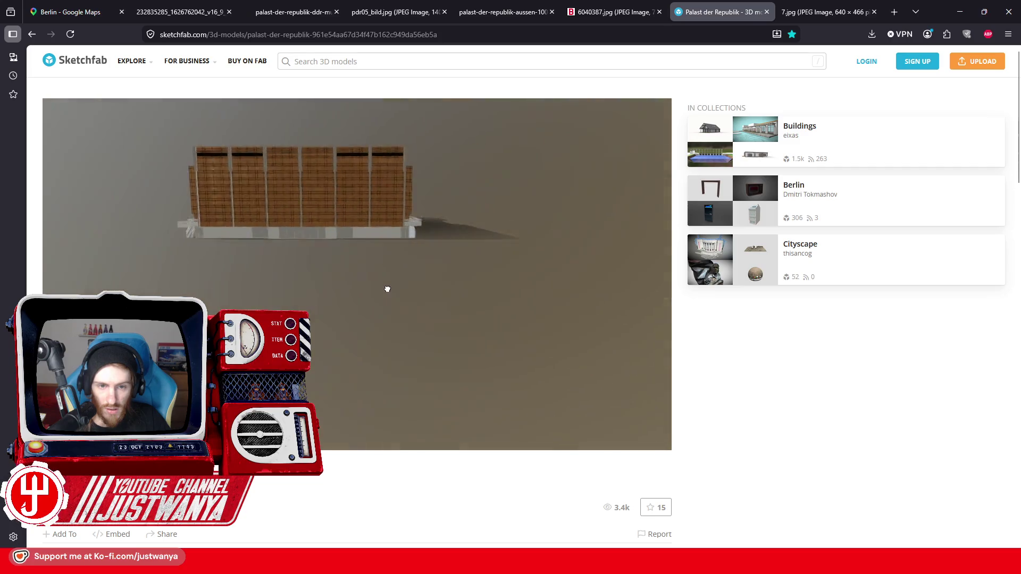
scroll(up, 3)
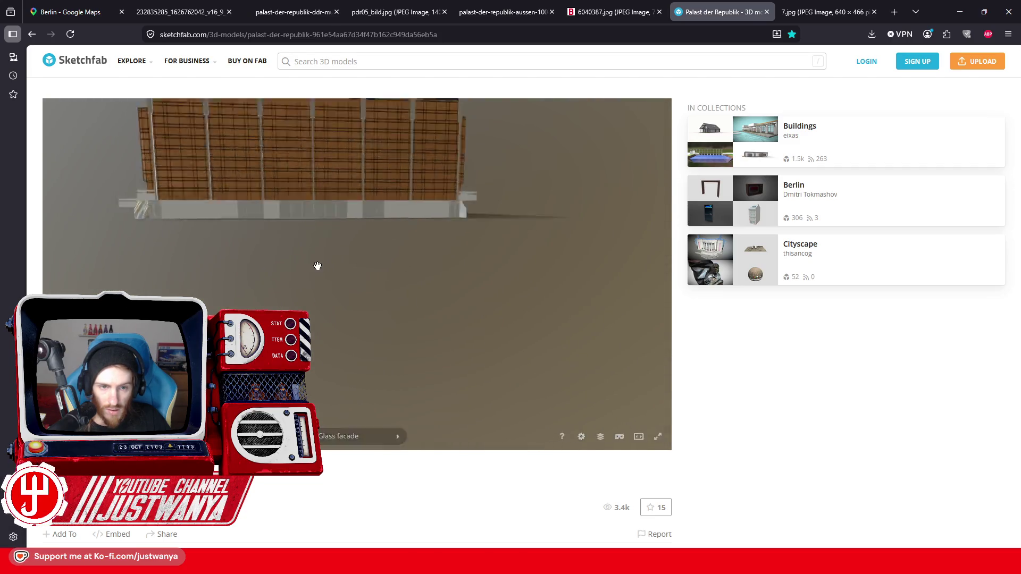
drag(238, 223, 312, 231)
scroll(down, 3)
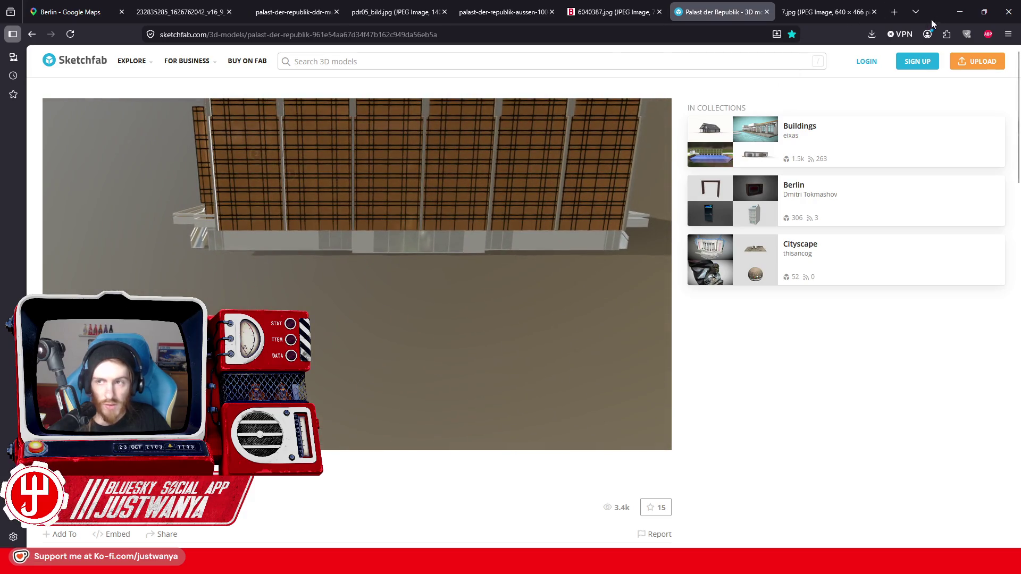
click(611, 12)
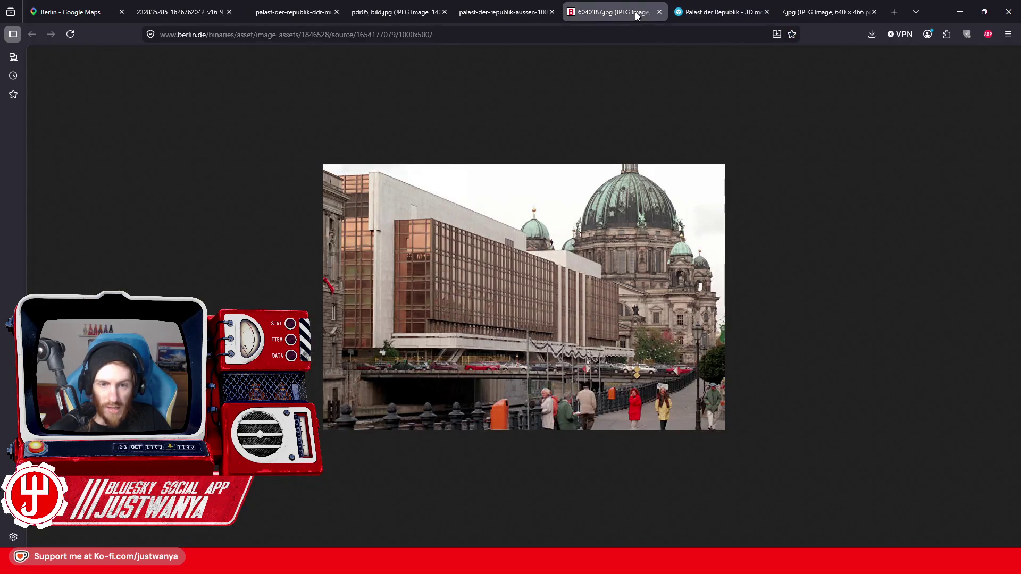
Step: Browse the exterior, black-and-white pdr05, museum model and cathedral reference photos
click(480, 5)
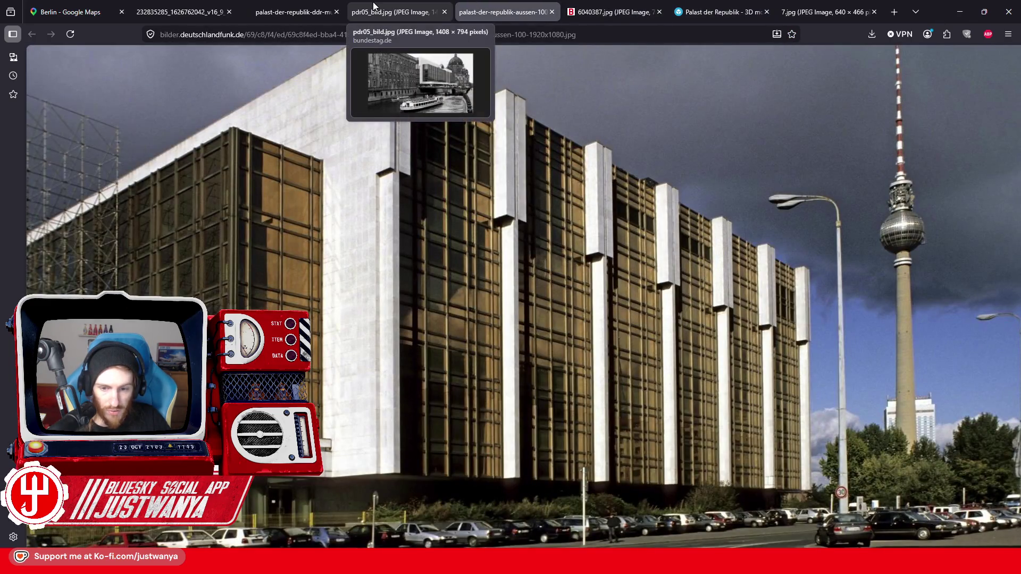
click(408, 11)
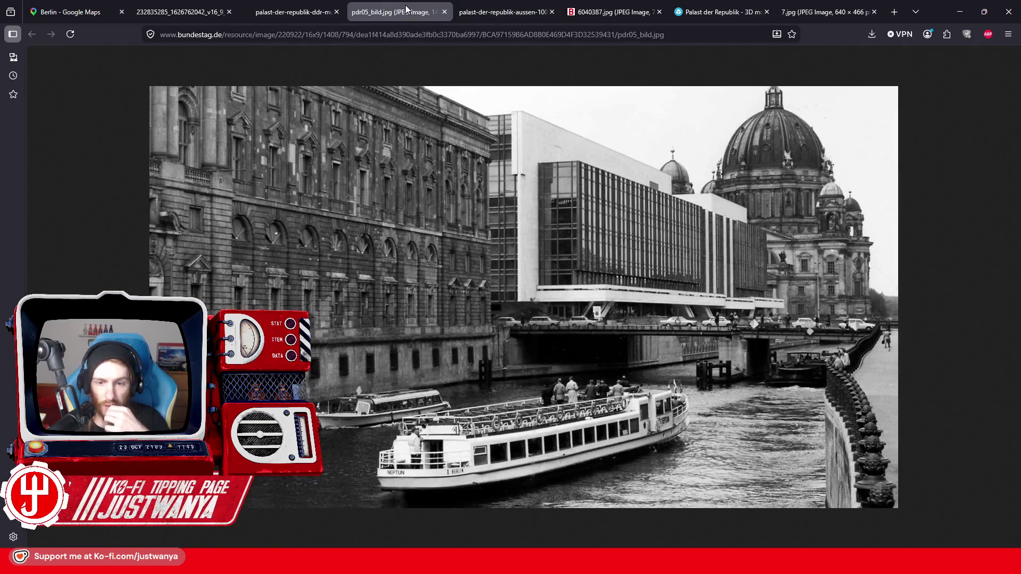
click(280, 7)
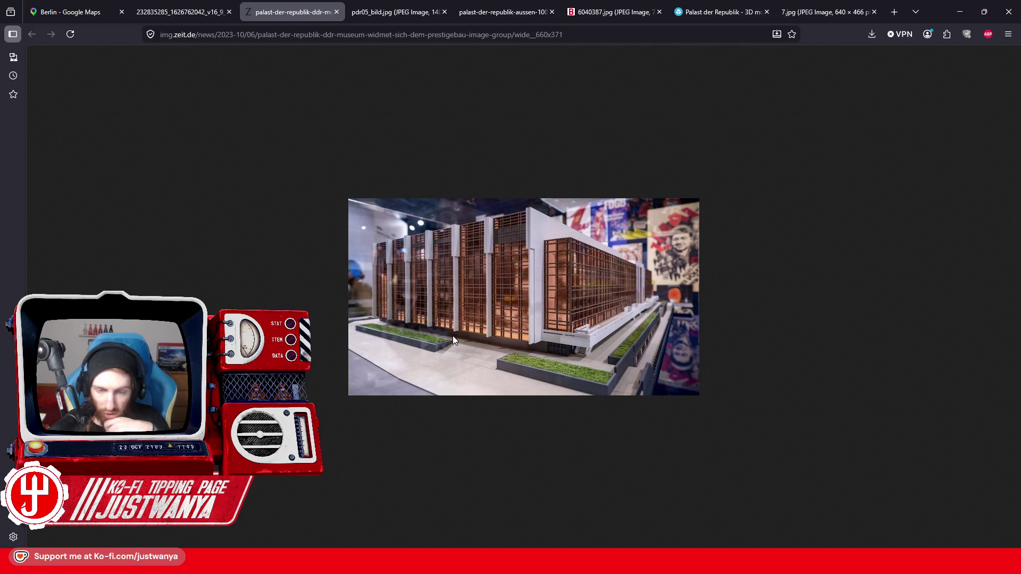
click(184, 16)
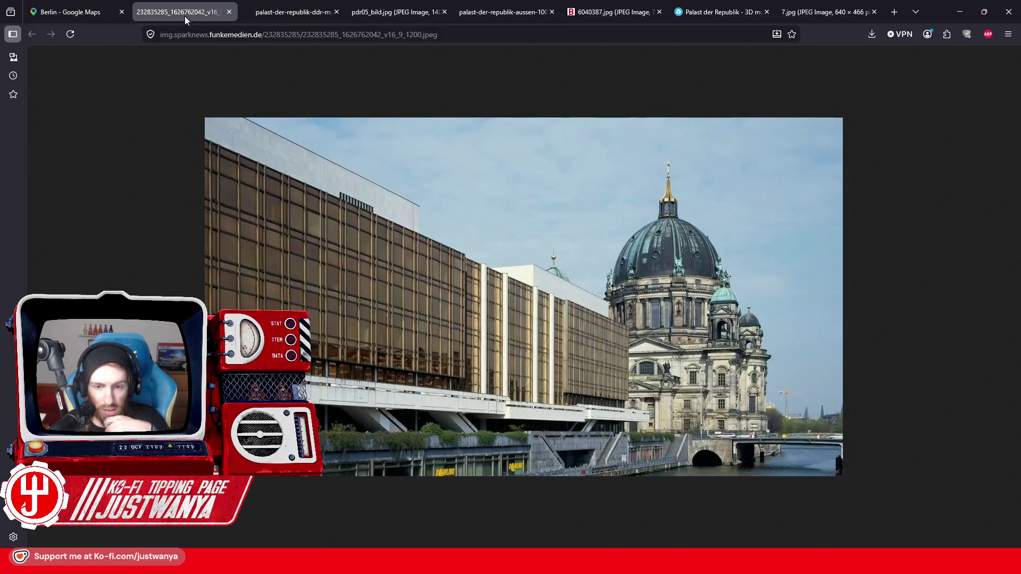
click(302, 21)
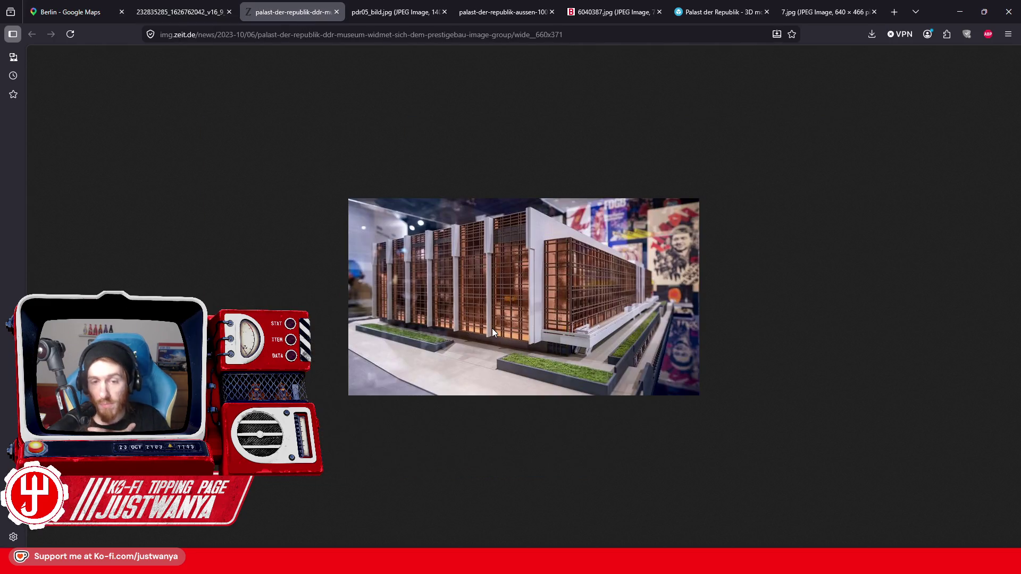
click(171, 8)
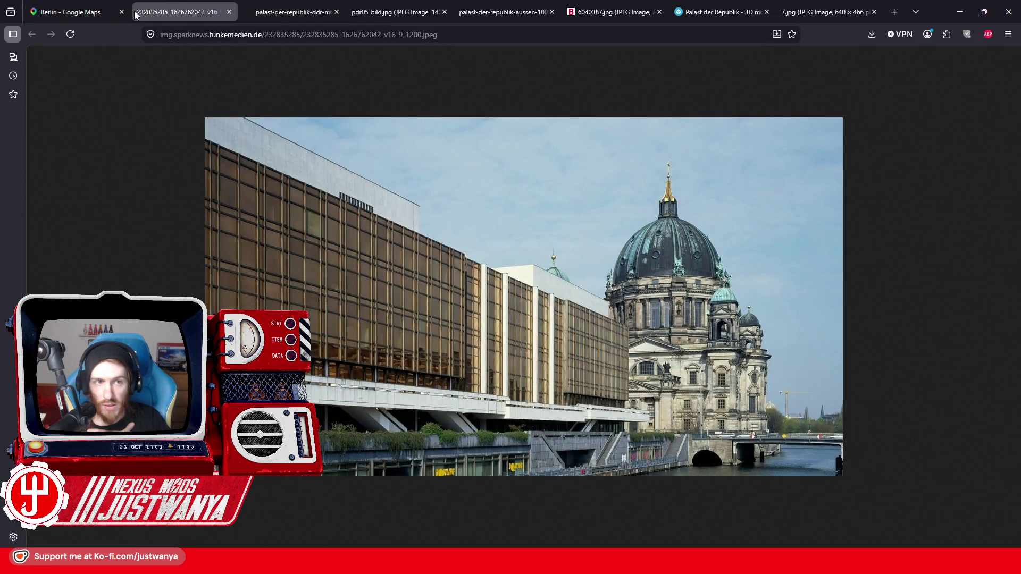
Step: Close the Berlin Google Maps tab and cycle through the tabs to the 7.jpg ground-floor plan
click(122, 12)
click(196, 12)
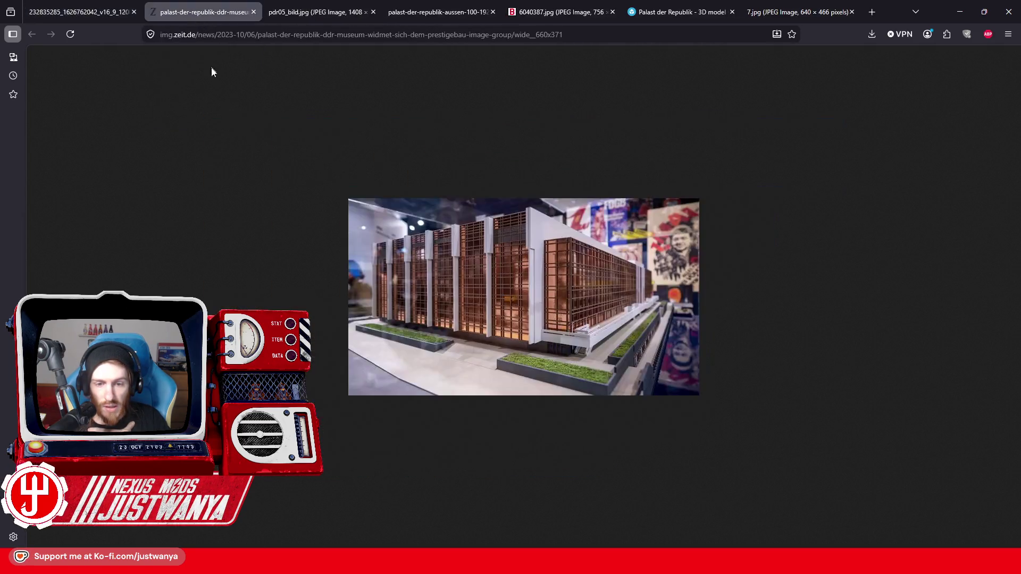
click(298, 12)
click(426, 12)
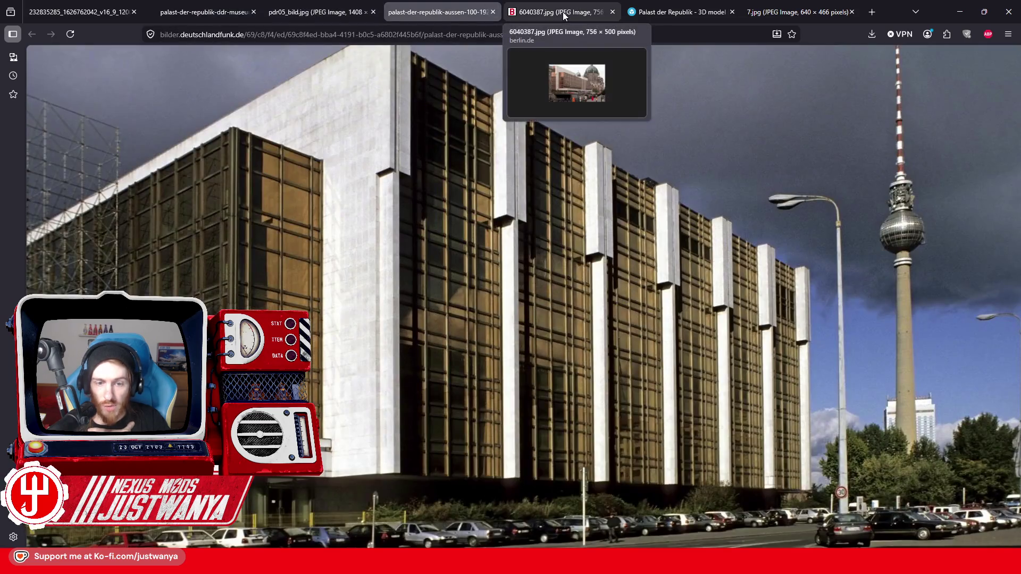
click(563, 11)
click(653, 12)
click(777, 14)
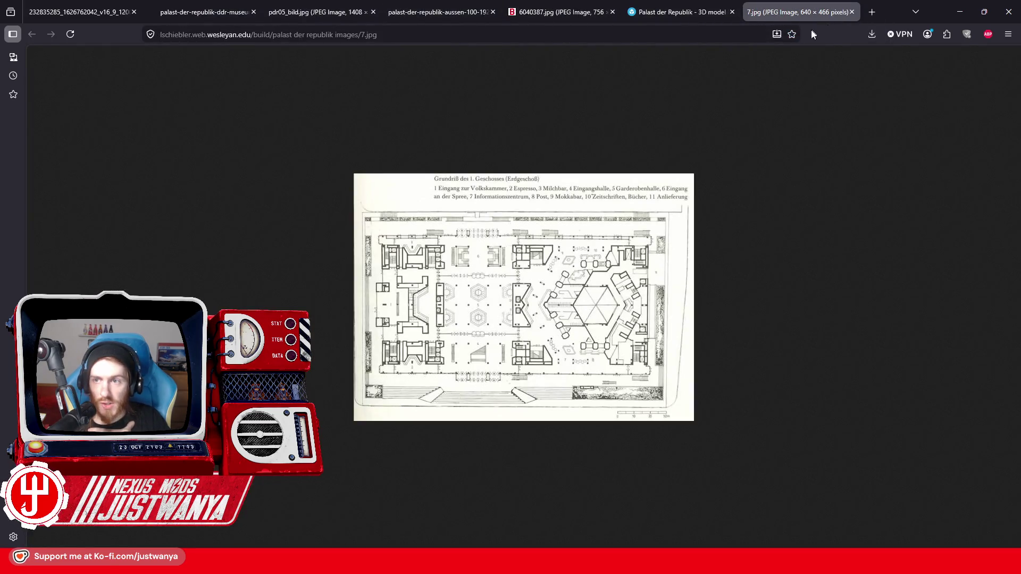
key(ctrl+l)
Step: Search Google Images for 'palast der Republik' and open the cutaway postcard
text(palast d)
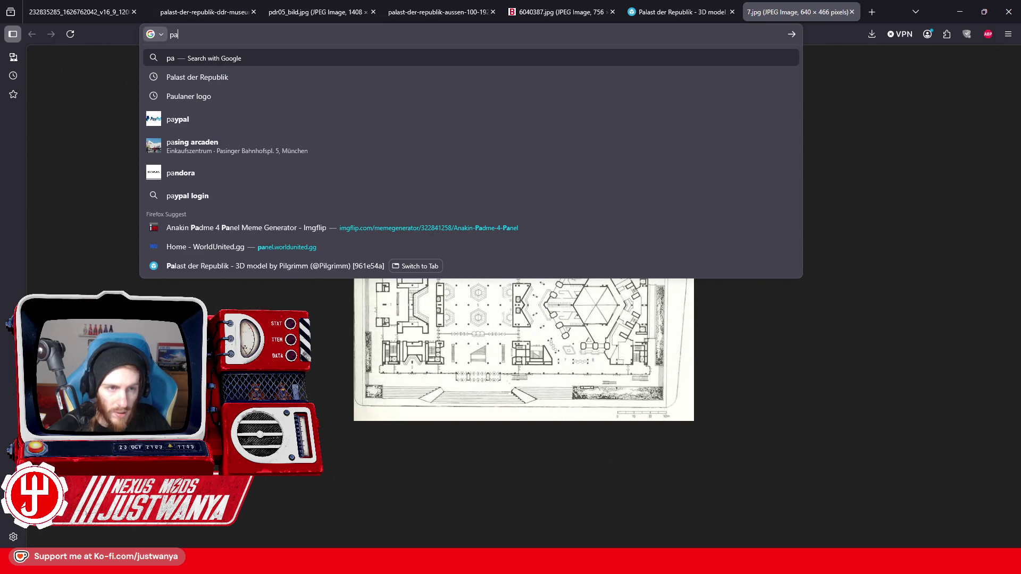
text(er Republik)
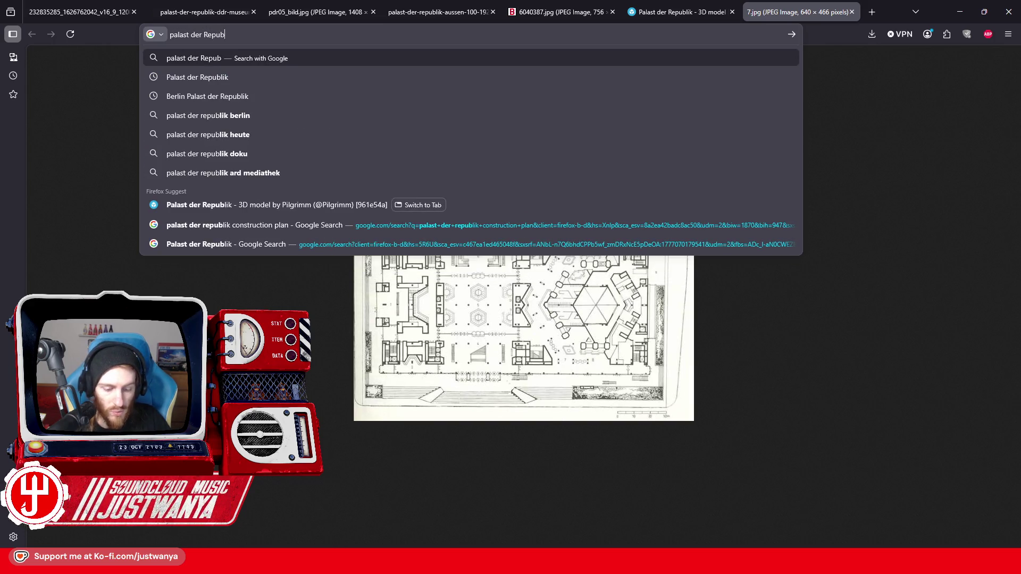
key(Return)
click(226, 108)
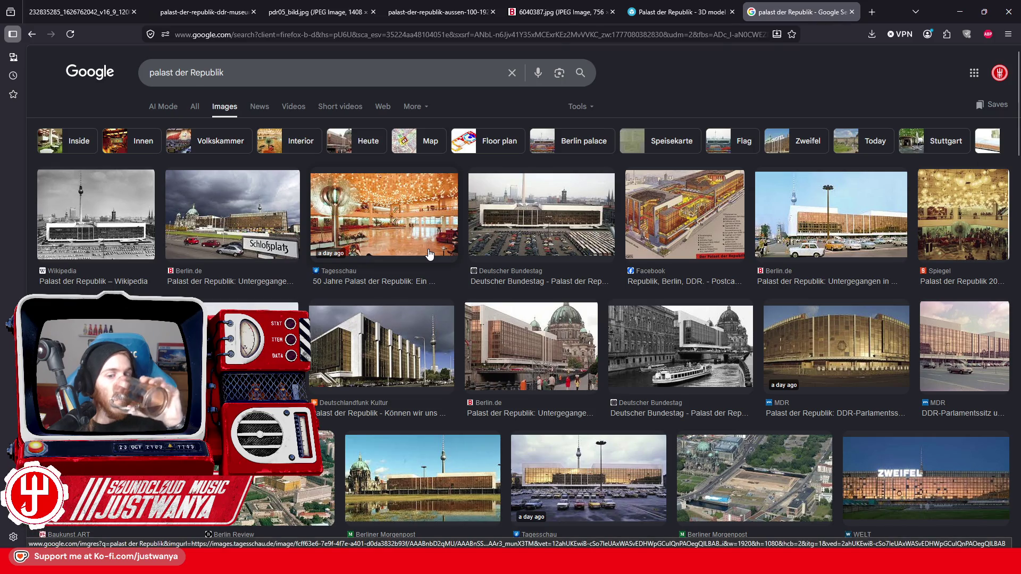
click(656, 231)
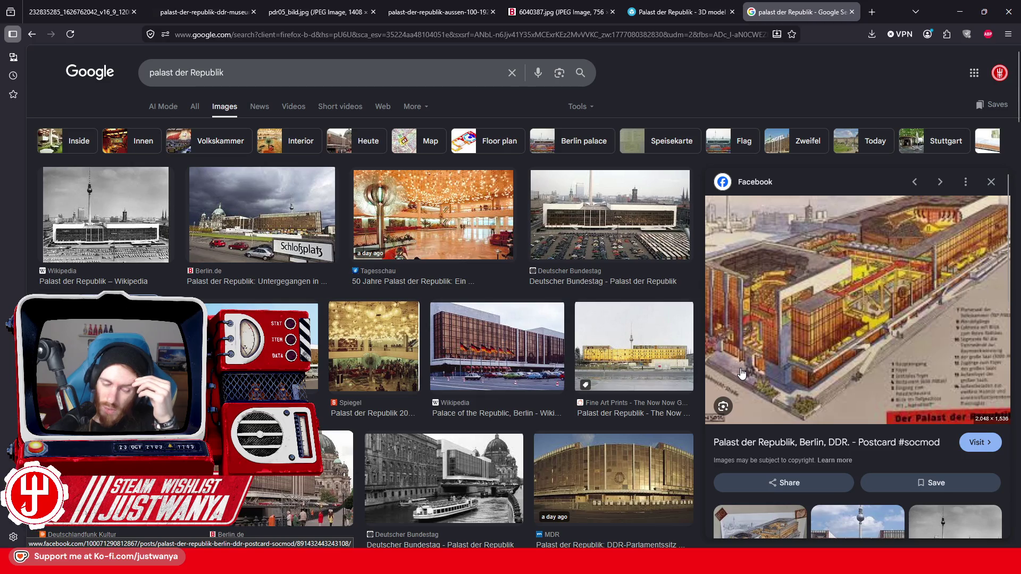
Step: Preview the Deutschlandfunk Kultur facade photo, then return to the cutaway postcard
scroll(down, 3)
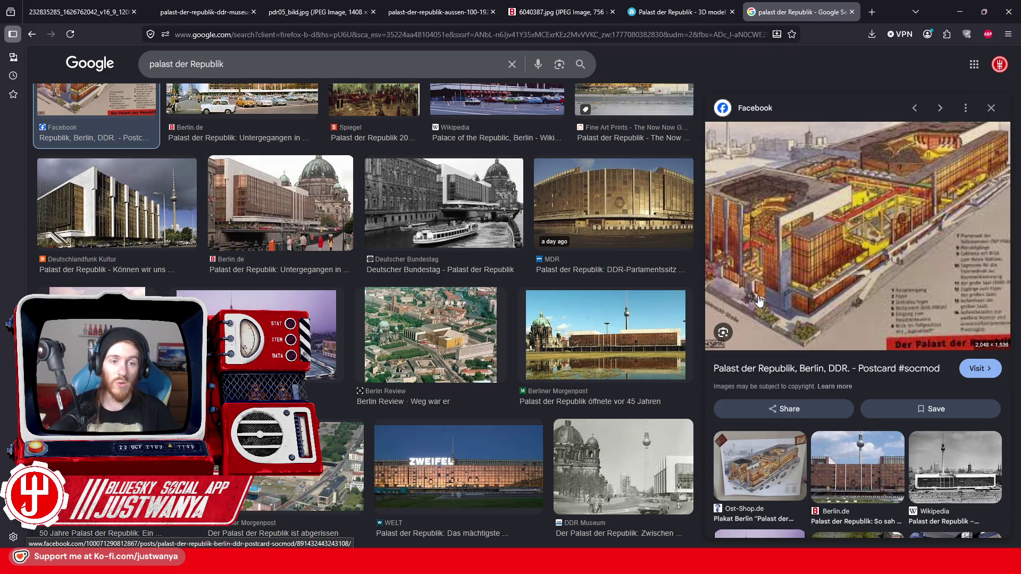
click(126, 213)
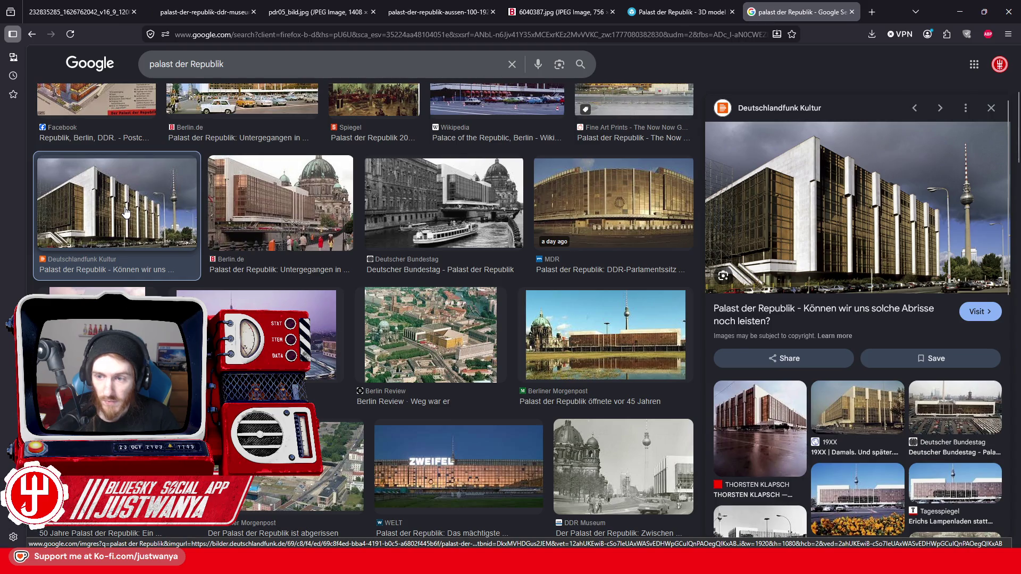
scroll(down, 3)
scroll(up, 3)
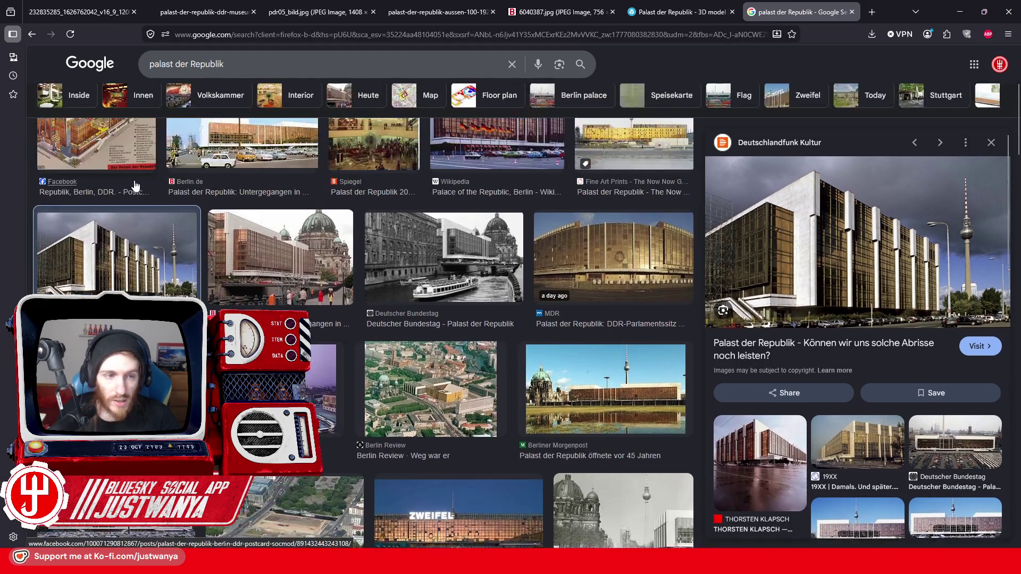
click(155, 174)
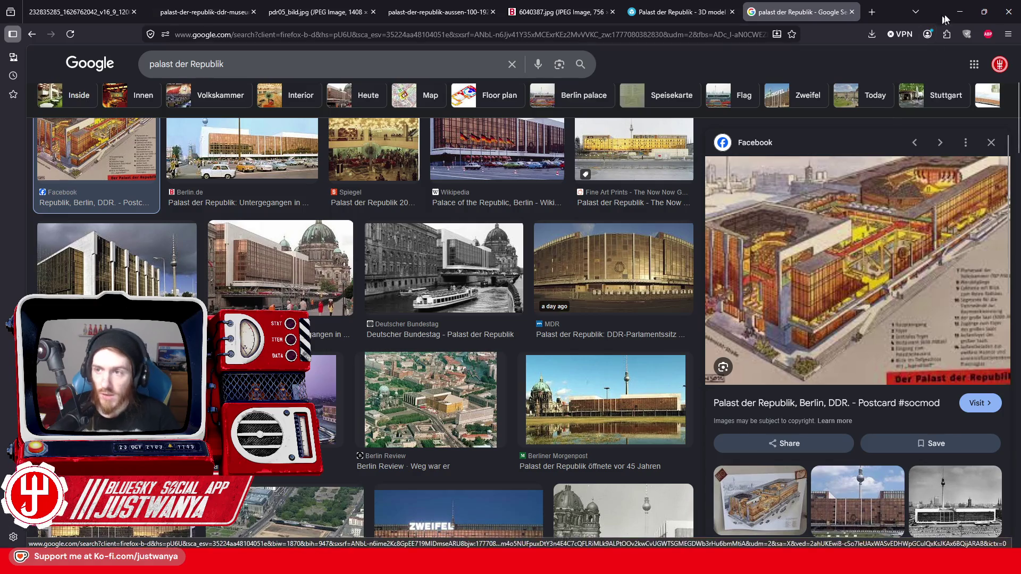
key(alt+Tab)
Step: Select the green wall piece, move it left and forward, and rotate it sideways
scroll(up, 3)
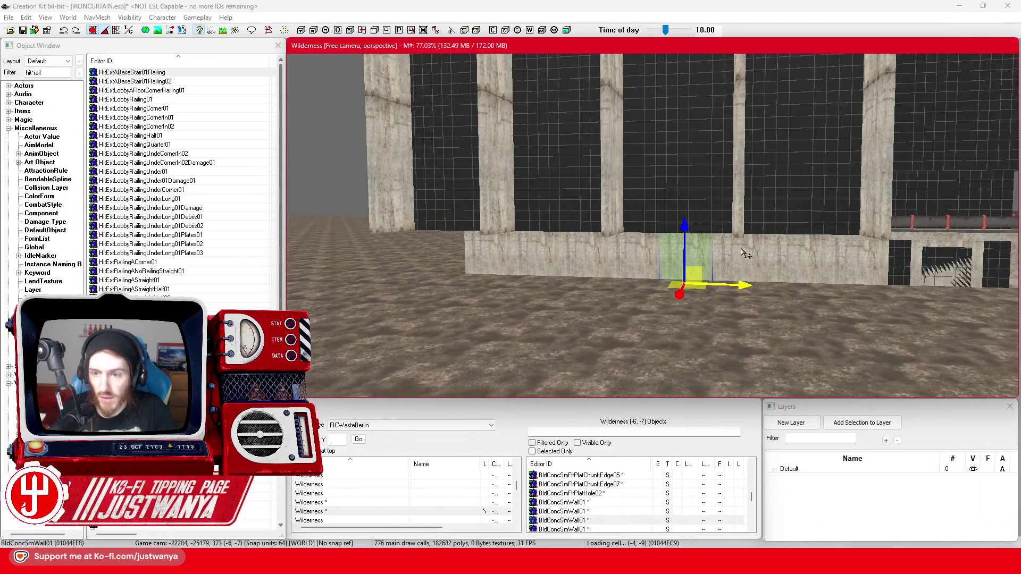
click(702, 243)
scroll(up, 3)
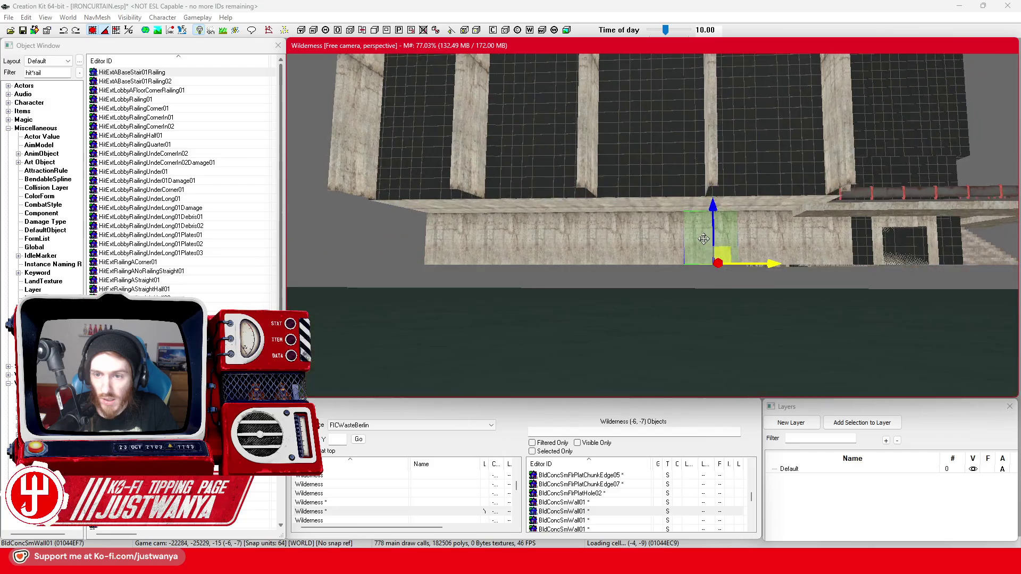
scroll(up, 3)
click(649, 256)
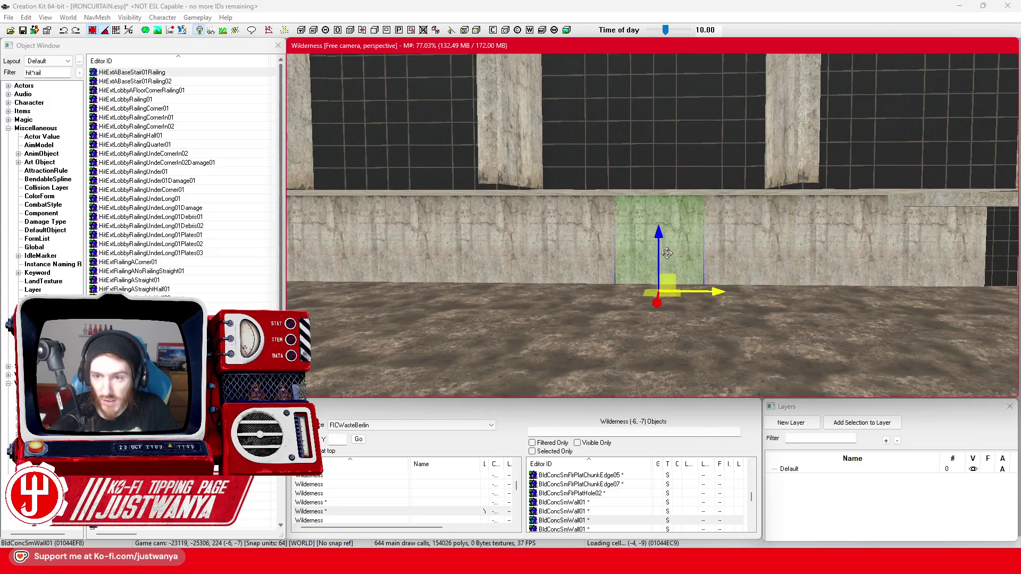
drag(641, 300, 608, 316)
drag(651, 343, 656, 319)
key(1)
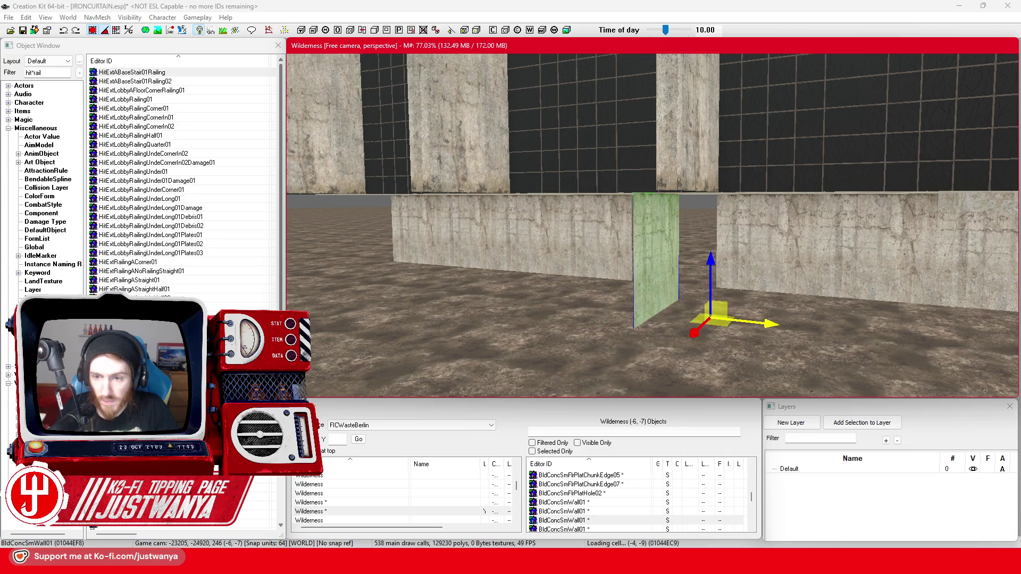
Step: Zoom out and shift the selected wall slightly to the left
scroll(up, 3)
scroll(down, 3)
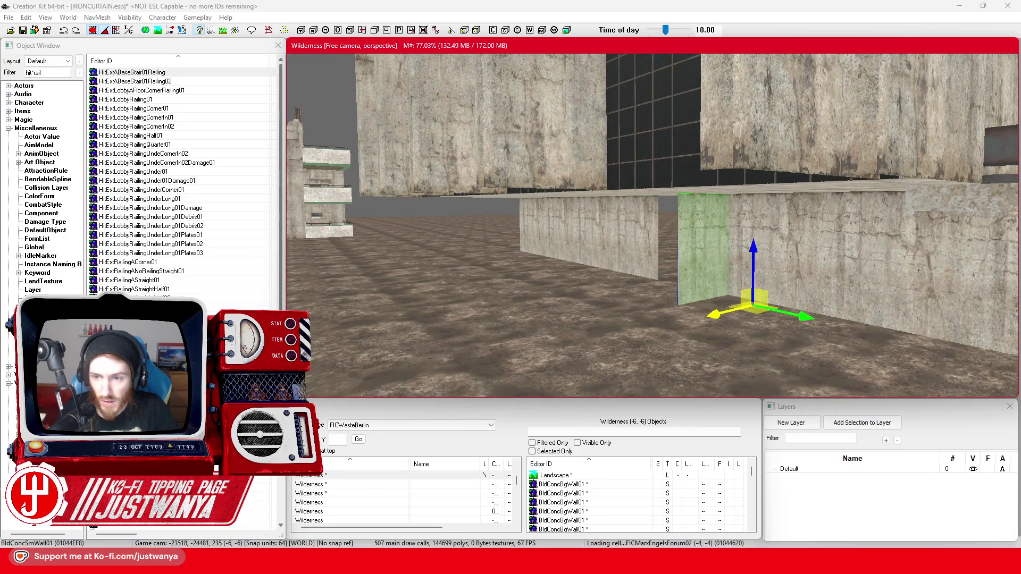
scroll(down, 3)
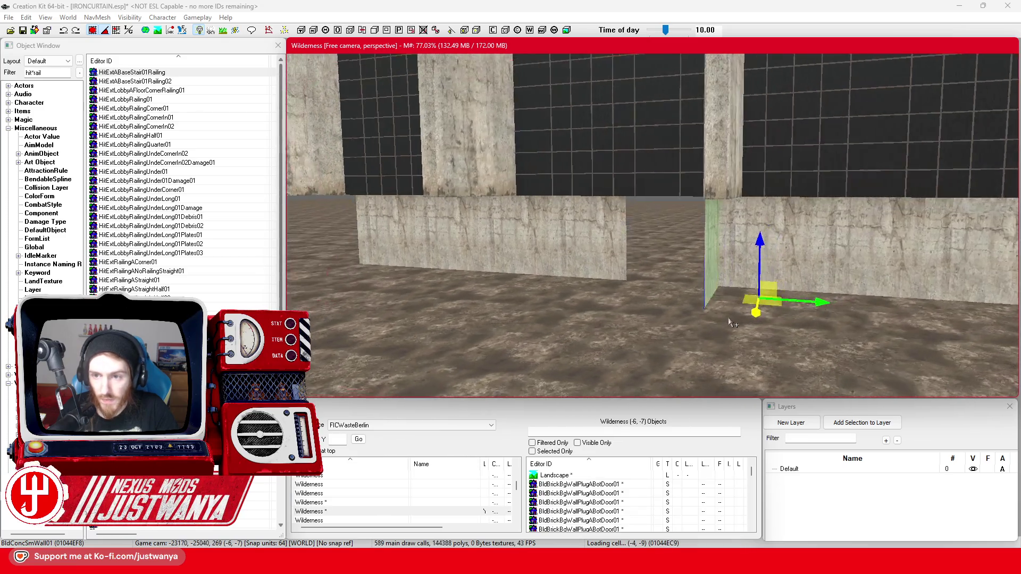
scroll(down, 3)
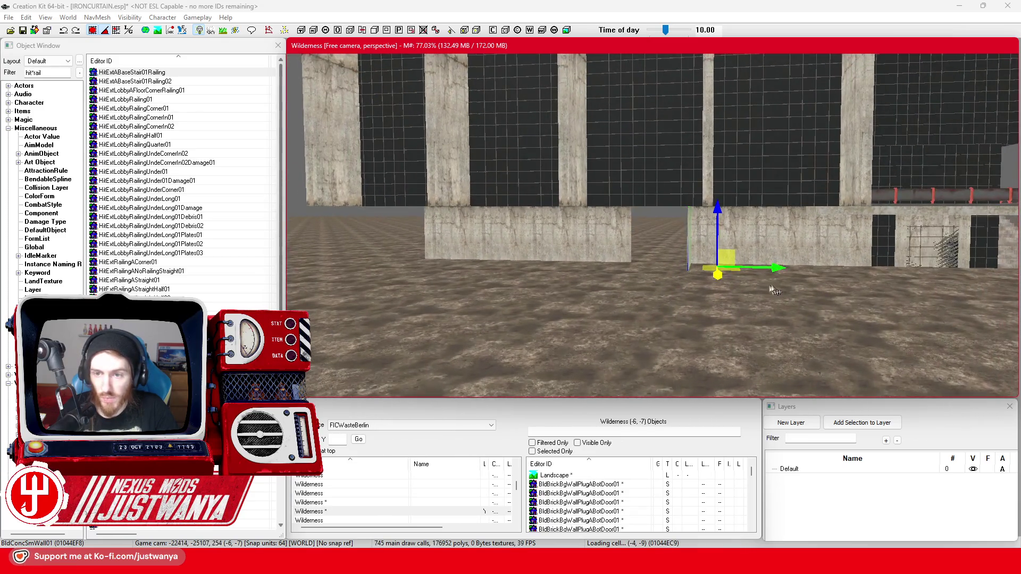
scroll(down, 3)
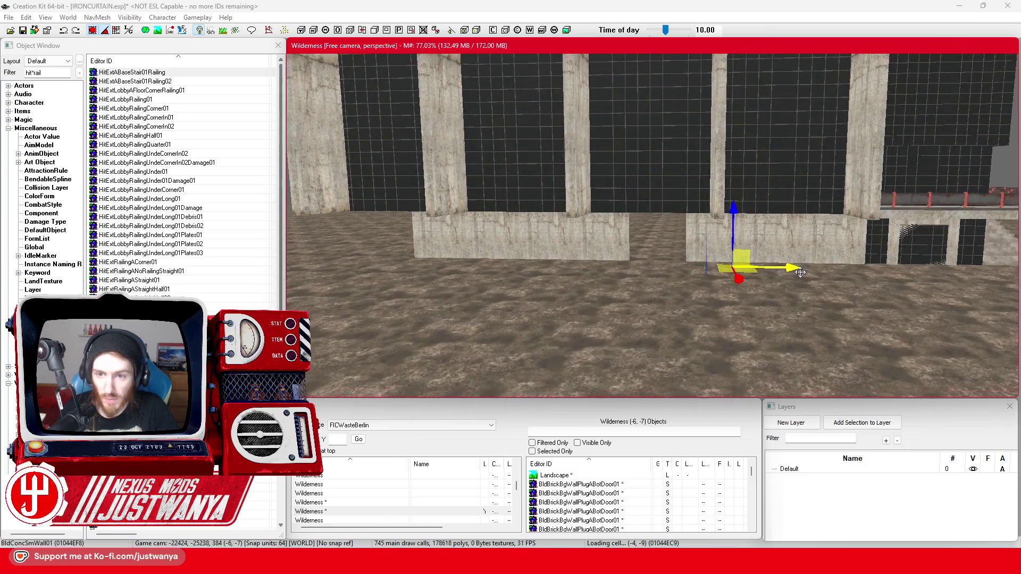
drag(670, 248, 657, 249)
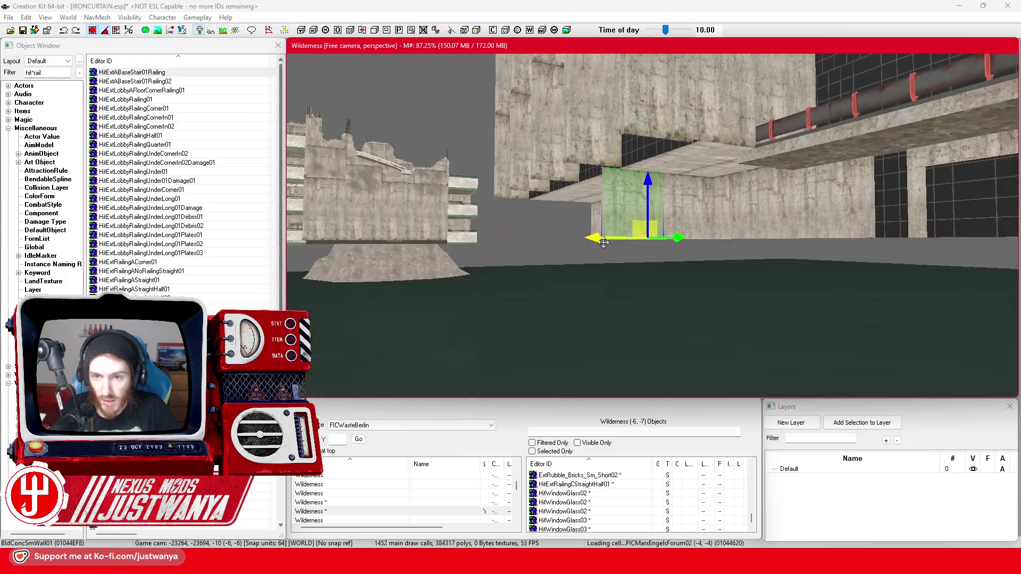
scroll(down, 3)
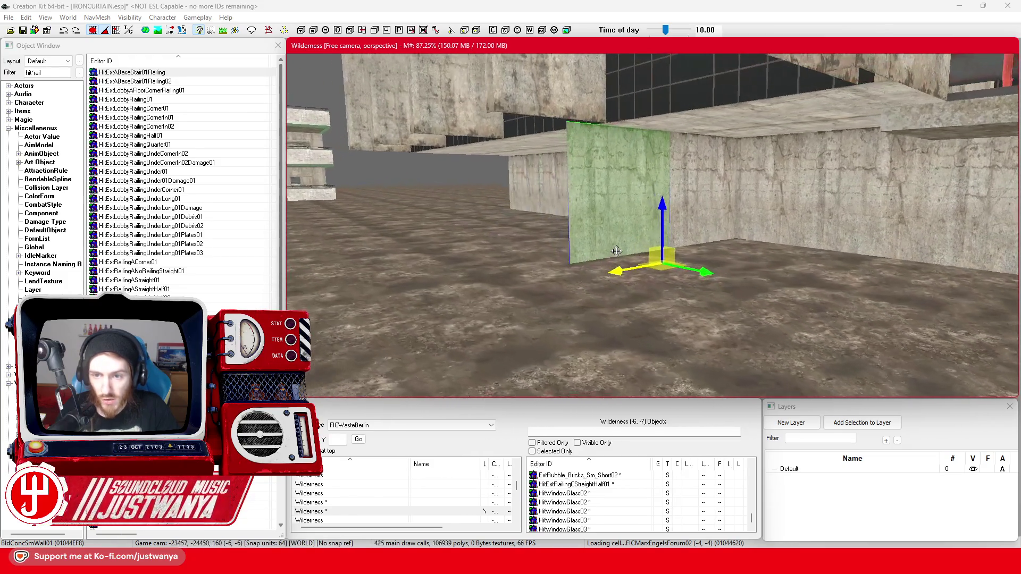
scroll(up, 3)
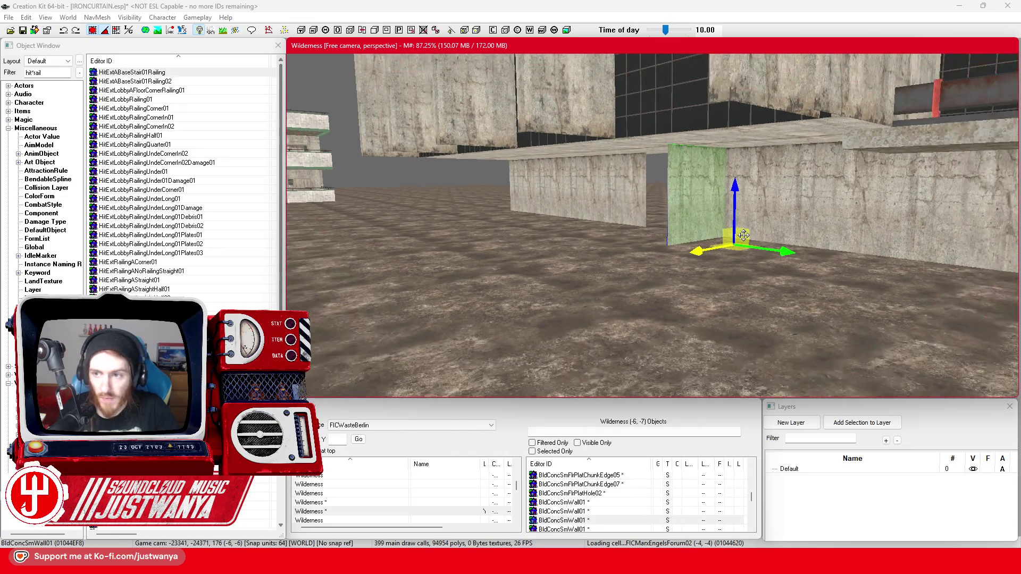
drag(776, 238, 678, 237)
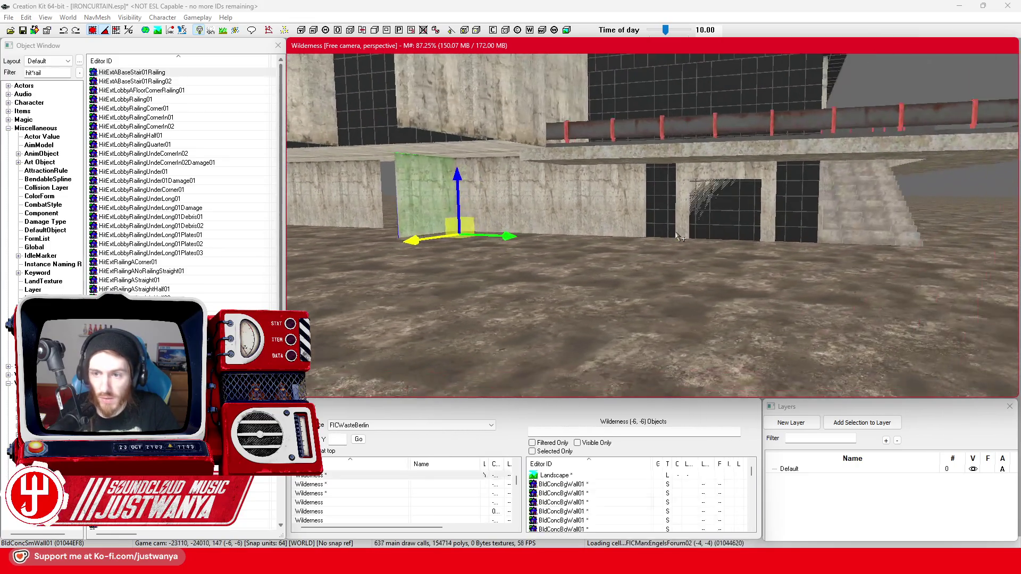
Step: Select the corner piece, then the left and right wall pieces, toggling between rotate and move
click(640, 221)
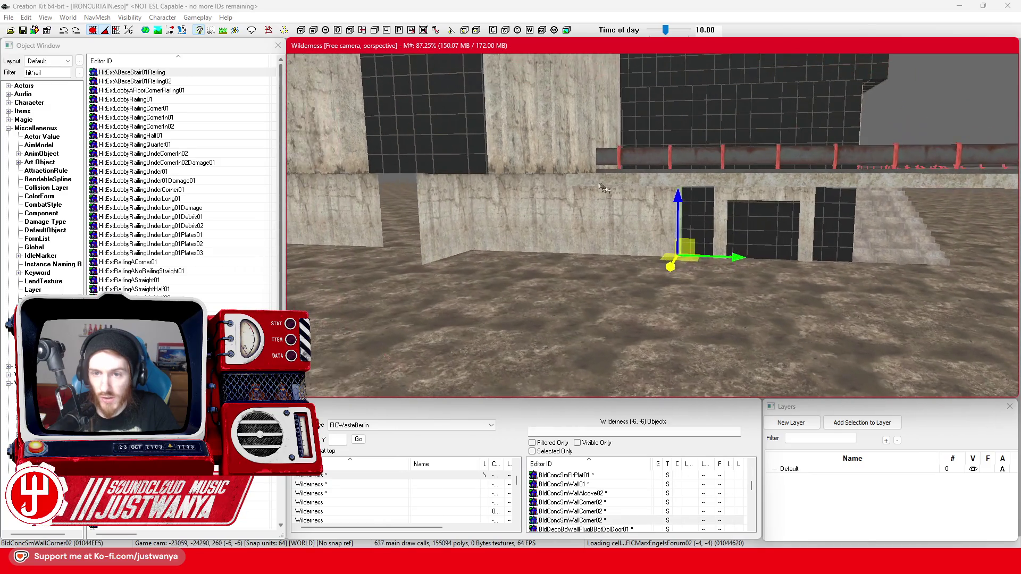
scroll(up, 3)
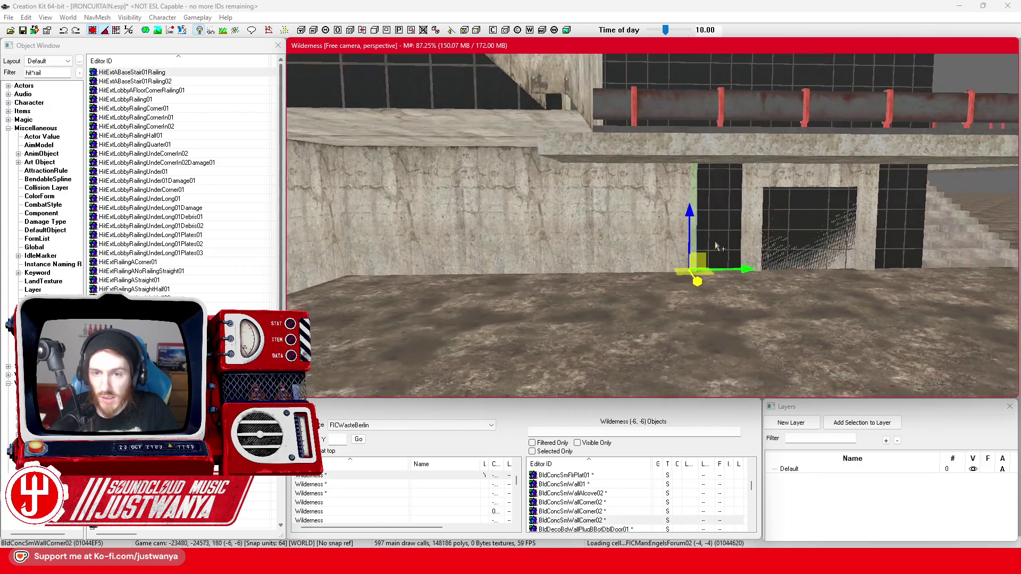
drag(750, 242, 675, 249)
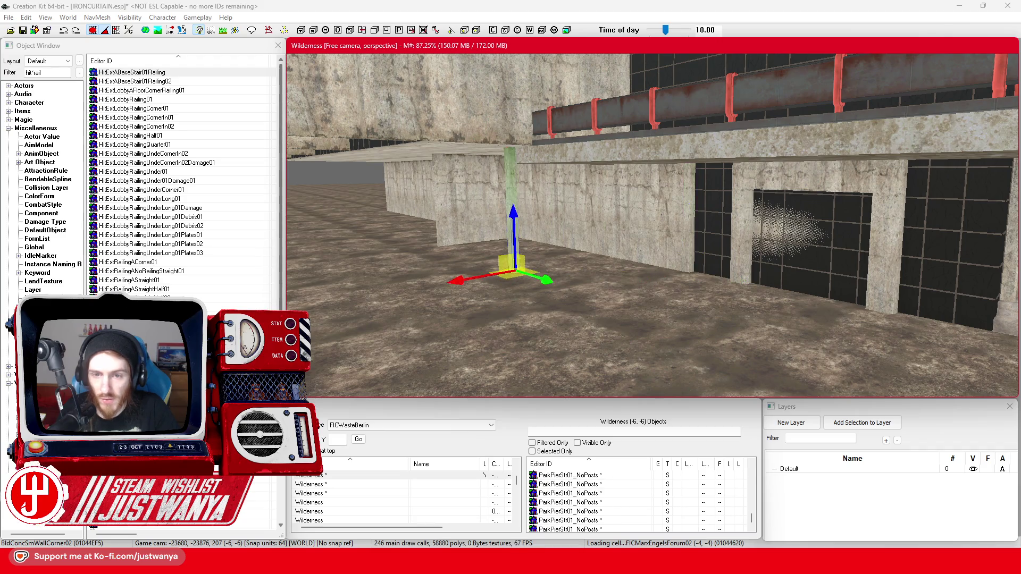
drag(403, 251, 646, 334)
click(776, 247)
key(2)
scroll(up, 3)
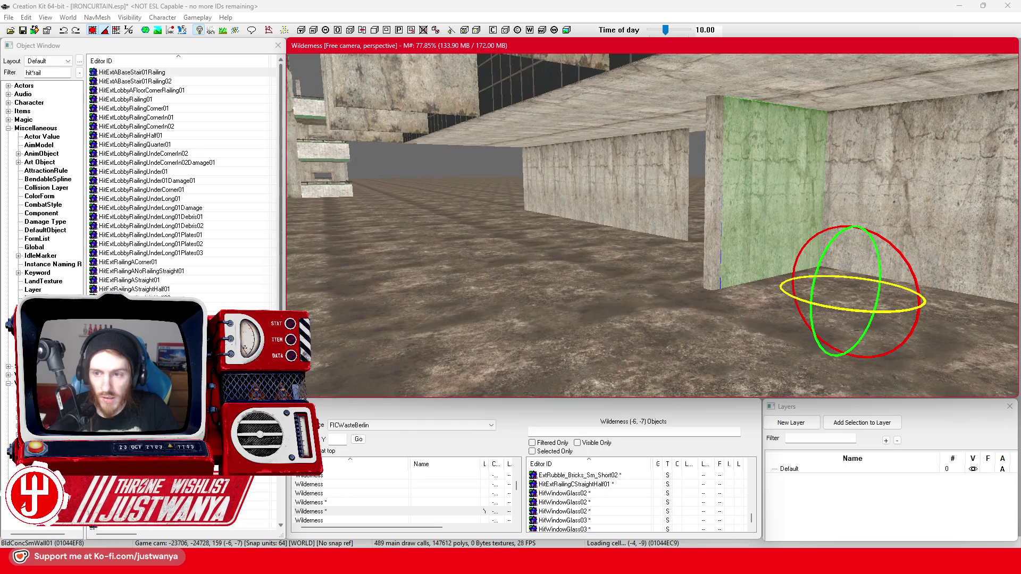
click(846, 313)
key(1)
Step: Pull the green wall forward, slide the alcove wall into the gap, and shift the glass panel left
drag(825, 297, 751, 348)
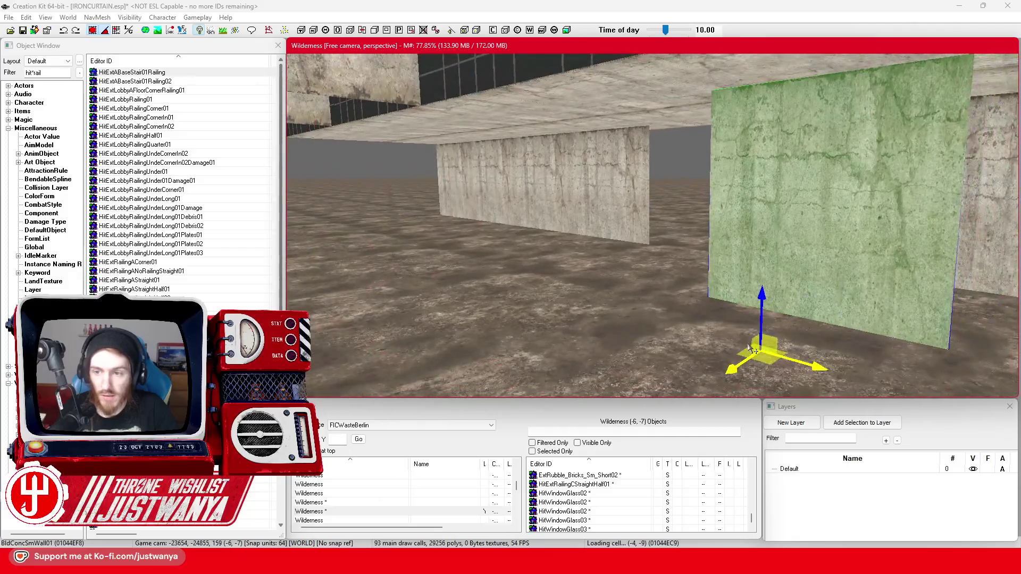
drag(809, 365, 689, 221)
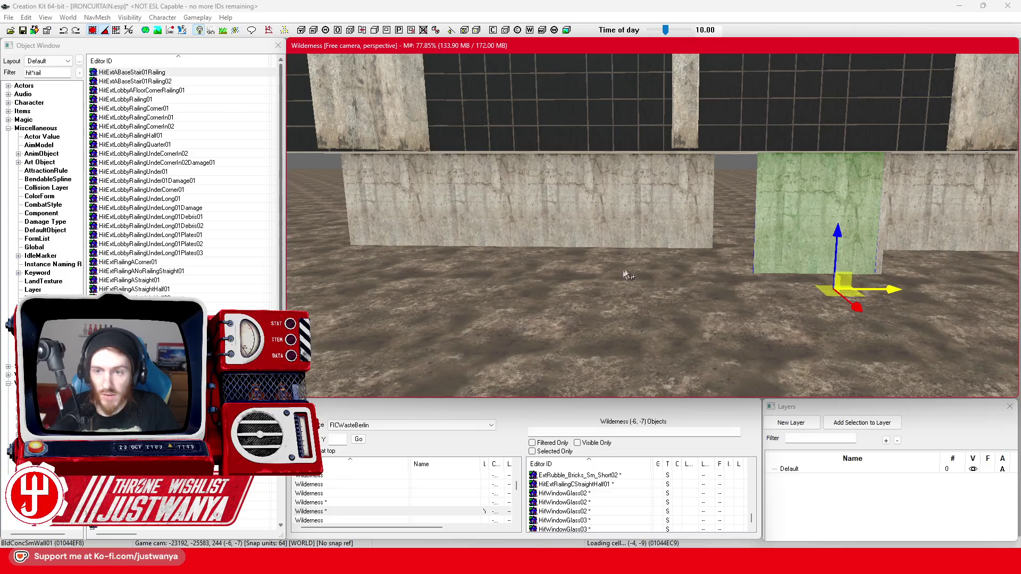
drag(666, 270, 664, 301)
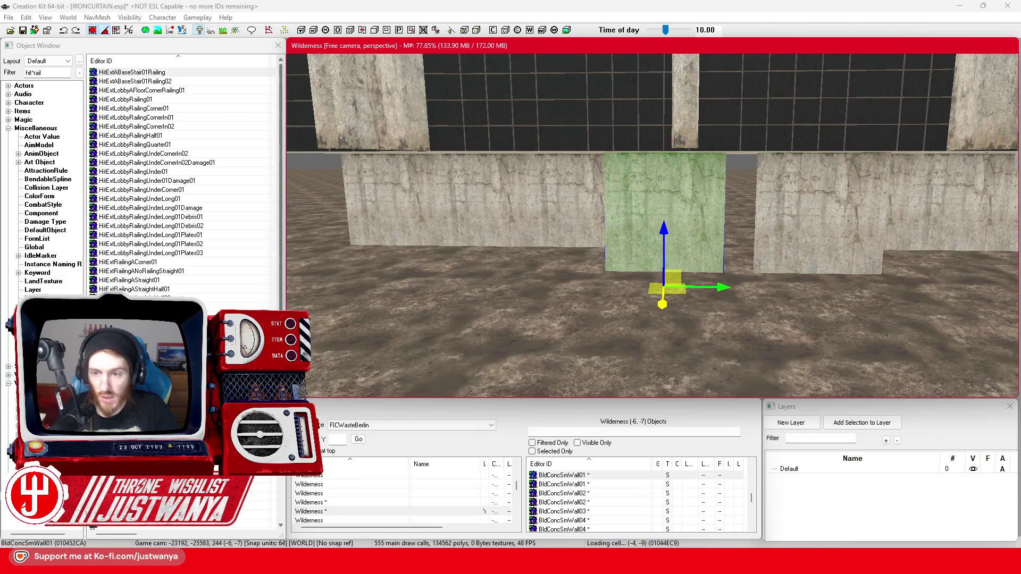
scroll(up, 3)
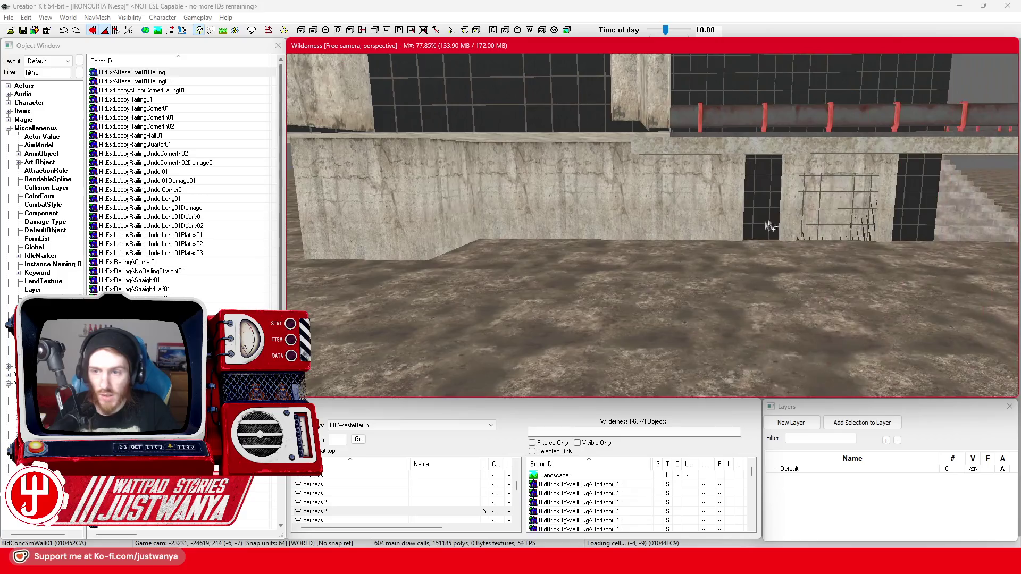
drag(890, 270, 340, 250)
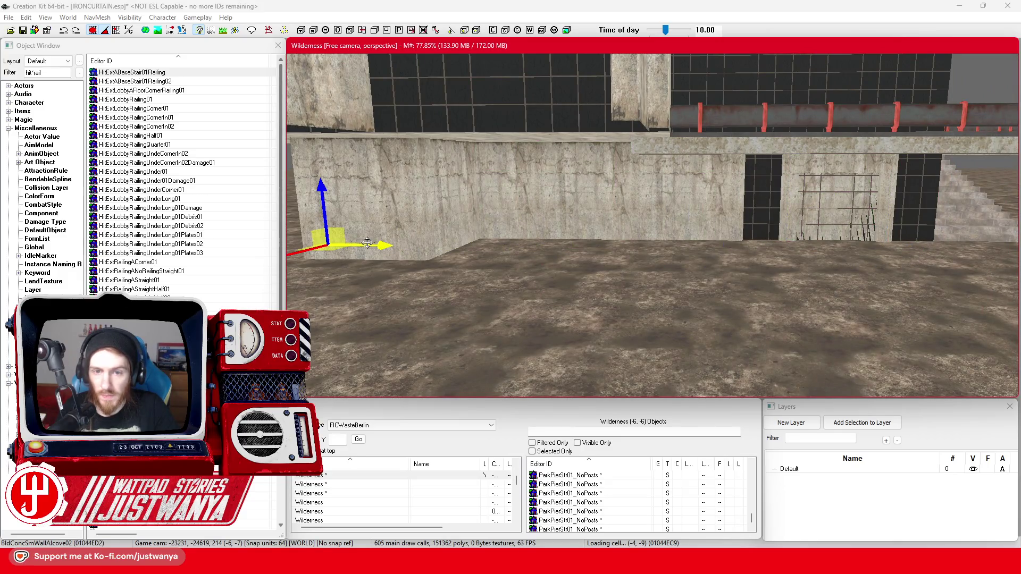
scroll(down, 3)
drag(771, 254, 688, 299)
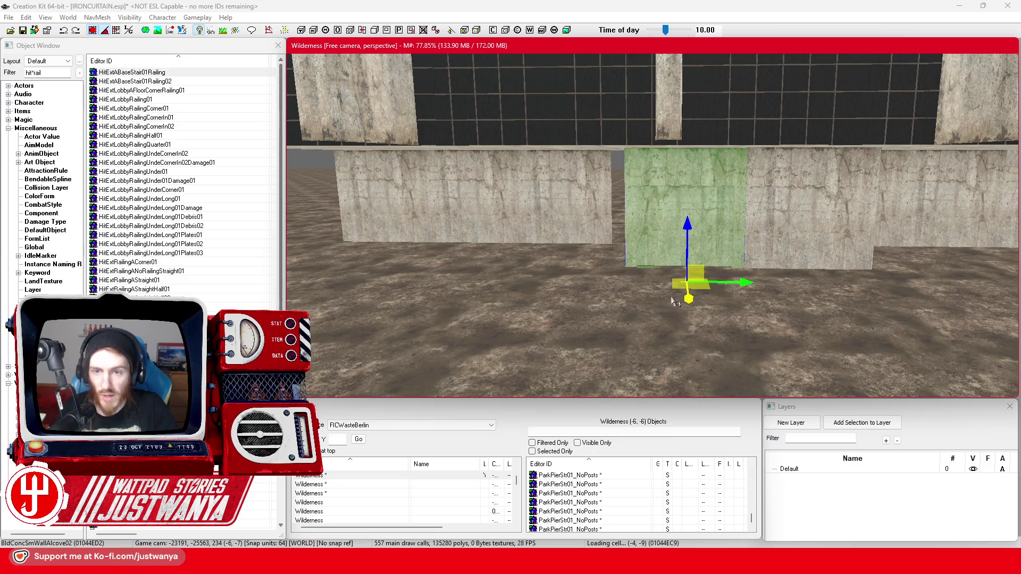
scroll(down, 3)
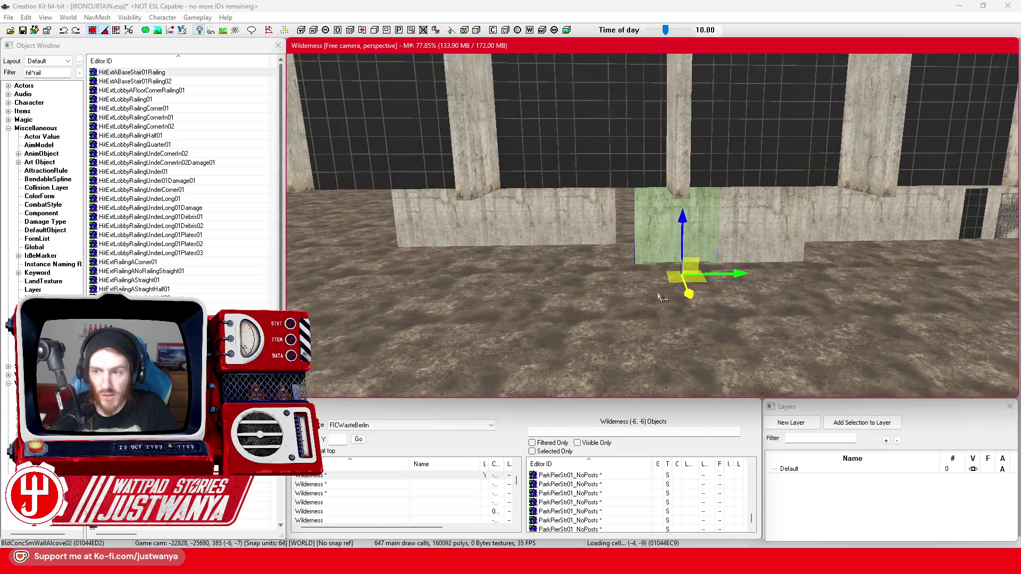
click(830, 215)
drag(576, 227, 451, 230)
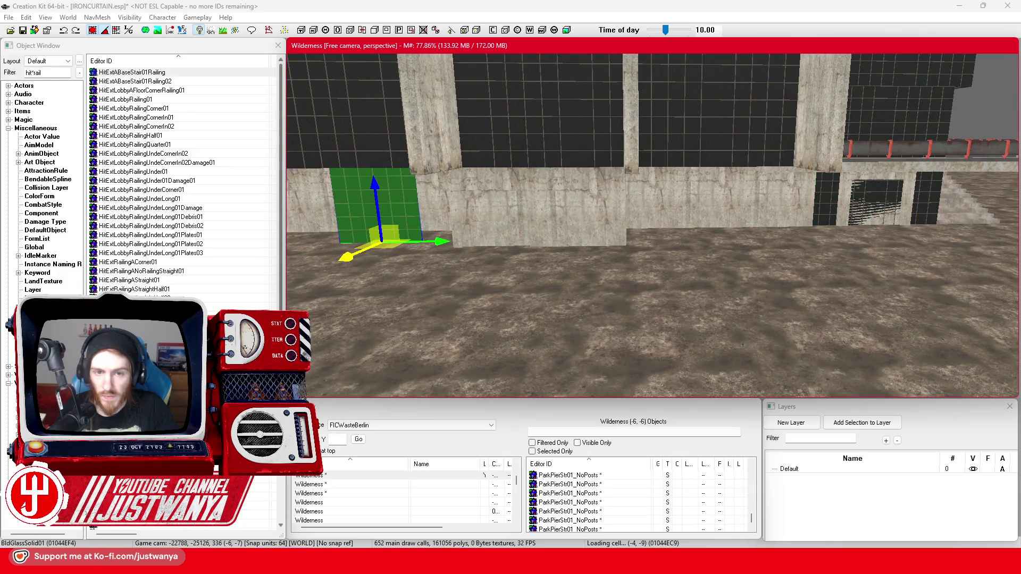
Step: Move the glass panel forward into line and select the concrete corner wall piece
key(w)
key(w)
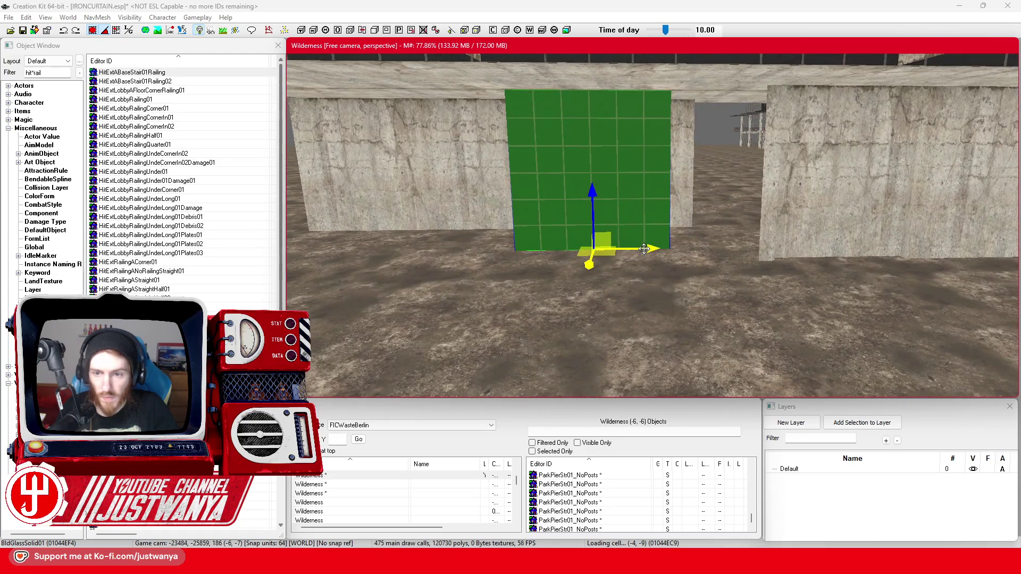
drag(688, 264, 681, 276)
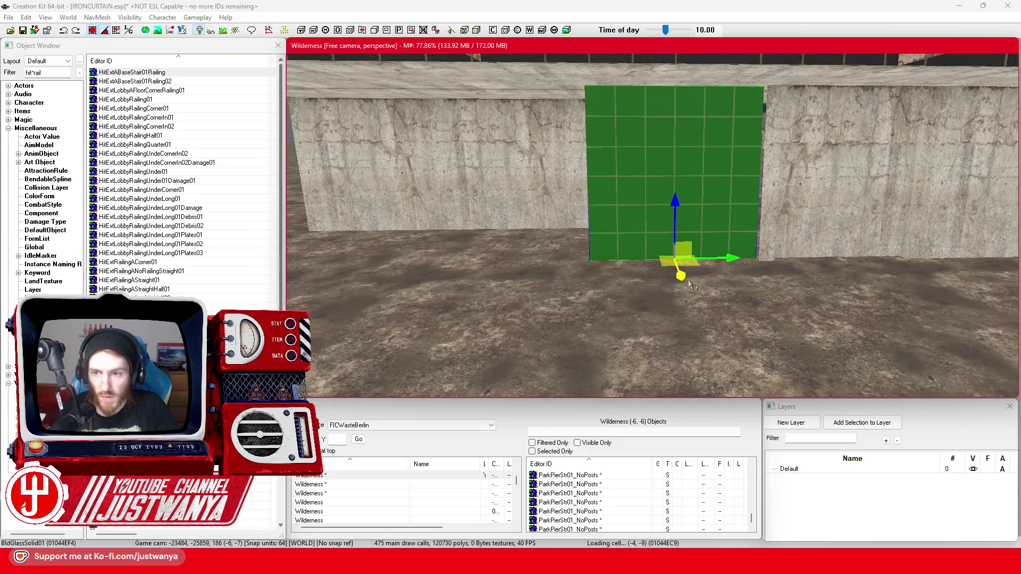
key(d)
click(723, 238)
key(2)
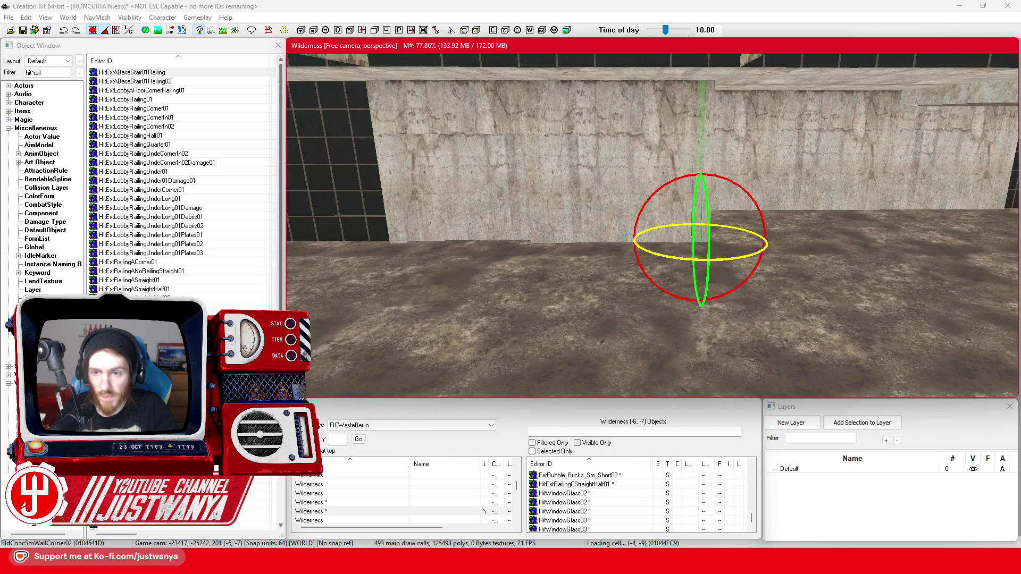
key(1)
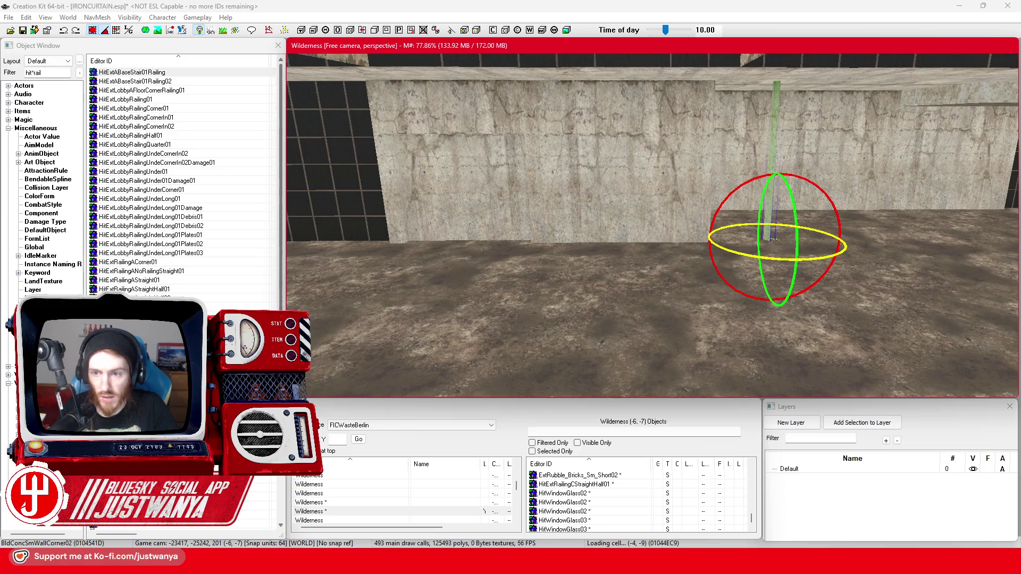
key(s)
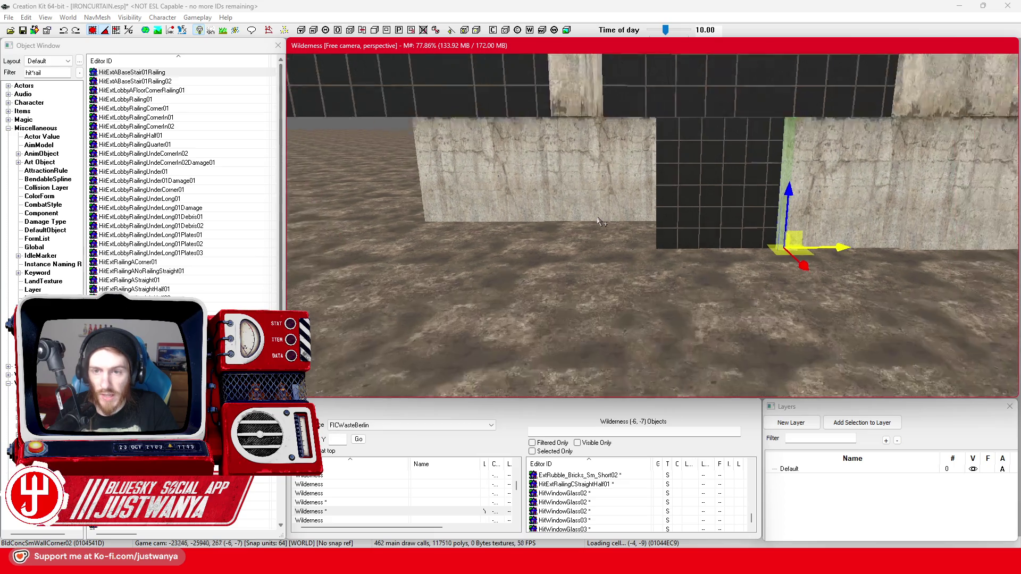
Step: Slide the BldGlassSolid01 glass grid panel left along the wall
click(667, 183)
drag(667, 182, 611, 183)
drag(717, 242, 739, 244)
click(95, 33)
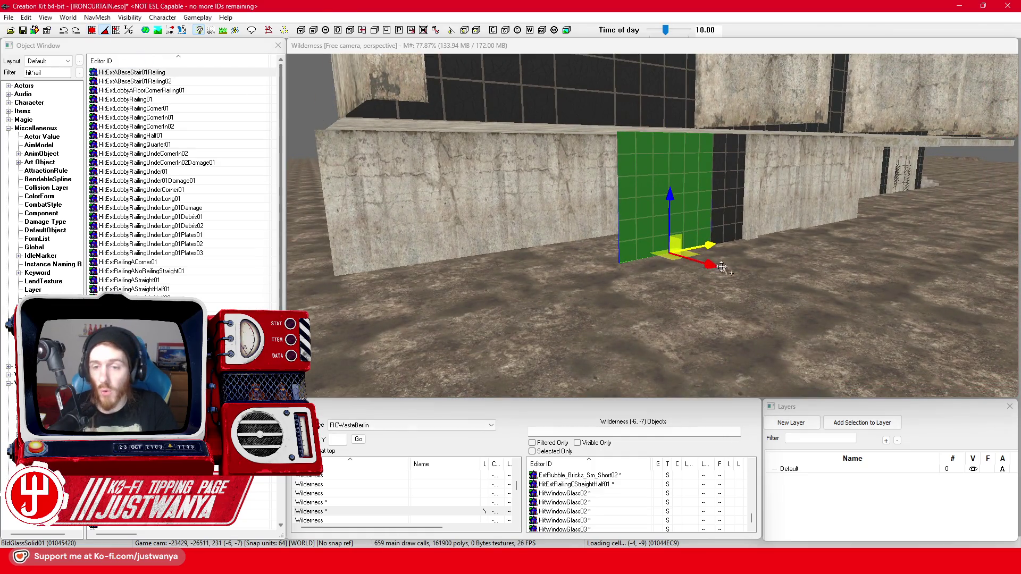
drag(603, 210, 578, 212)
click(580, 212)
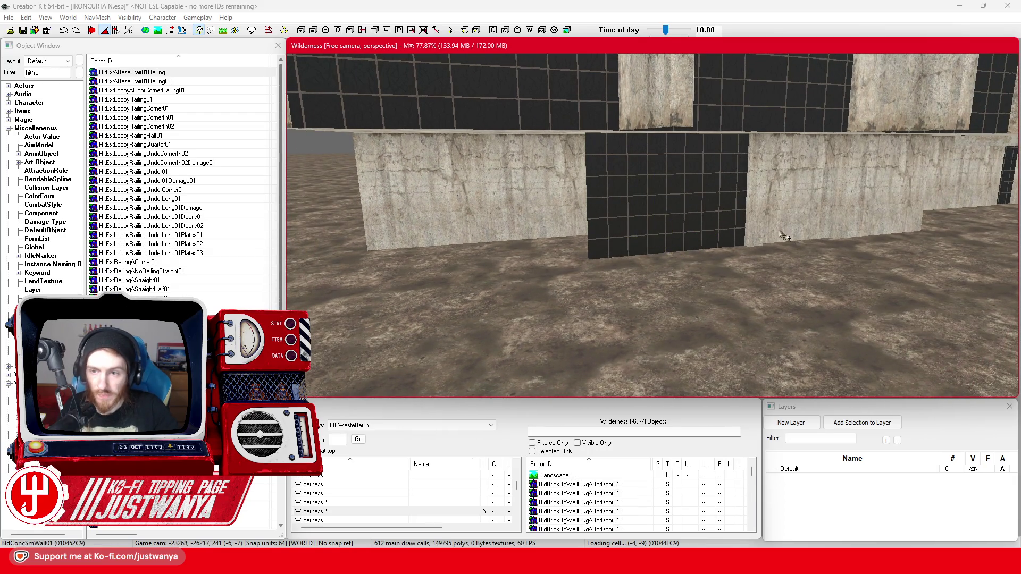
Step: Move BldConcSmWallCorner02 into the gap and rotate it edge-on to the wall
click(753, 224)
drag(755, 234, 579, 239)
key(2)
click(118, 46)
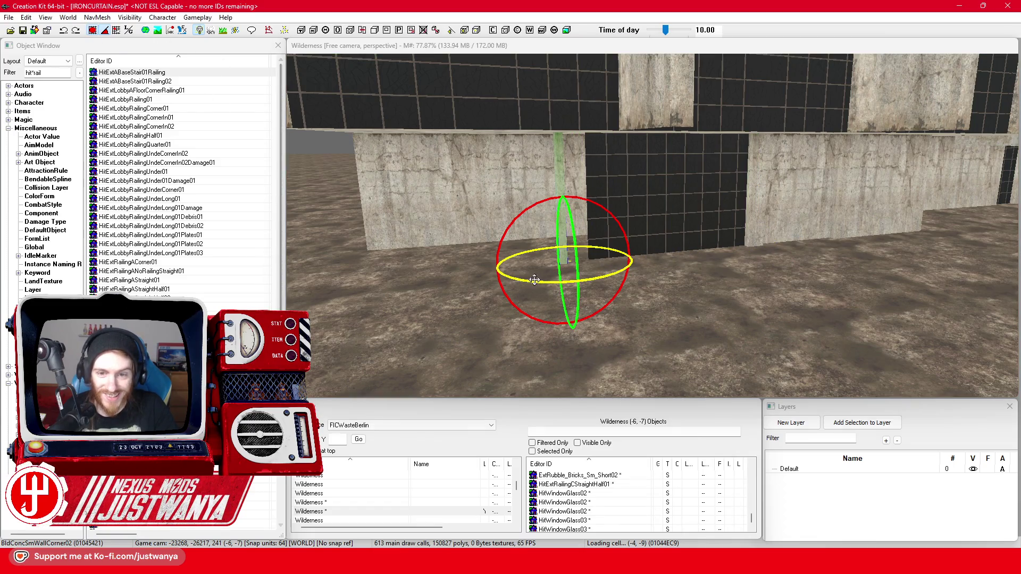
drag(534, 280, 548, 281)
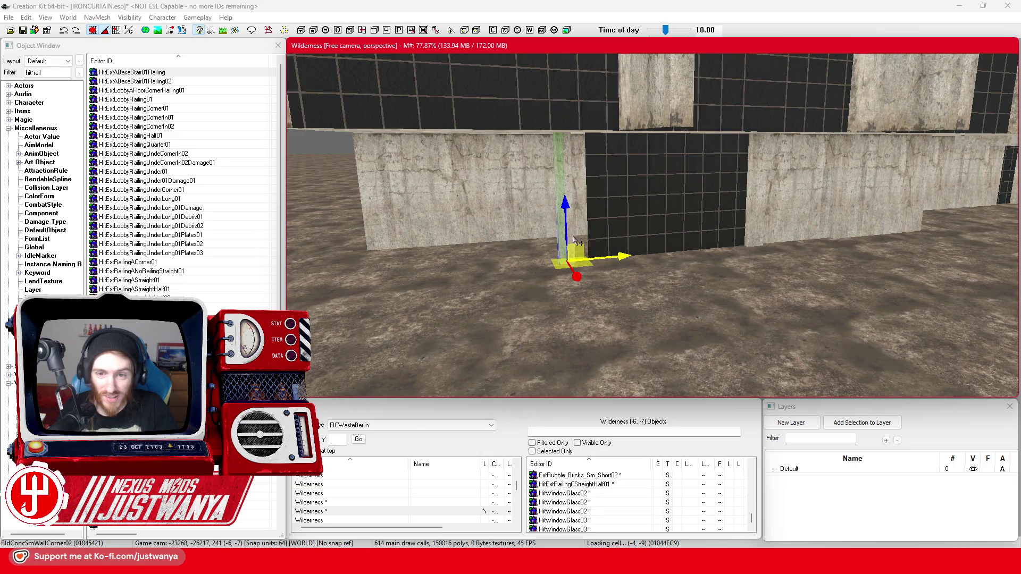
click(577, 242)
key(shift)
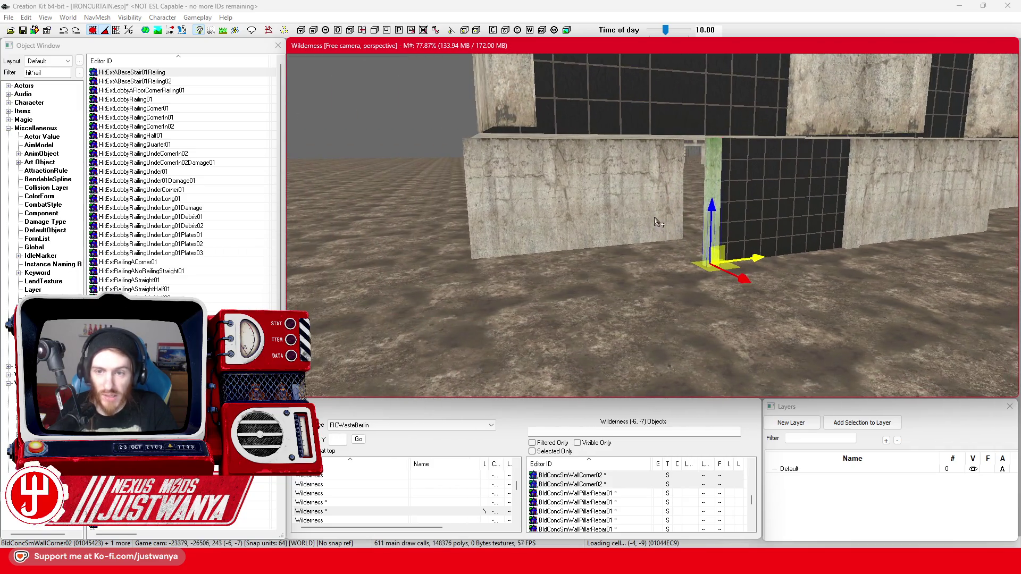
click(612, 175)
key(2)
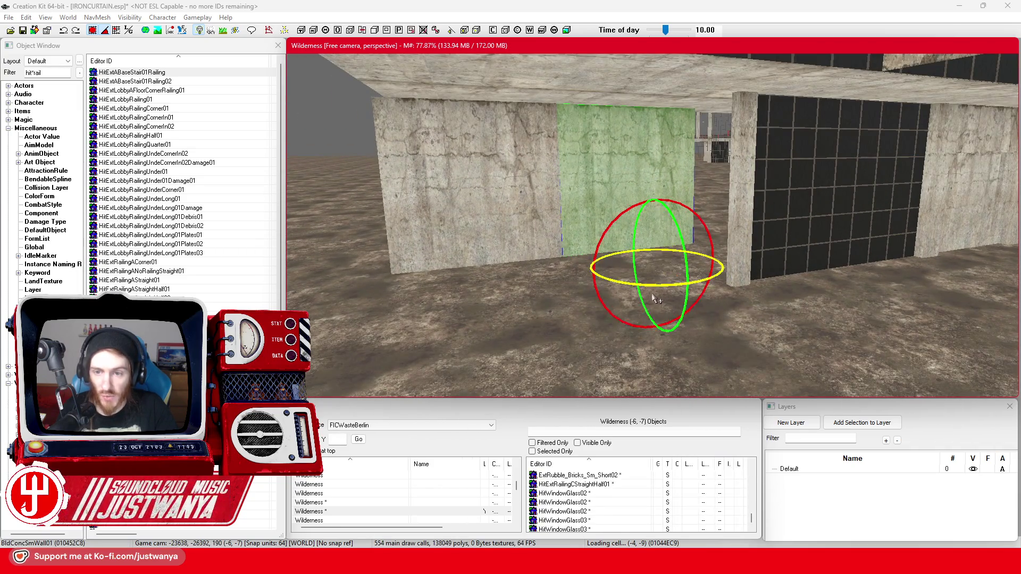
scroll(up, 3)
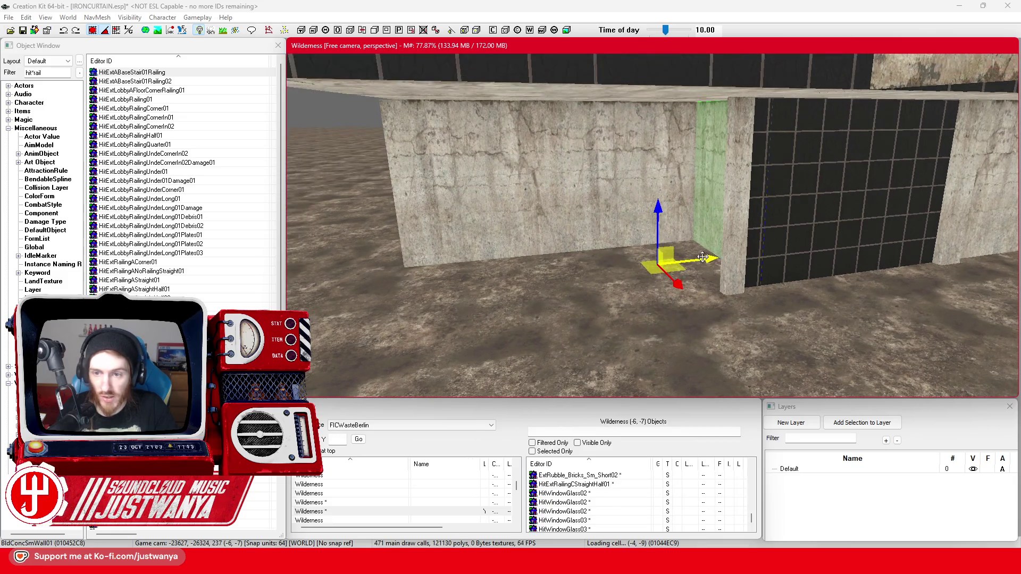
scroll(down, 3)
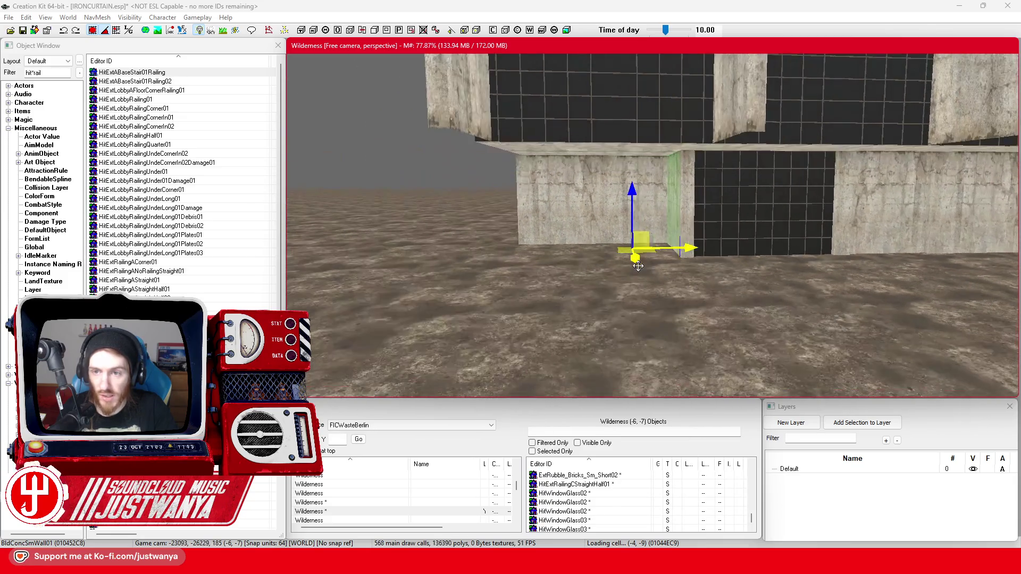
scroll(up, 3)
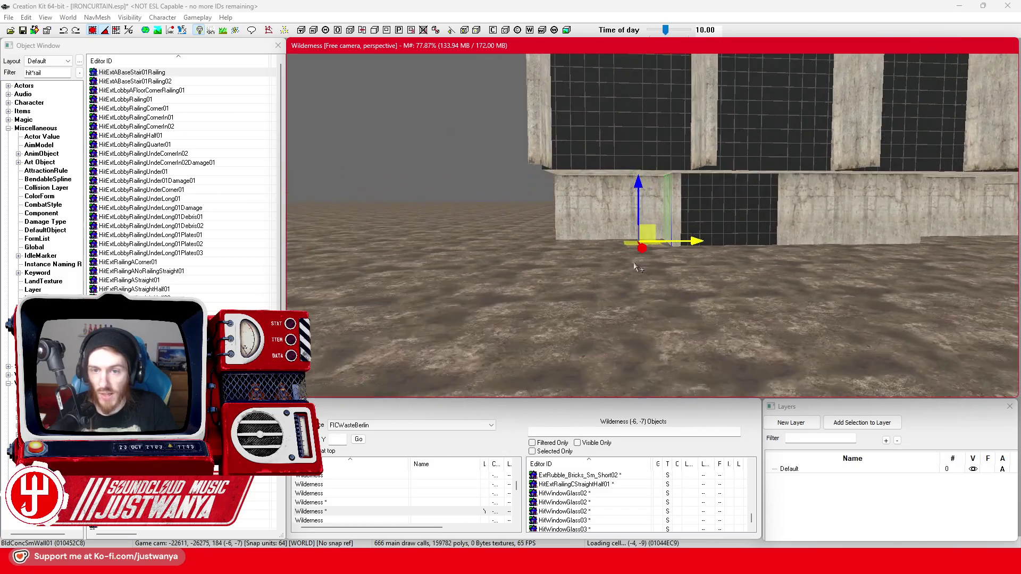
click(585, 210)
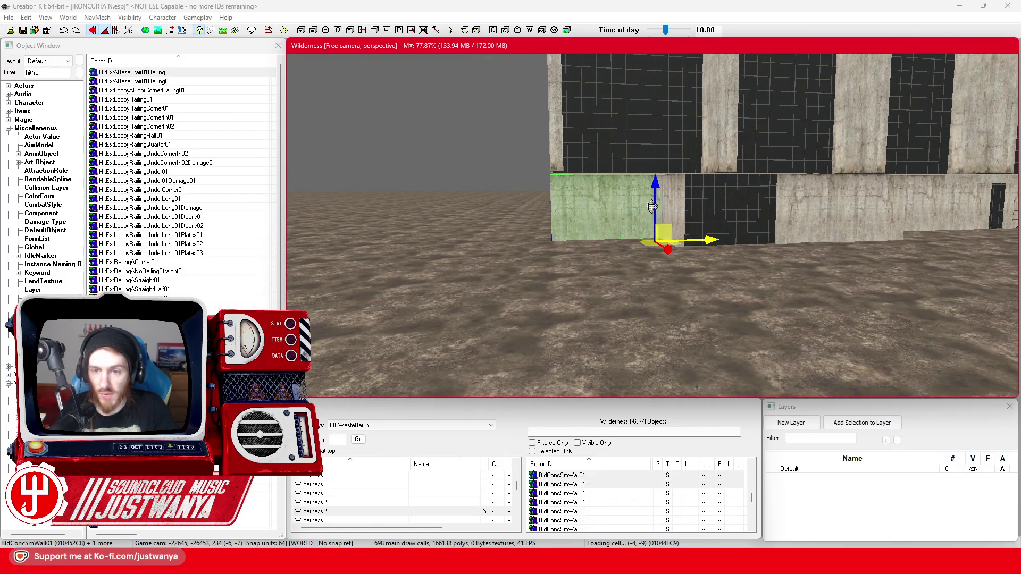
scroll(down, 3)
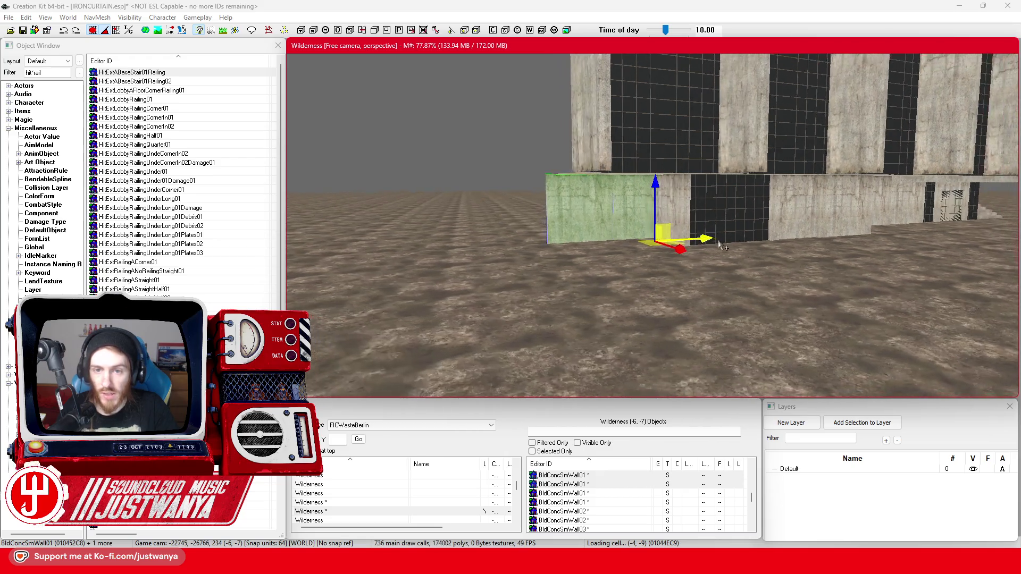
scroll(up, 3)
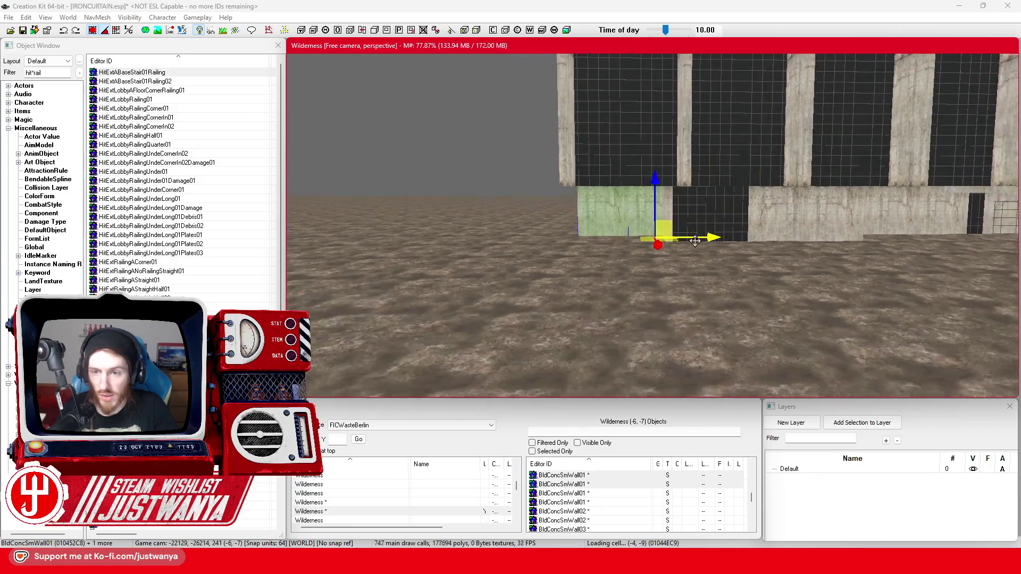
scroll(up, 3)
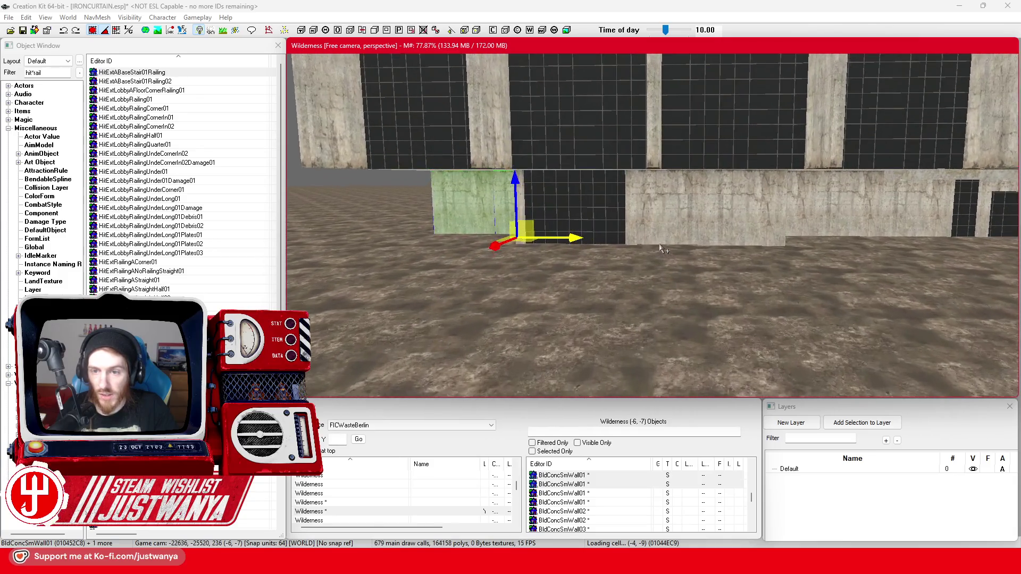
click(664, 249)
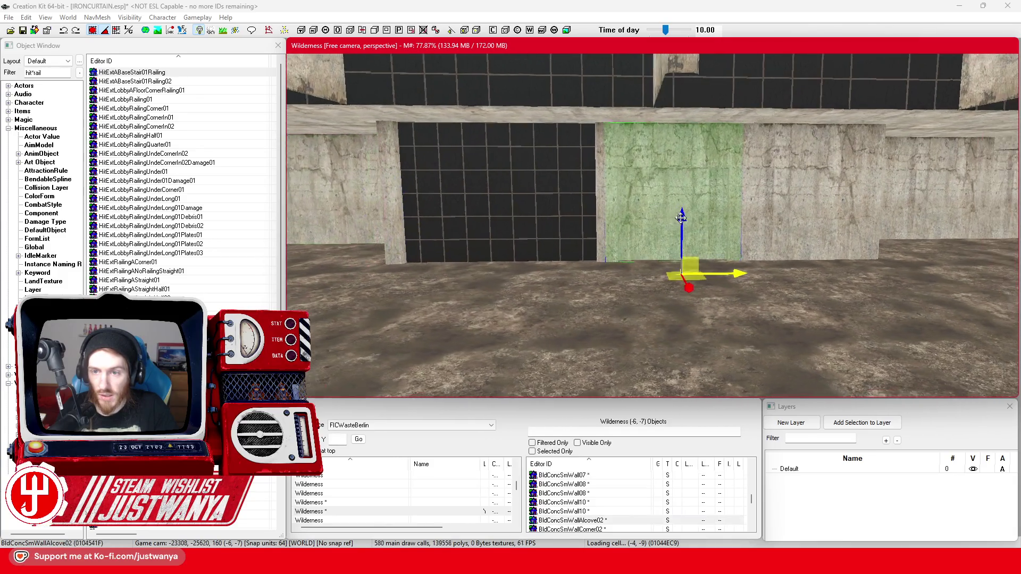
scroll(up, 3)
key(shift)
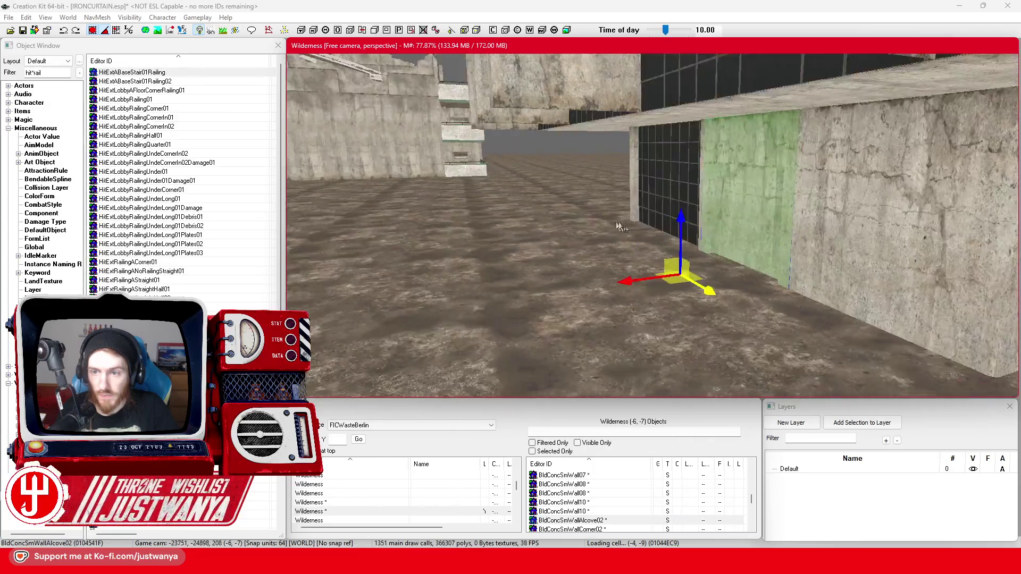
key(shift)
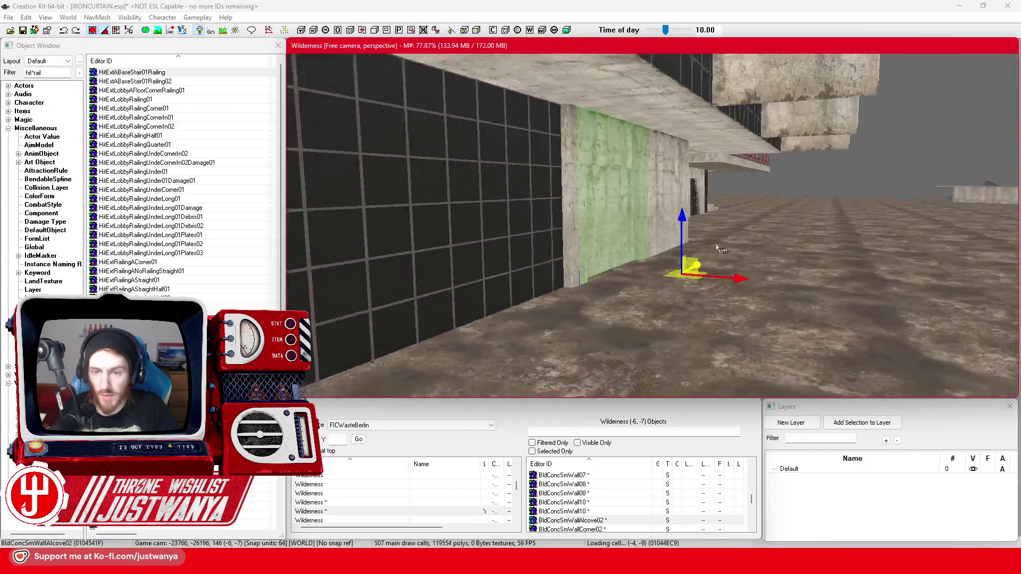
key(shift)
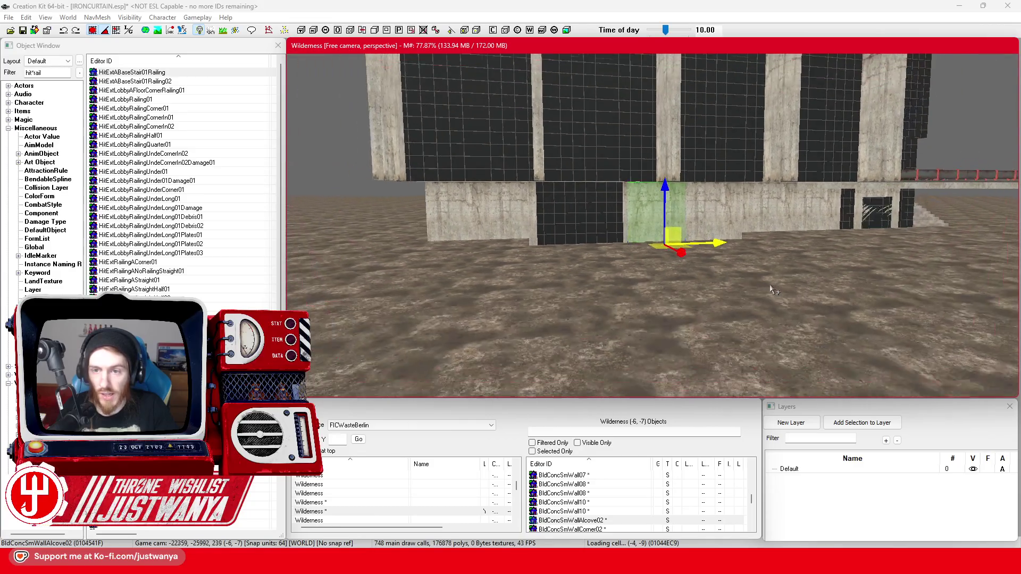
key(shift)
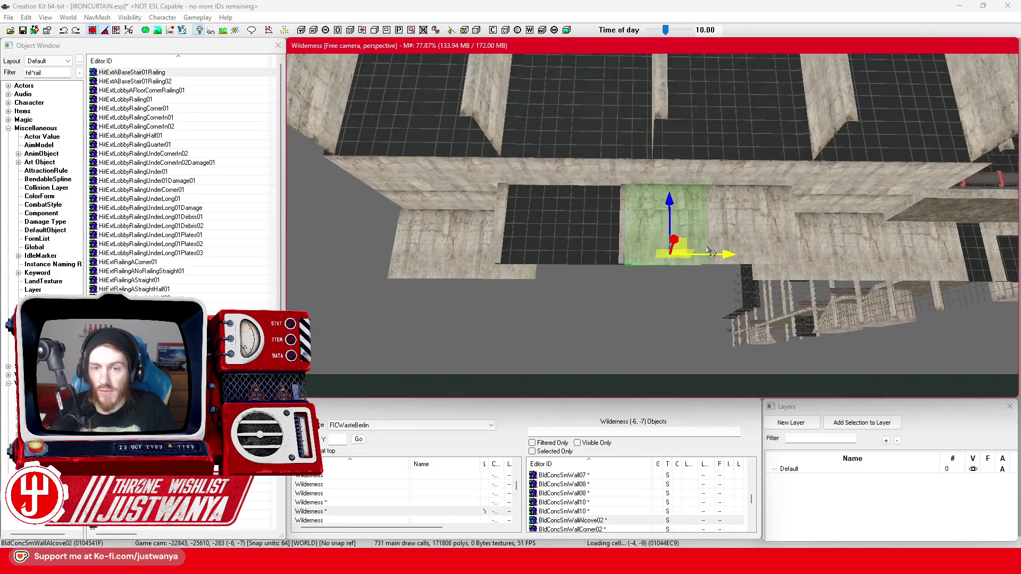
key(shift)
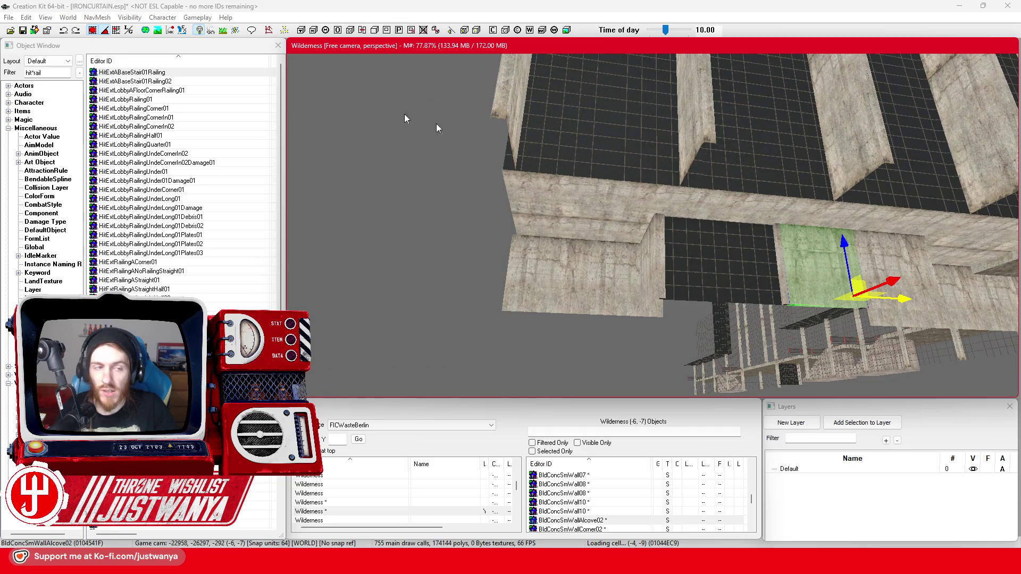
click(24, 36)
Step: Select the small concrete floor plate and drag it far left along the ledge
scroll(up, 3)
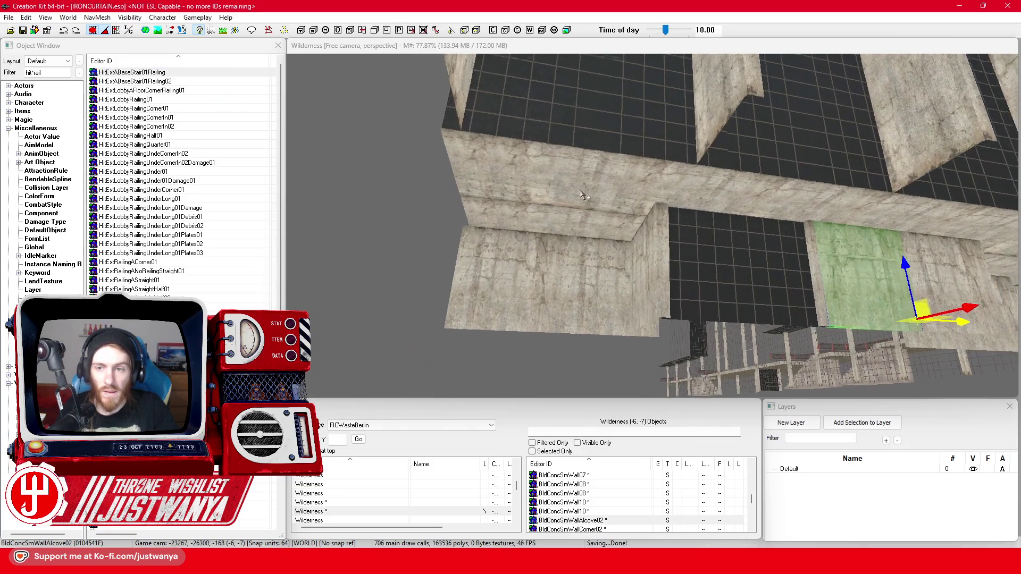
key(shift)
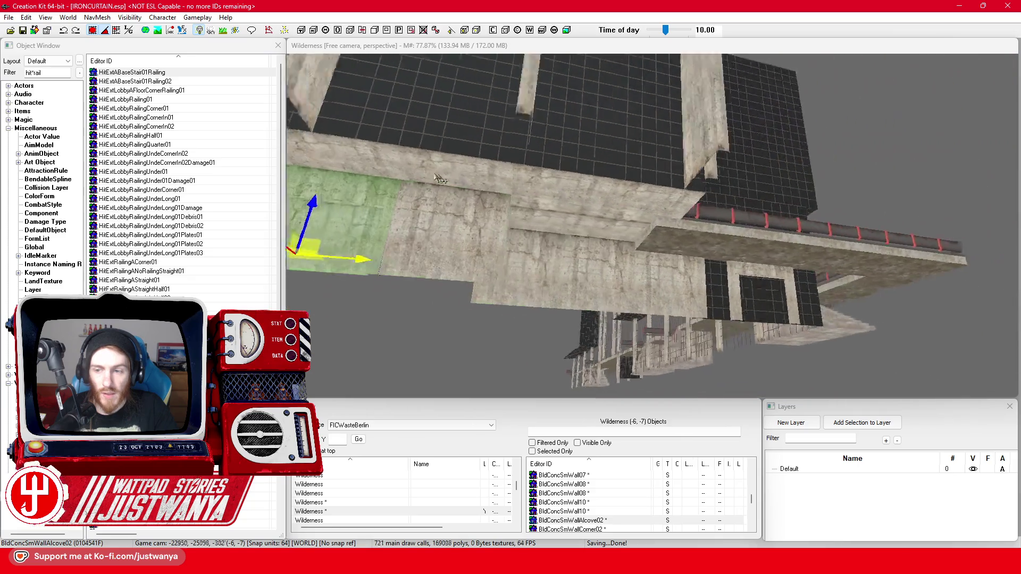
click(598, 230)
key(shift)
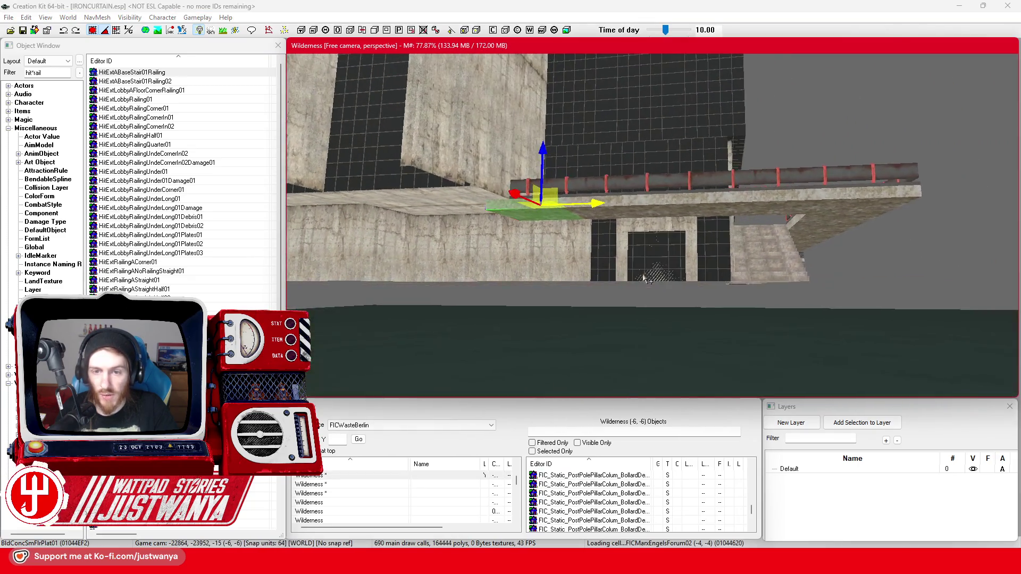
key(shift)
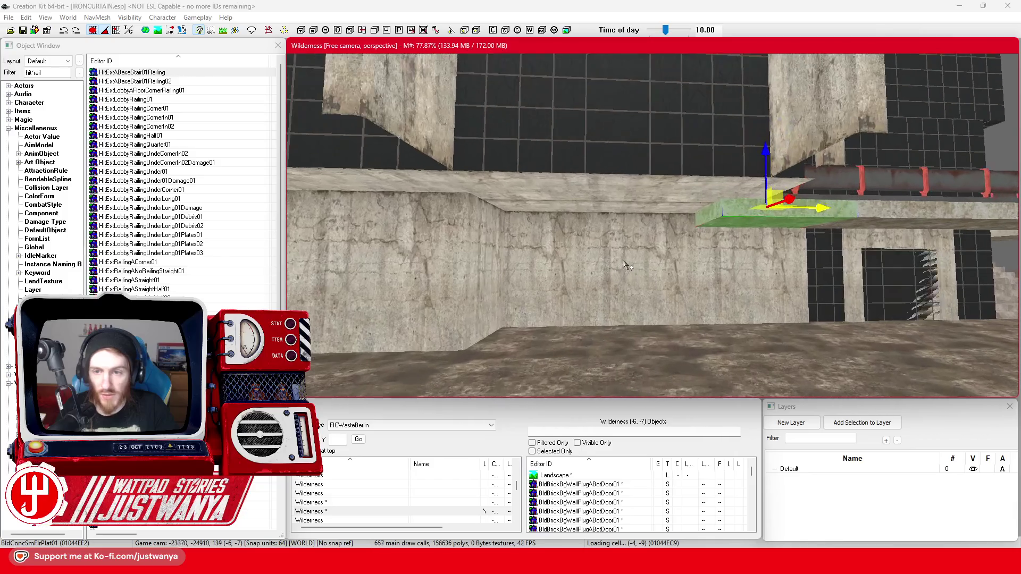
drag(858, 218, 472, 213)
scroll(down, 3)
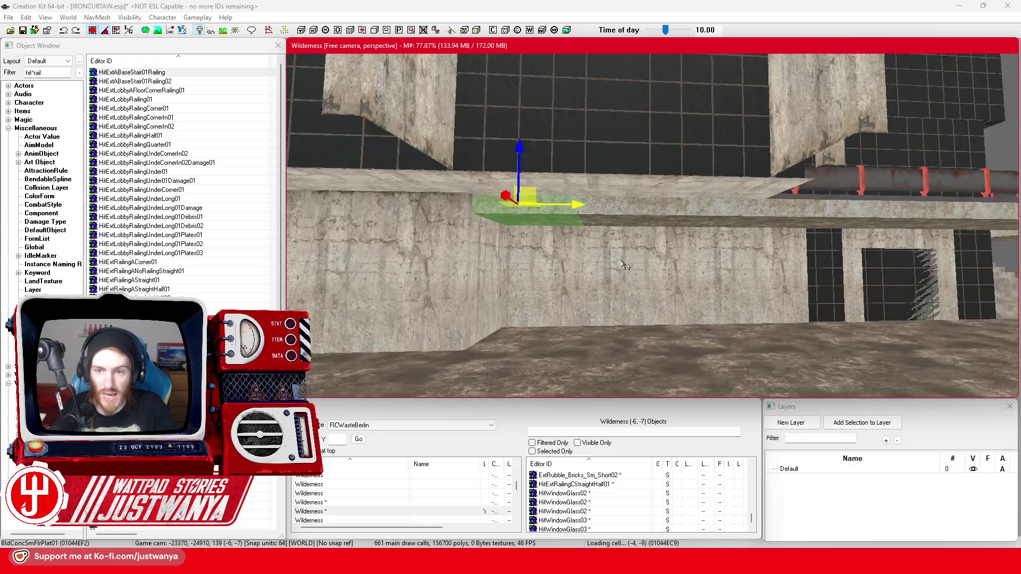
scroll(down, 3)
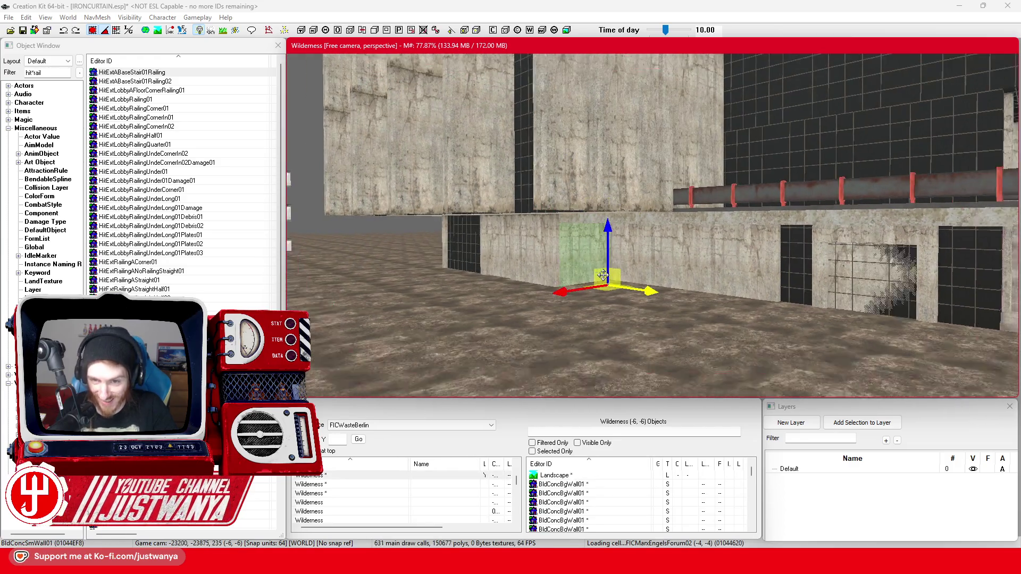
scroll(up, 3)
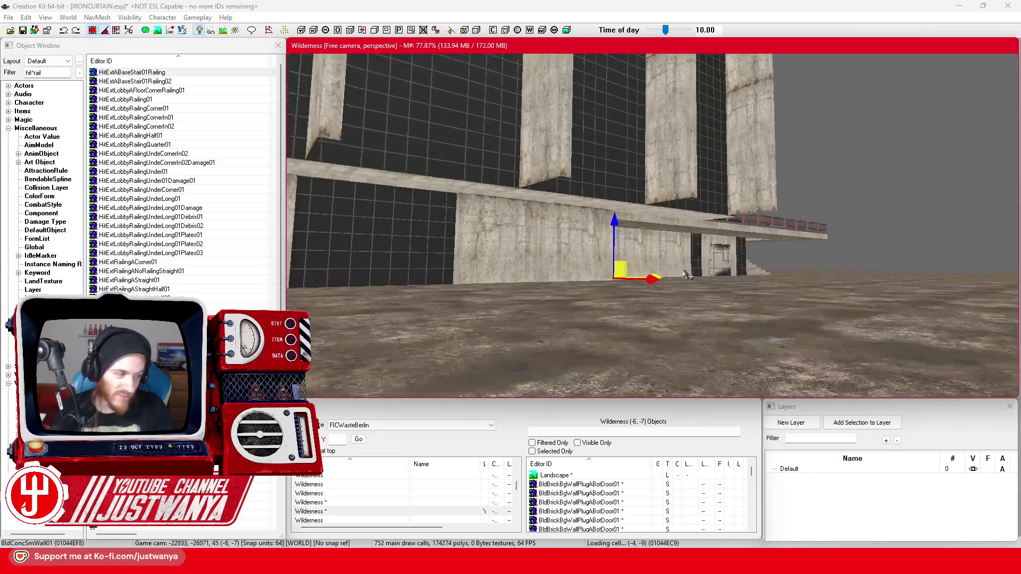
drag(477, 126, 123, 64)
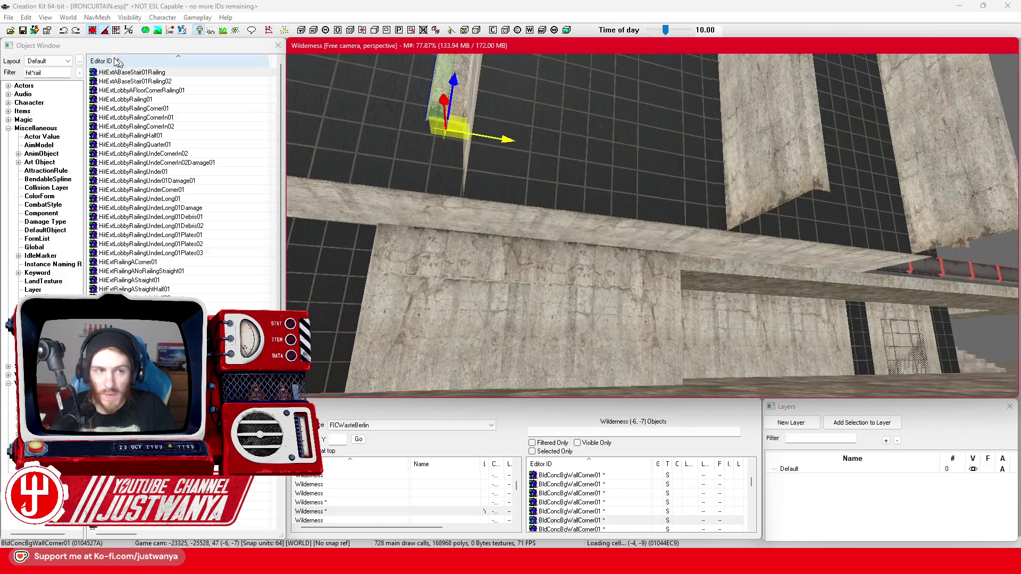
drag(399, 161, 493, 258)
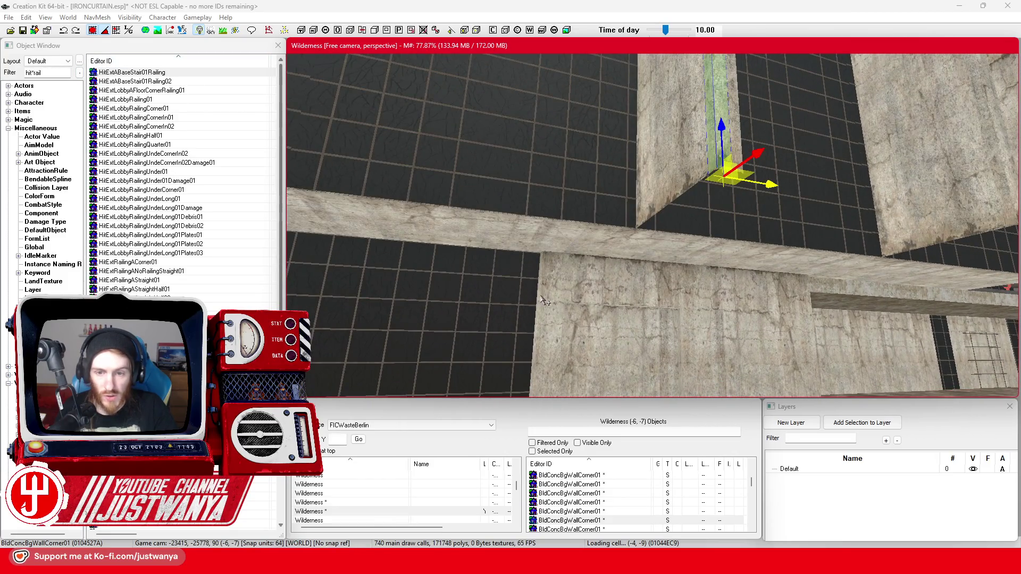
Step: Filter the Object Window to Conc*Pillar and drop BldConcSmWallPillar01 at the facade joint
click(545, 301)
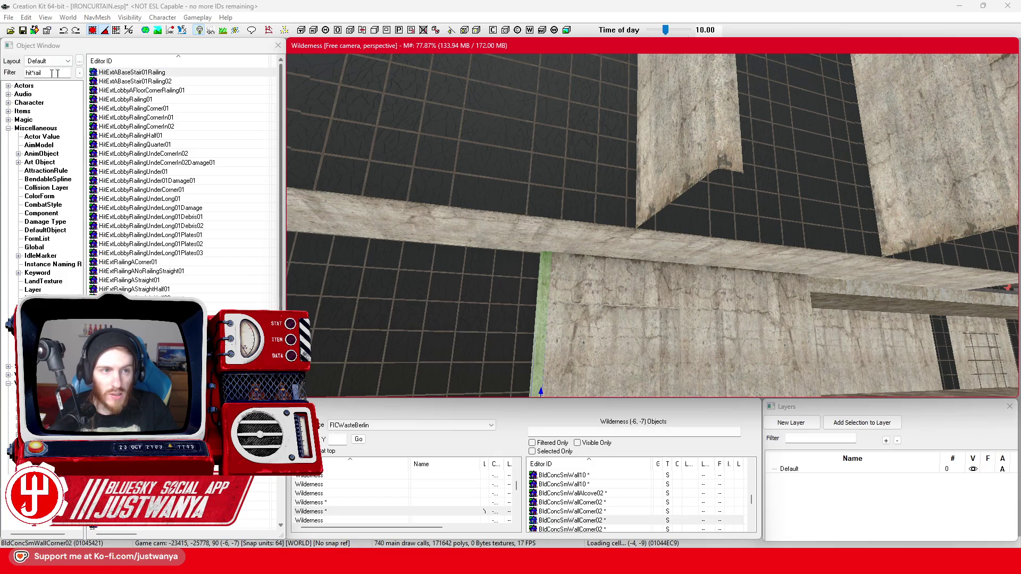
double_click(63, 73)
text(Pilla)
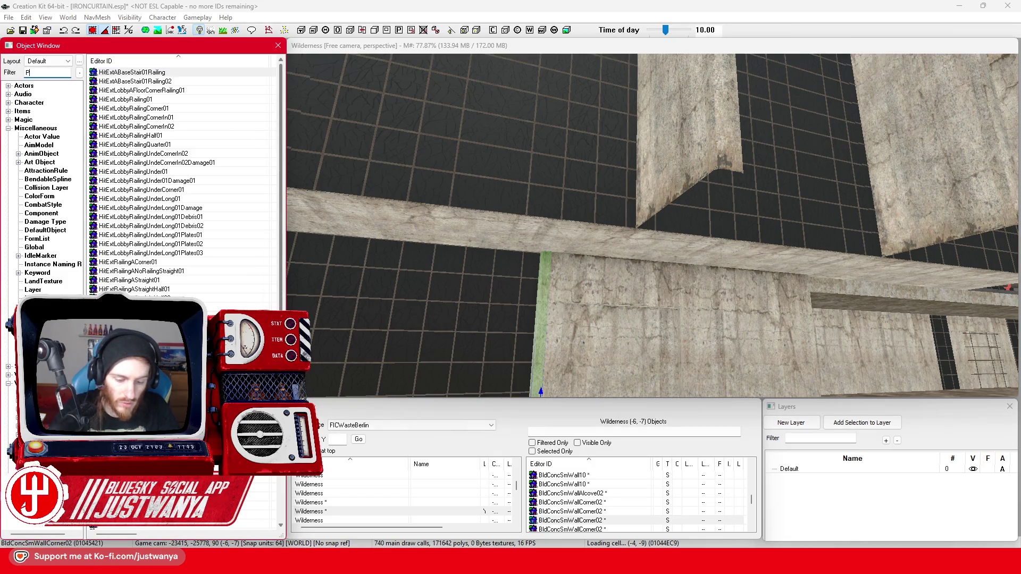
text(r)
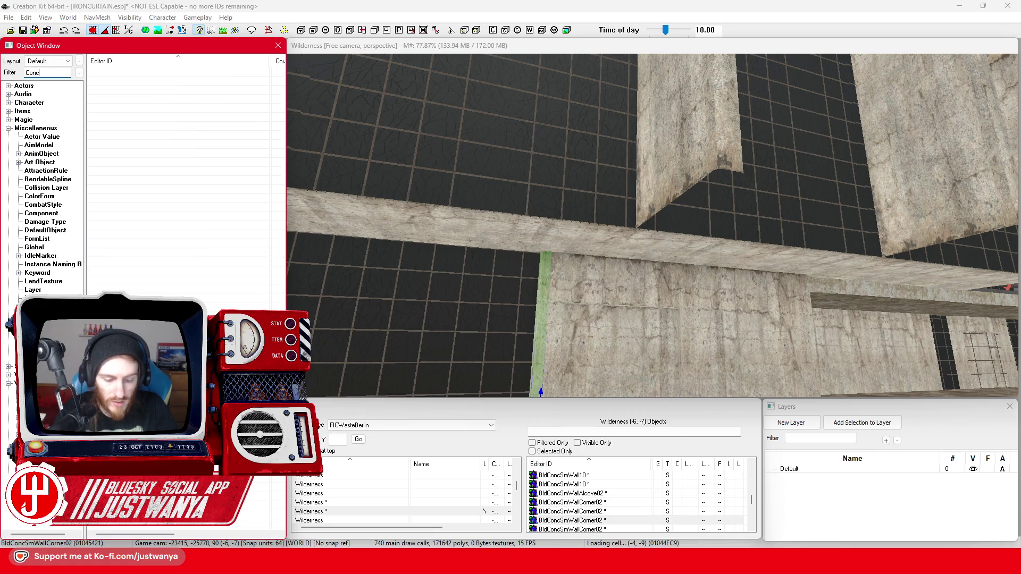
text(*Pillar)
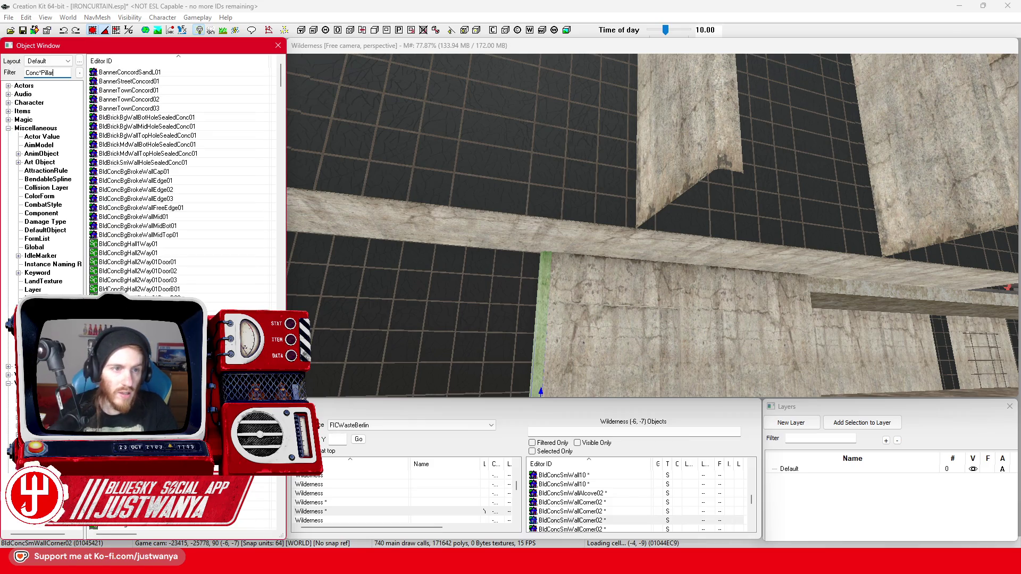
drag(149, 76, 145, 90)
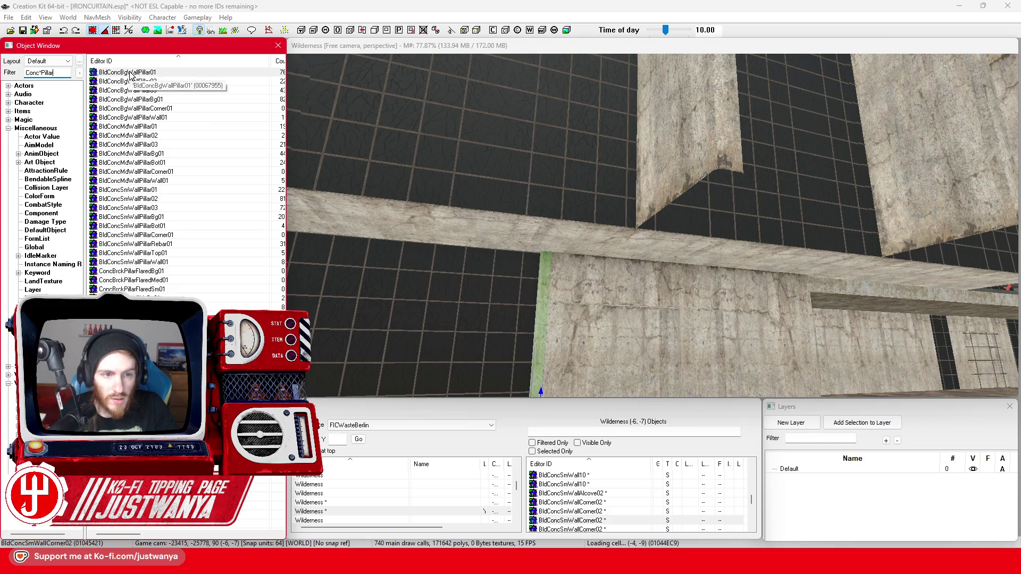
drag(129, 191, 651, 226)
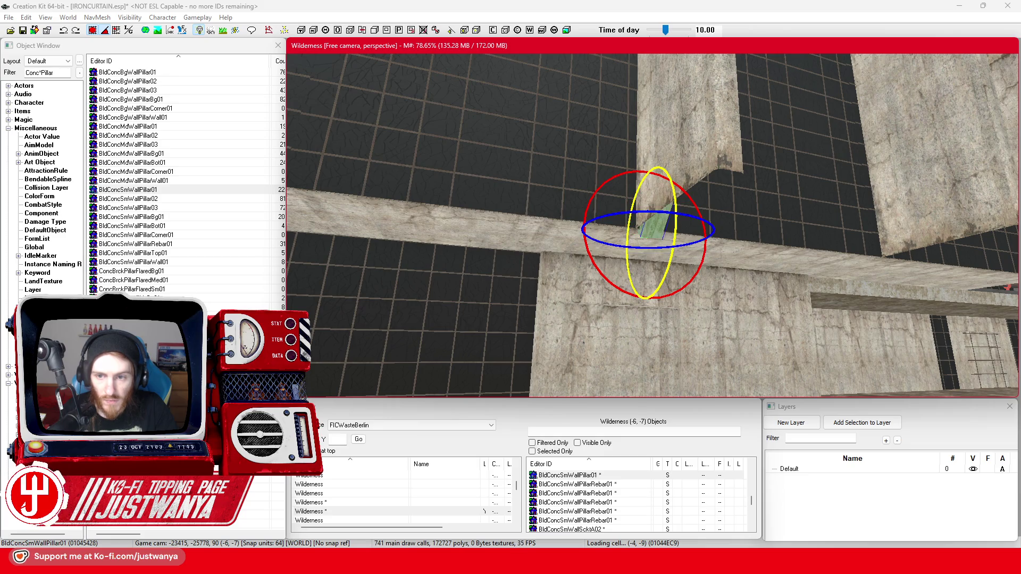
Step: Give the new pillar a FIC_MatSwap concrete material swap, then nudge it left along the walkway edge
double_click(726, 186)
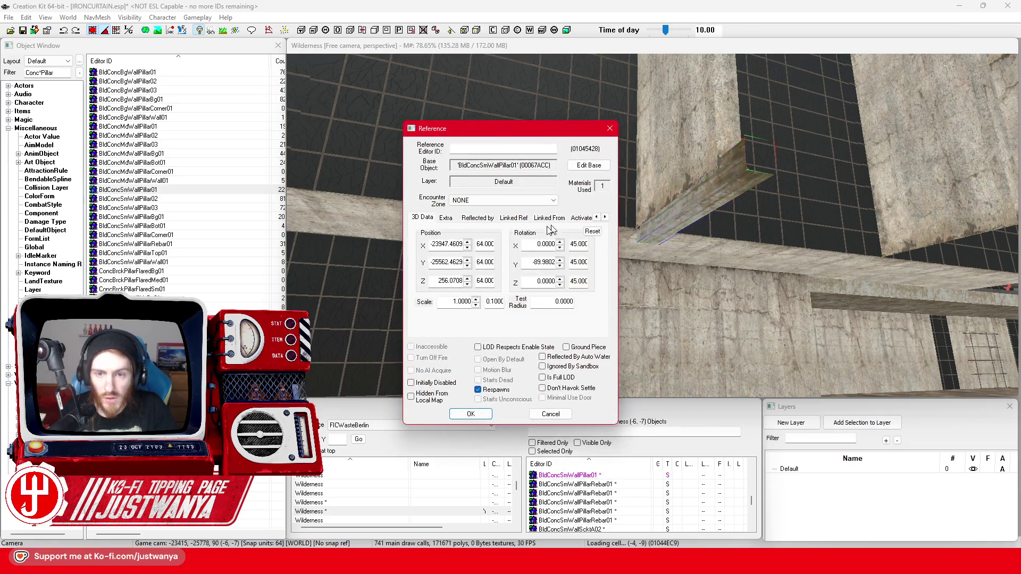
click(446, 218)
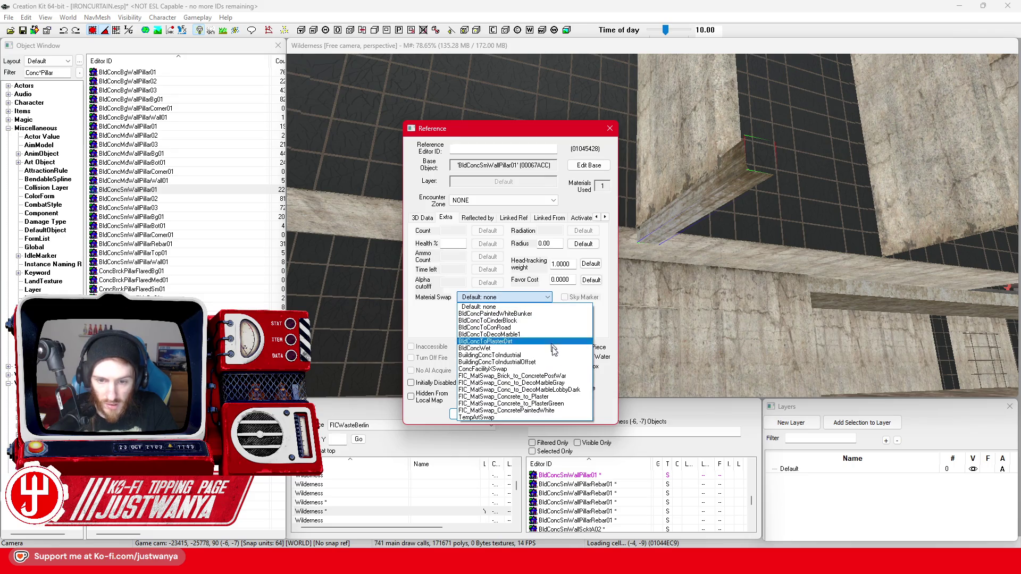
click(537, 376)
click(471, 414)
key(shift)
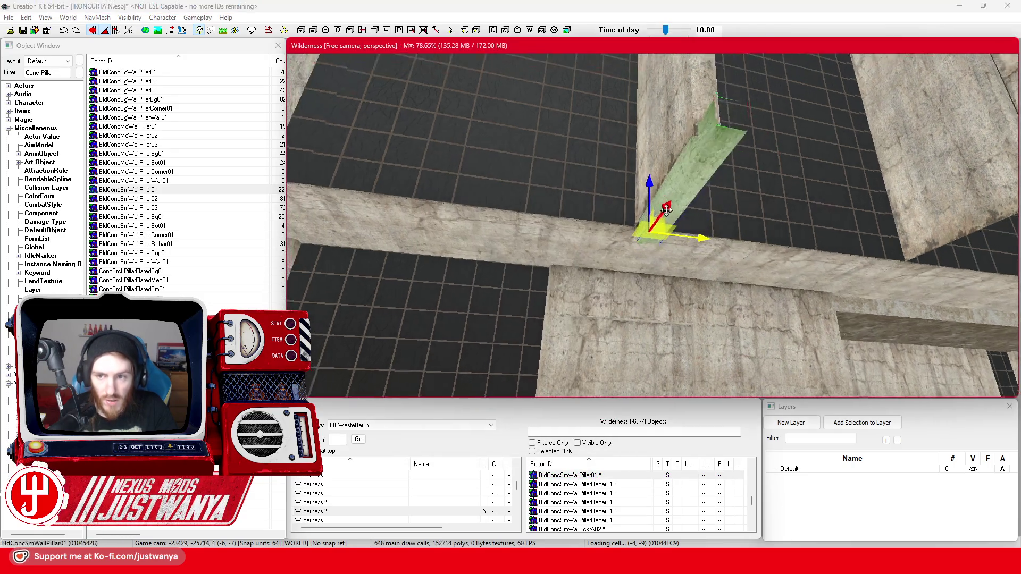
drag(729, 225, 702, 225)
click(95, 33)
click(697, 263)
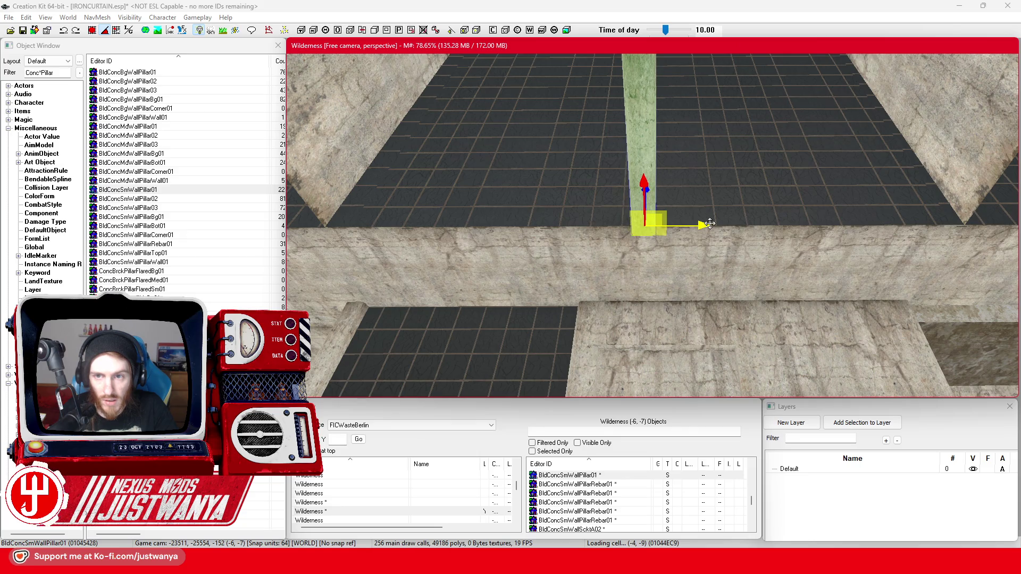
key(shift)
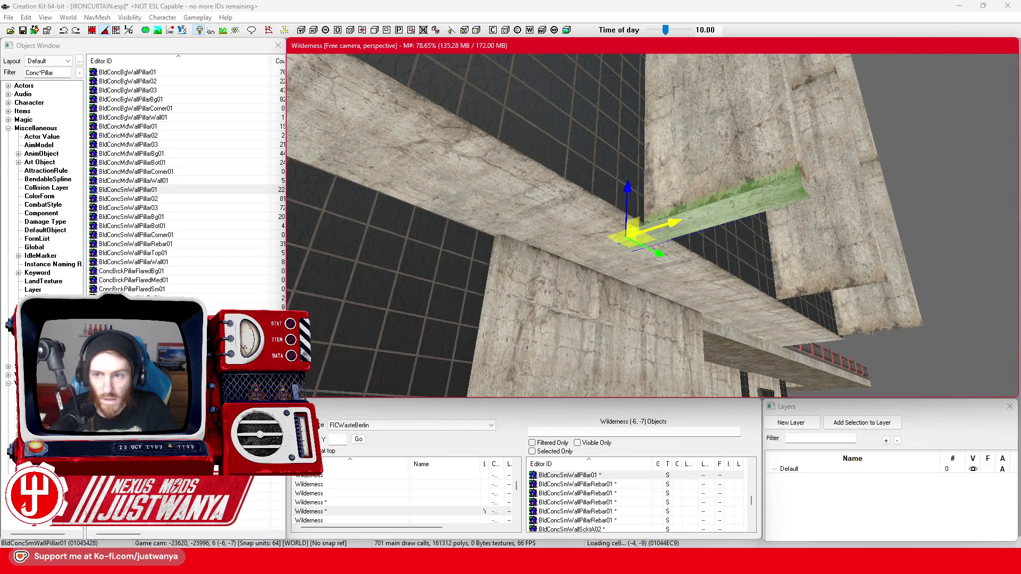
drag(628, 208, 628, 202)
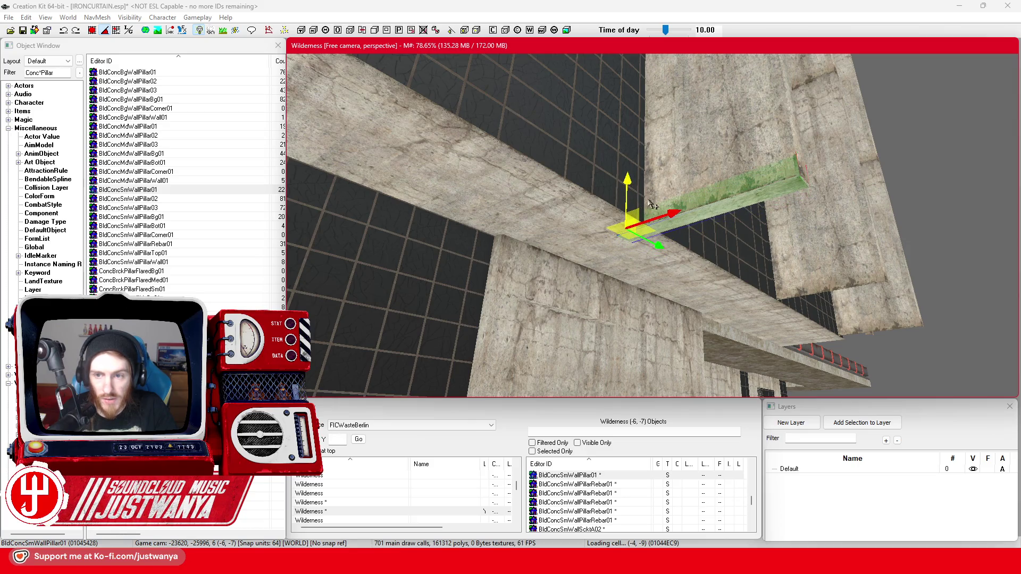
scroll(up, 3)
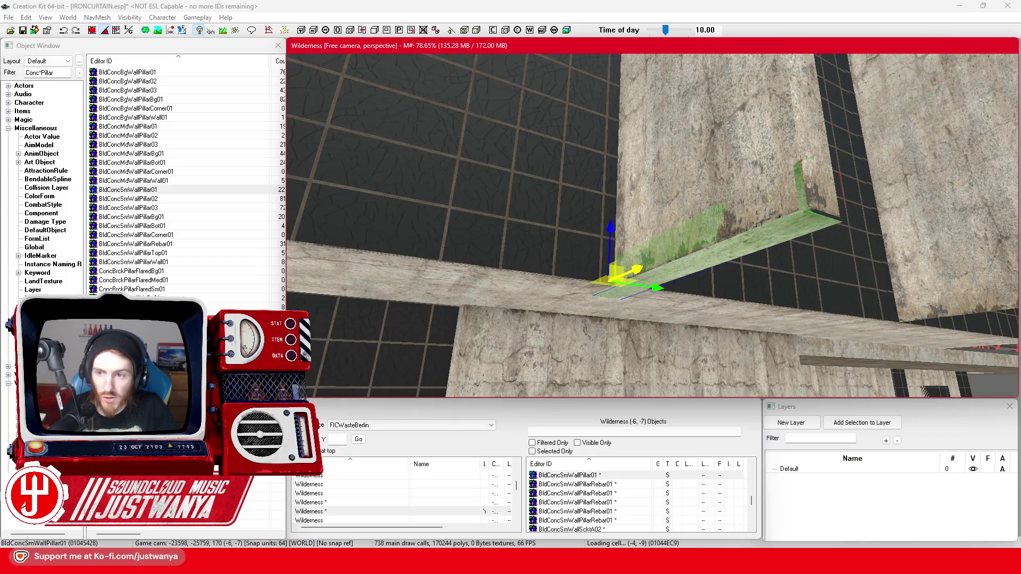
key(shift)
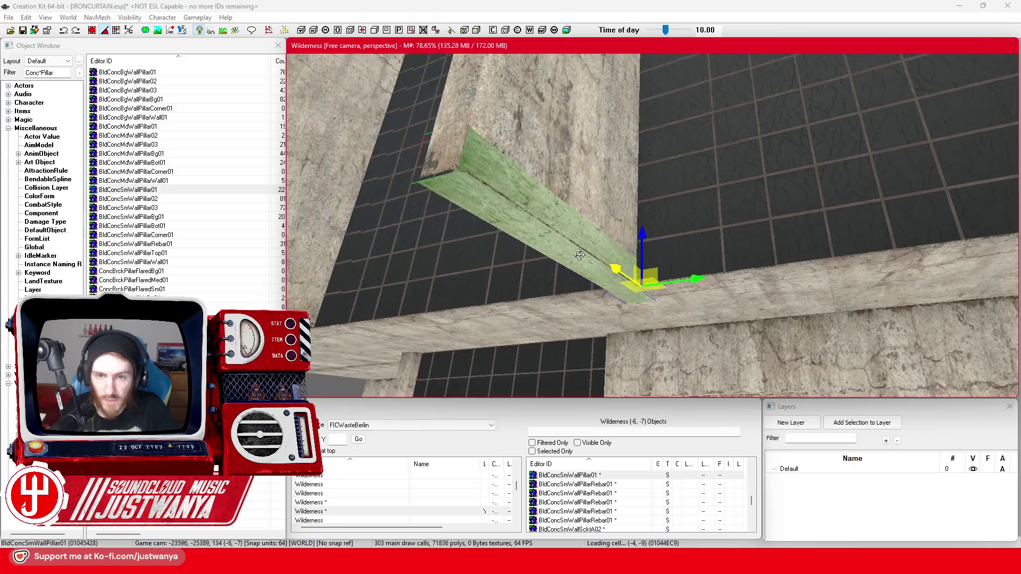
key(shift)
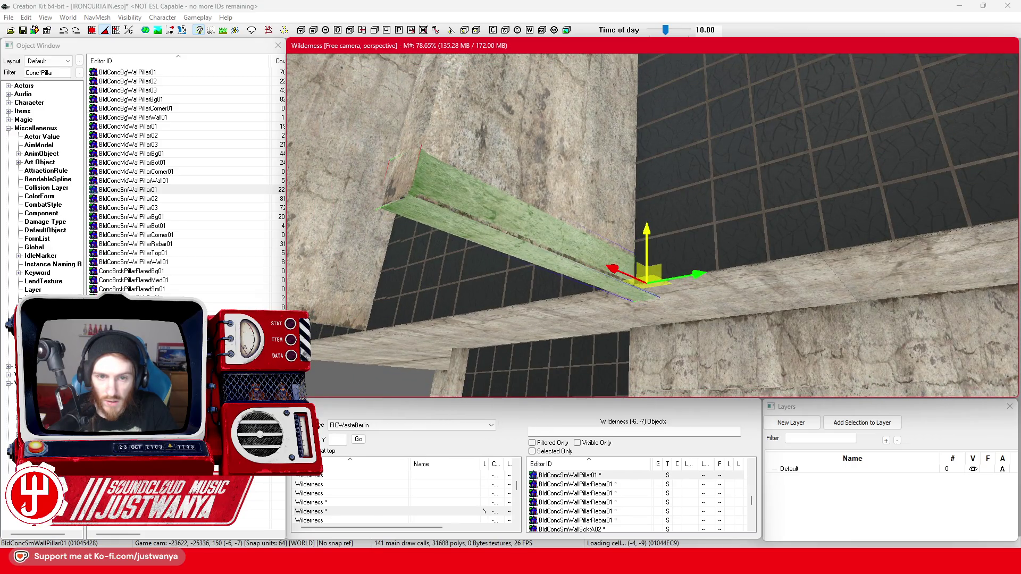
key(shift)
key(shift)
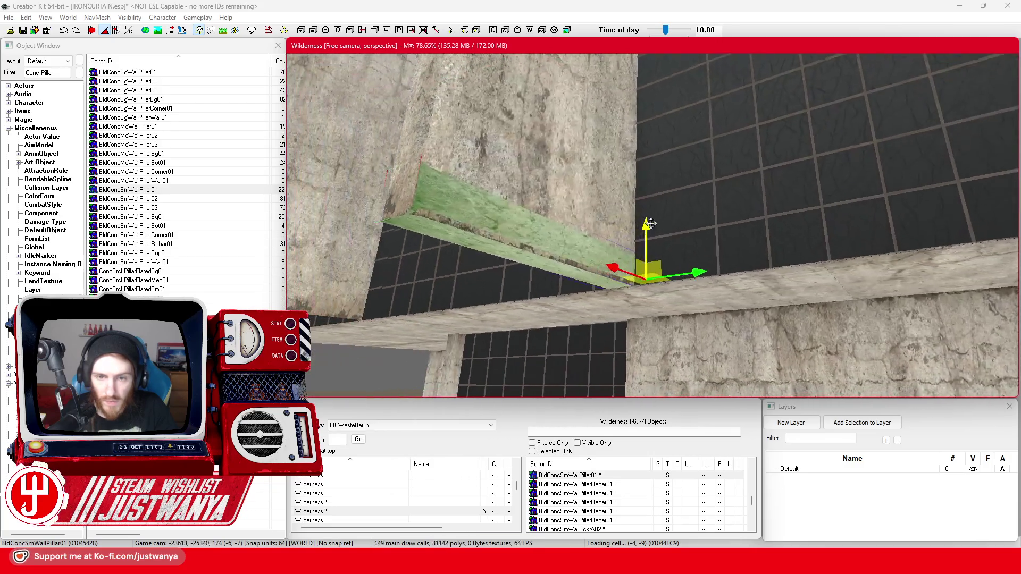
key(shift)
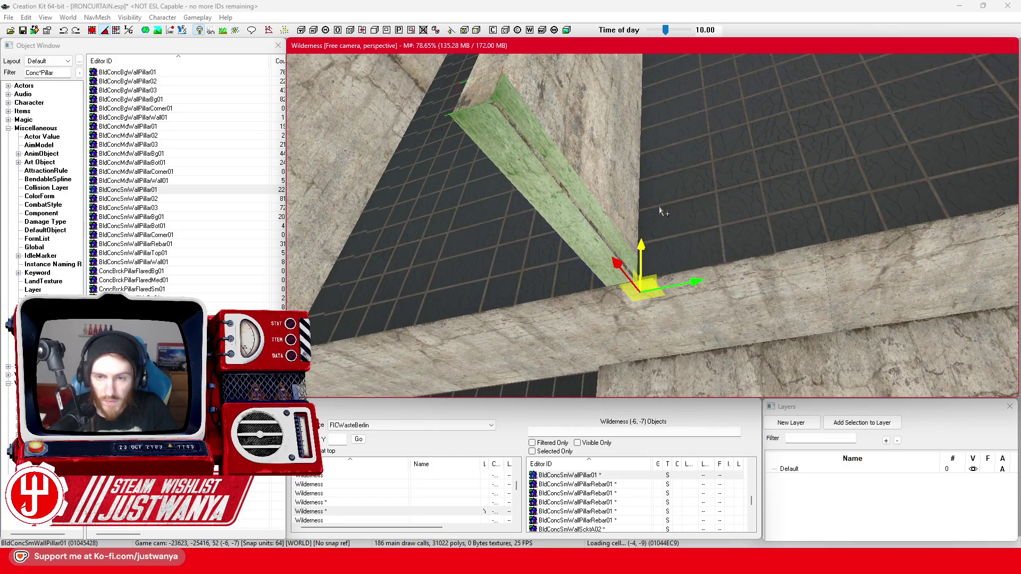
key(shift)
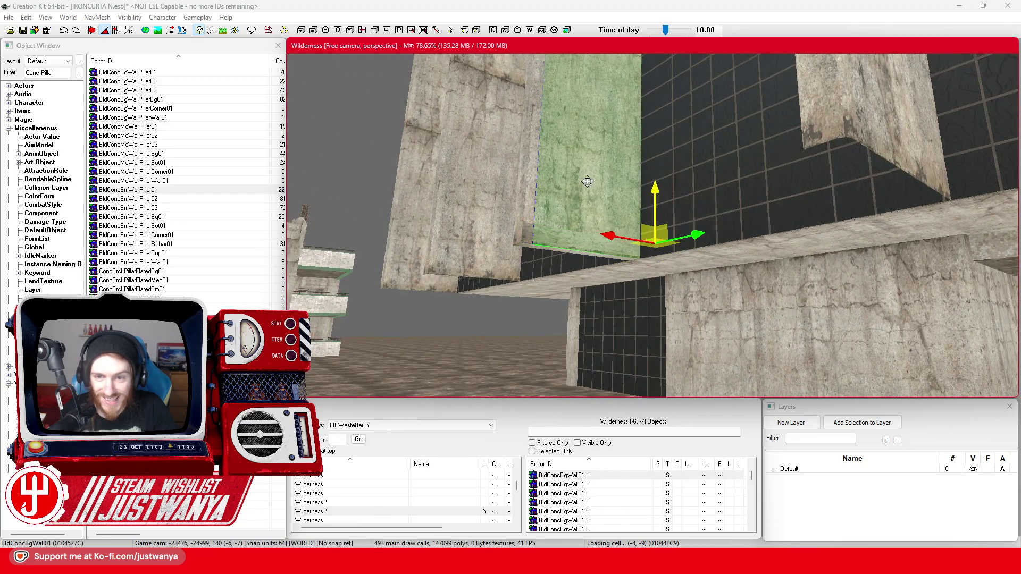
Step: Slide the BldConcSmWallPillar01 piece along the walkway on its X axis
key(shift)
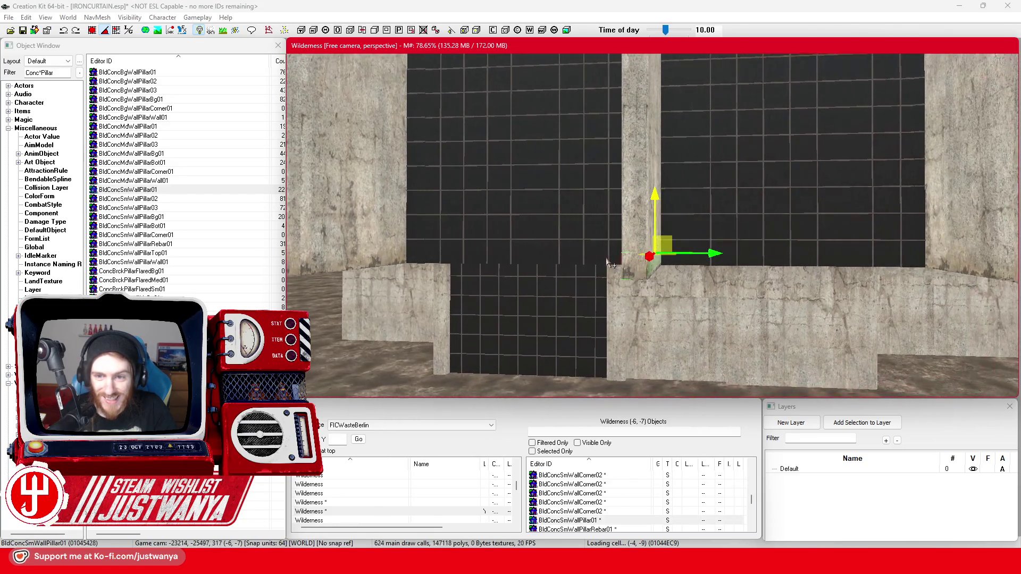
key(shift)
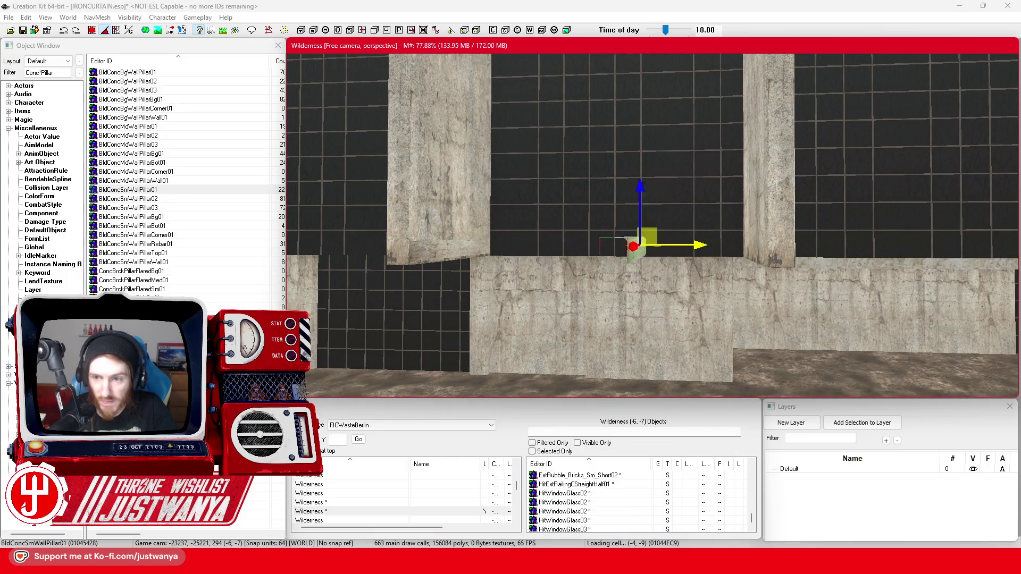
key(shift)
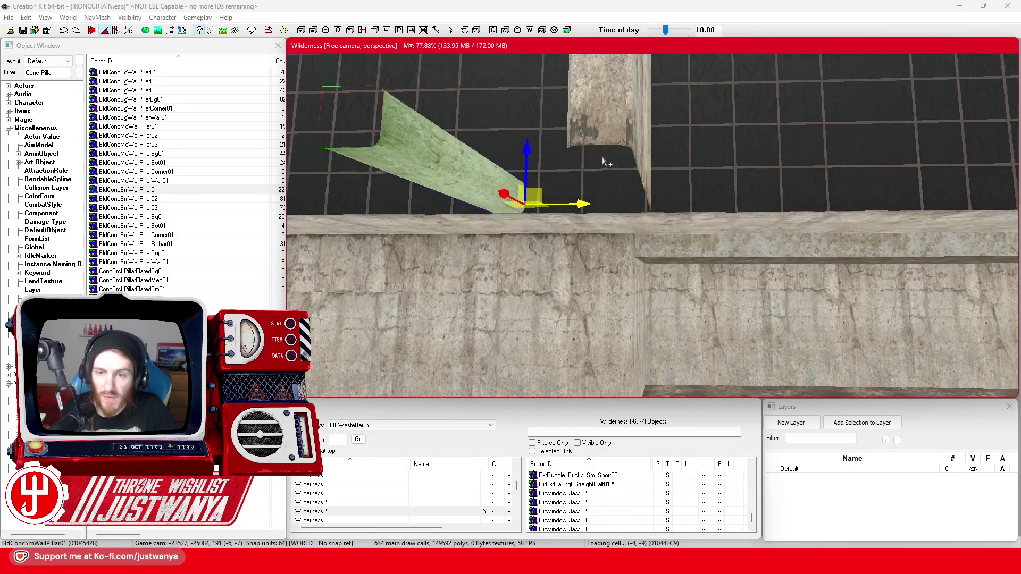
drag(593, 208, 660, 207)
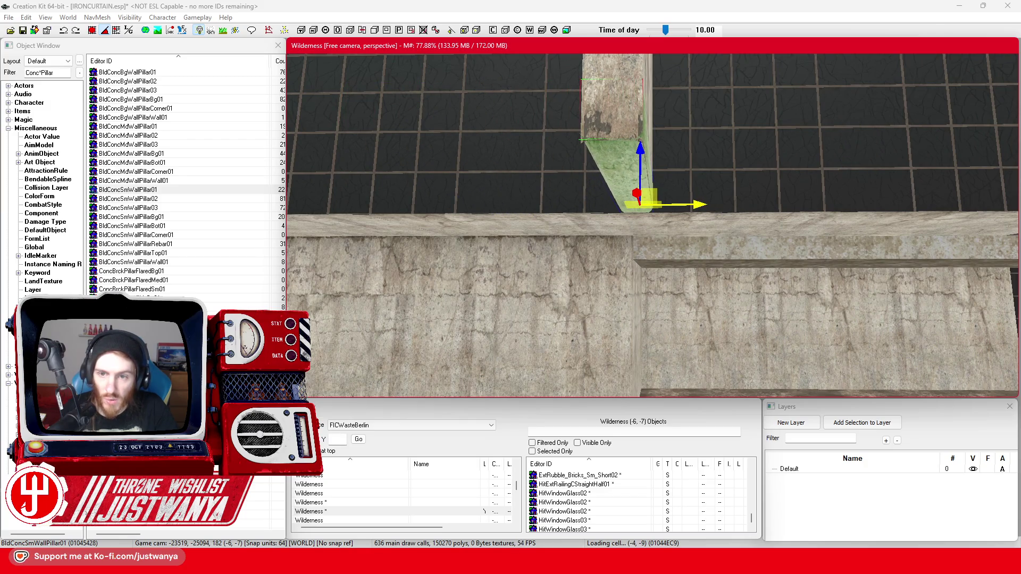
key(shift)
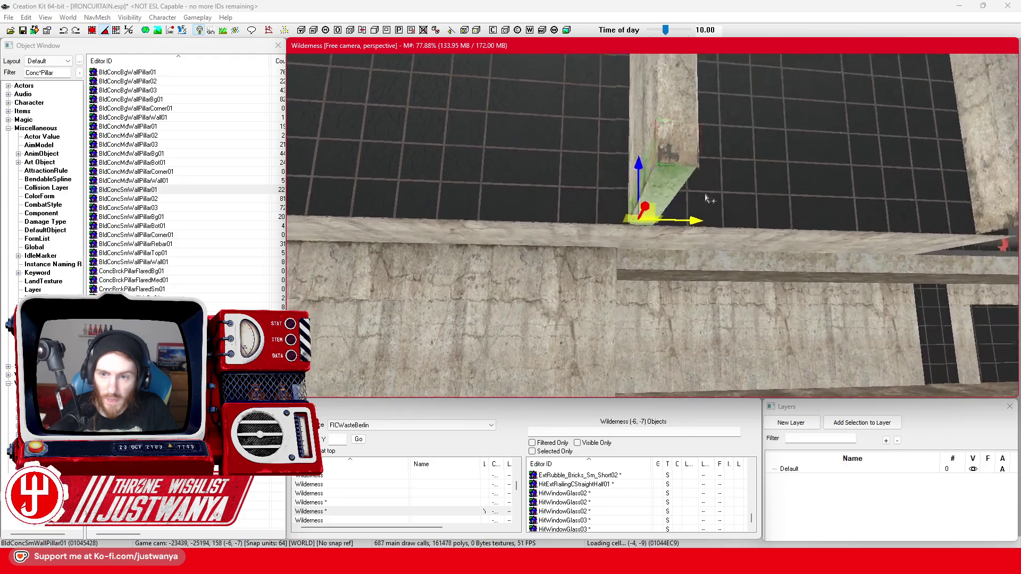
key(shift)
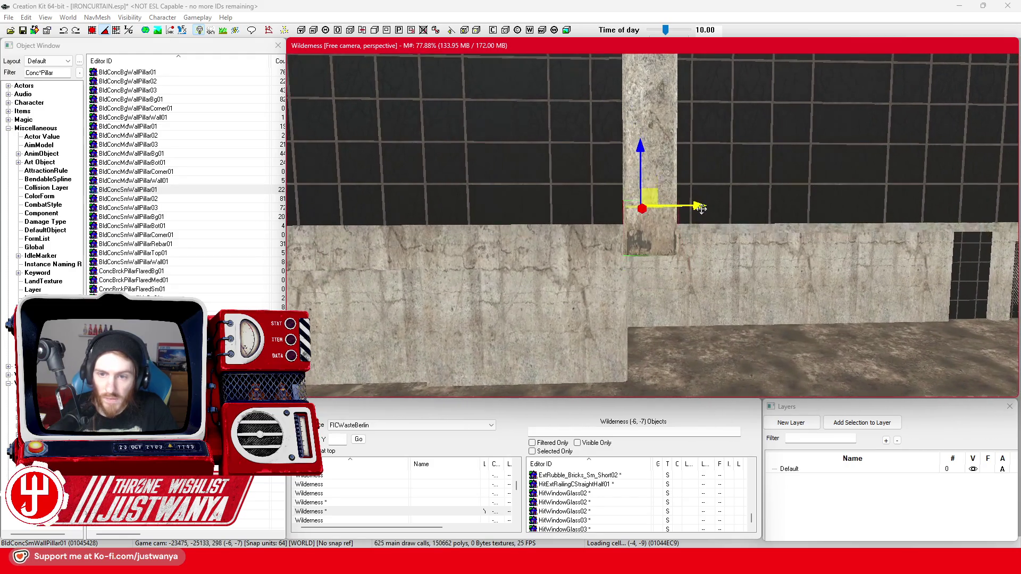
Step: Push the pillar further along, then lower it under the walkway edge beside the railing
scroll(up, 3)
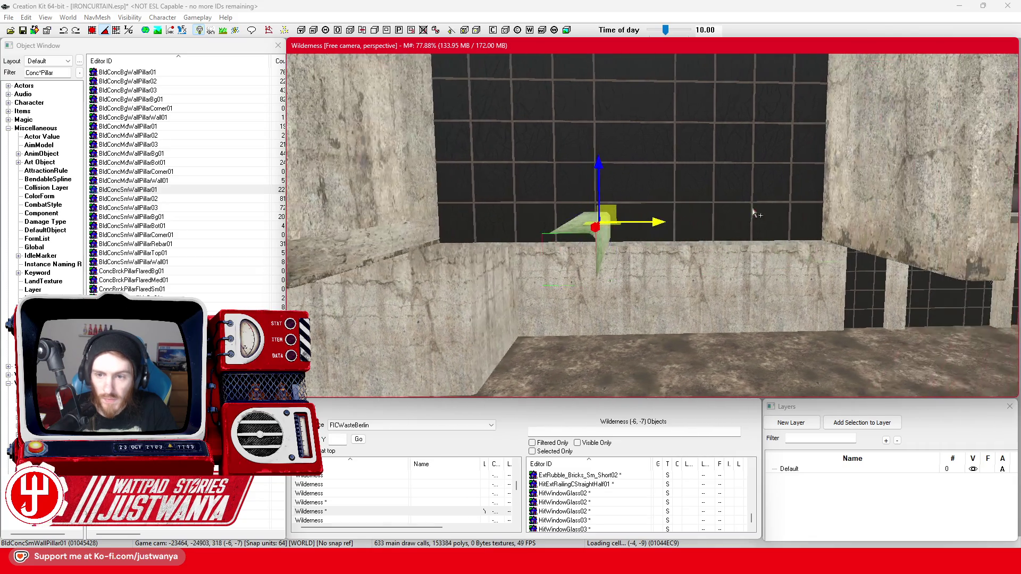
drag(658, 220, 857, 221)
scroll(up, 3)
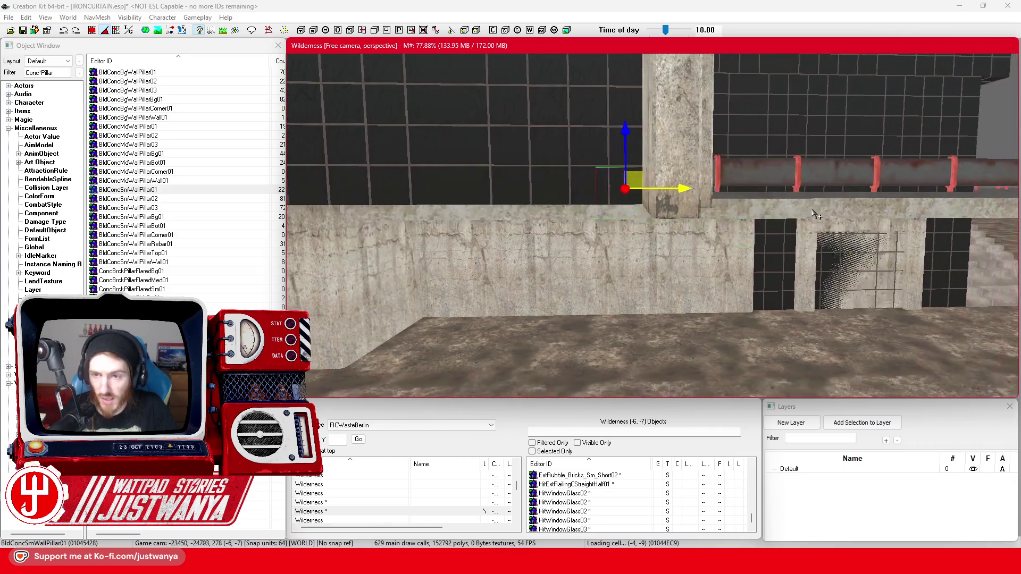
scroll(up, 3)
drag(610, 171, 639, 171)
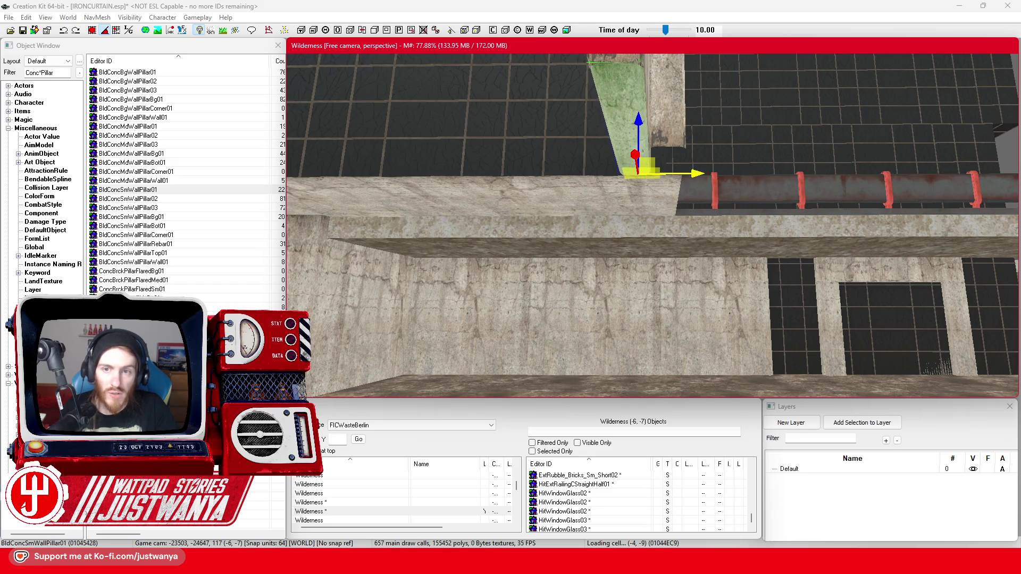
scroll(up, 3)
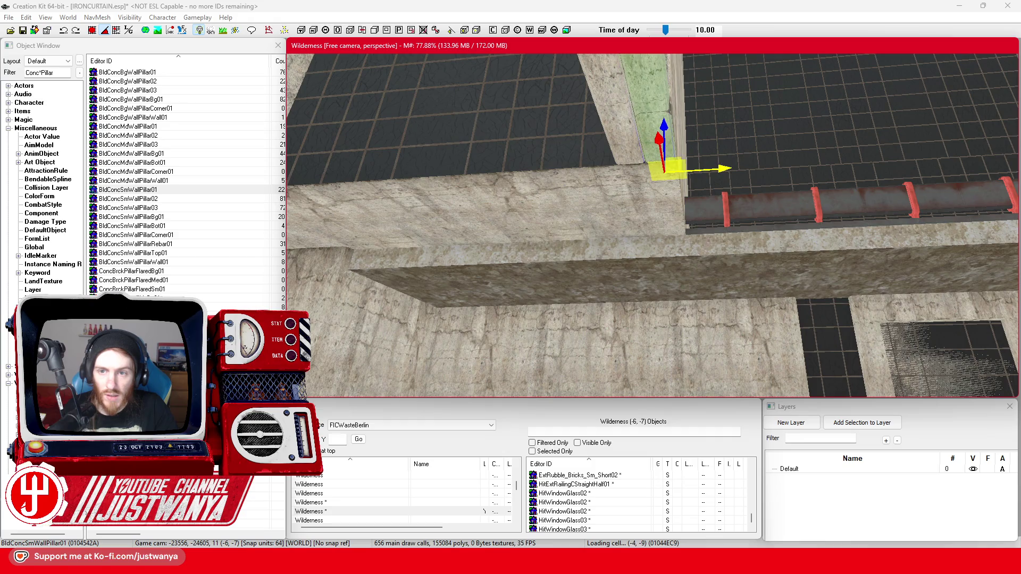
drag(660, 155, 668, 208)
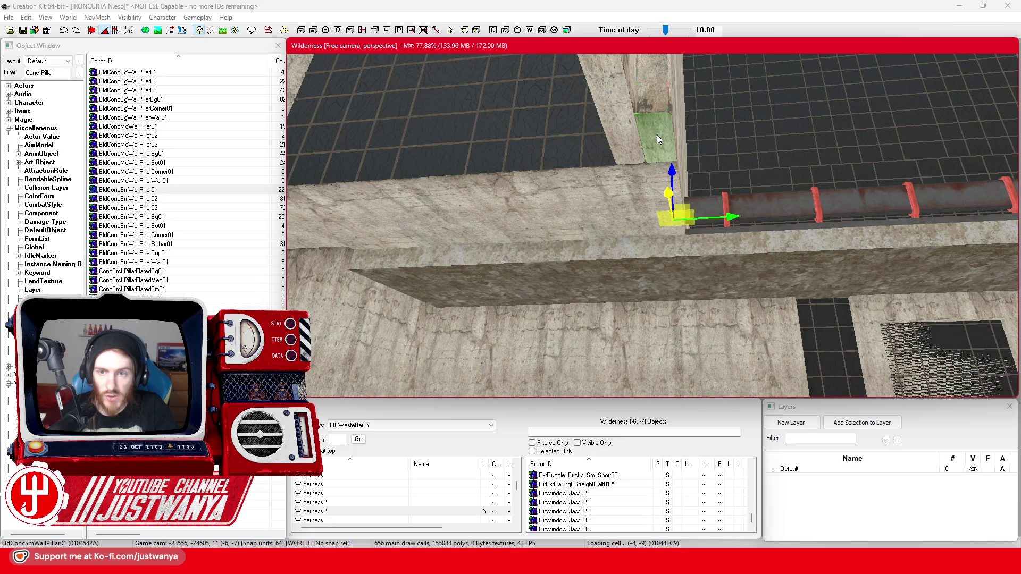
scroll(down, 3)
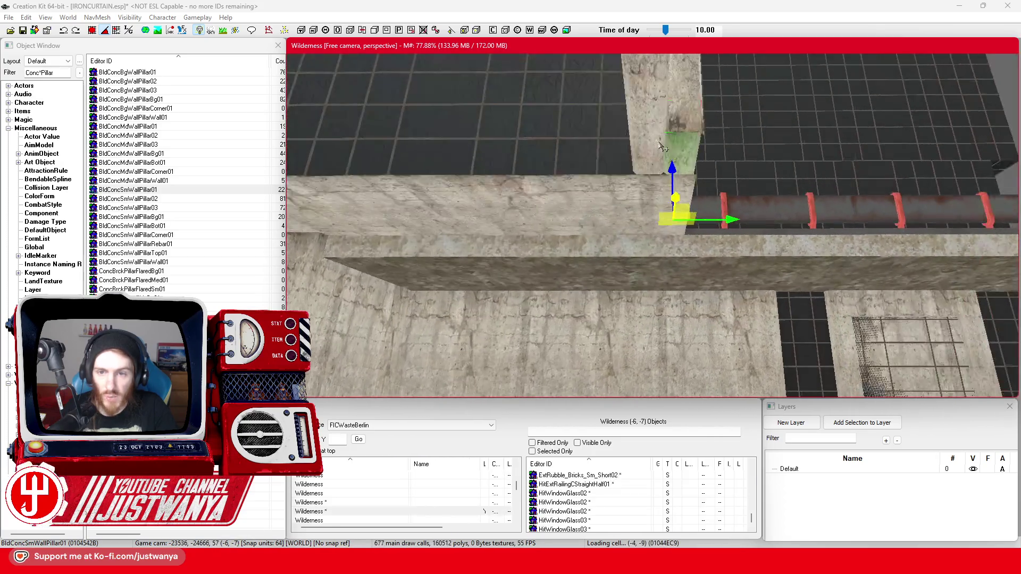
scroll(down, 3)
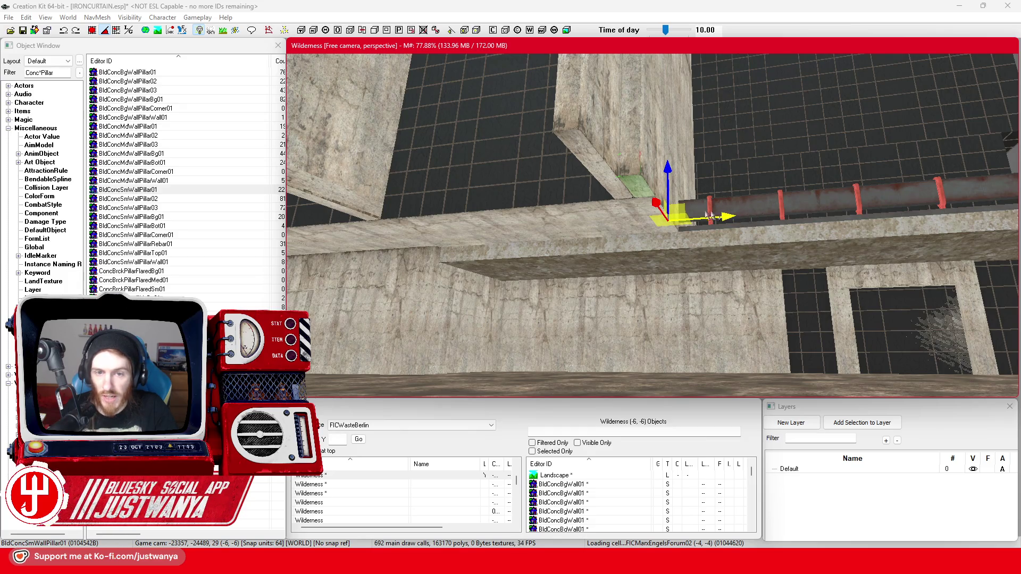
Step: Move BldConcSmWallPillar01 back along the X axis beneath an upper facade block, checking its fit
key(shift)
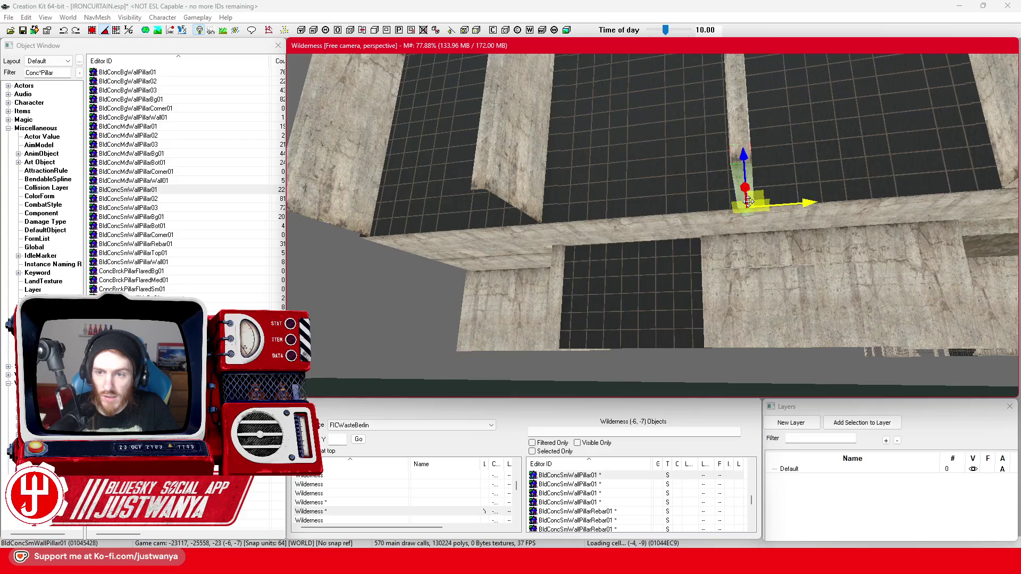
key(shift)
drag(809, 208, 658, 207)
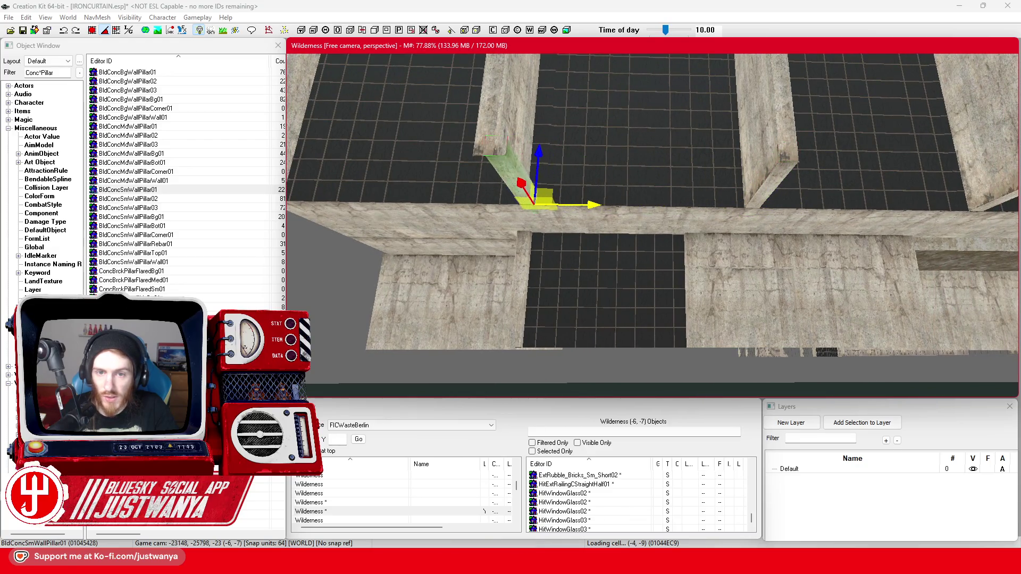
key(shift)
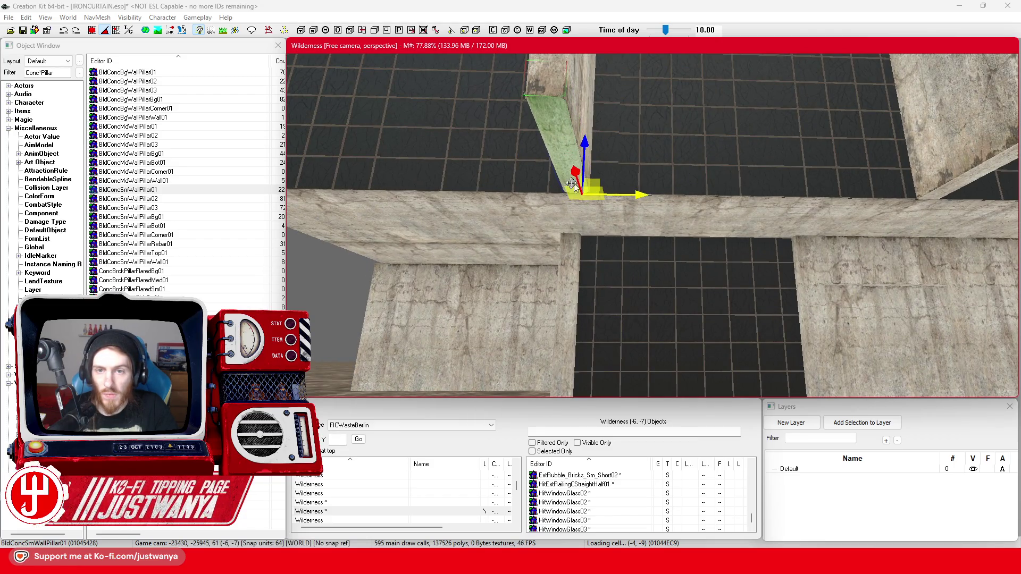
key(shift)
key(shift)
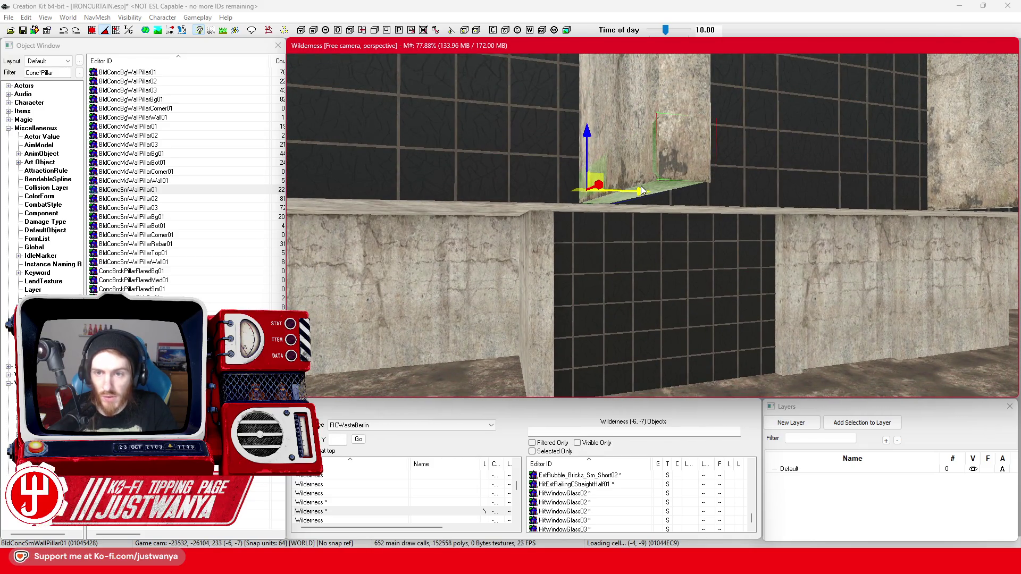
key(shift)
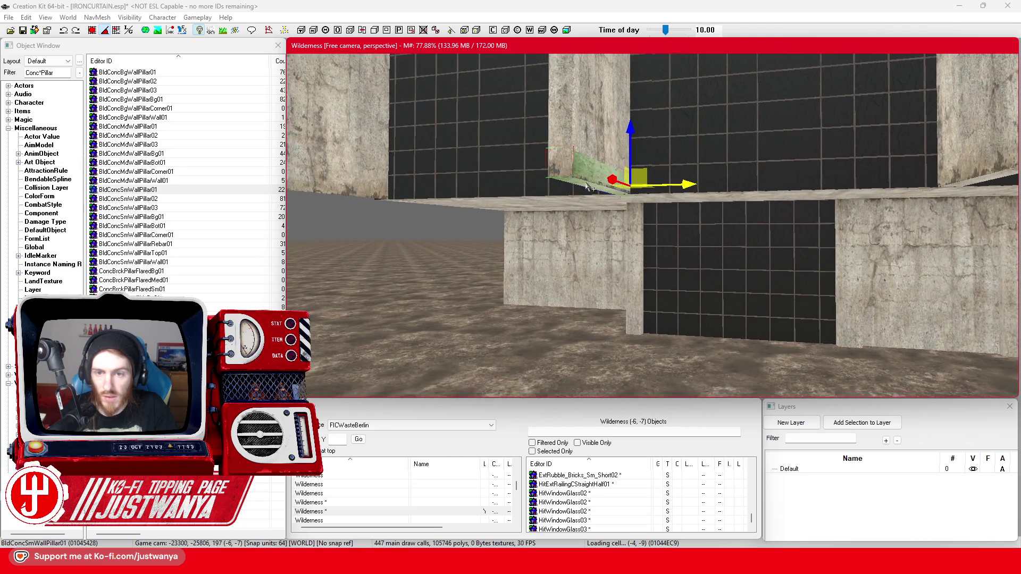
key(shift)
key(shift)
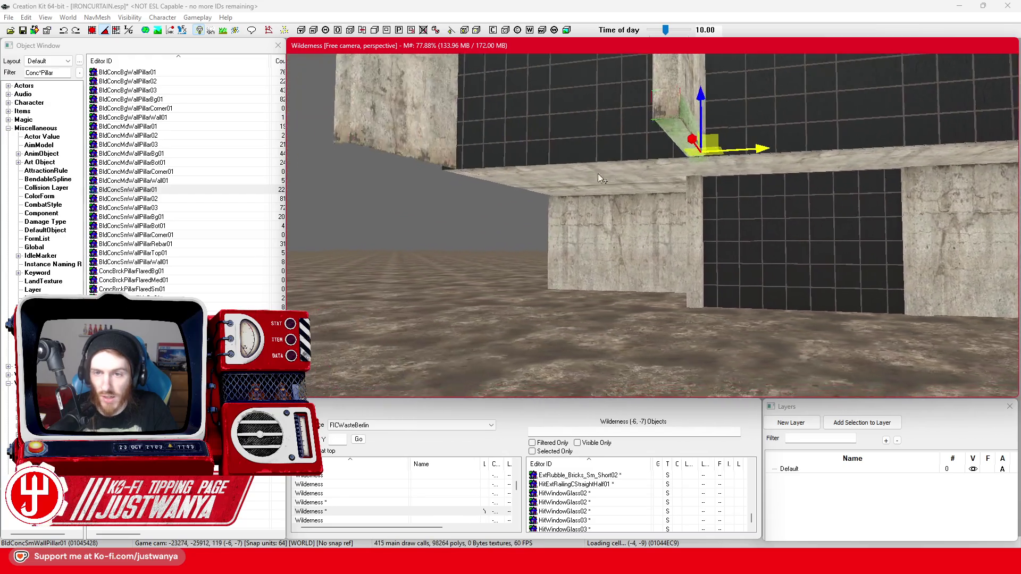
key(shift)
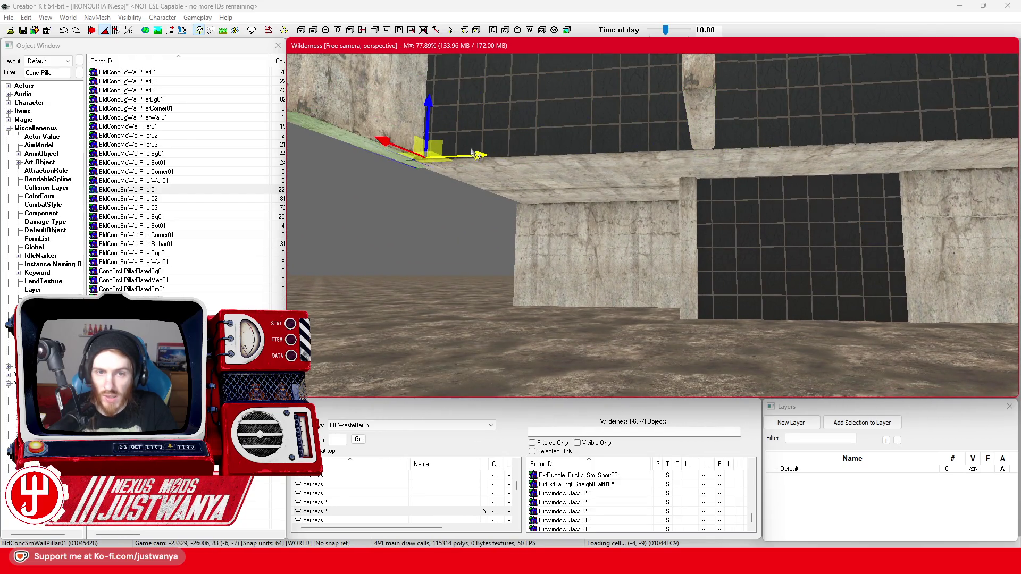
key(shift)
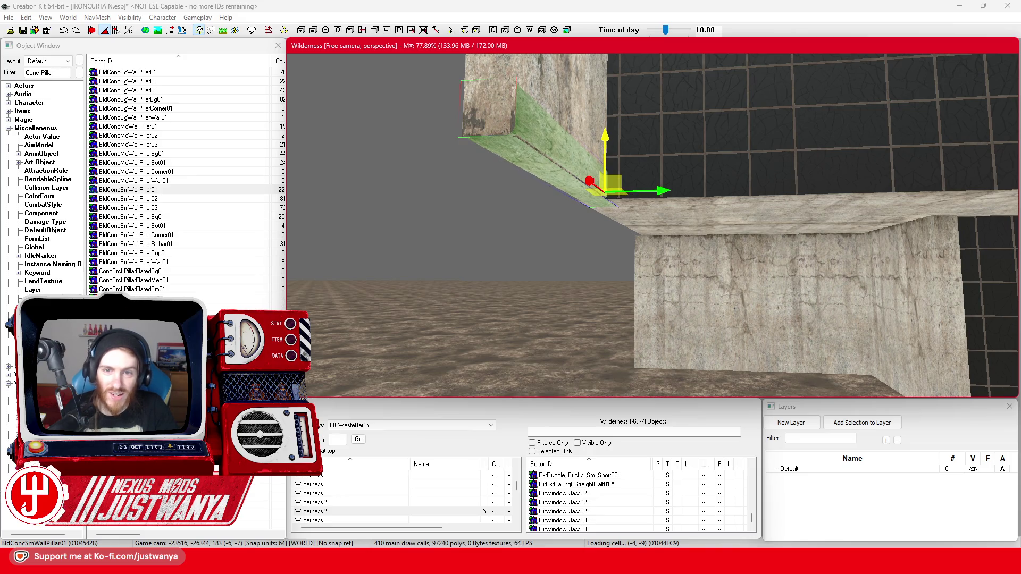
key(shift)
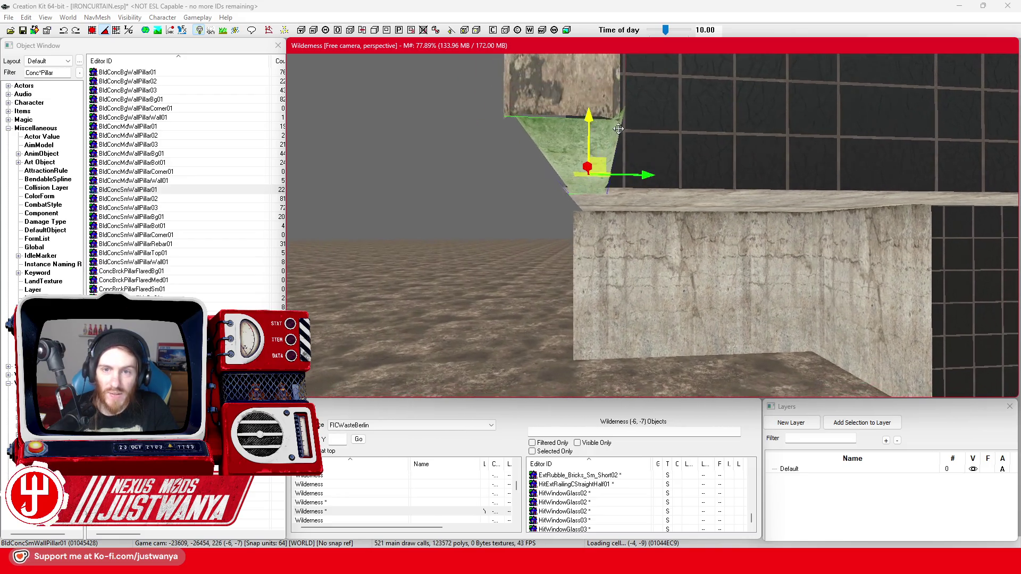
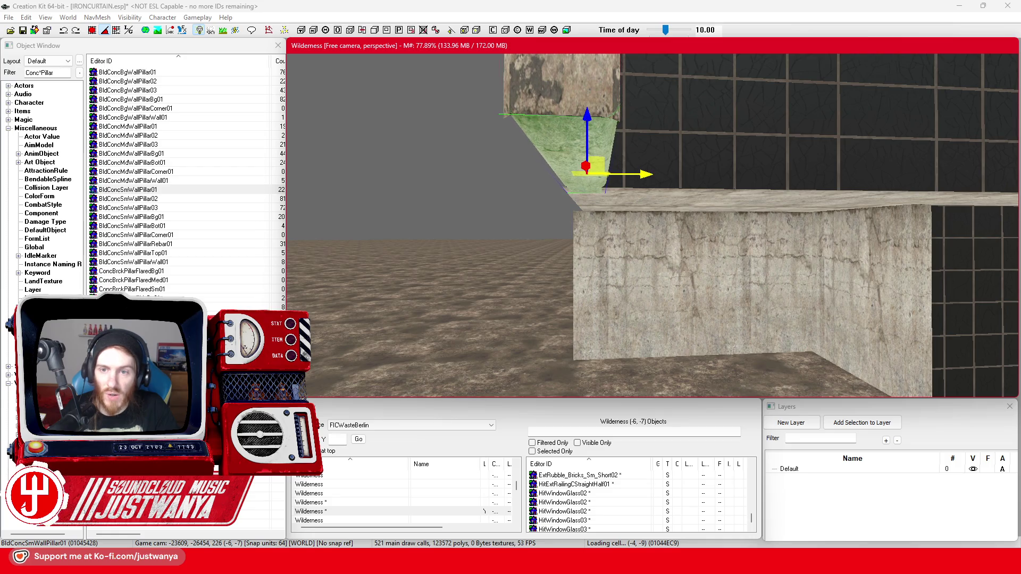
Step: Inspect the placed pillar and ledge pieces from several angles, then save IRONCURTAIN.esp
key(shift)
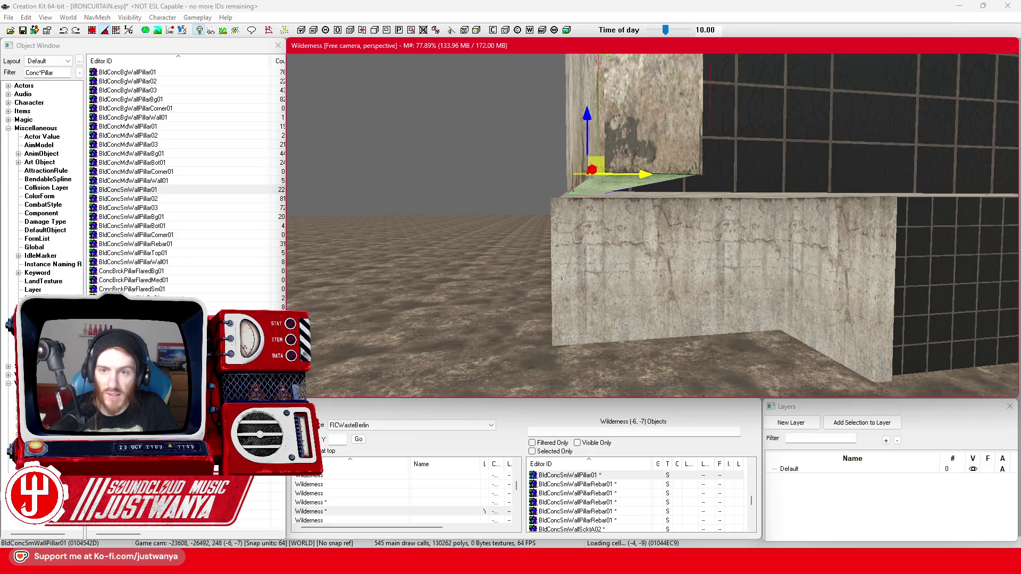
key(shift)
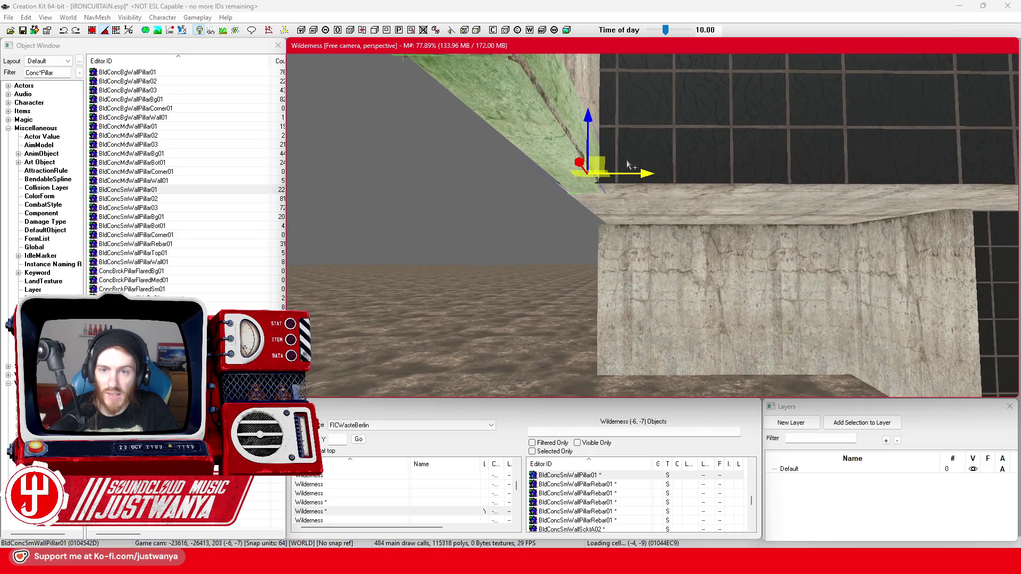
scroll(down, 3)
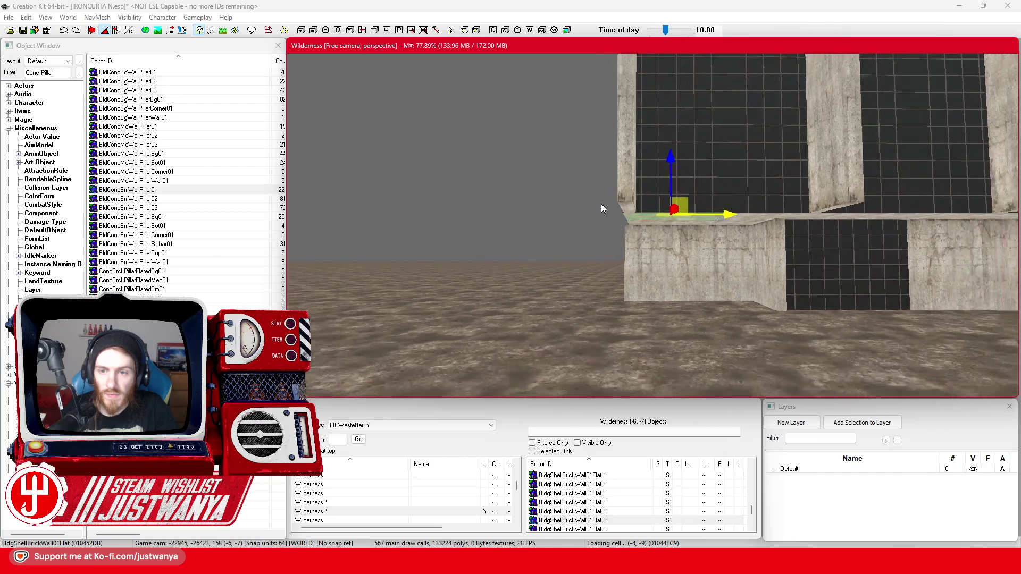
scroll(up, 3)
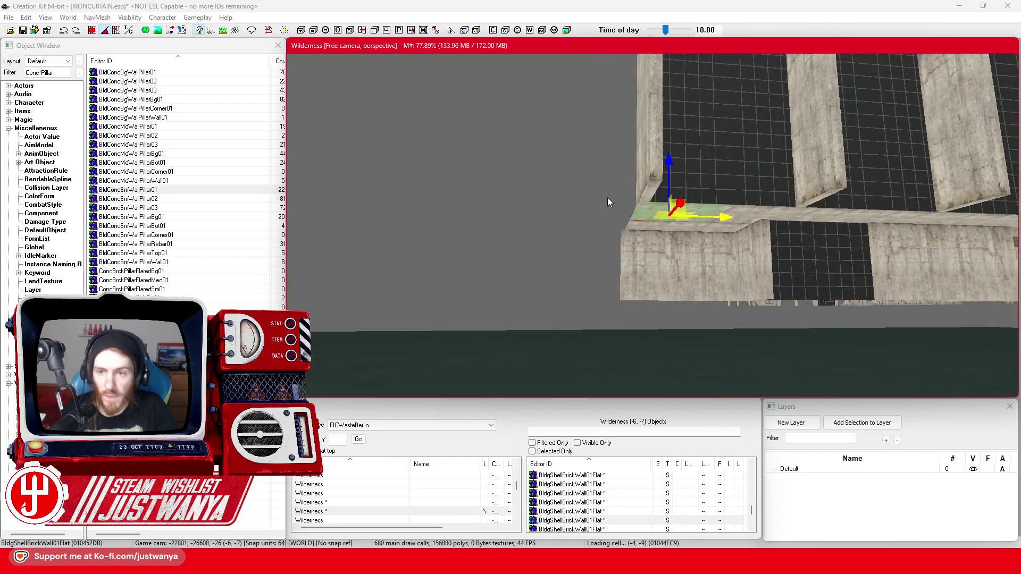
key(shift)
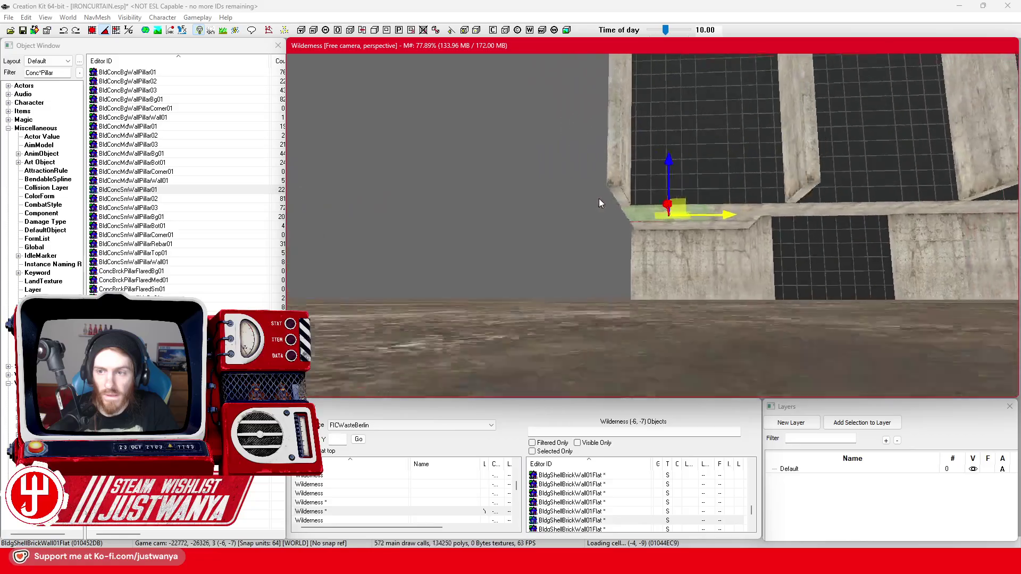
key(shift)
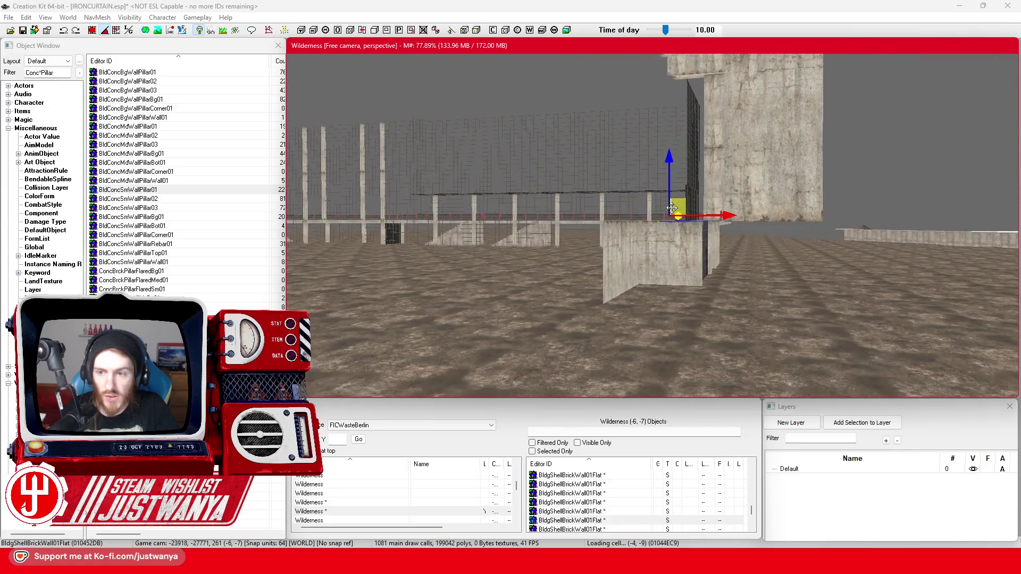
key(shift)
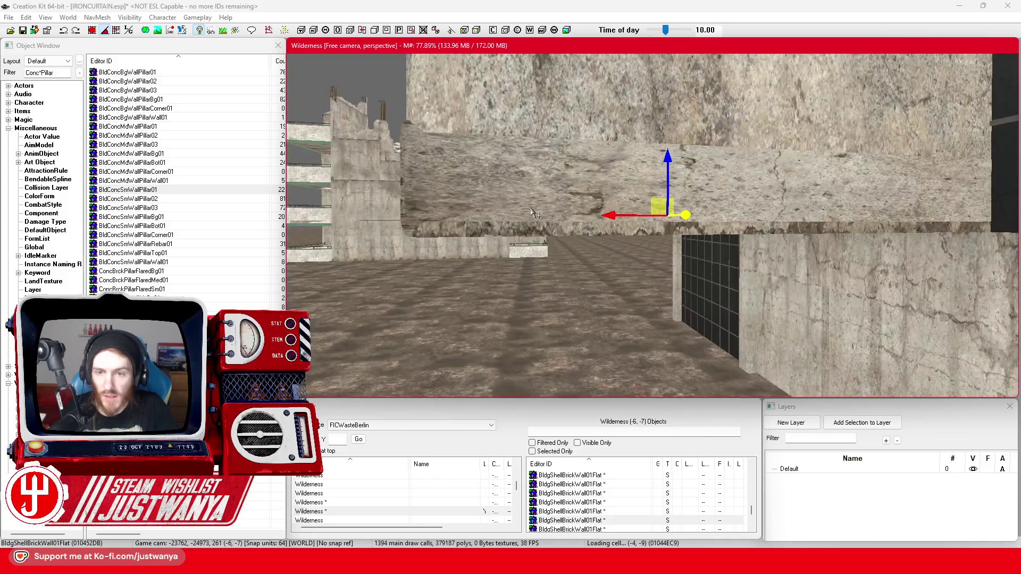
key(shift)
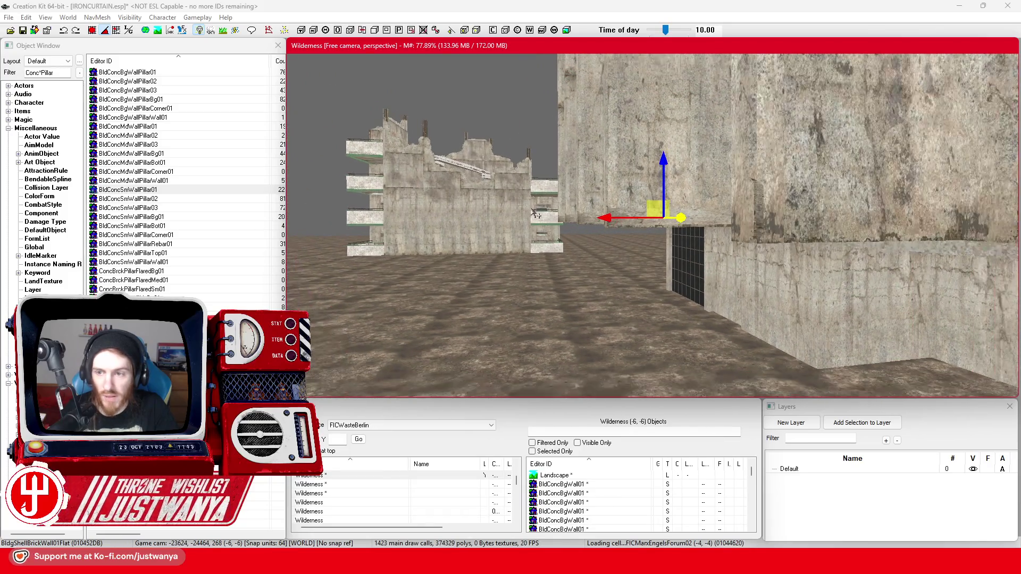
key(shift)
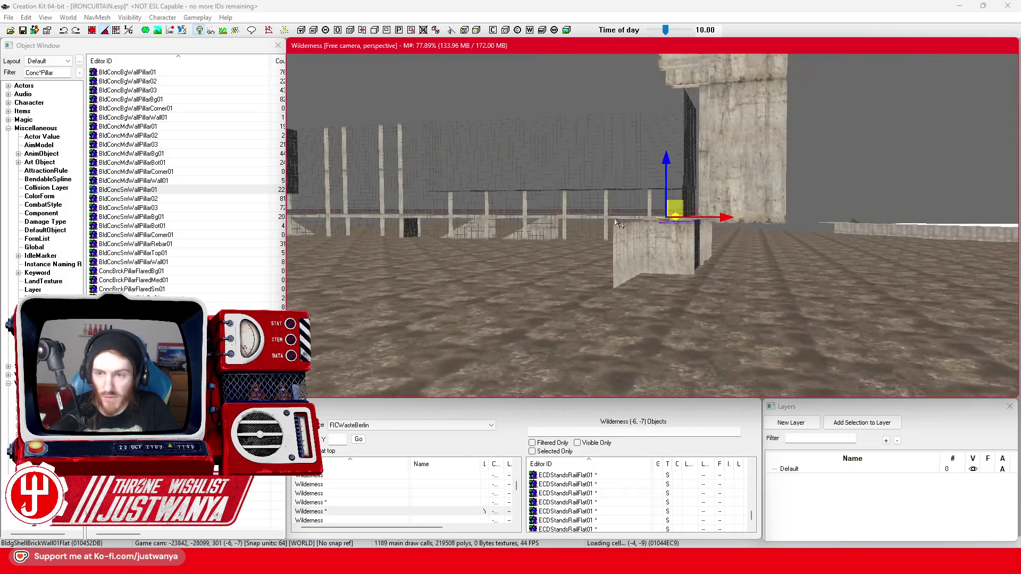
key(shift)
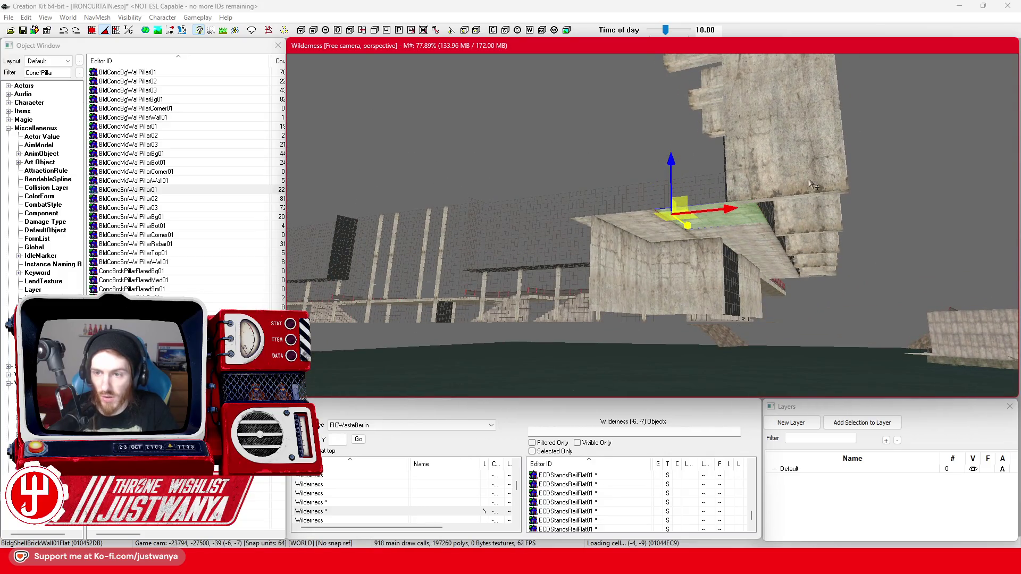
key(shift)
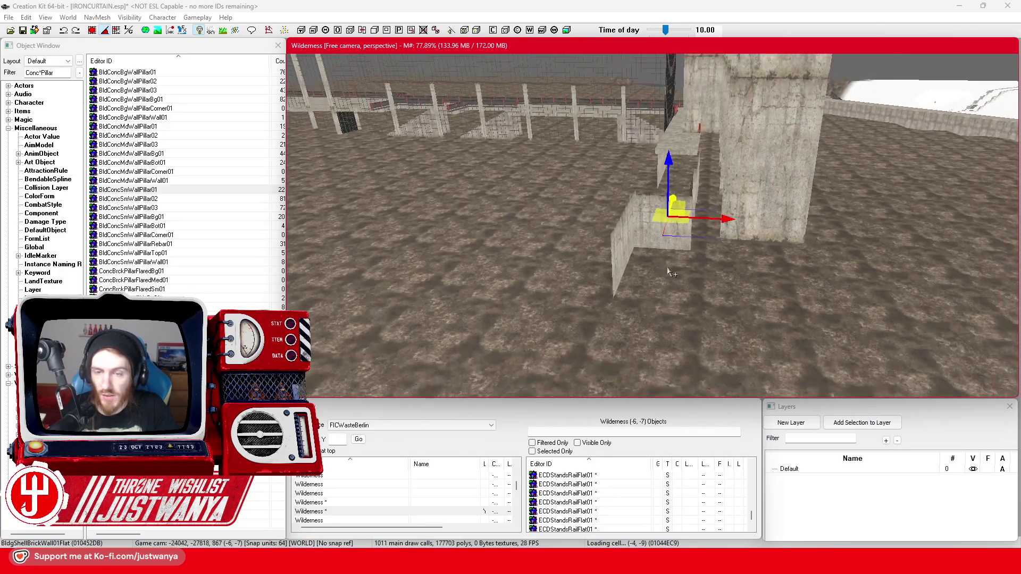
key(shift)
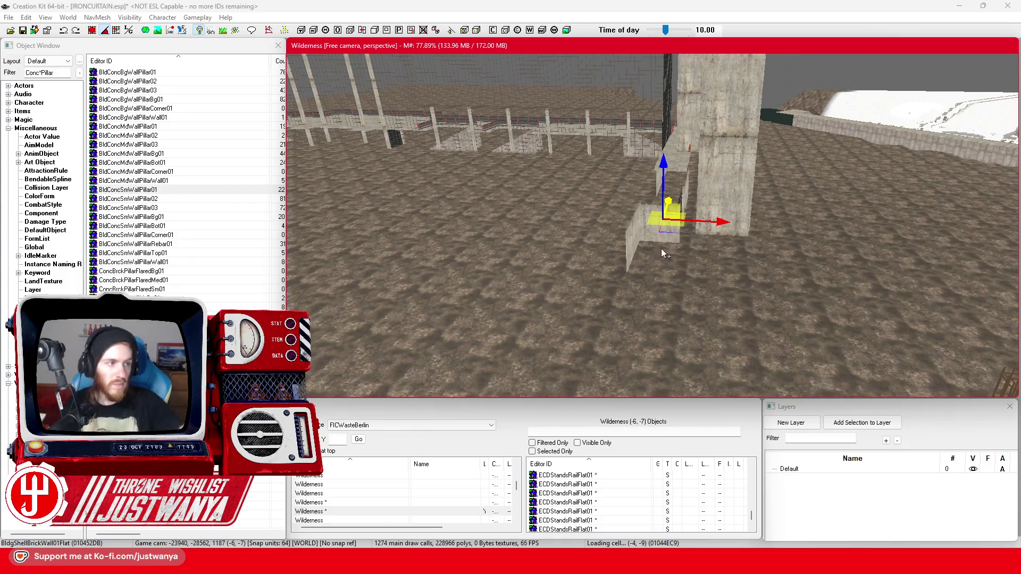
click(27, 33)
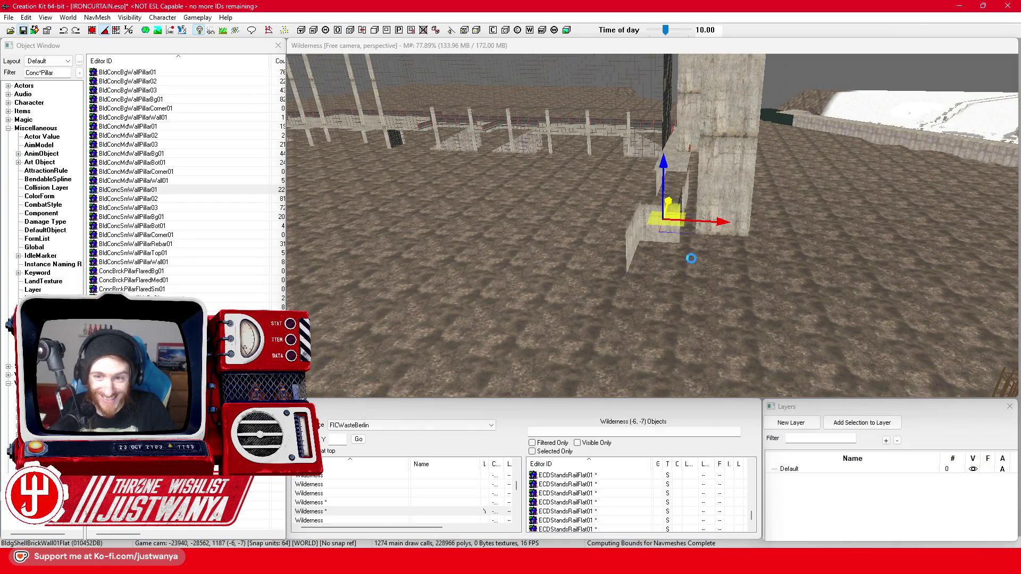
Step: Swing the view toward the wall and select the BldGlassSolid01 glass panel
scroll(up, 3)
scroll(up, 3)
key(shift)
click(670, 246)
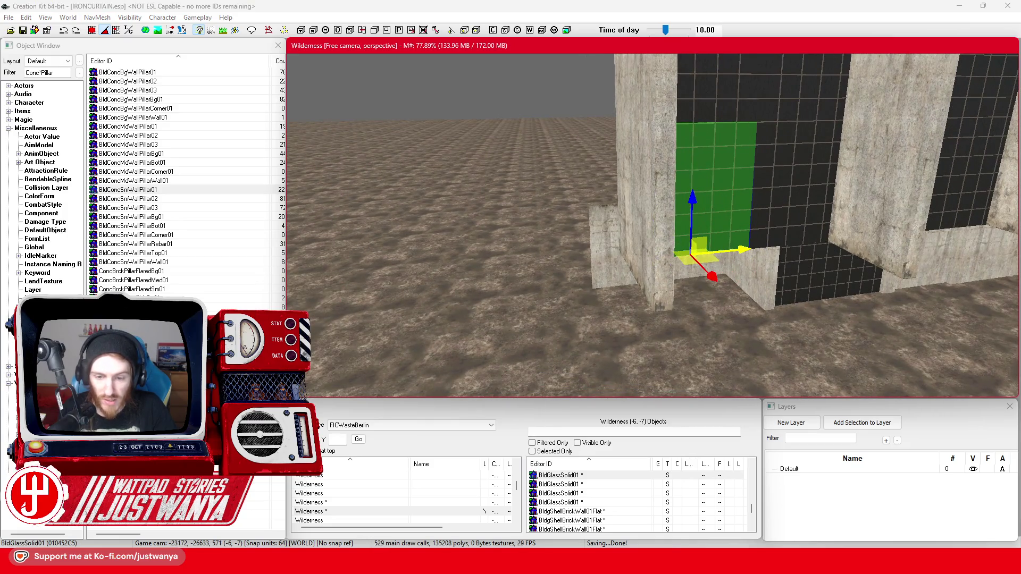
Step: Switch to Firefox and orbit the Sketchfab Palast der Republik model to see the whole building
click(596, 523)
drag(420, 215, 494, 213)
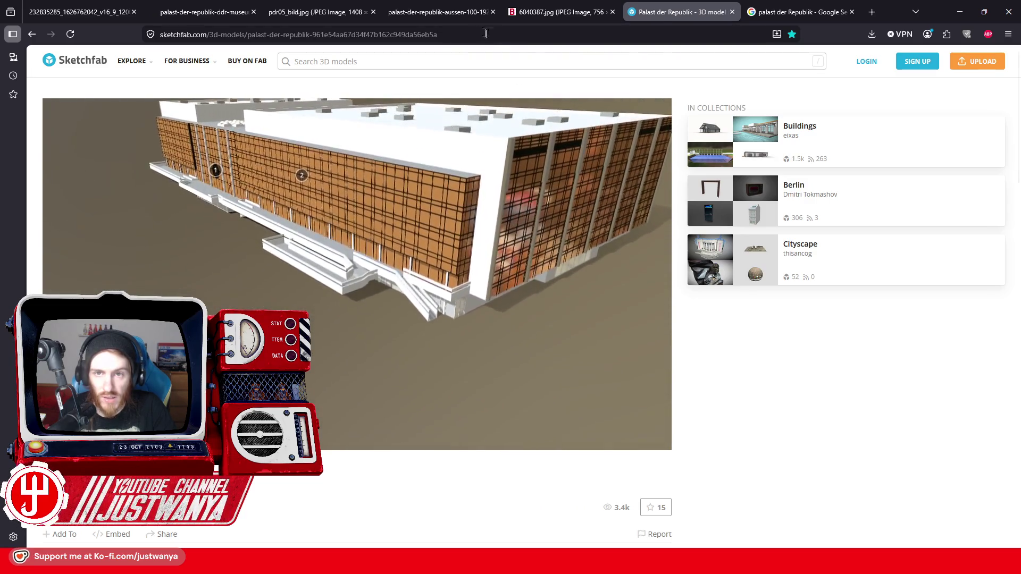
Step: Cycle through the reference photo tabs, from 6040387.jpg to the cathedral facade, then the Google results
click(560, 14)
click(418, 12)
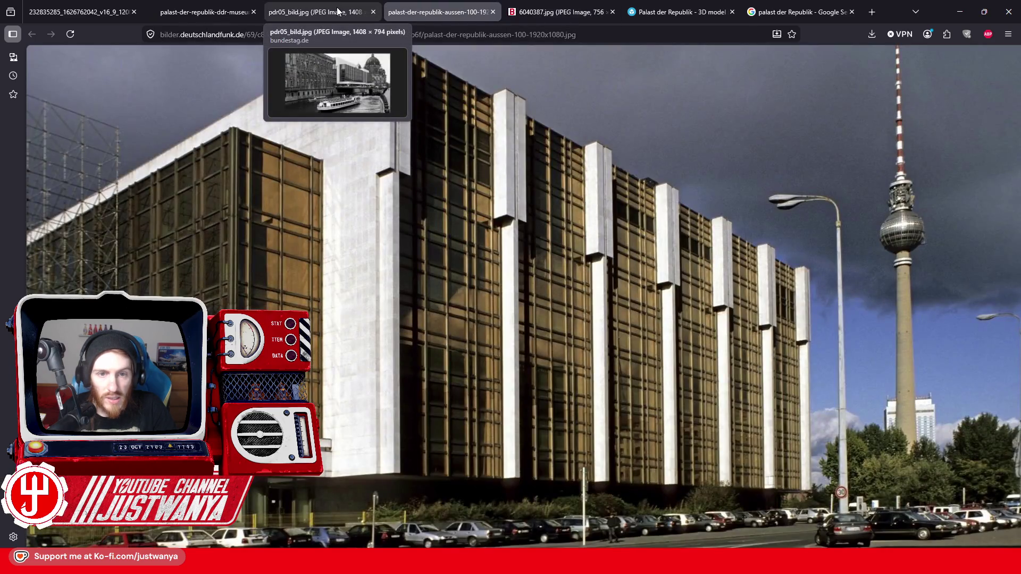
click(338, 12)
click(190, 15)
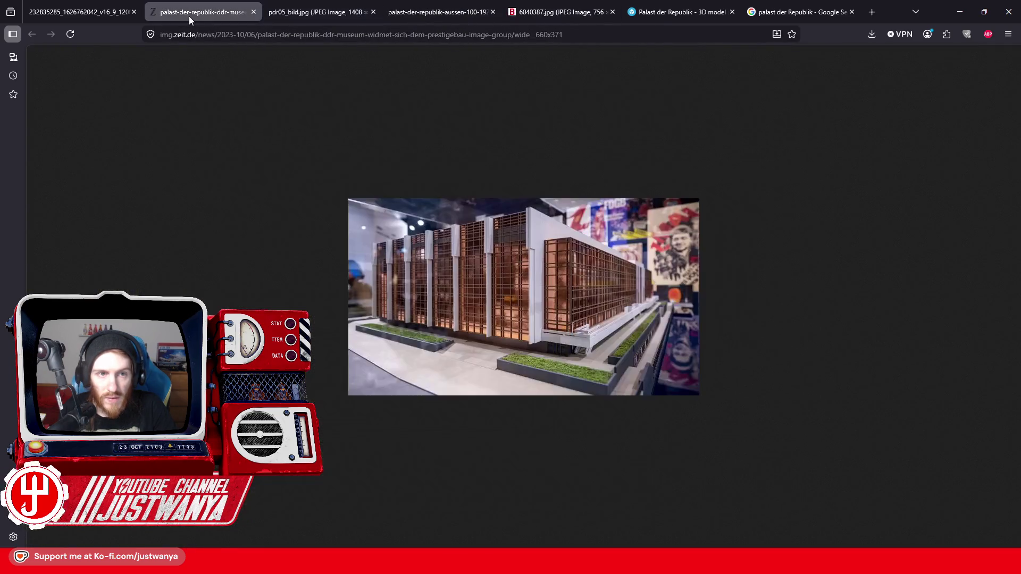
click(107, 12)
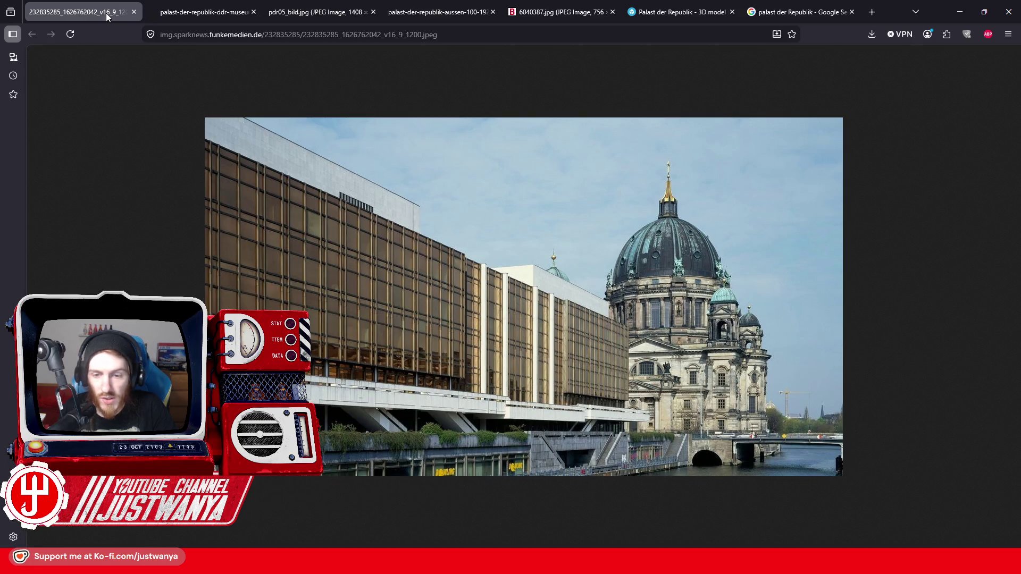
click(834, 16)
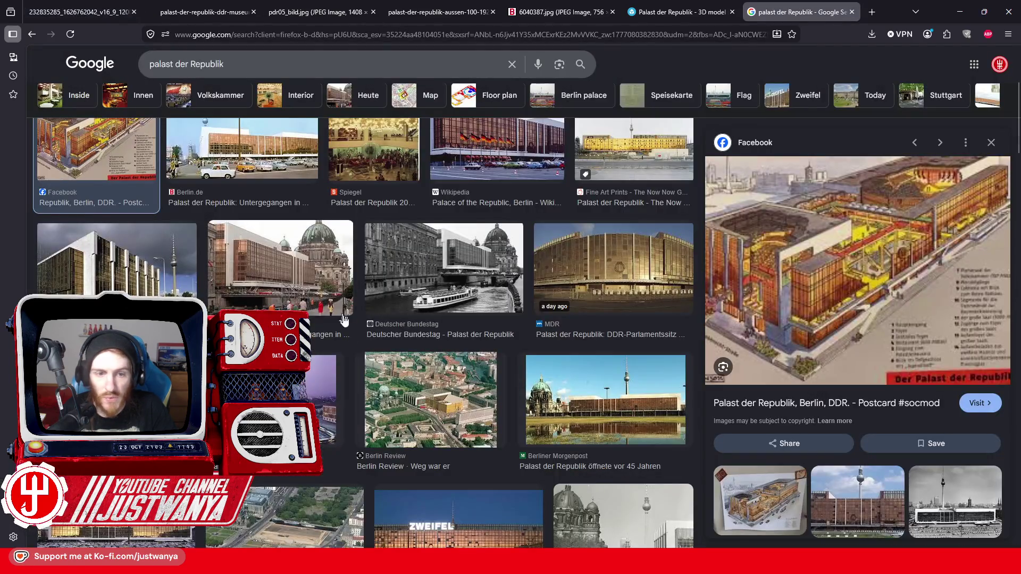
Step: Preview the Wikipedia photo, then the Deutschlandfunk Kultur facade photo, and return to Creation Kit
scroll(up, 3)
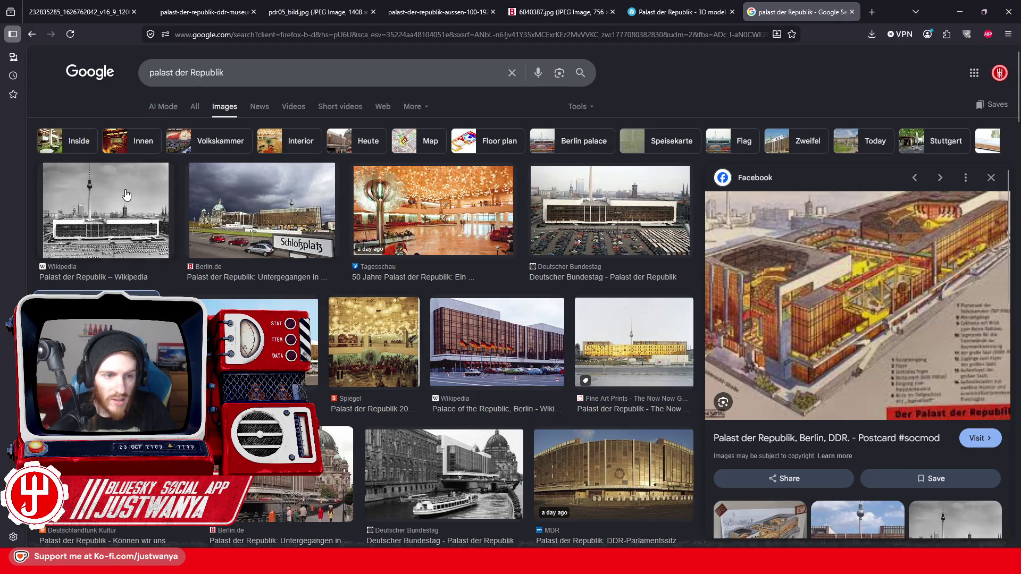
click(126, 196)
key(alt+Left)
scroll(down, 3)
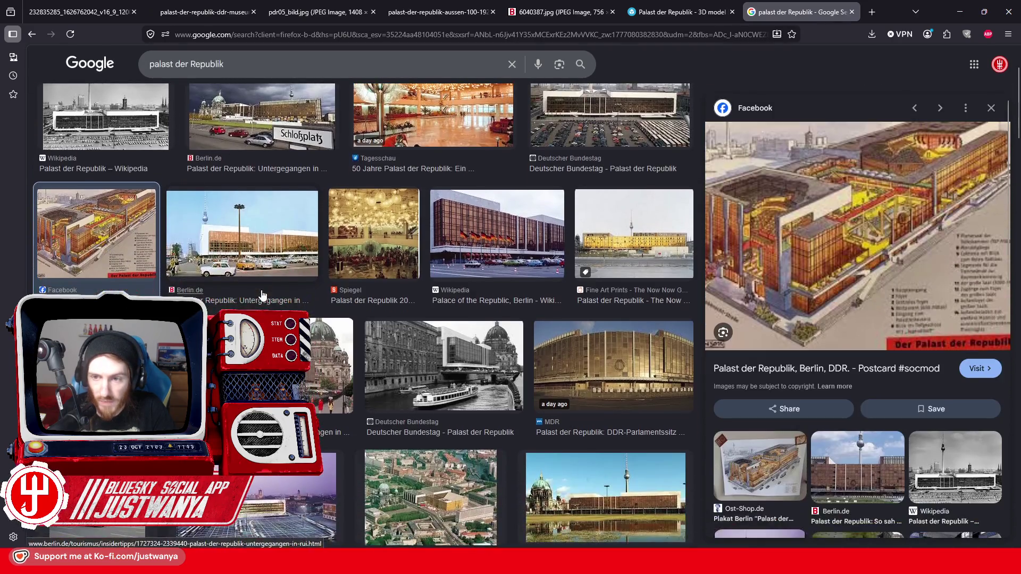
scroll(down, 3)
click(122, 276)
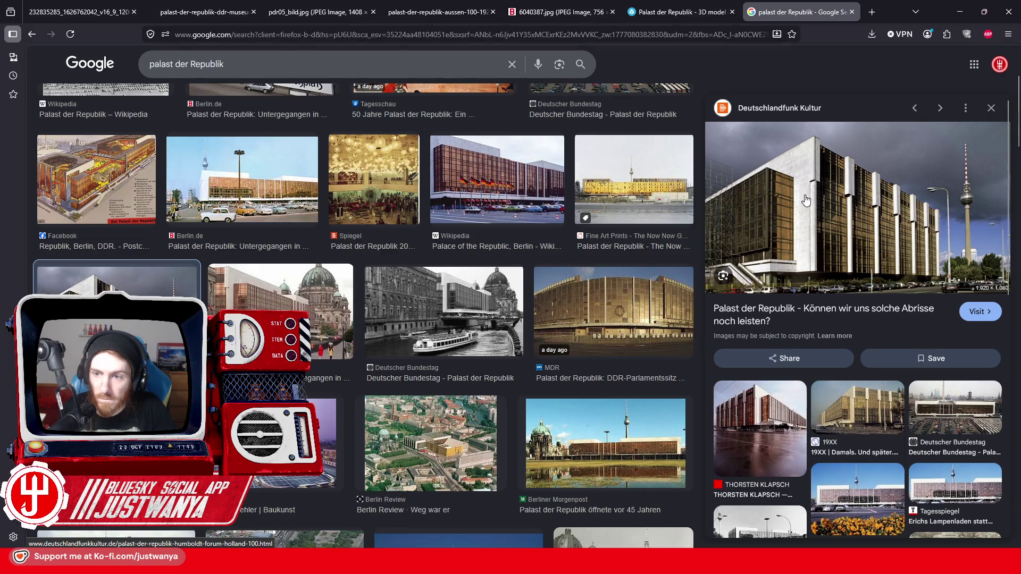
click(956, 21)
Step: Select the BldConcBgWallCorner01 corner pillar and frame the view on it
scroll(up, 3)
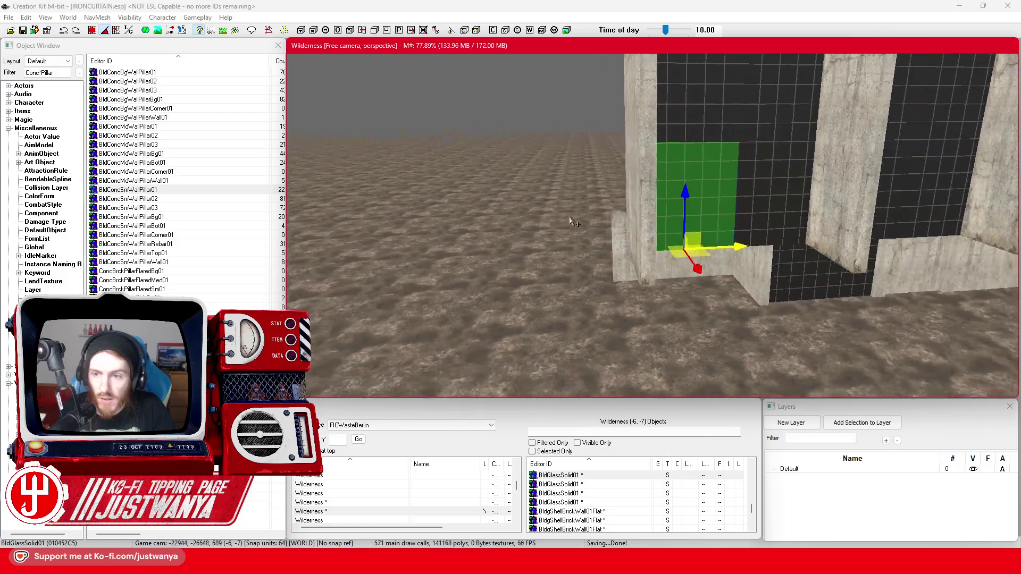
scroll(up, 3)
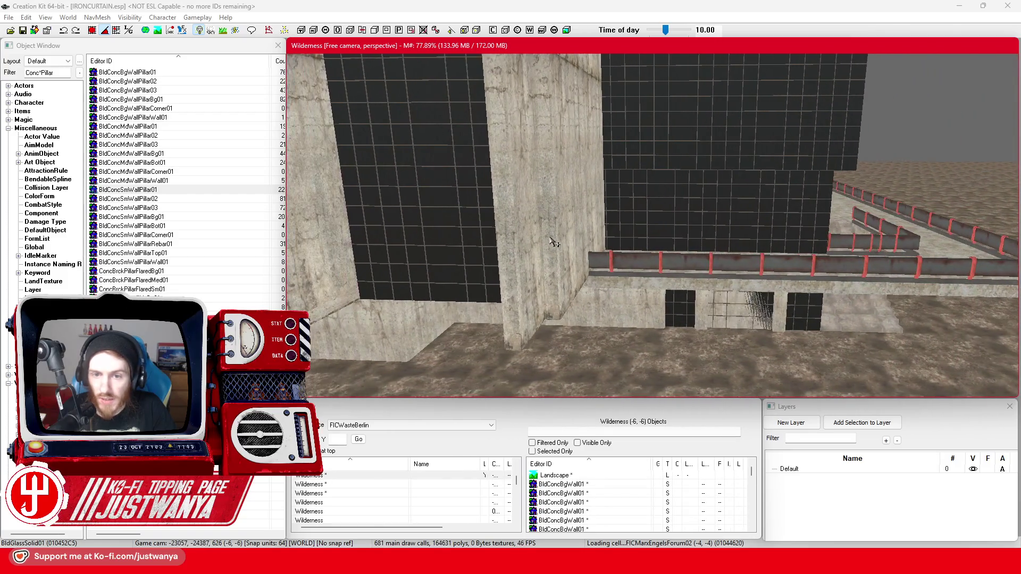
click(573, 223)
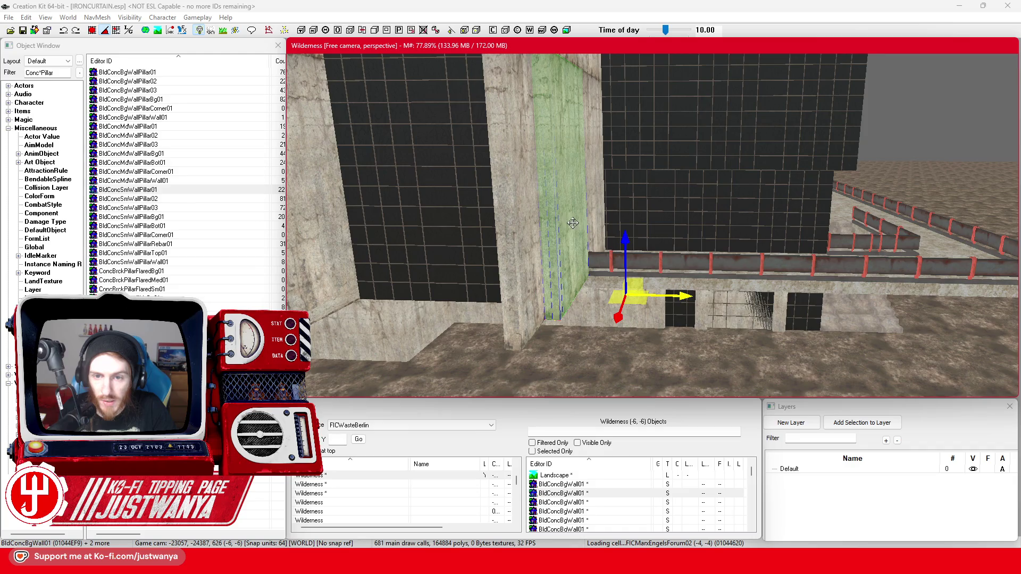
click(654, 267)
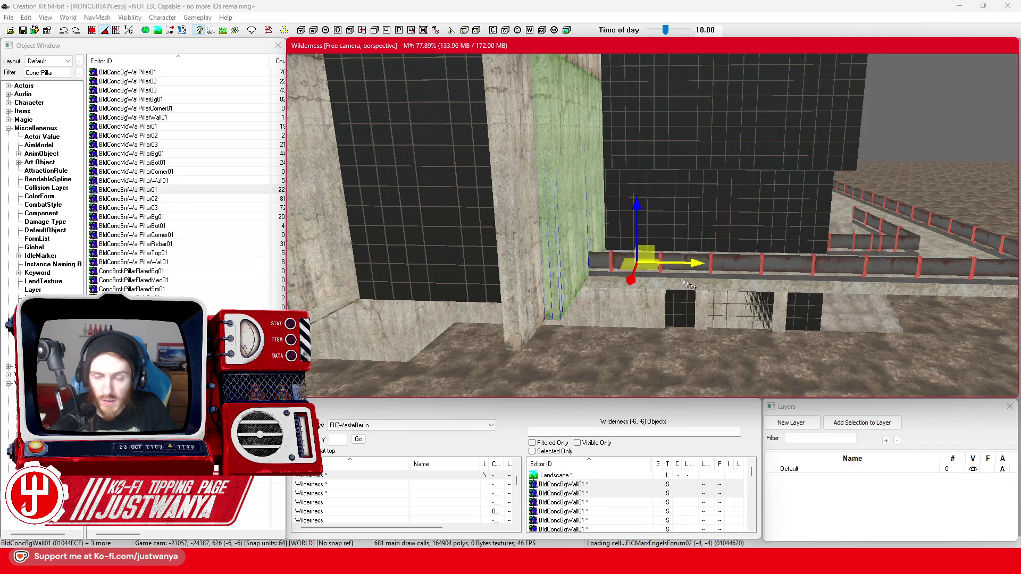
click(576, 237)
drag(608, 248, 616, 289)
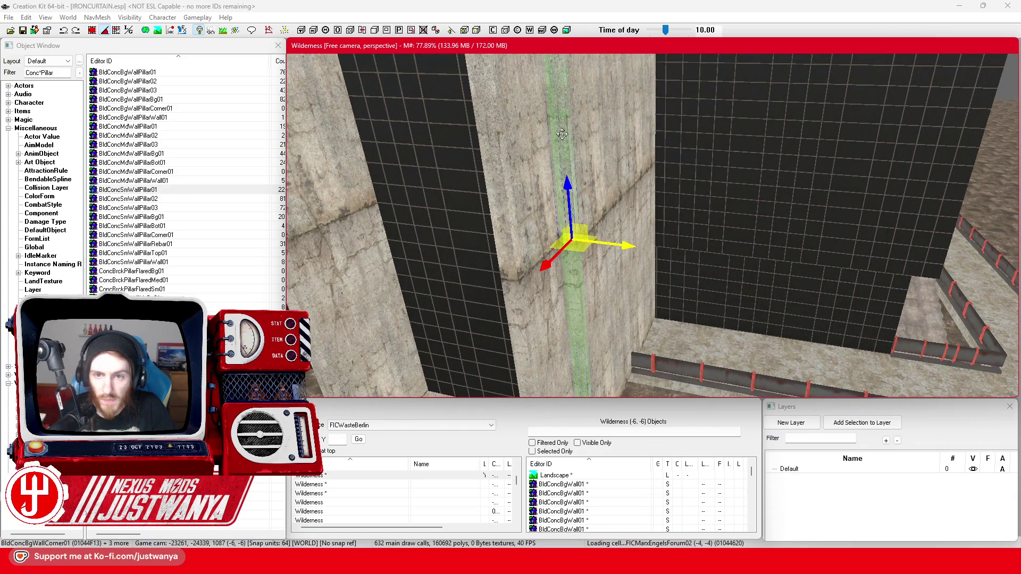
scroll(down, 3)
drag(573, 272, 710, 293)
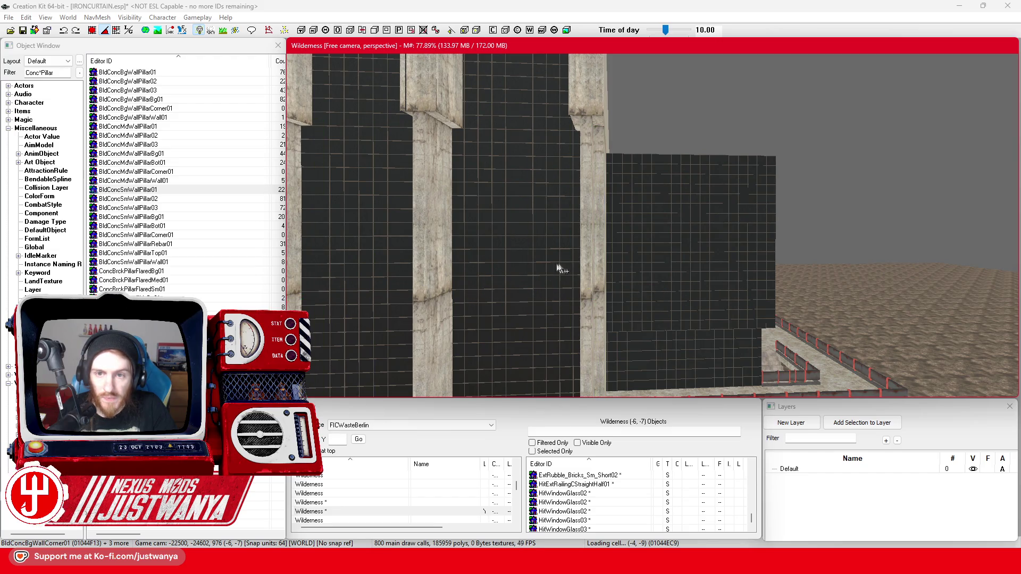
key(f)
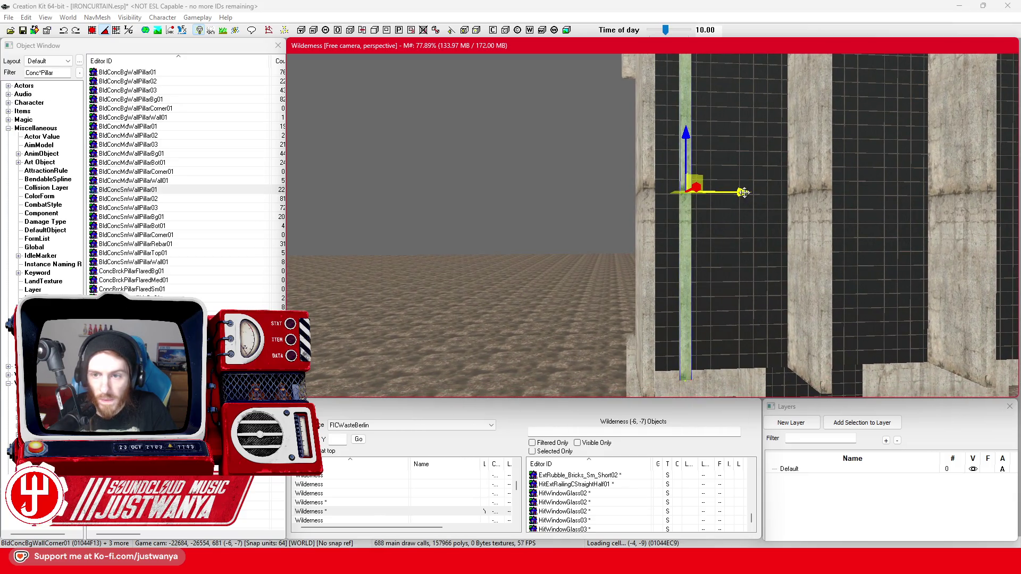
Step: Slide the corner pillar left along X behind the wall edge, then select the low concrete wall
drag(744, 192, 704, 192)
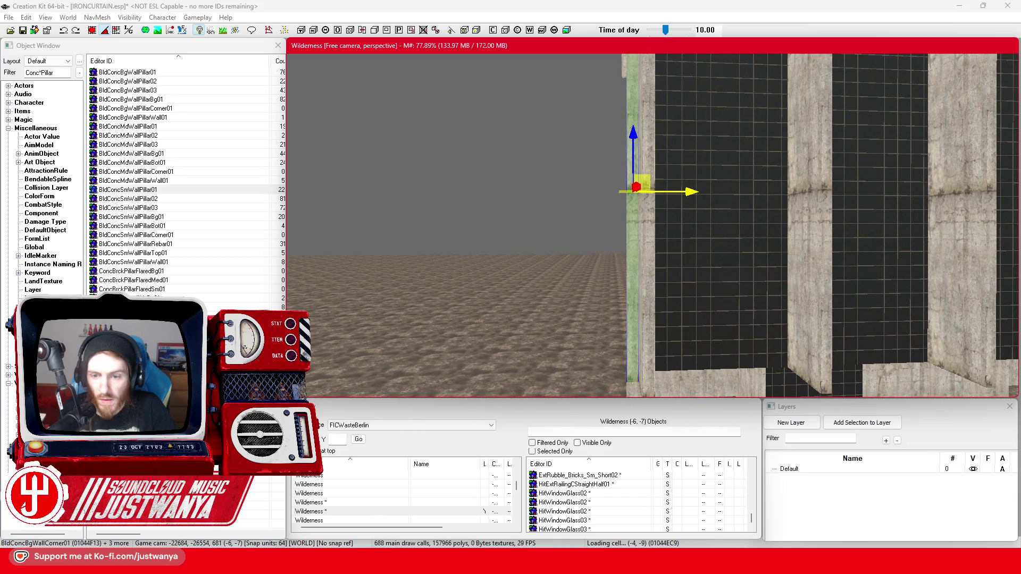
key(f)
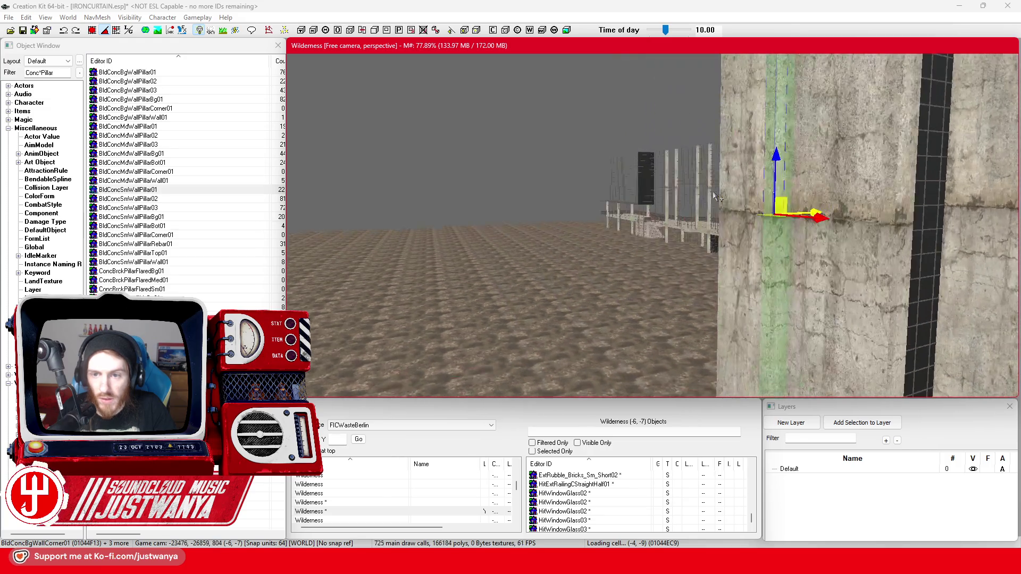
click(690, 283)
key(f)
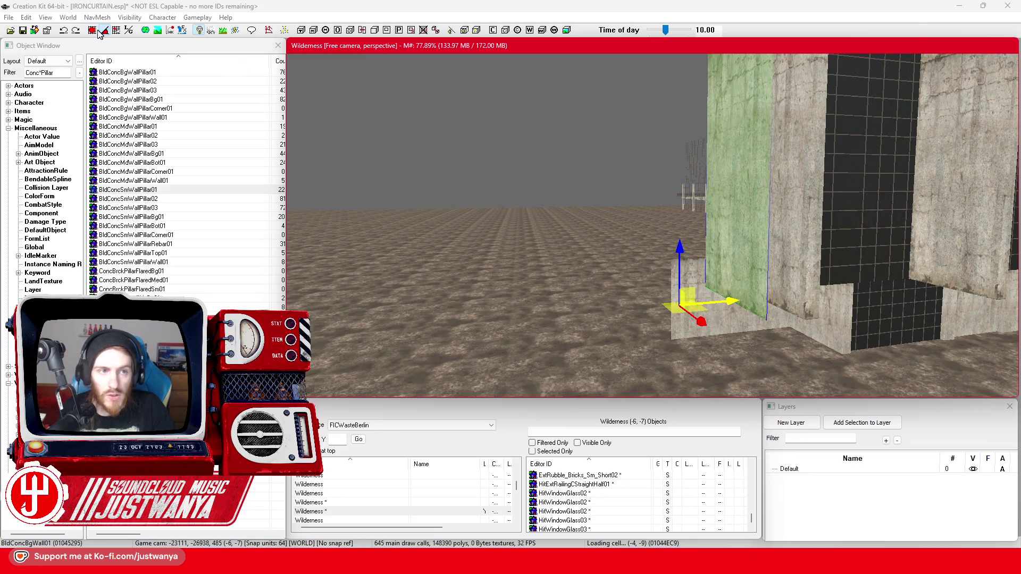
Step: Select the BldConcBgWall01 slab beside the pillar and orbit around it to inspect
click(100, 31)
scroll(up, 3)
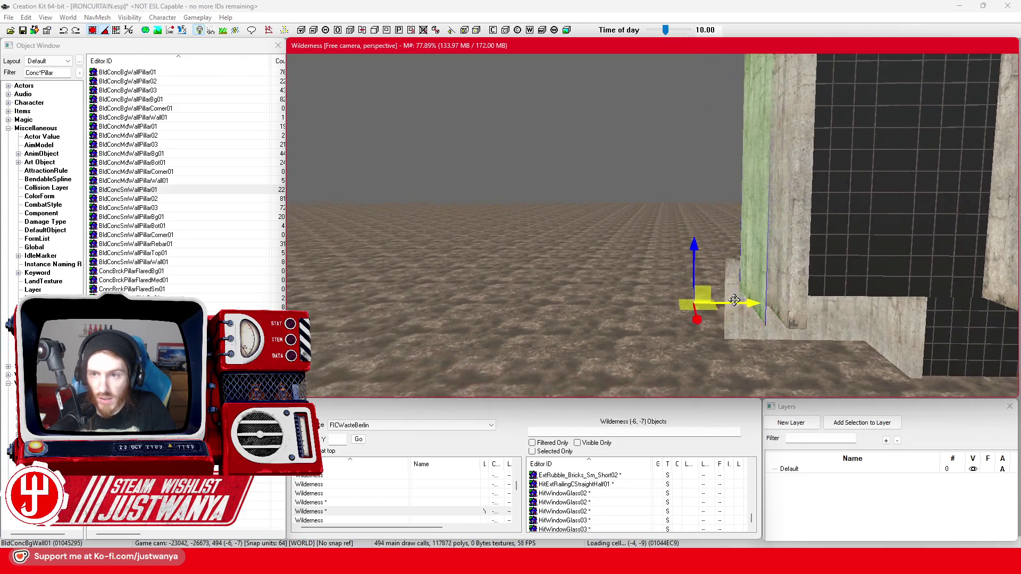
scroll(down, 3)
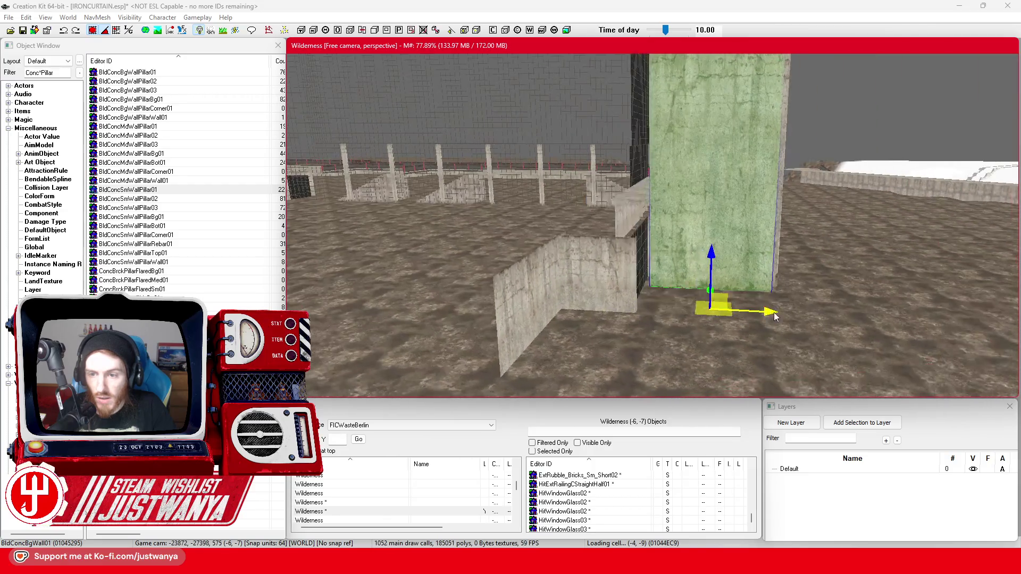
scroll(up, 3)
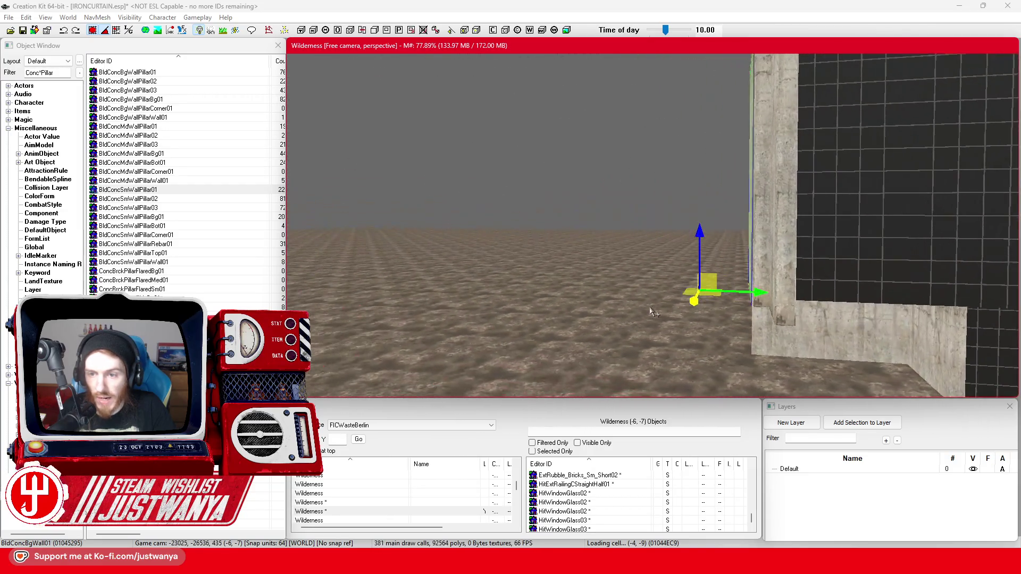
scroll(up, 3)
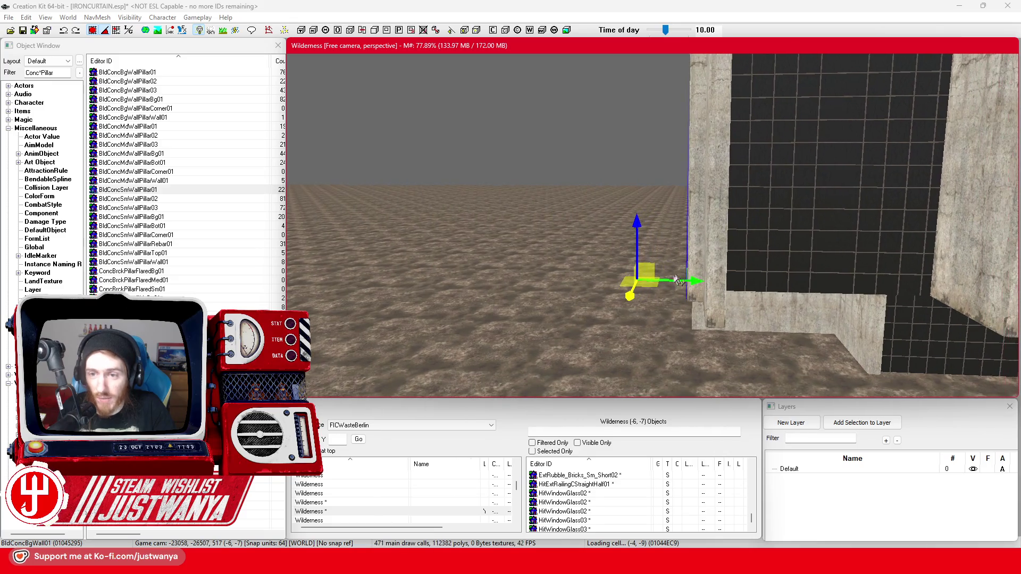
scroll(up, 3)
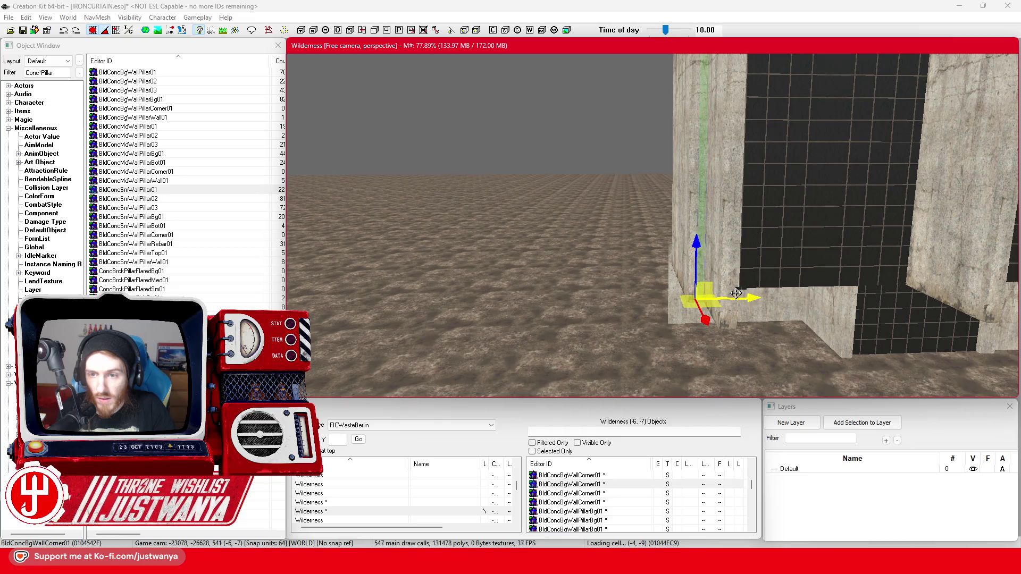
key(shift)
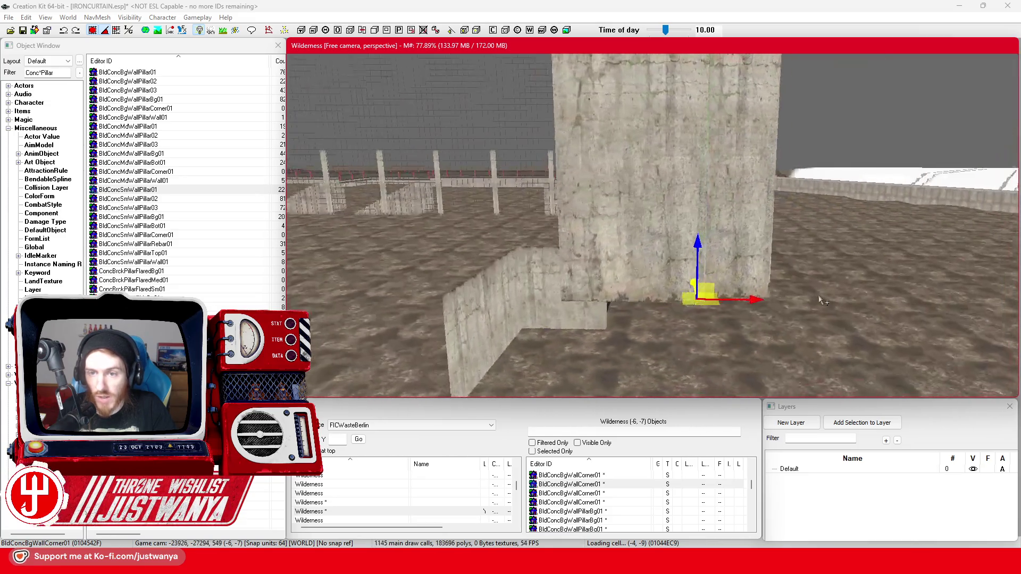
click(594, 248)
key(shift)
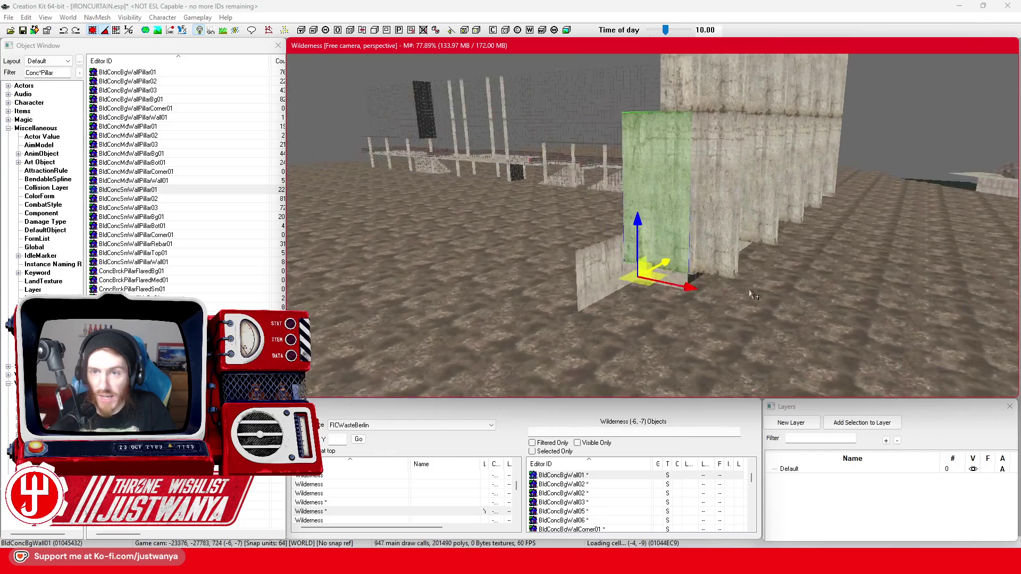
key(shift)
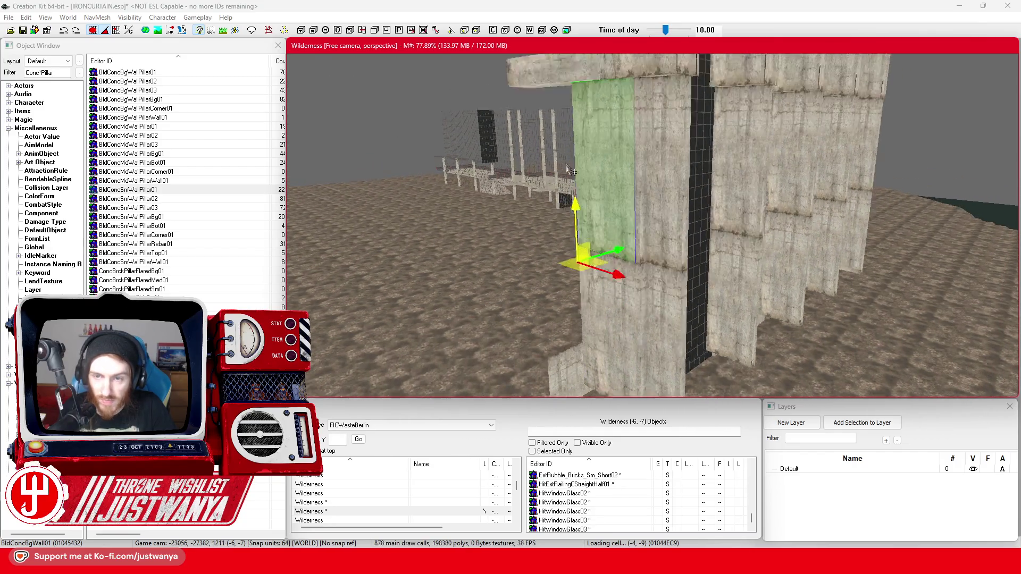
key(shift)
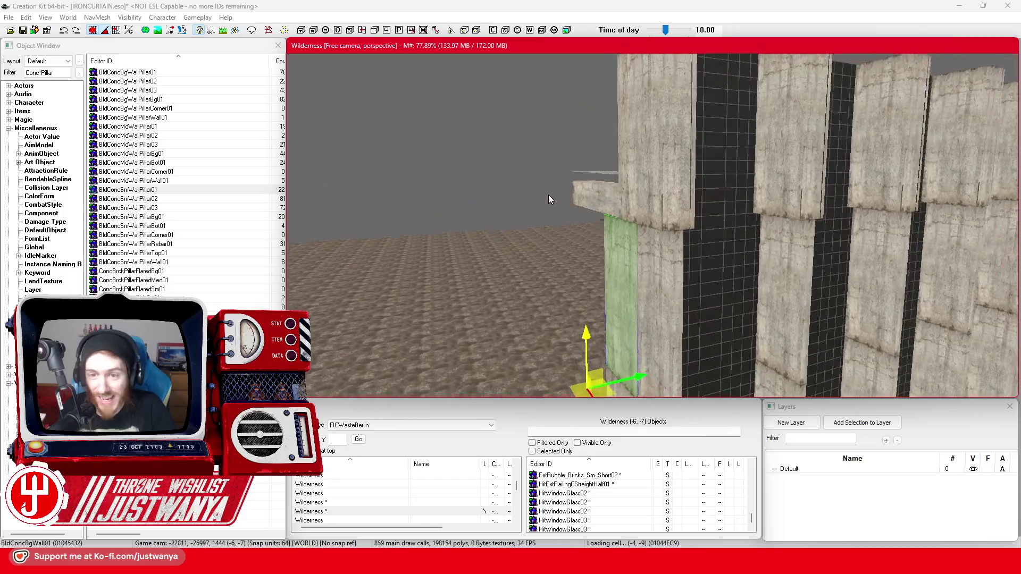
key(shift)
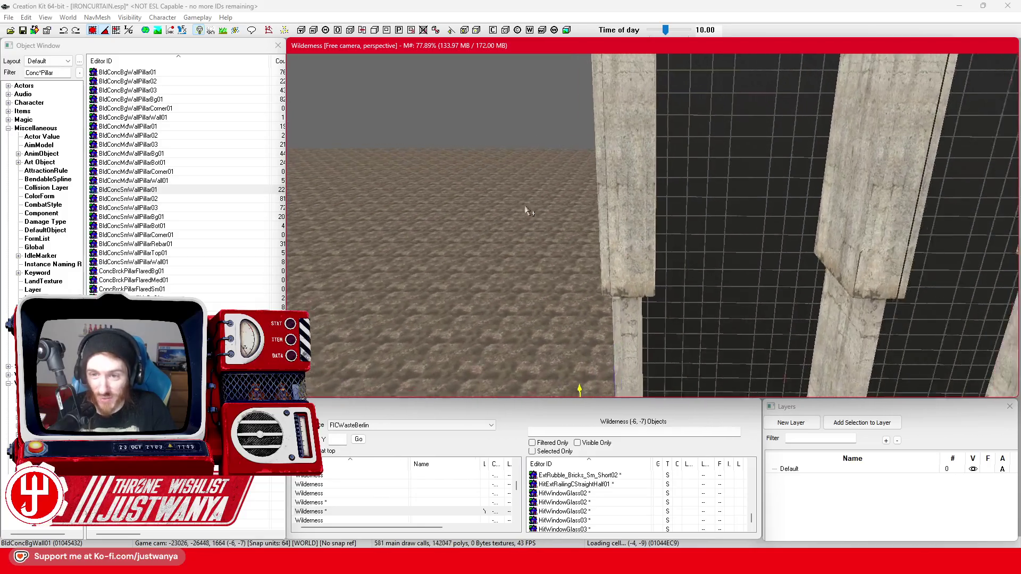
key(shift)
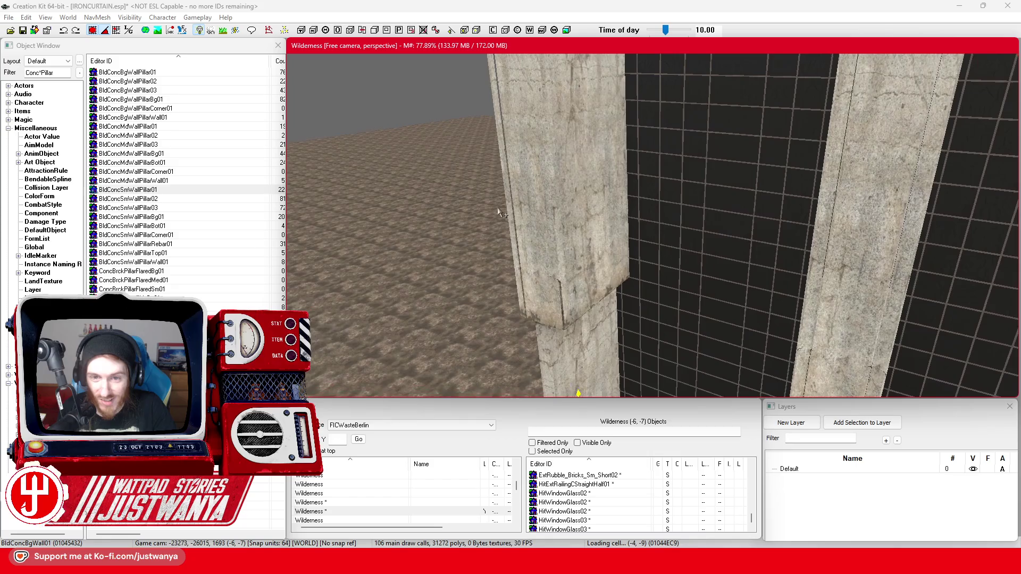
key(shift)
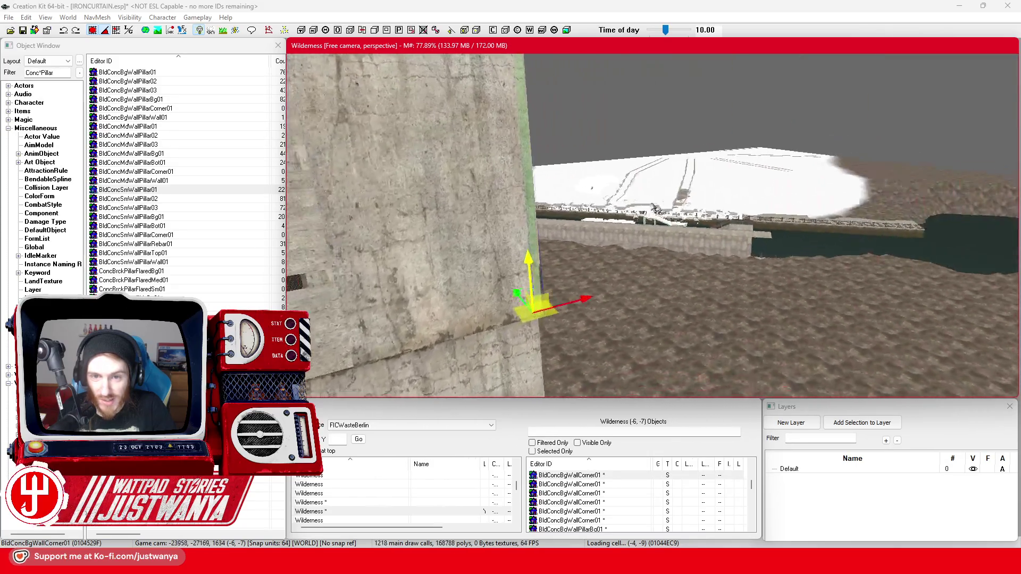
key(shift)
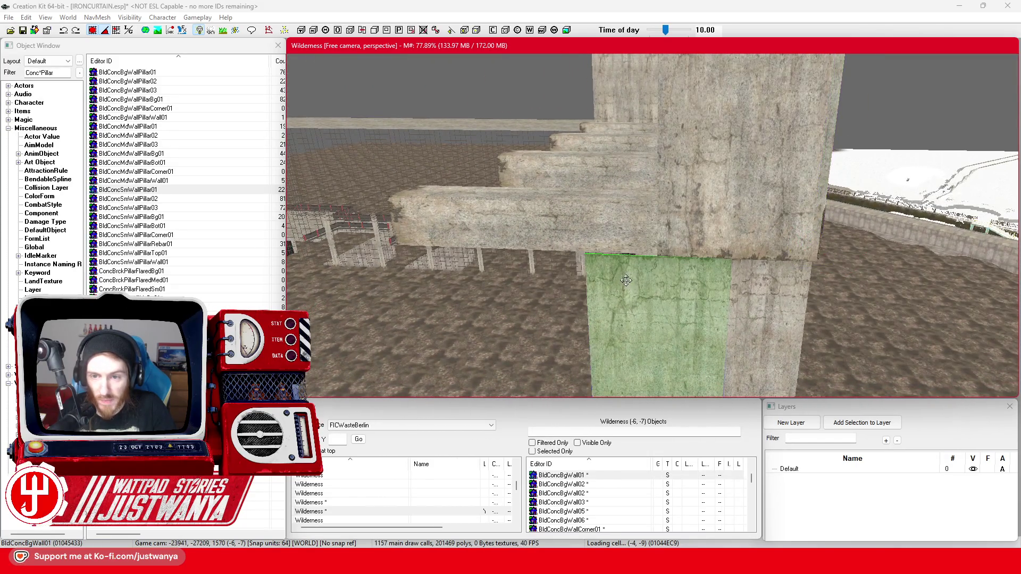
Step: Slide the slab left along X against the pillar and check it along the pillar row
drag(787, 293, 612, 285)
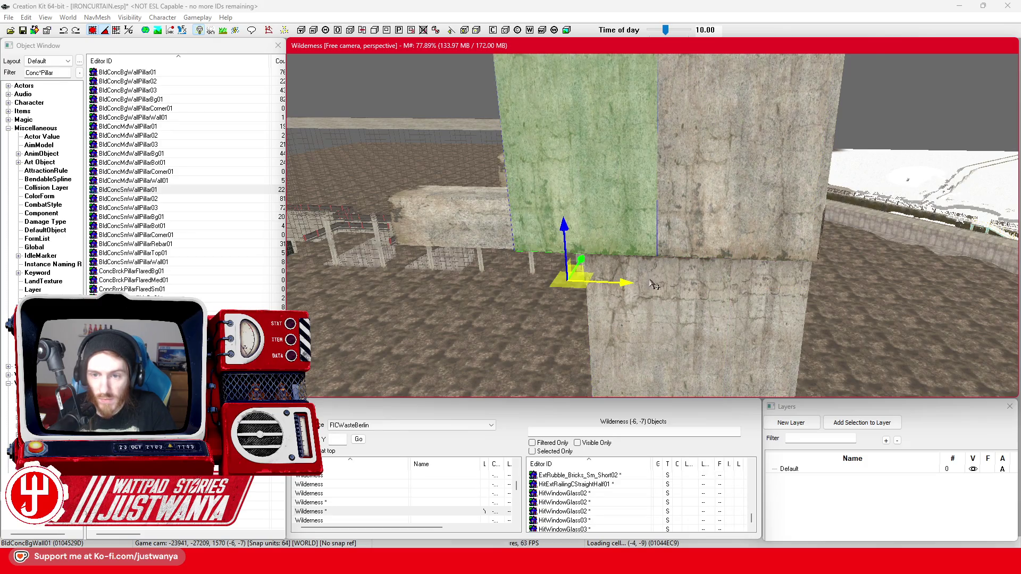
key(shift)
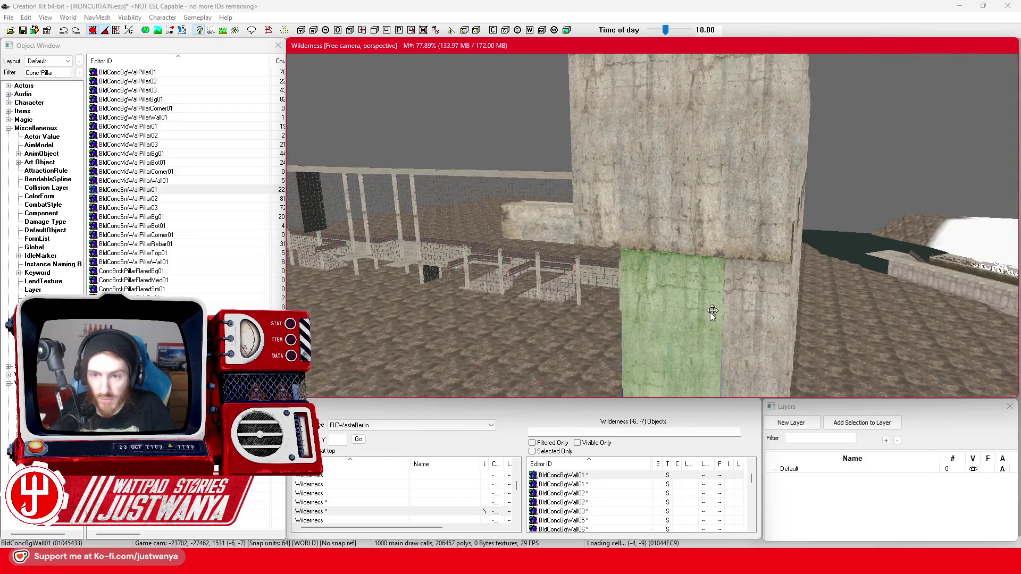
scroll(down, 3)
key(shift)
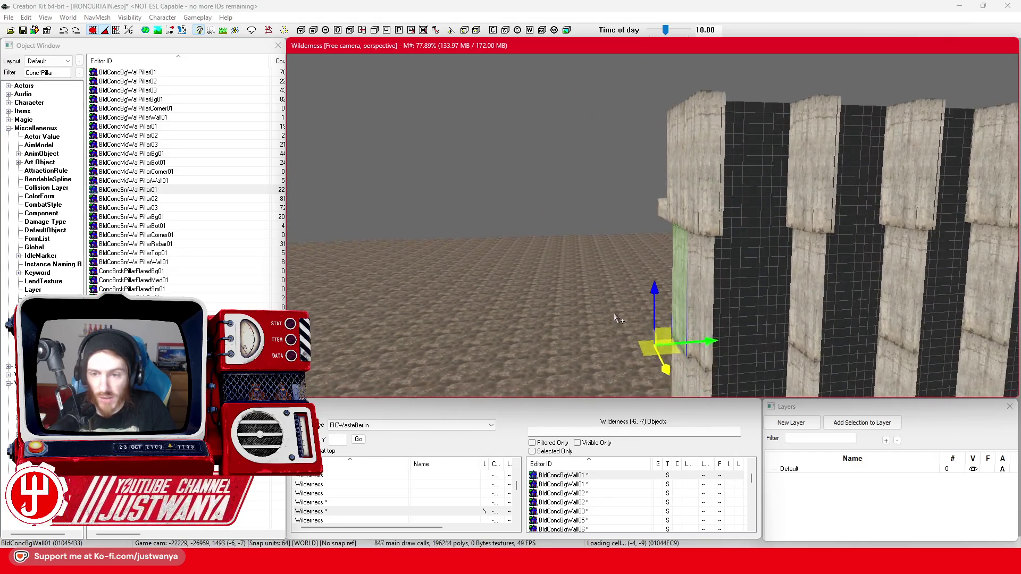
key(shift)
scroll(up, 3)
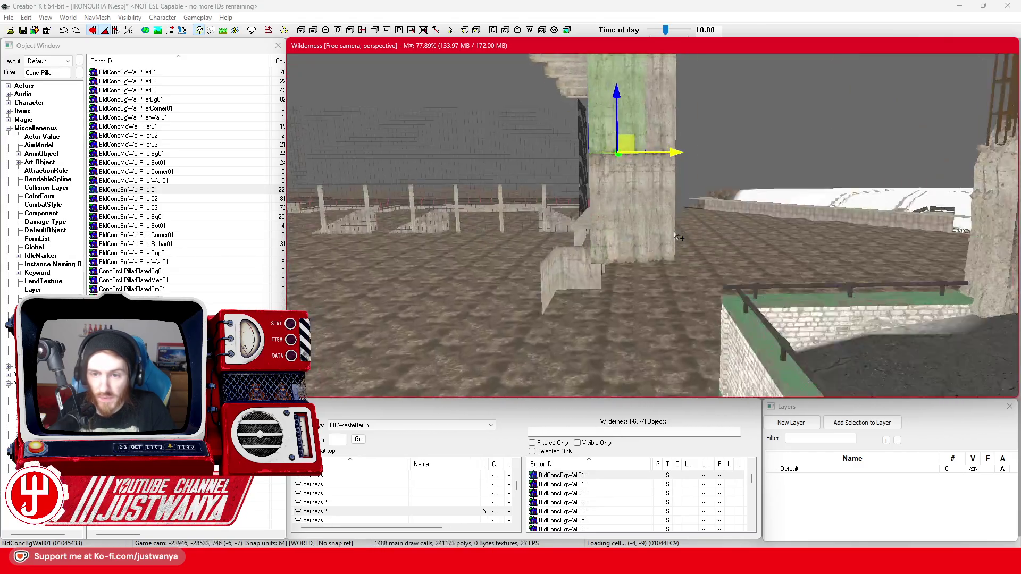
key(shift)
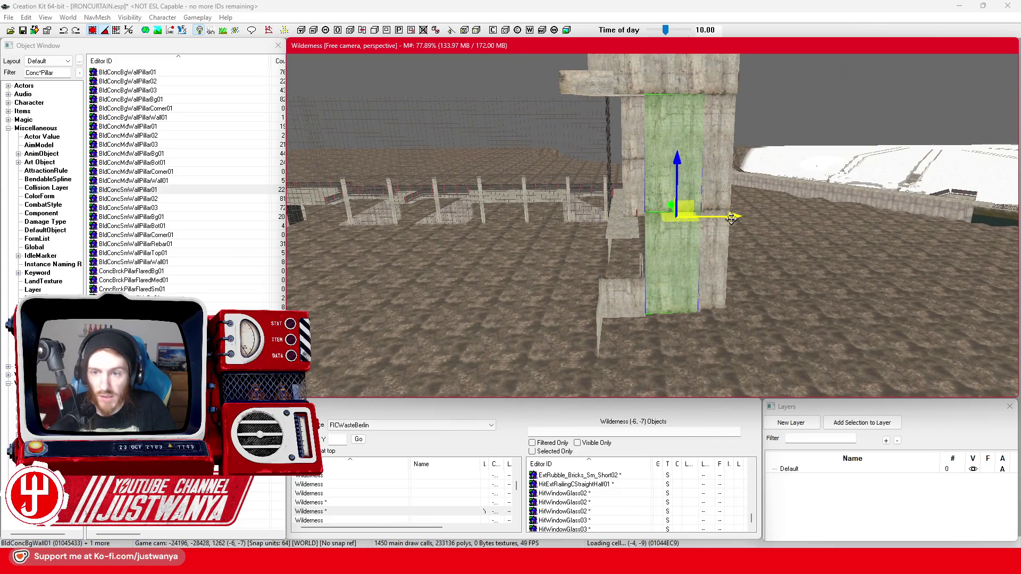
key(shift)
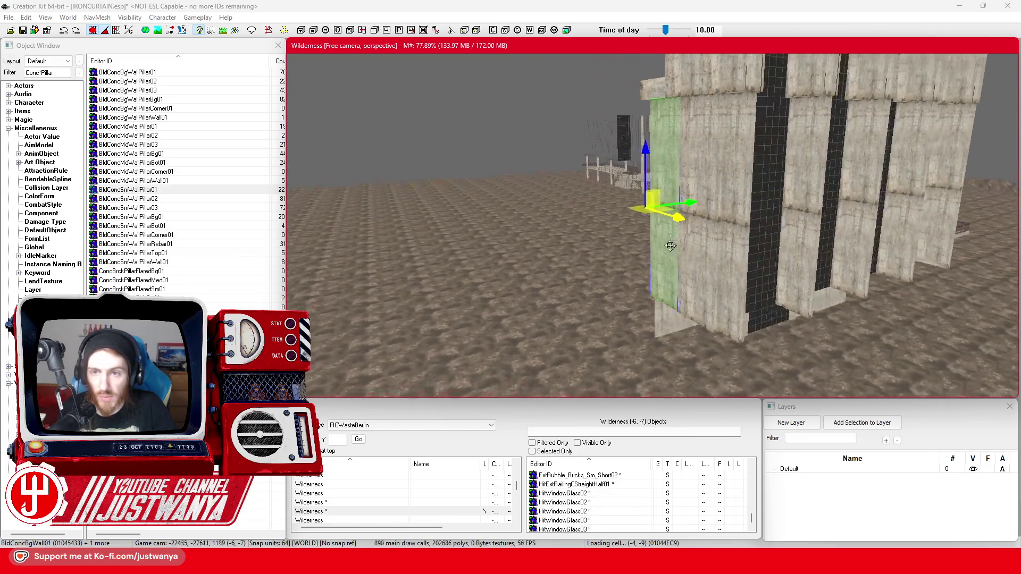